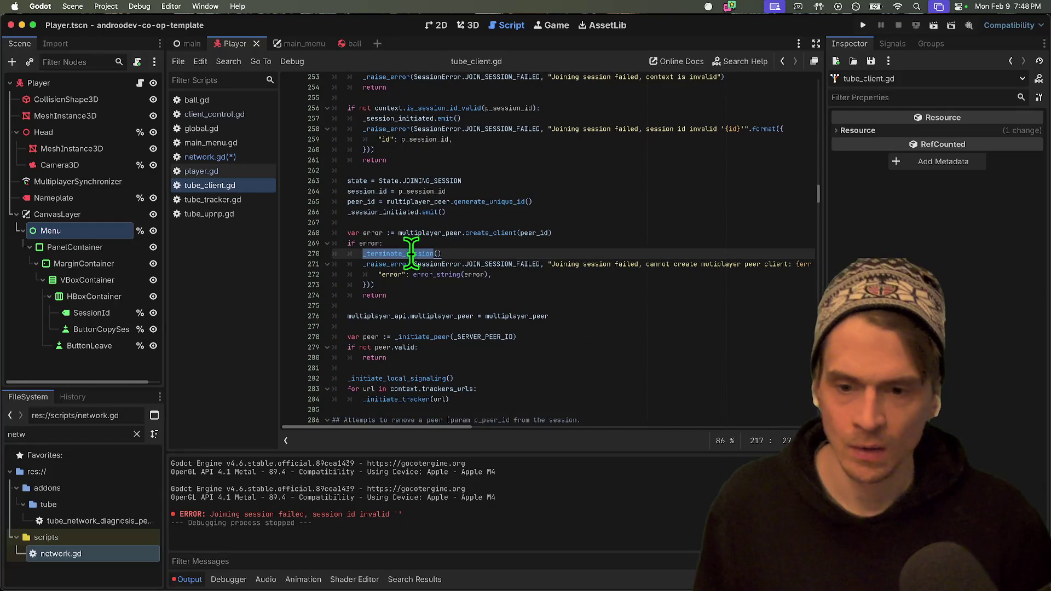
Trace the _terminate_session calls through the leave_session and create_session code.
scroll(752, 401, down, 5)
scroll(753, 398, down, 2)
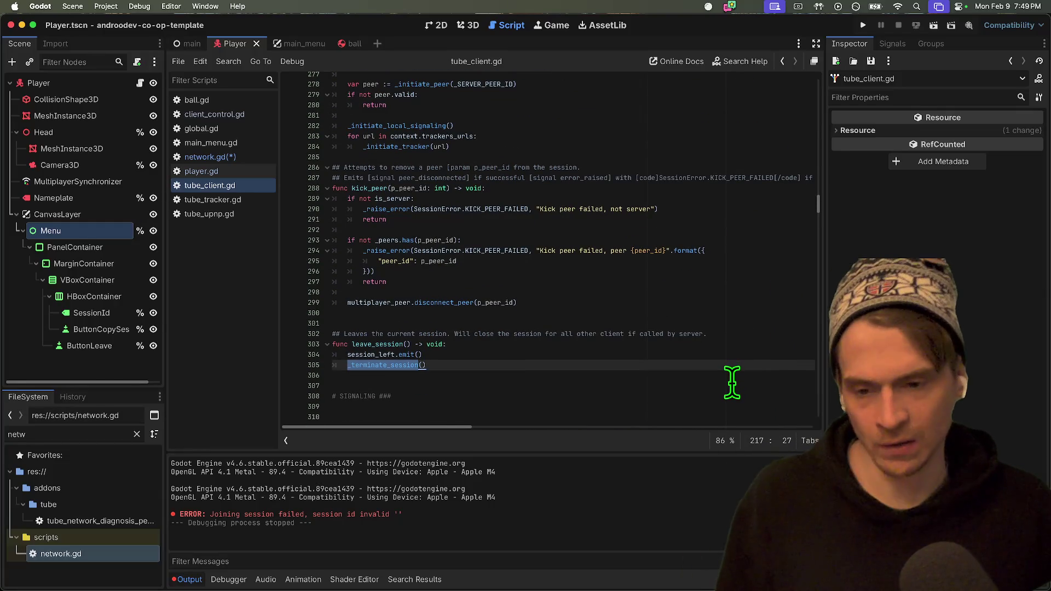
click(726, 388)
double_click(391, 366)
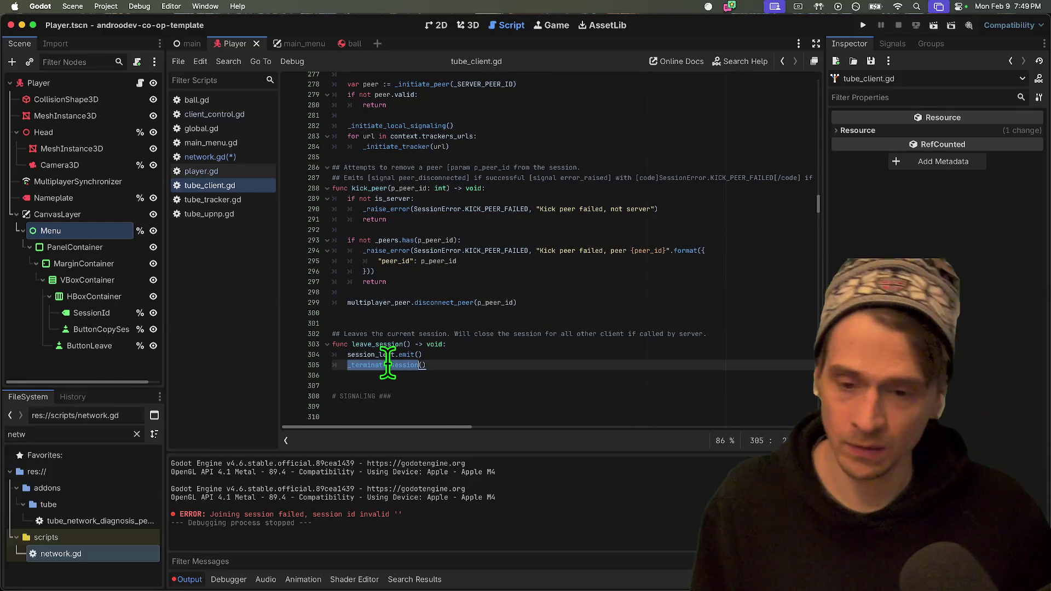
scroll(523, 381, down, 3)
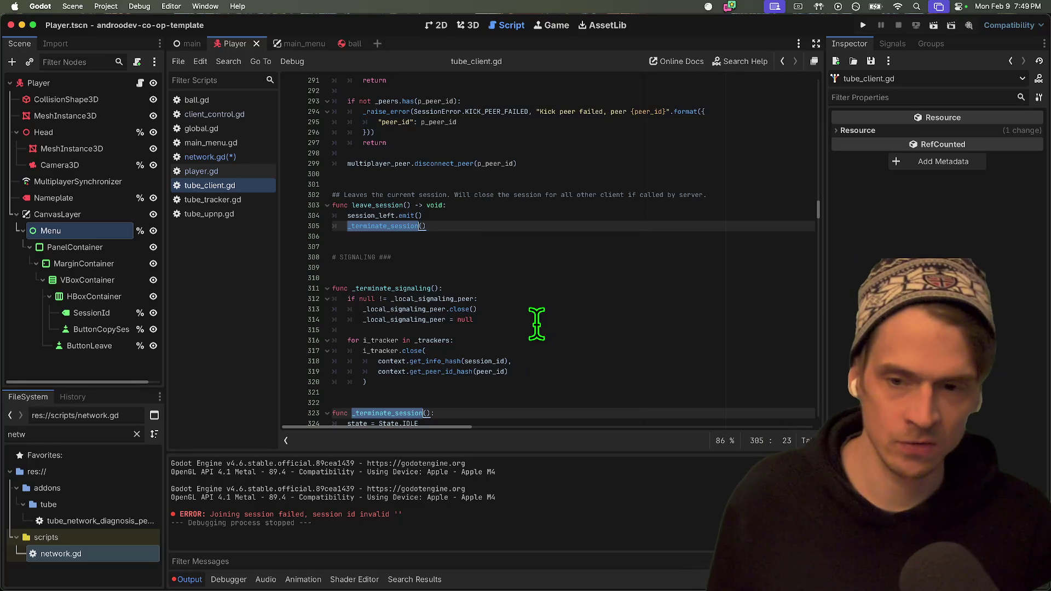
scroll(536, 323, down, 3)
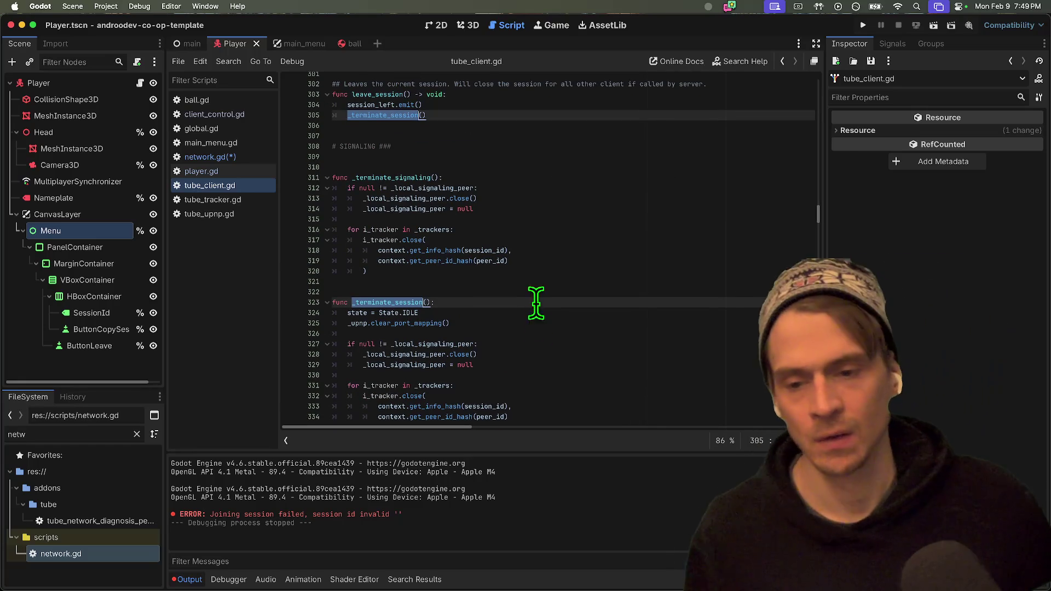
scroll(529, 331, down, 15)
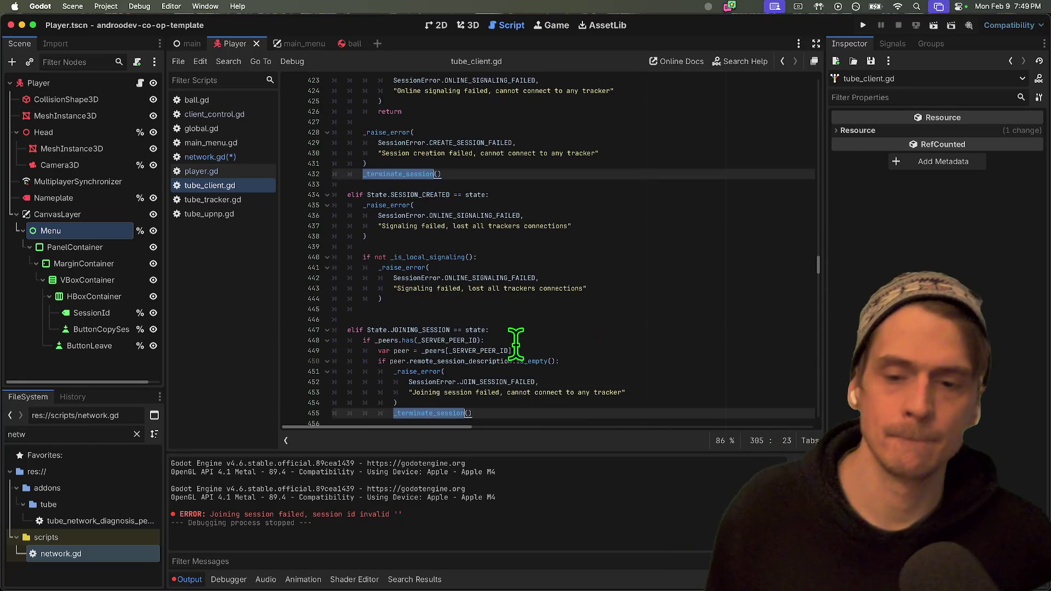
scroll(520, 355, up, 20)
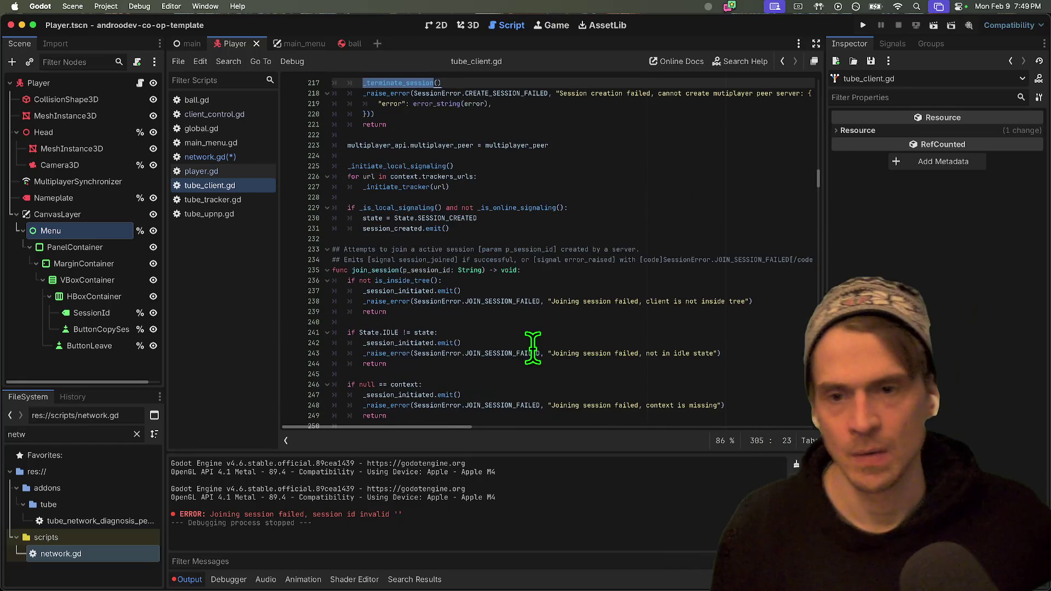
scroll(532, 347, up, 3)
scroll(558, 232, up, 2)
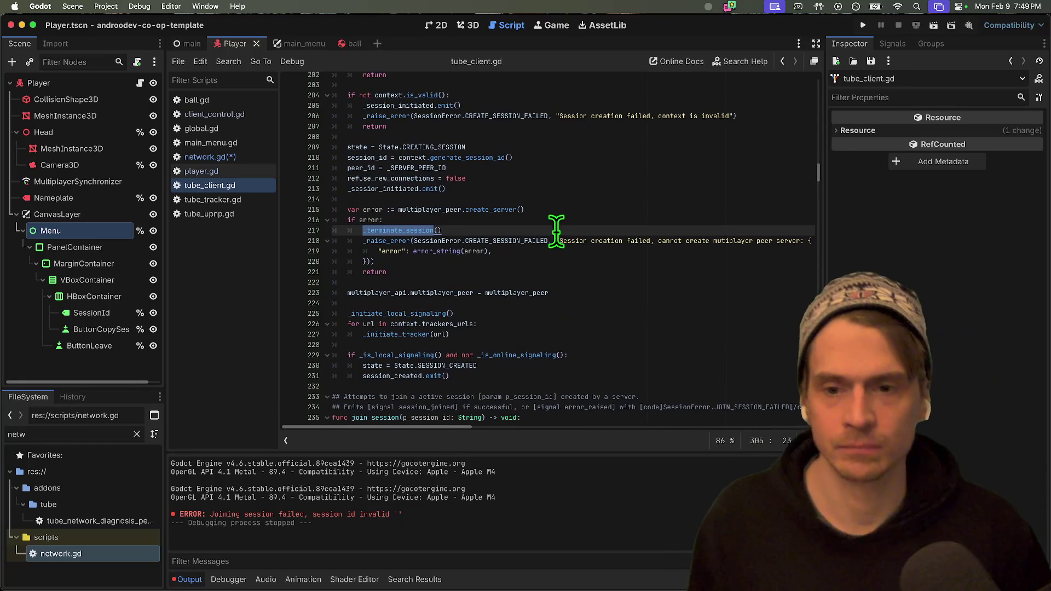
scroll(547, 209, up, 3)
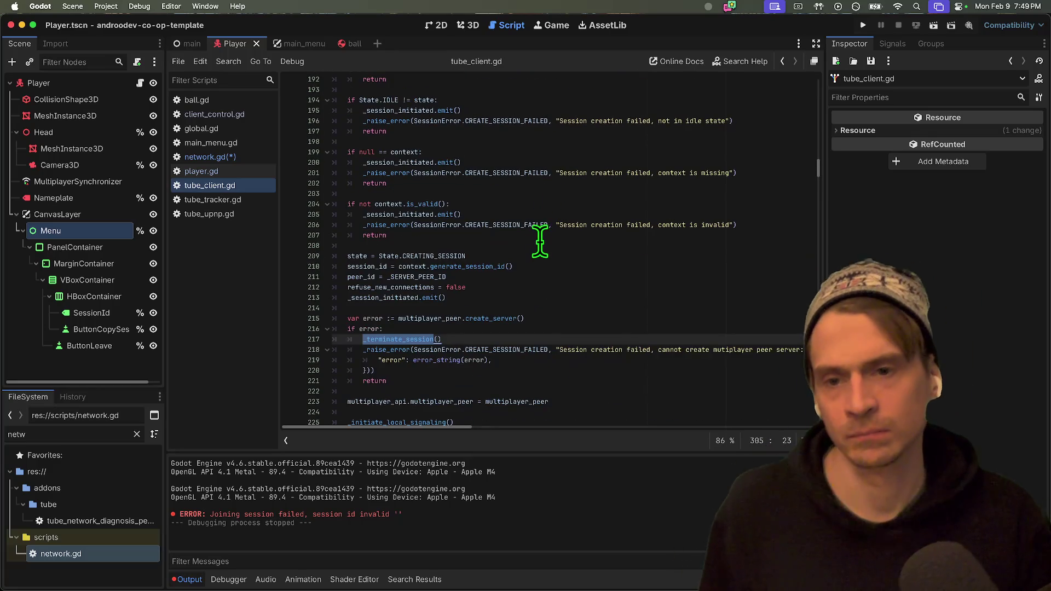
scroll(542, 235, up, 3)
click(384, 152)
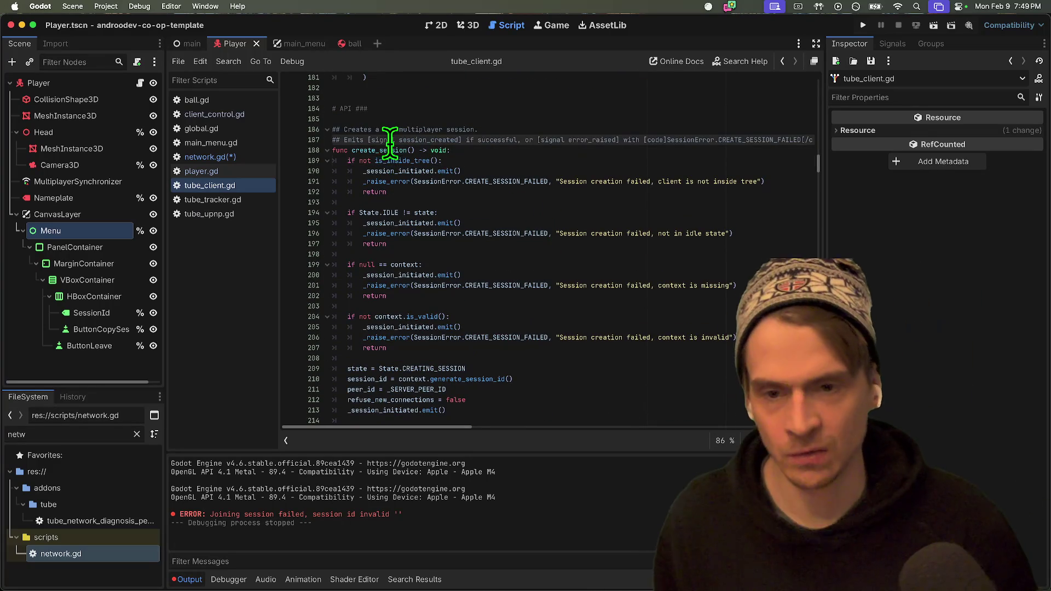
scroll(488, 192, down, 5)
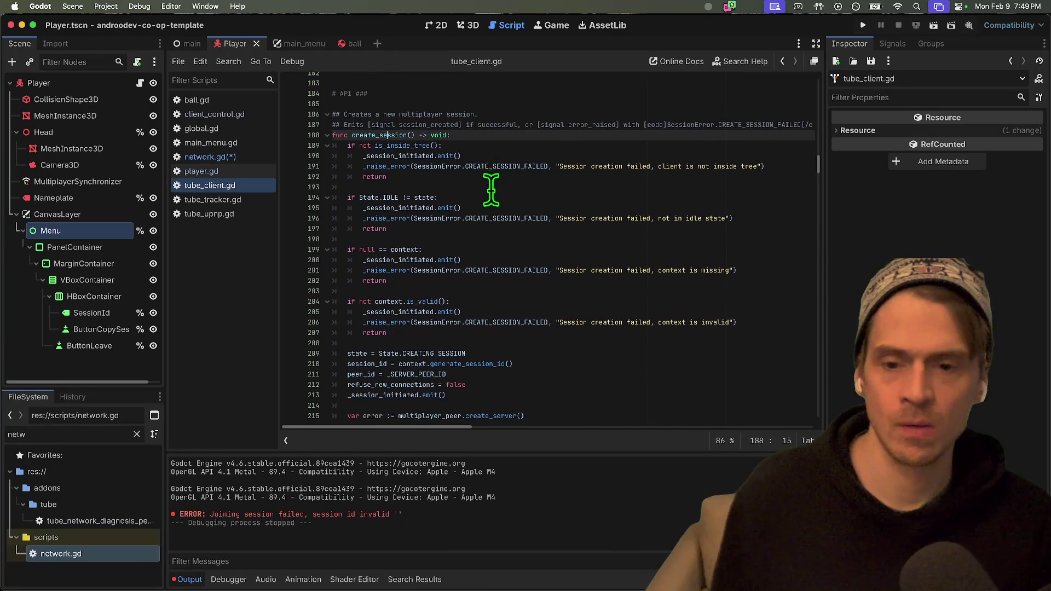
scroll(551, 293, down, 1)
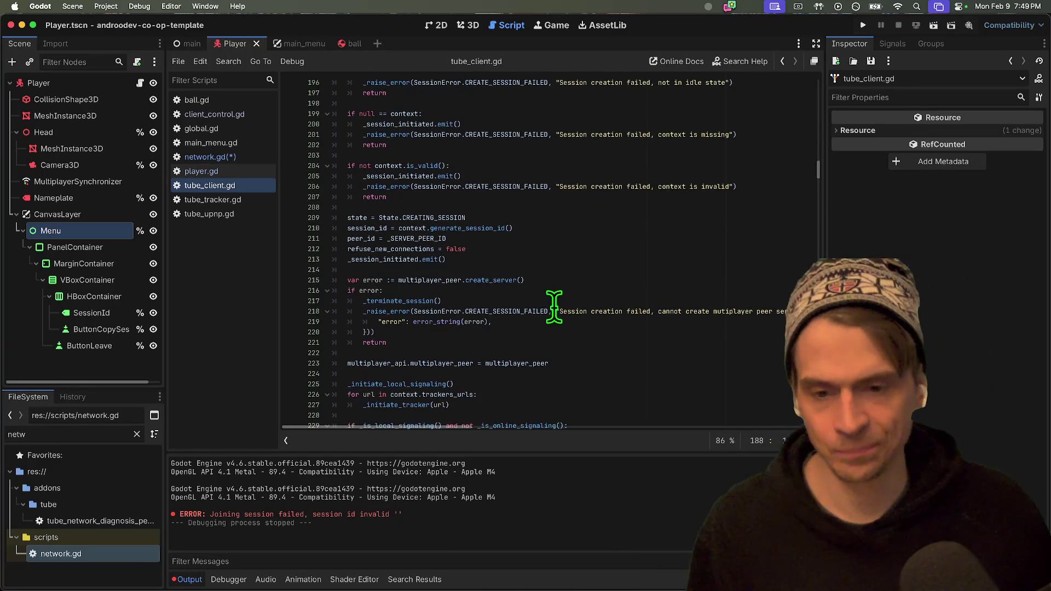
scroll(564, 323, down, 3)
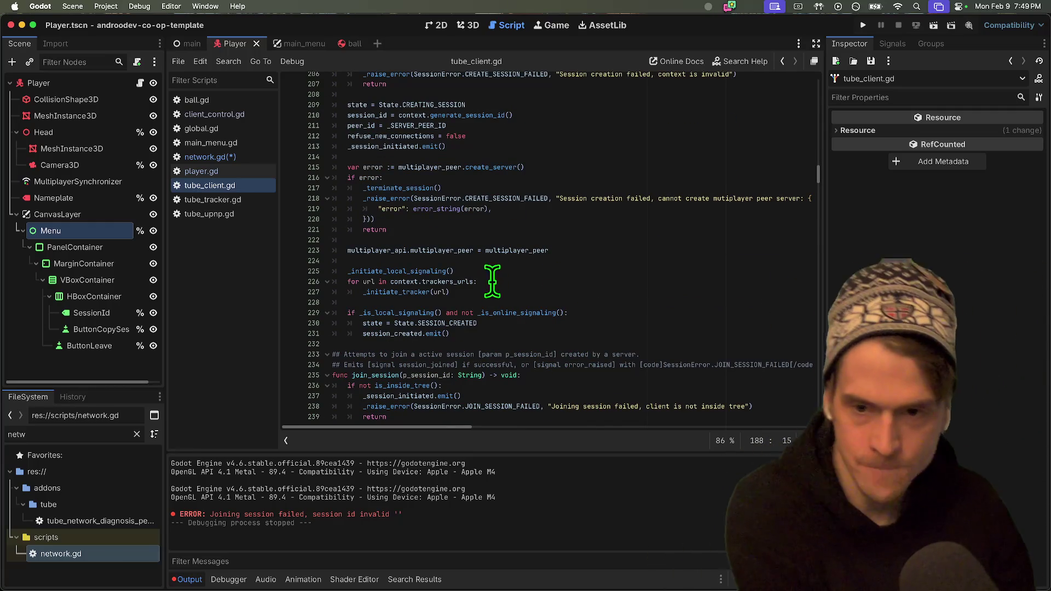
double_click(426, 188)
Highlight every use of _terminate_signaling and jump to its next call.
scroll(603, 200, down, 10)
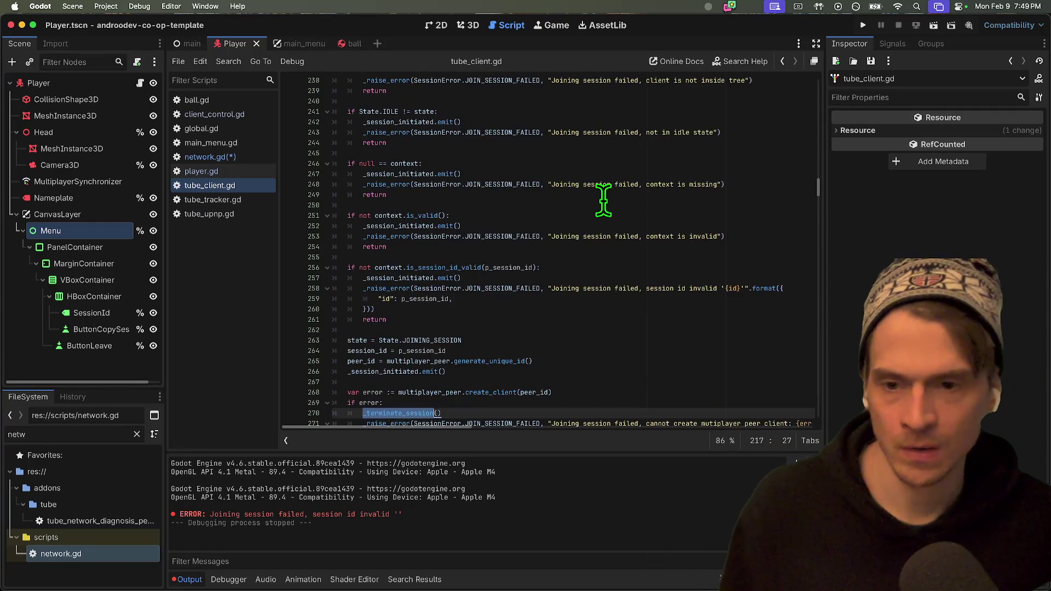
scroll(603, 200, down, 3)
scroll(597, 219, down, 1)
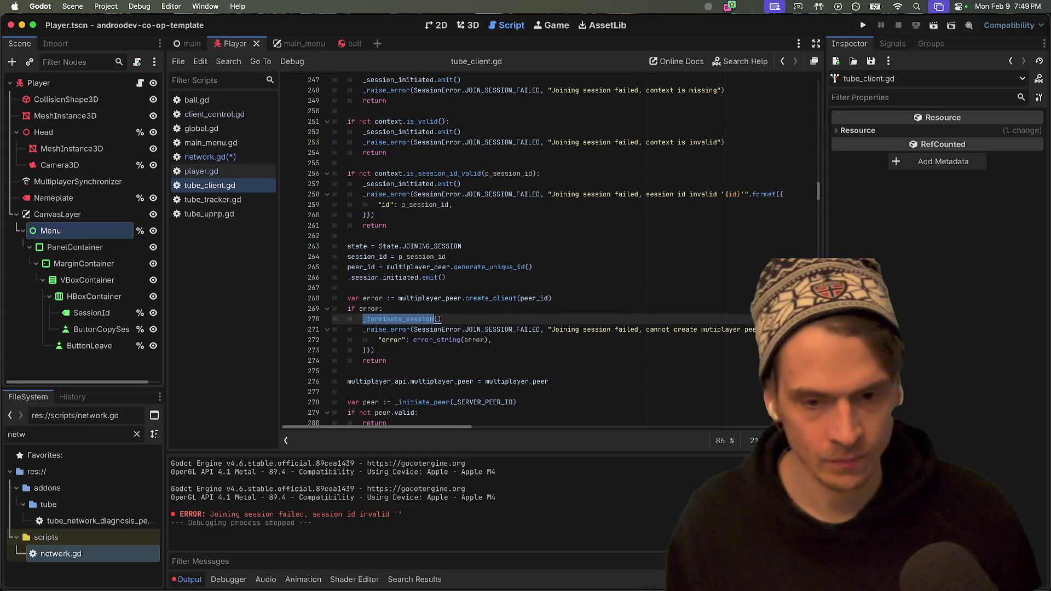
scroll(753, 284, down, 2)
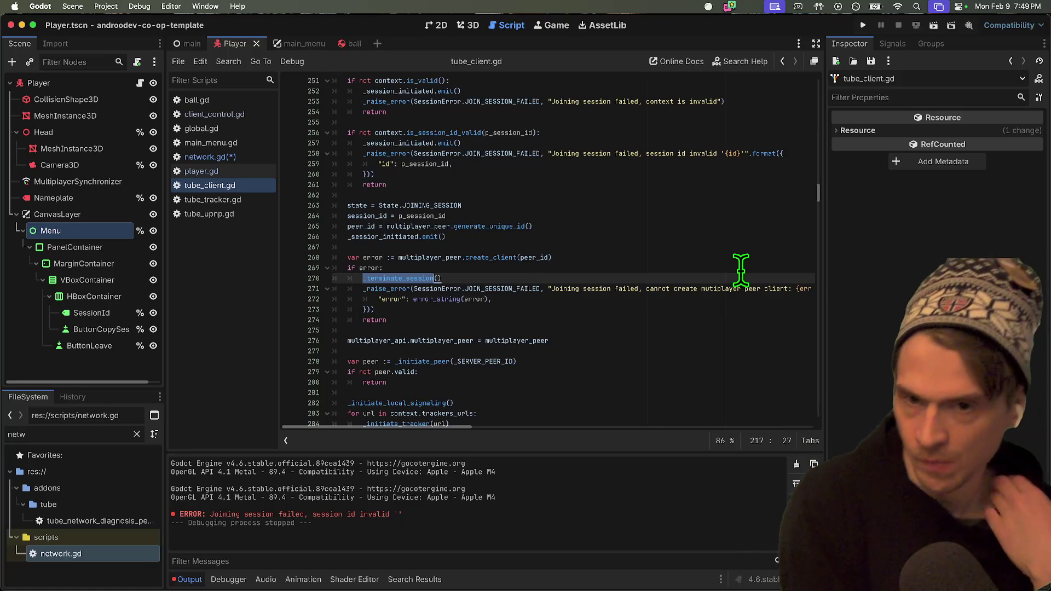
scroll(747, 271, down, 15)
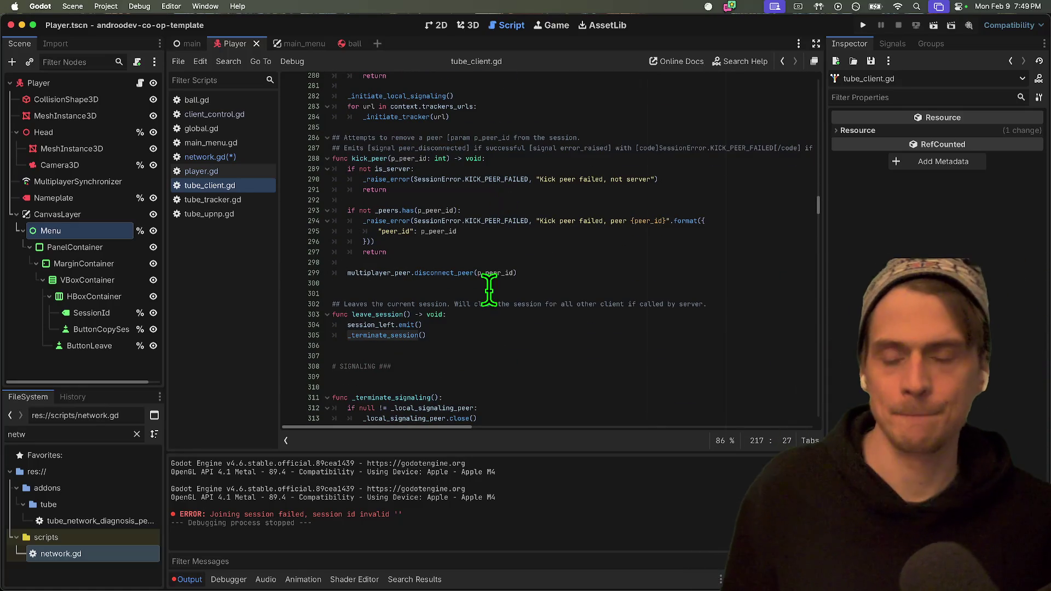
scroll(601, 279, up, 3)
scroll(601, 282, down, 10)
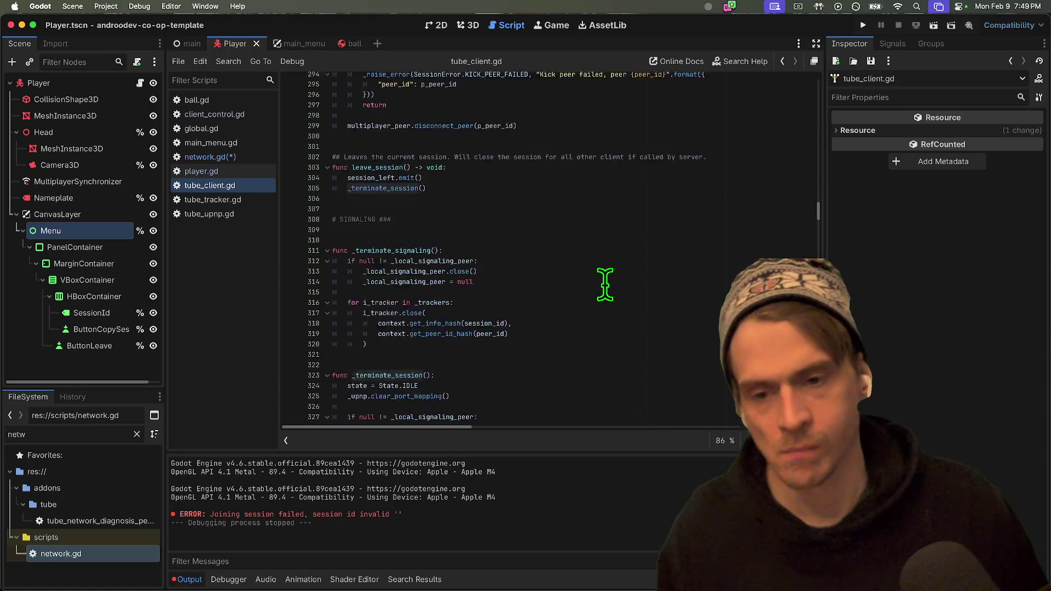
scroll(598, 295, down, 4)
scroll(600, 284, up, 6)
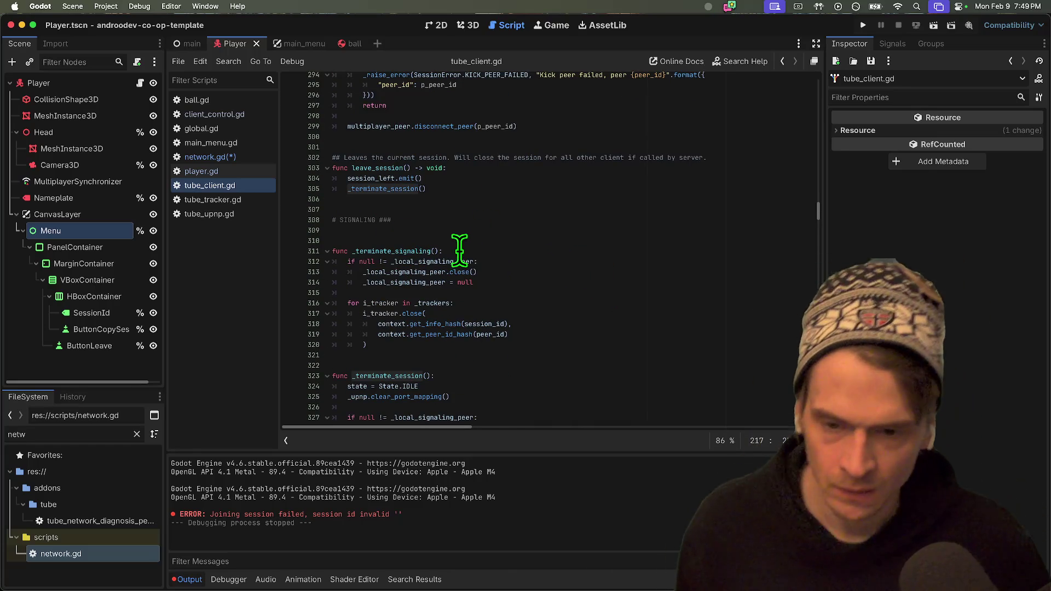
click(396, 241)
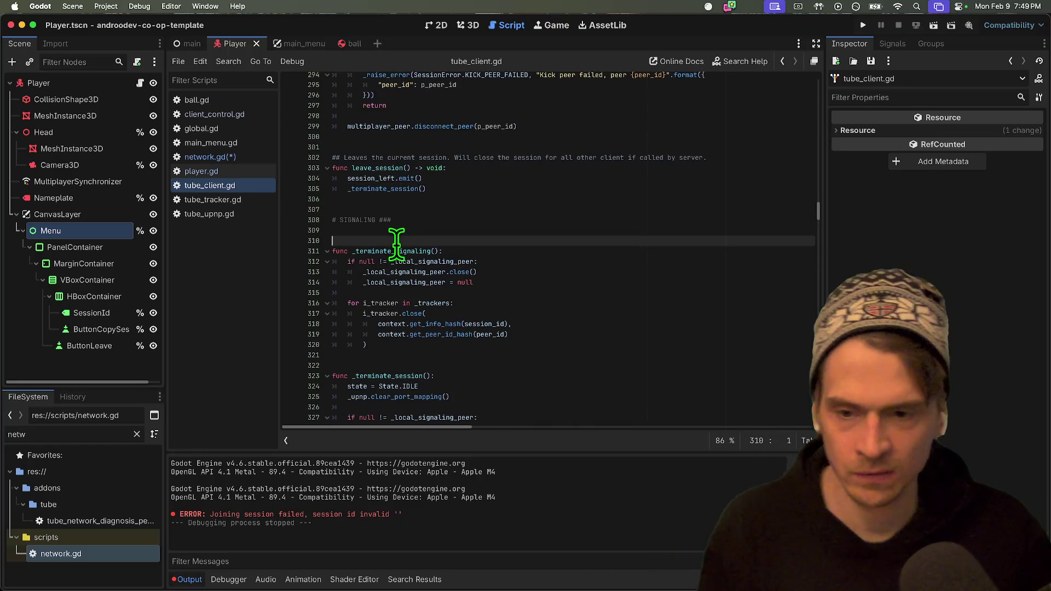
double_click(396, 251)
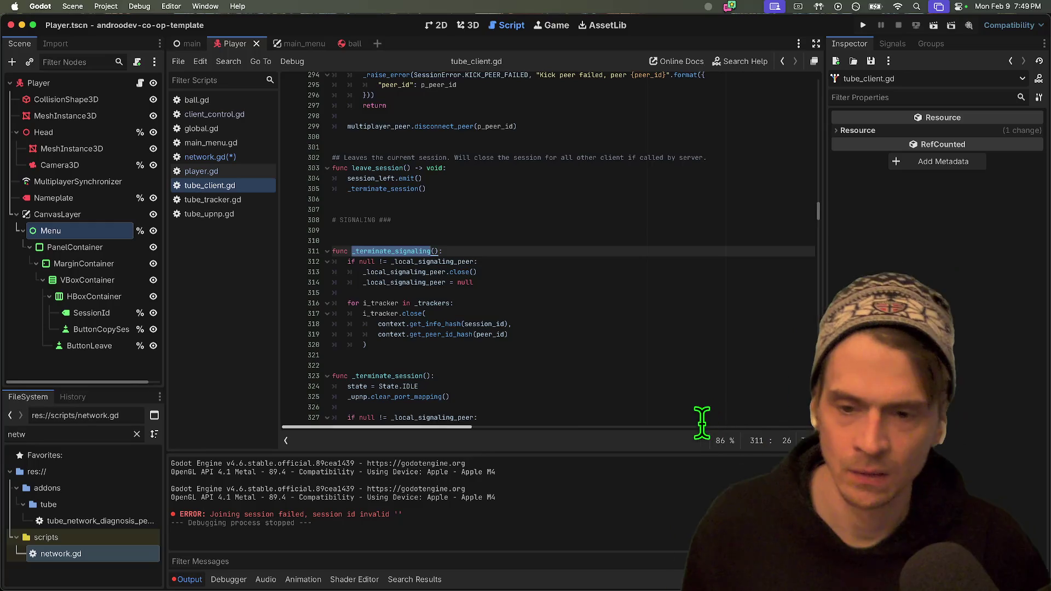
key(super+g)
scroll(664, 413, down, 5)
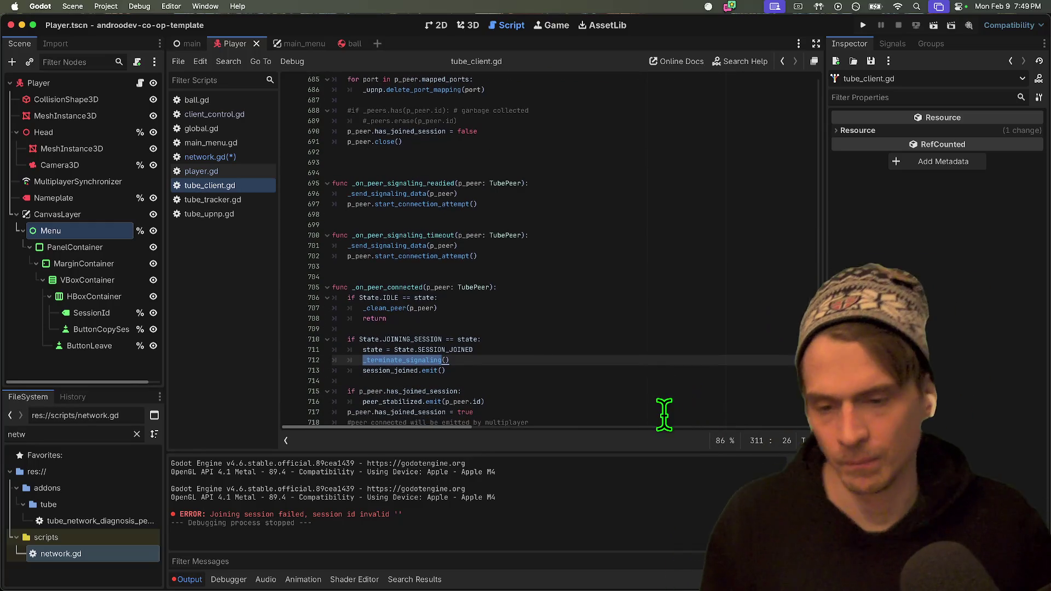
key(Escape)
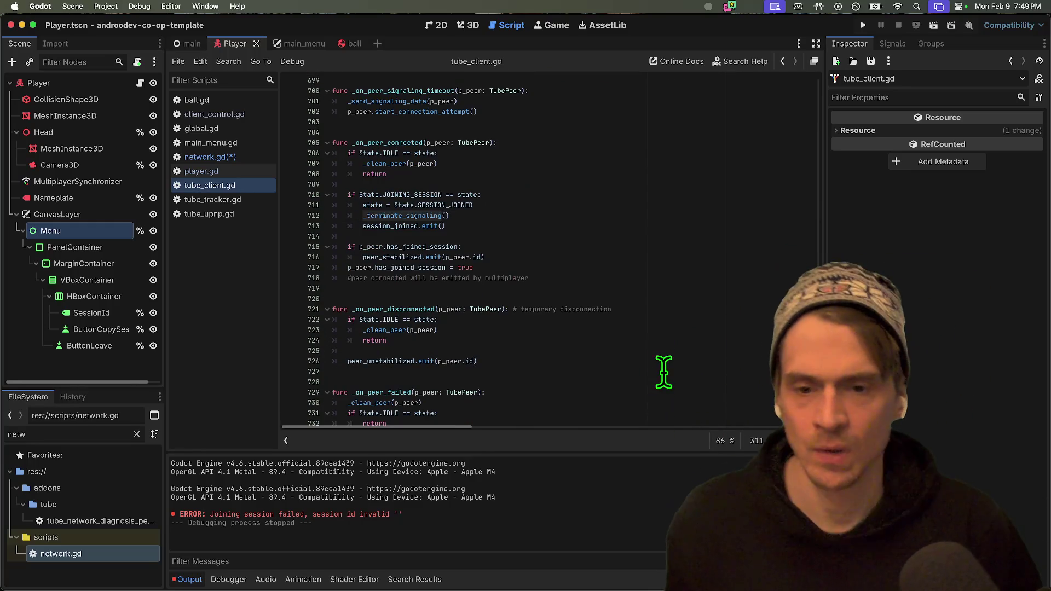
Follow the _terminate_session call in _on_peer_closed and highlight uses of _raise_error.
scroll(657, 375, down, 13)
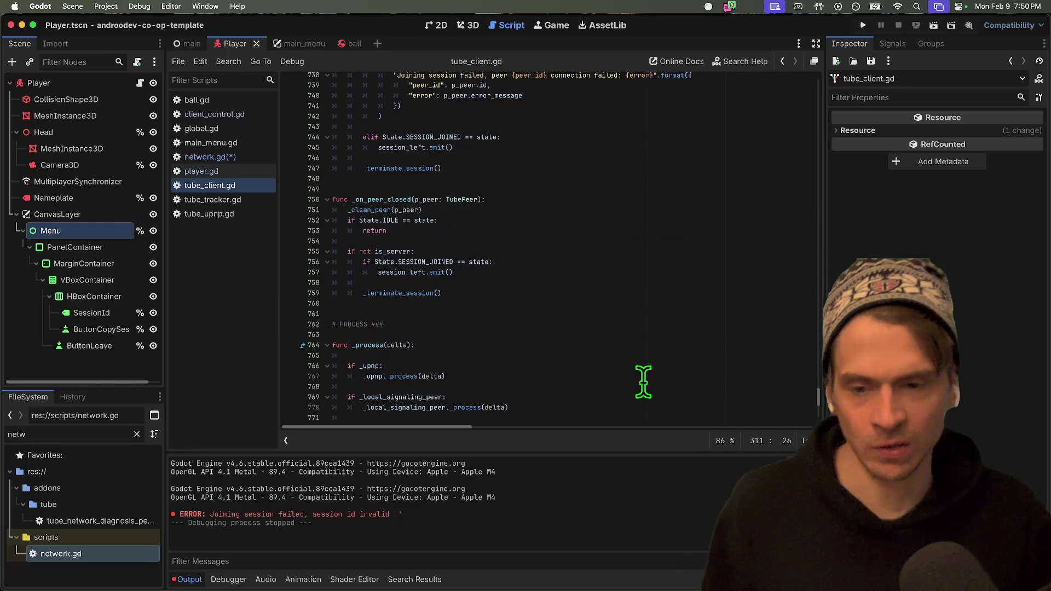
scroll(538, 326, down, 8)
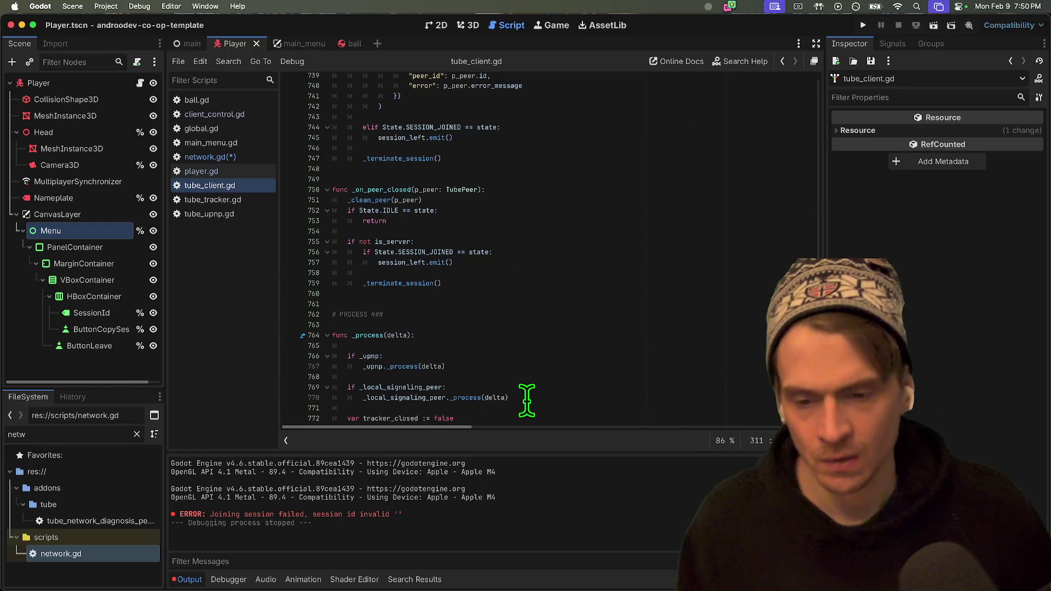
scroll(521, 383, down, 1)
scroll(474, 103, up, 5)
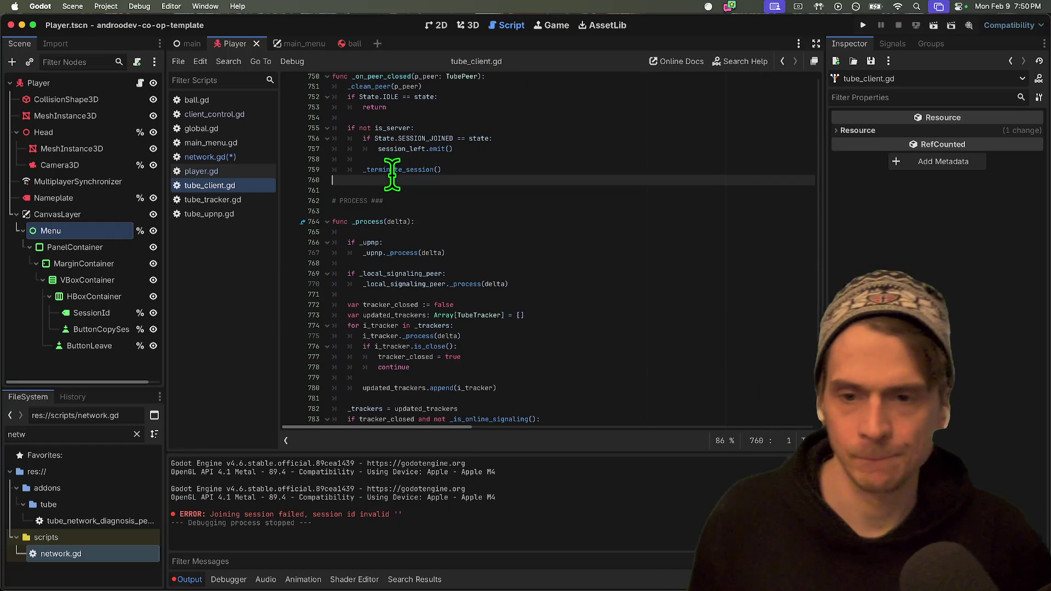
double_click(392, 170)
key(super+shift+g)
scroll(673, 265, up, 1)
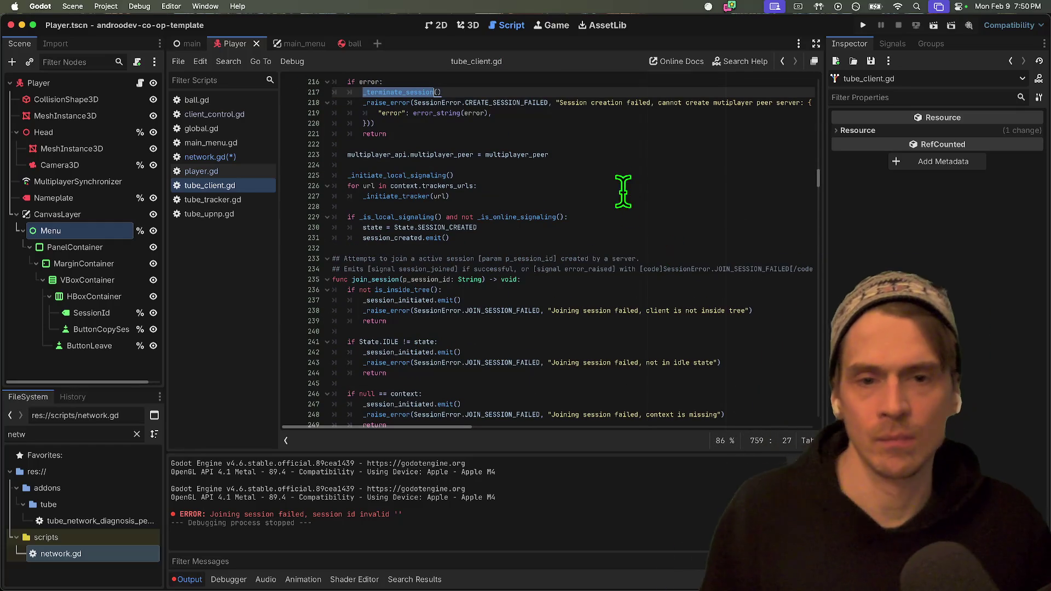
click(627, 175)
double_click(385, 103)
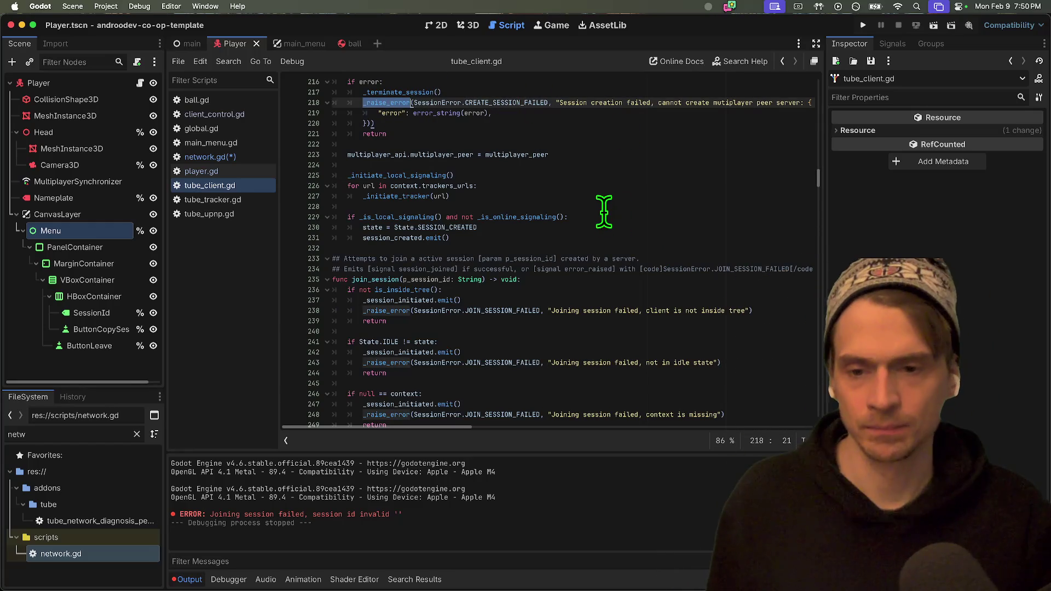
key(super+Tab)
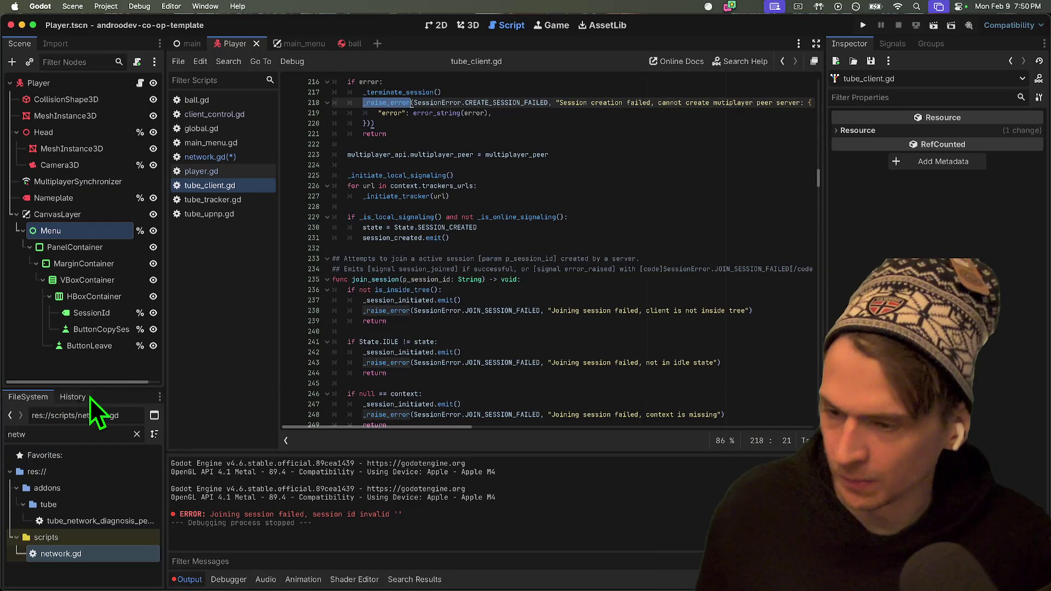
Expand addons/tube in FileSystem and open tube_inspector.tscn with its script.
drag(93, 388, 87, 212)
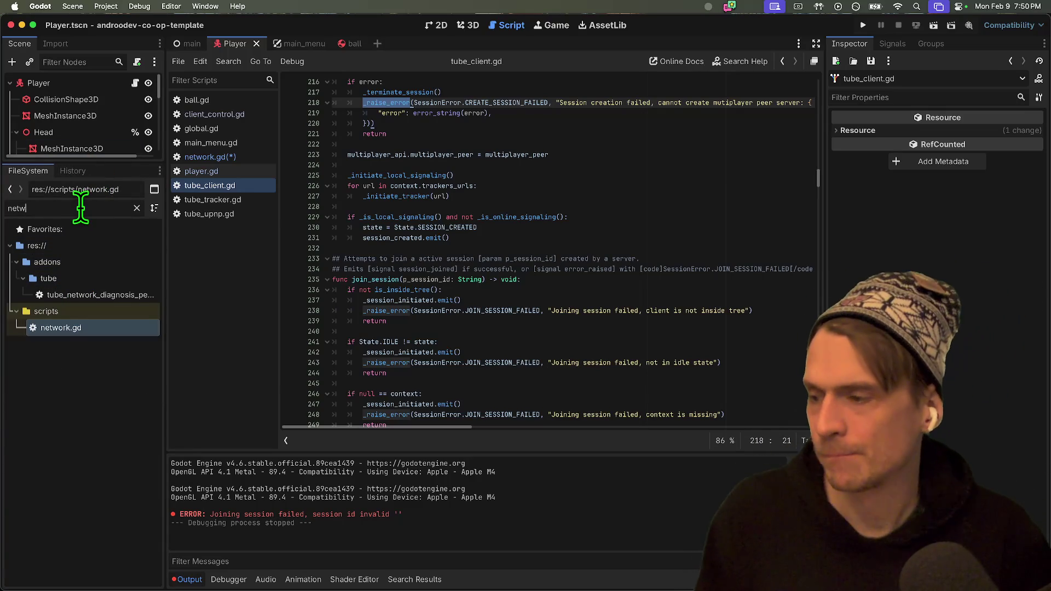
key(BackSpace)
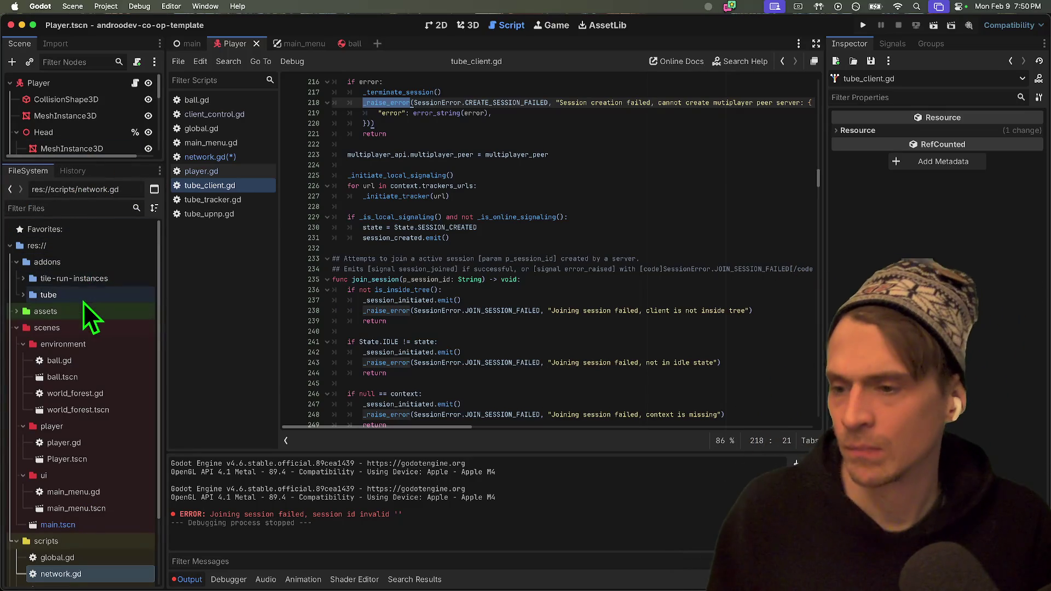
double_click(83, 300)
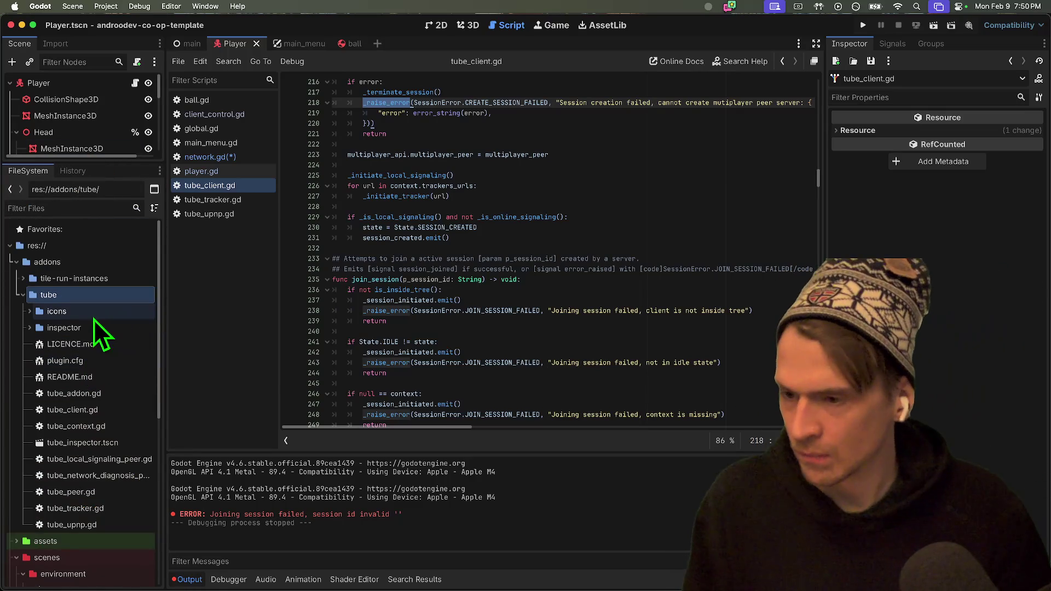
scroll(104, 377, down, 1)
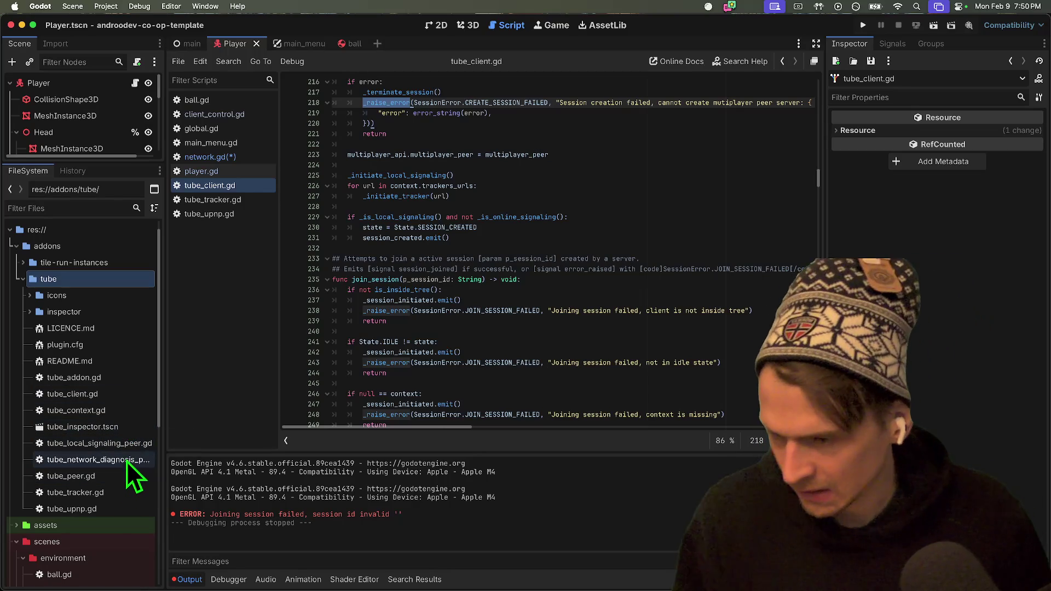
double_click(130, 426)
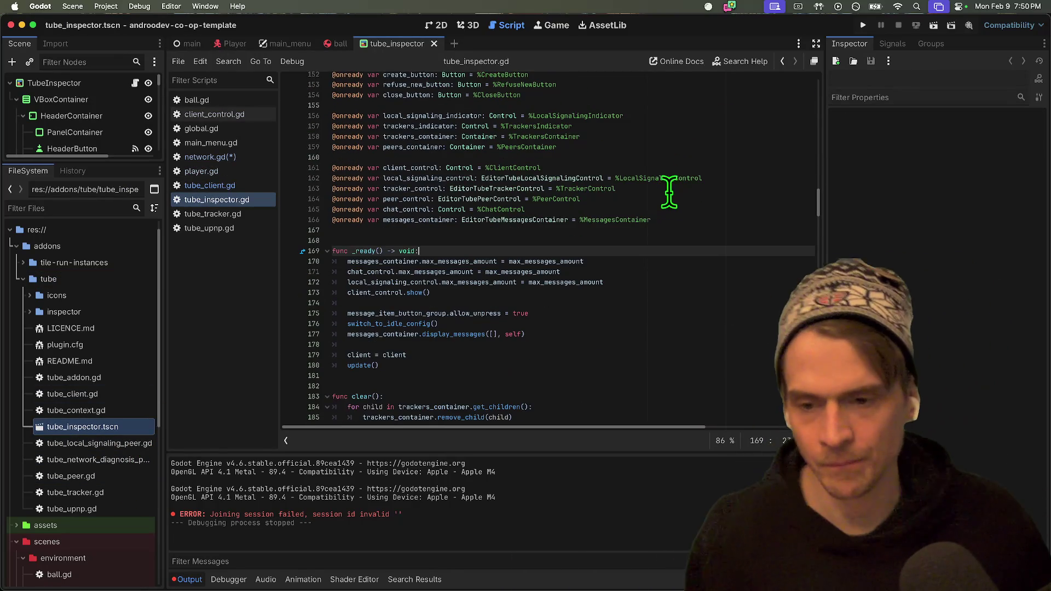
Locate the _on_client_error_raised handler and find where error_raised is connected in tube_inspector.gd.
scroll(669, 193, down, 1)
scroll(690, 189, down, 3)
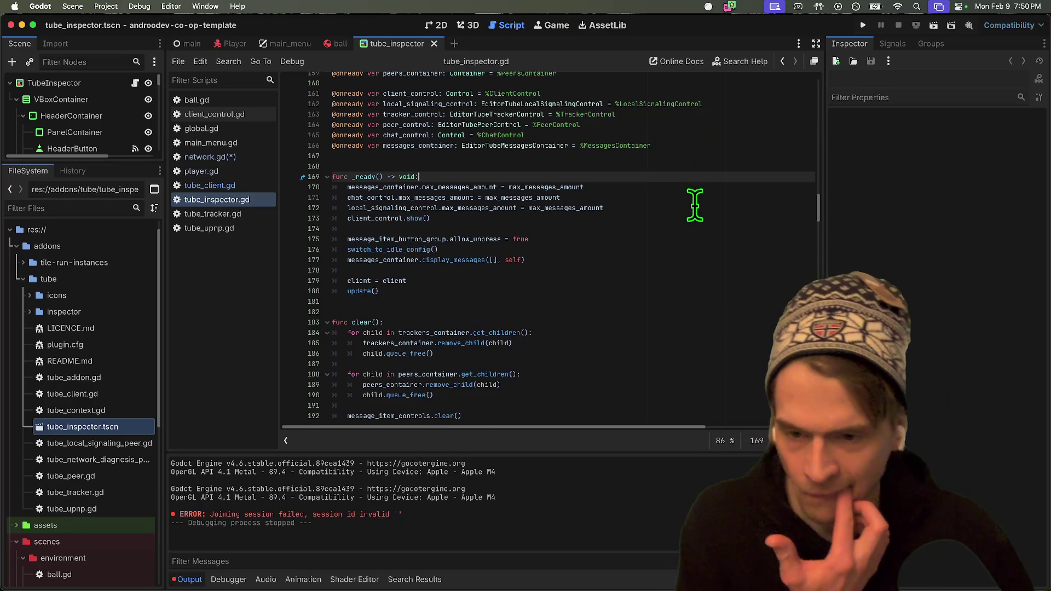
scroll(657, 218, down, 1)
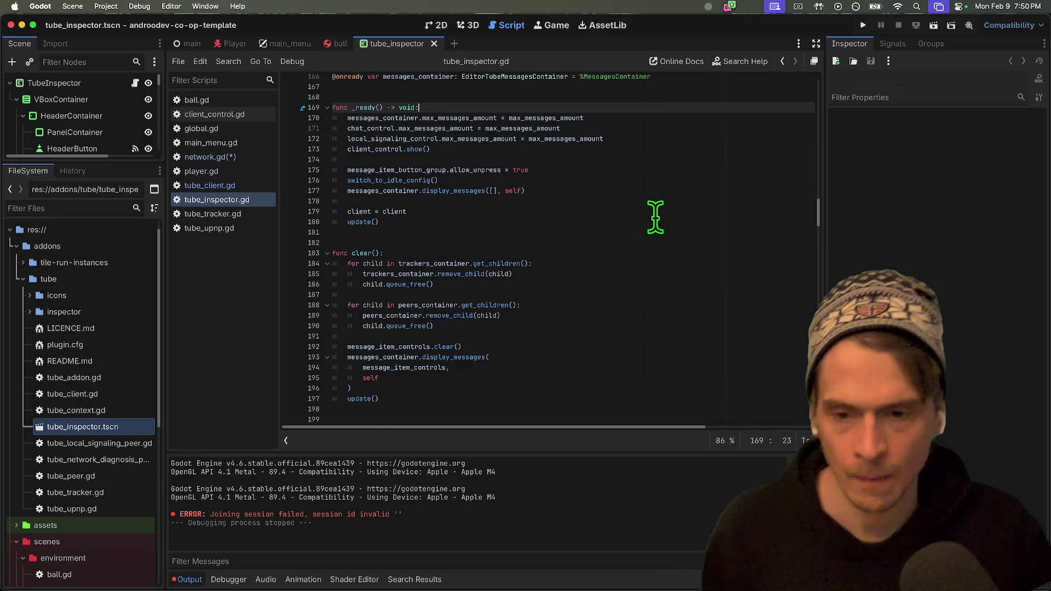
scroll(654, 212, down, 9)
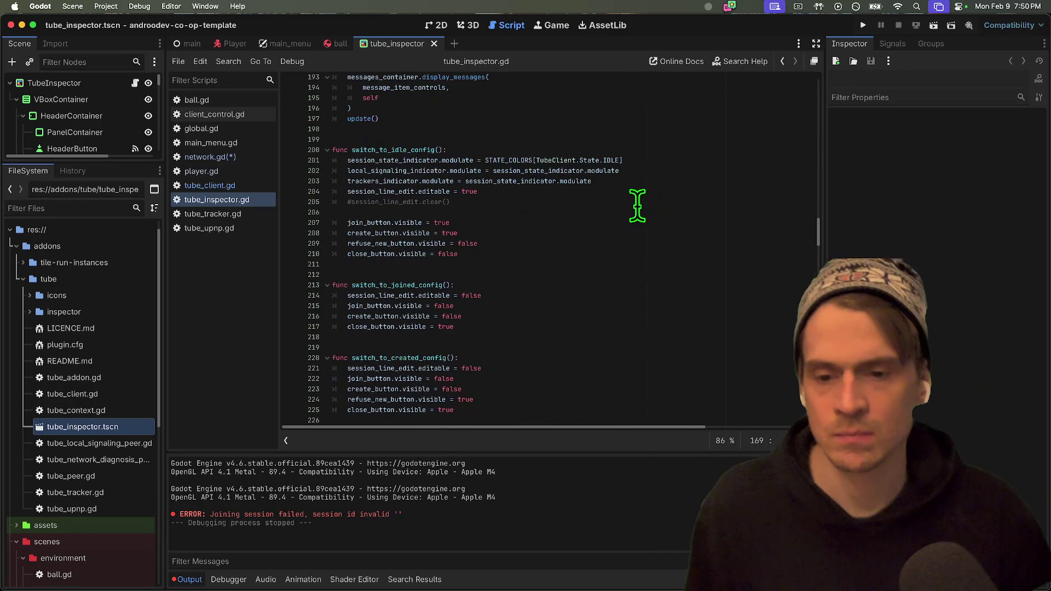
scroll(623, 199, down, 9)
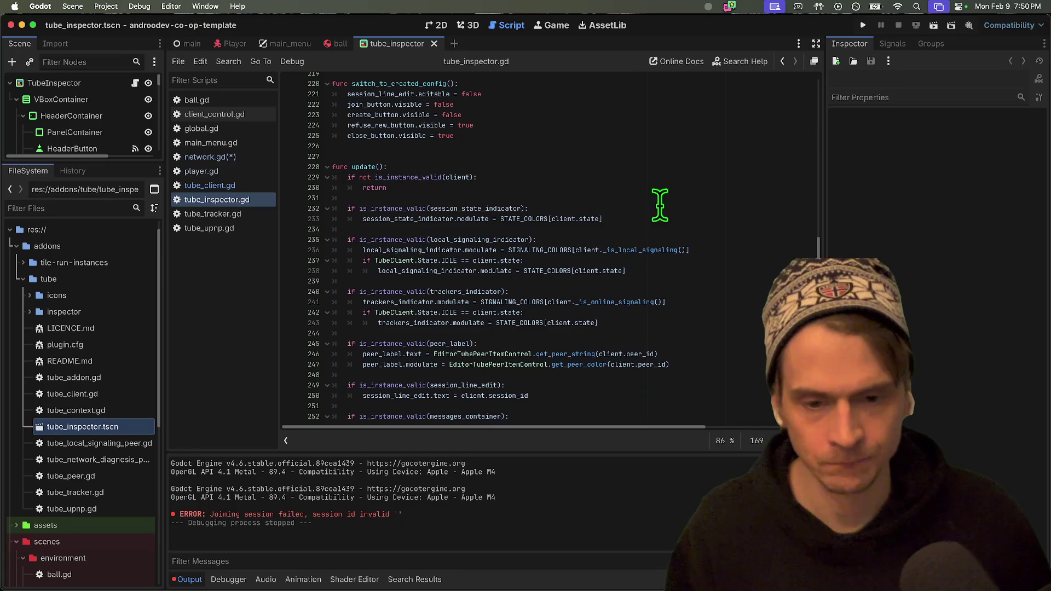
click(356, 166)
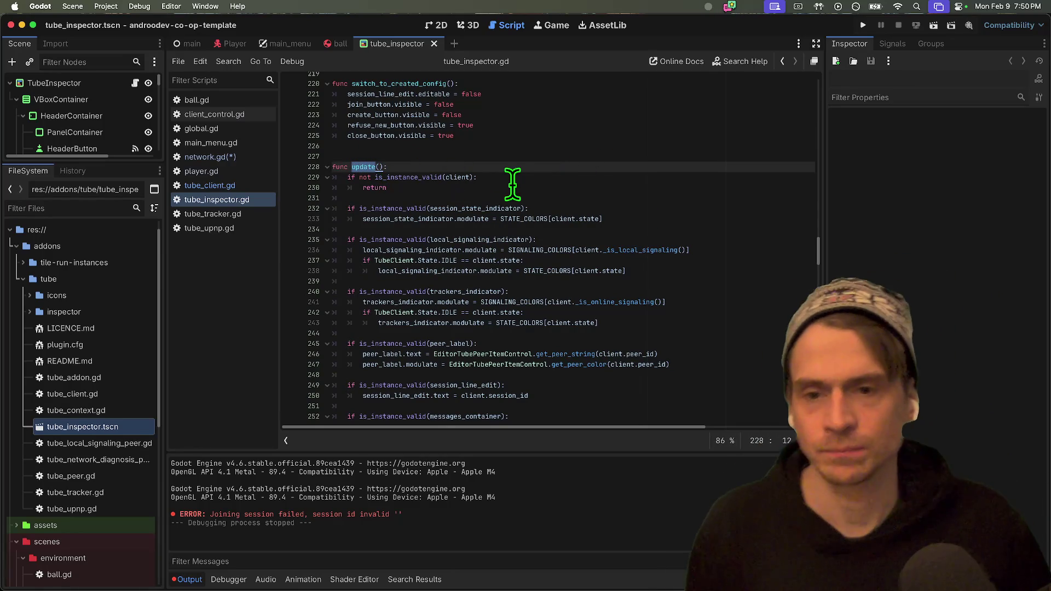
scroll(489, 184, down, 10)
scroll(739, 265, down, 20)
scroll(688, 248, down, 1)
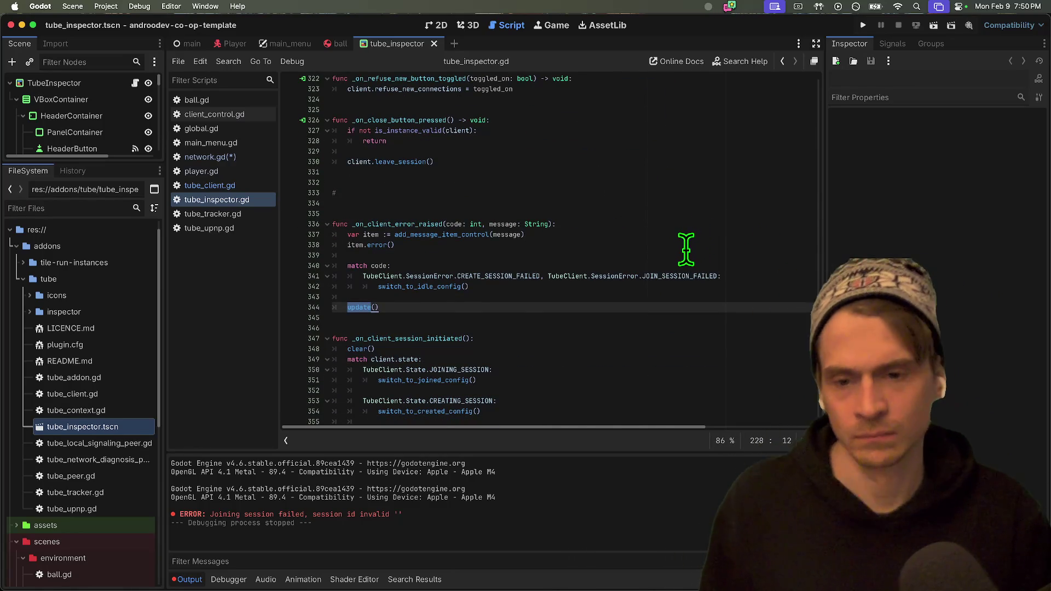
double_click(430, 224)
scroll(687, 228, up, 20)
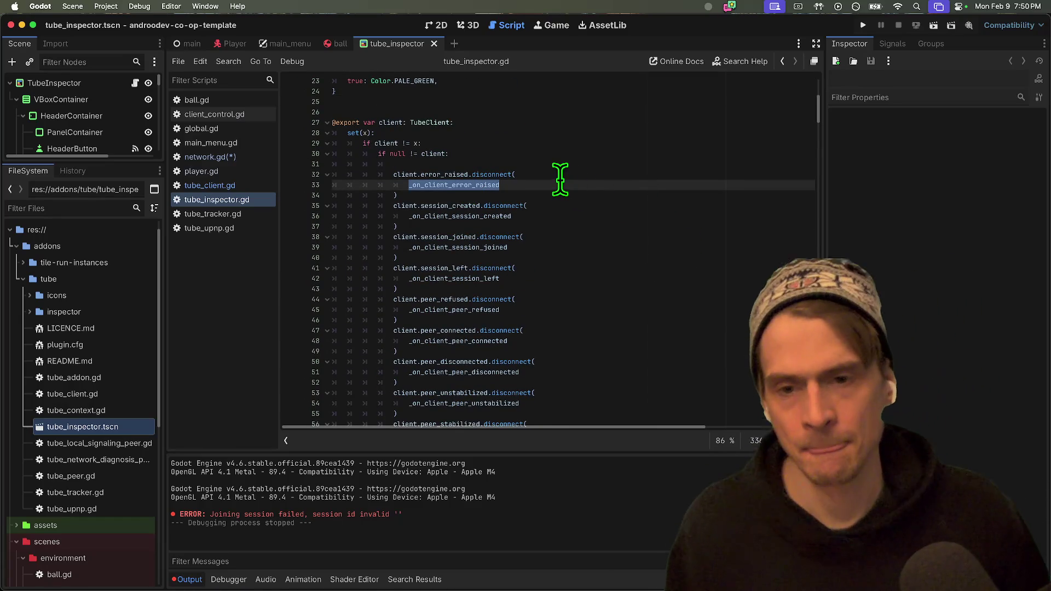
double_click(438, 175)
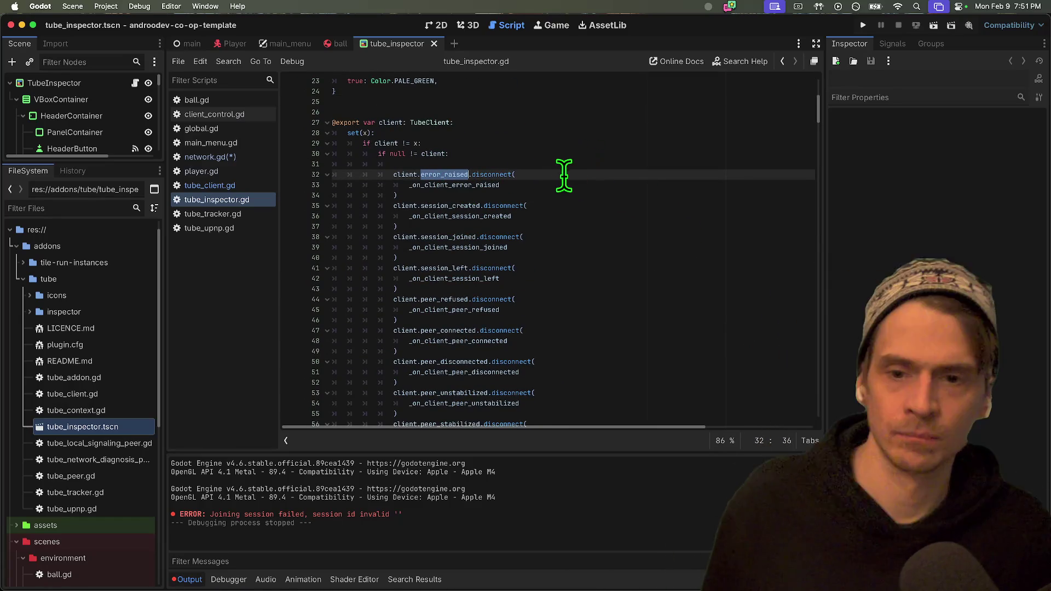
key(super+d)
key(super+d)
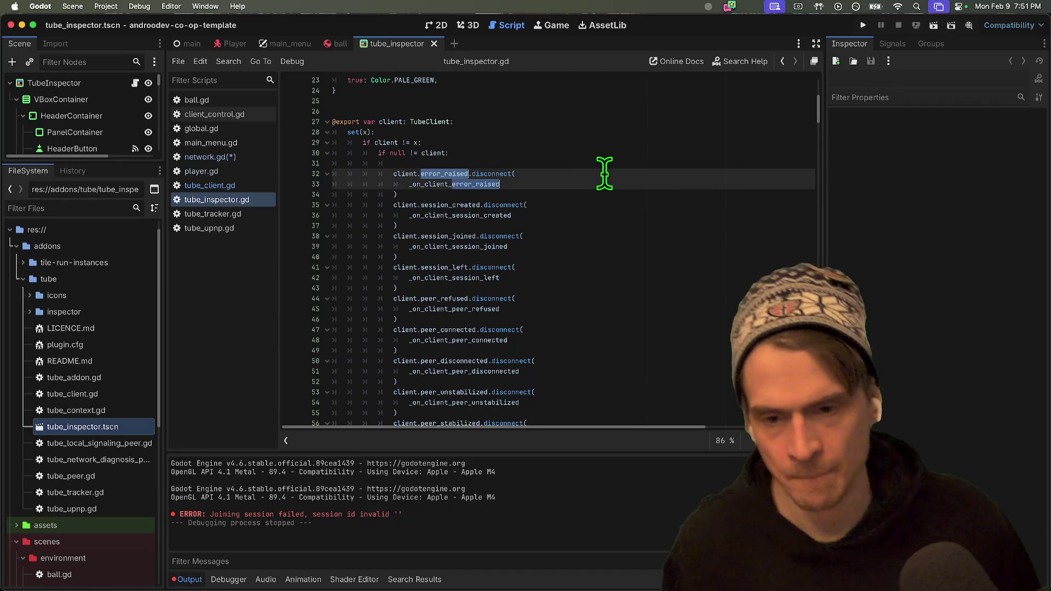
scroll(606, 175, down, 10)
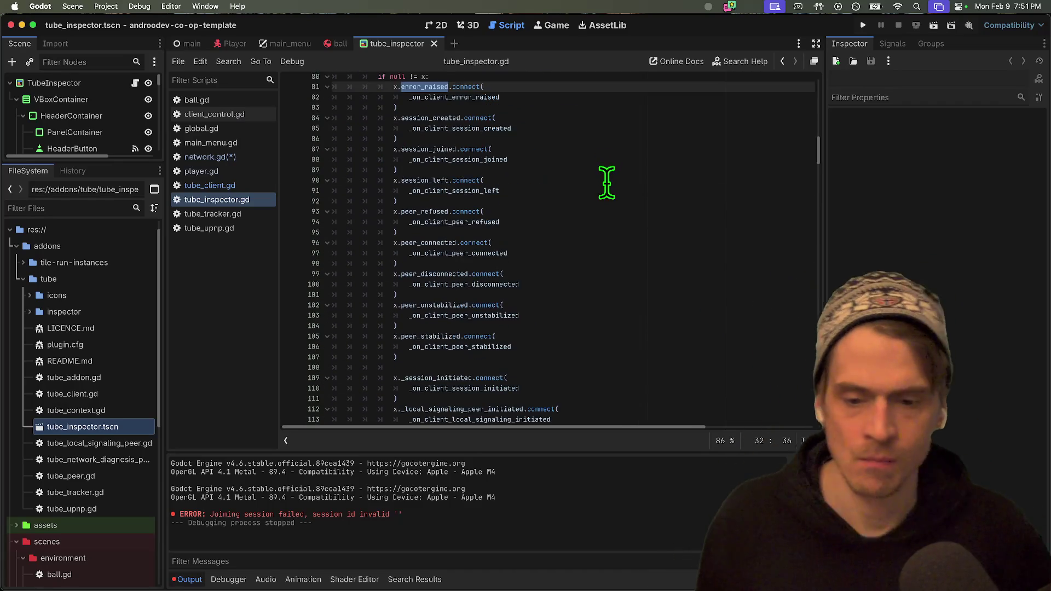
Switch to network.gd and place the caret after create_session() in tube_create.
click(213, 185)
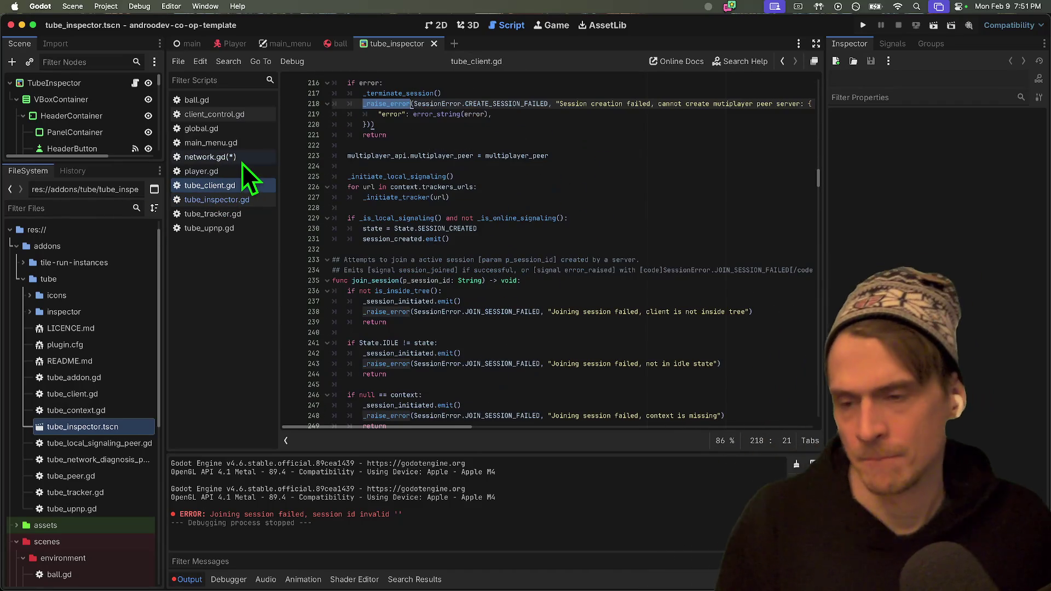
scroll(505, 131, up, 3)
click(241, 157)
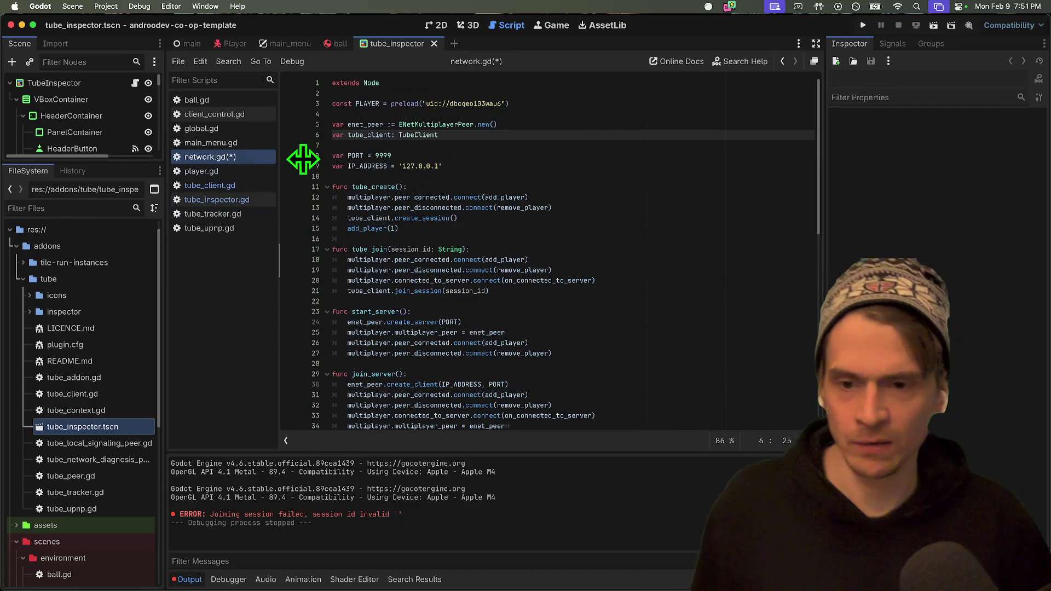
scroll(662, 203, down, 10)
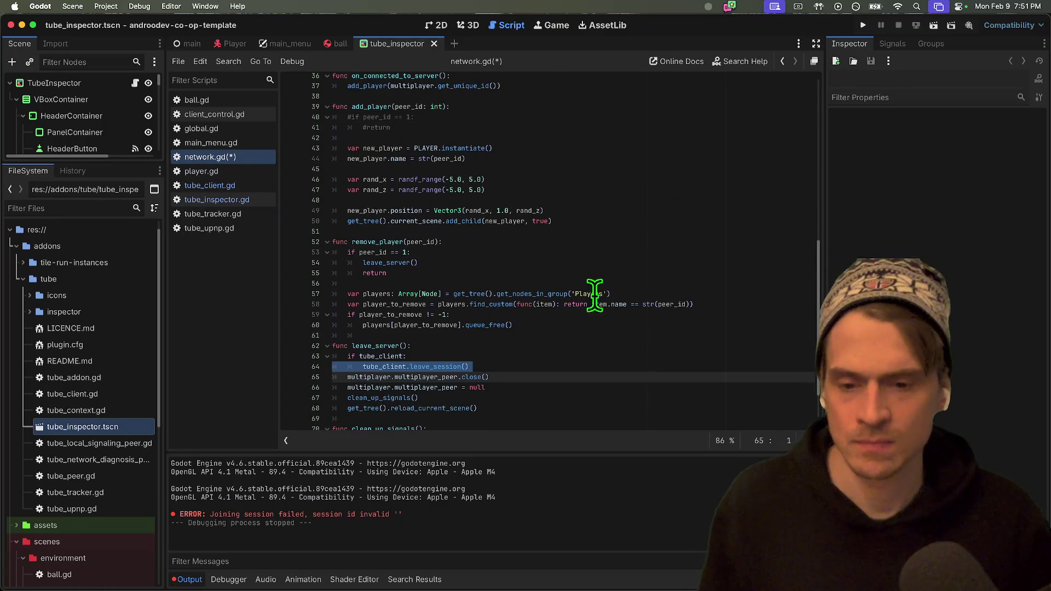
click(555, 366)
scroll(570, 281, up, 10)
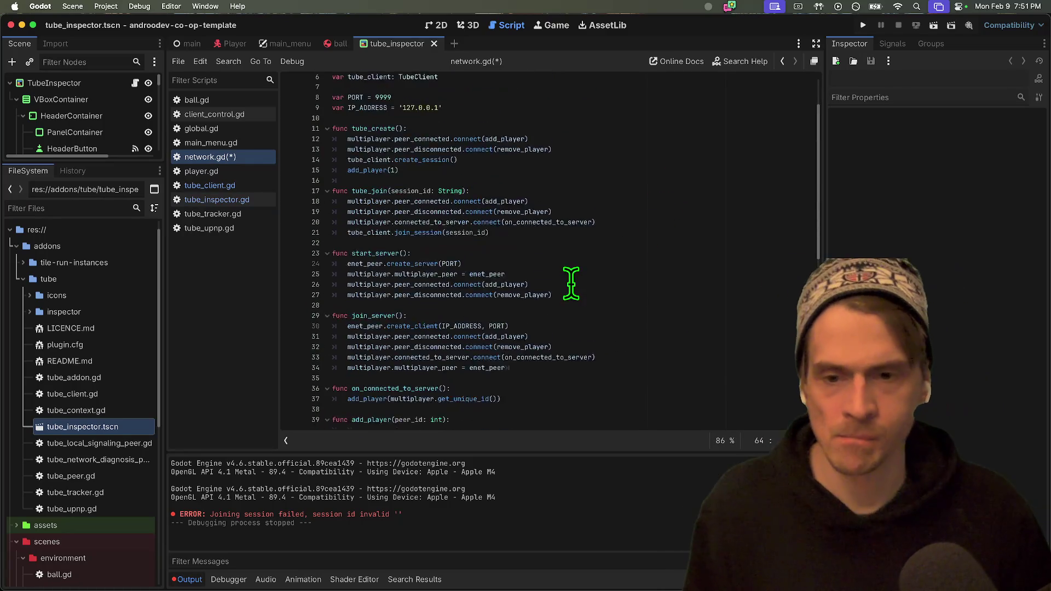
click(613, 233)
key(Down)
key(Down)
key(Down)
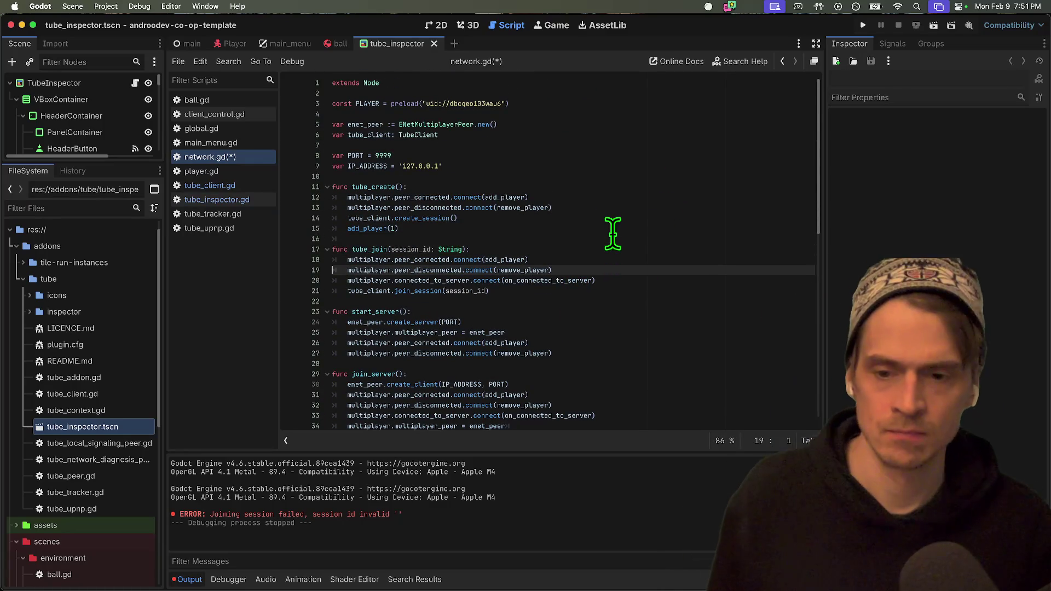
key(Up)
key(Up)
key(Up)
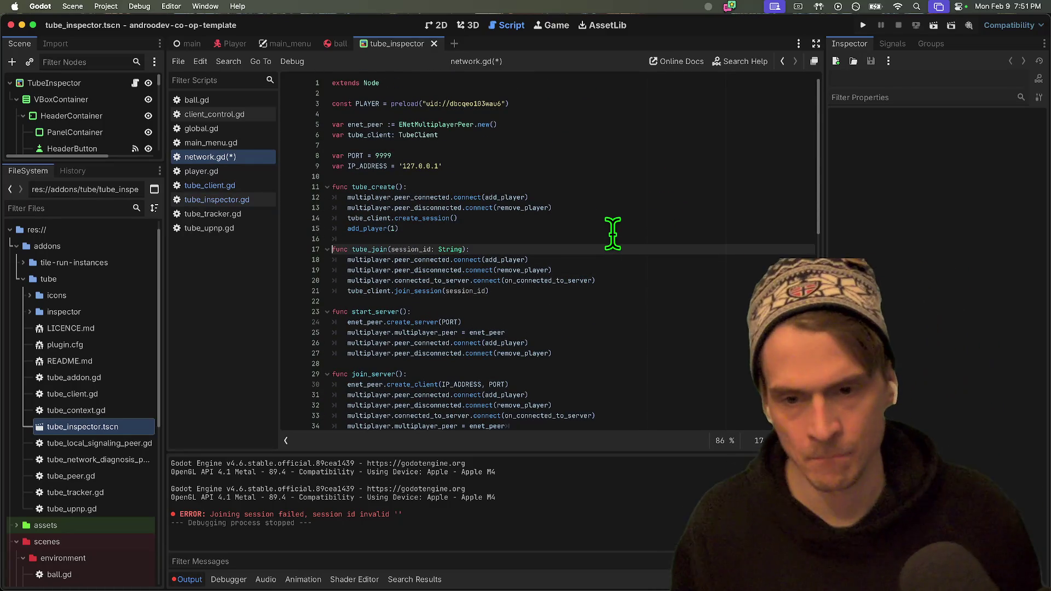
key(Up)
key(Up)
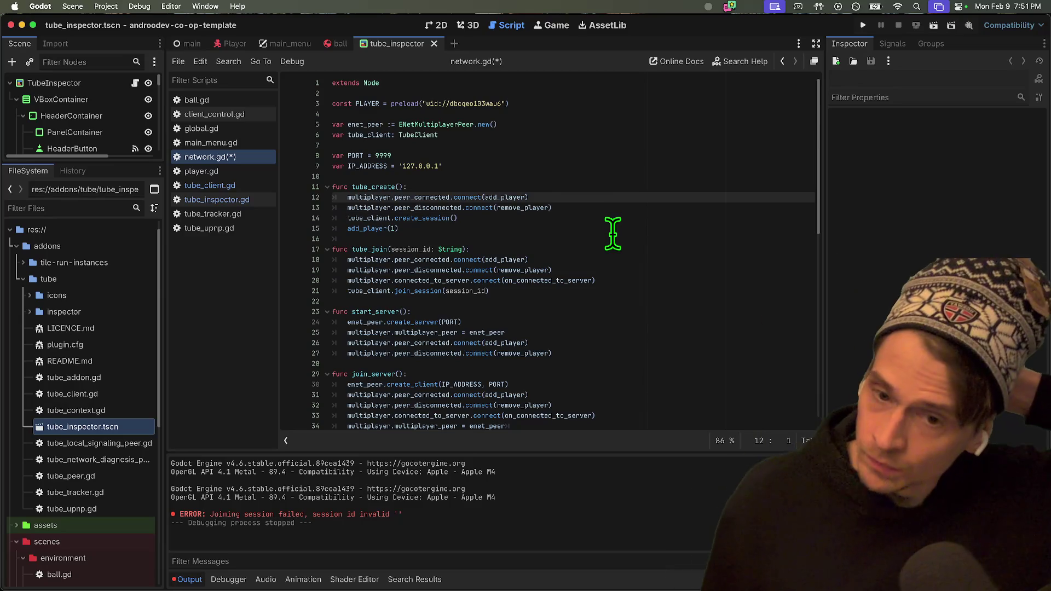
key(Down)
key(Down)
key(Down)
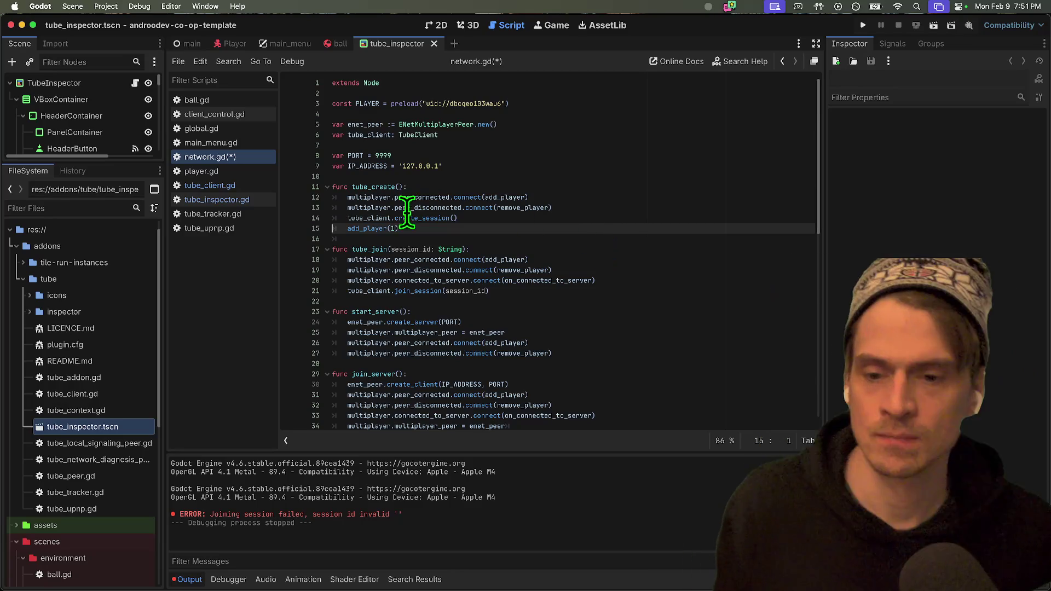
click(475, 215)
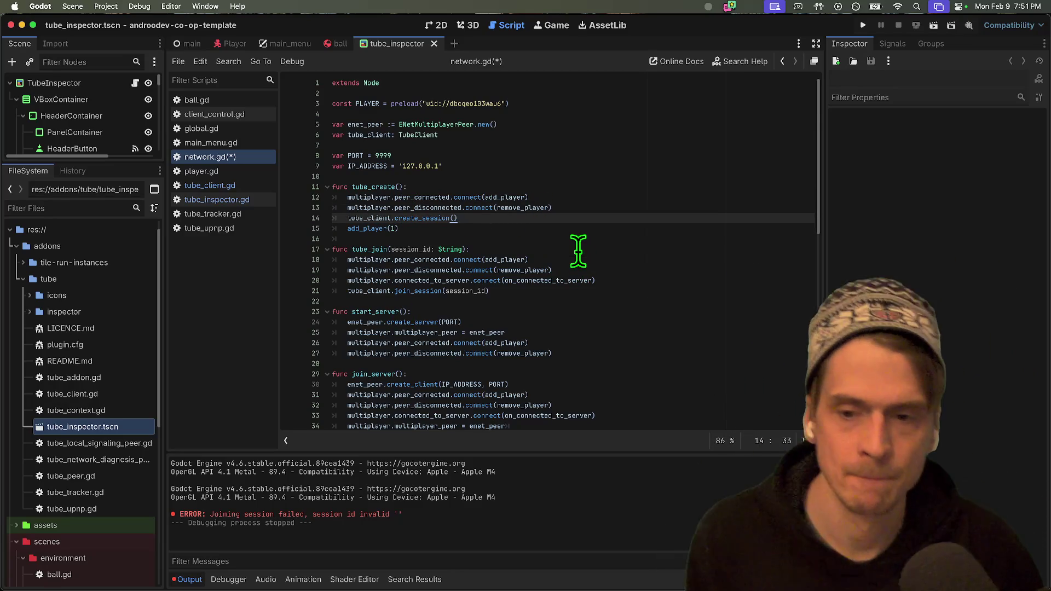
Add tube_client.error_raised.connect(leave_server) to tube_create before add_player(1).
key(Return)
key(Up)
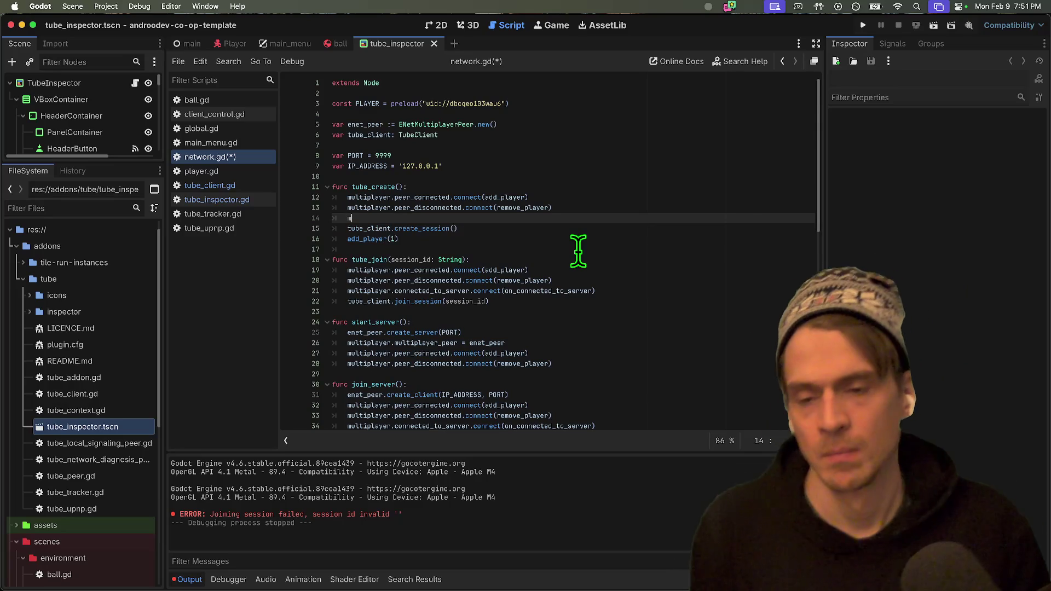
text(ov)
key(Return)
key(super+z)
key(super+z)
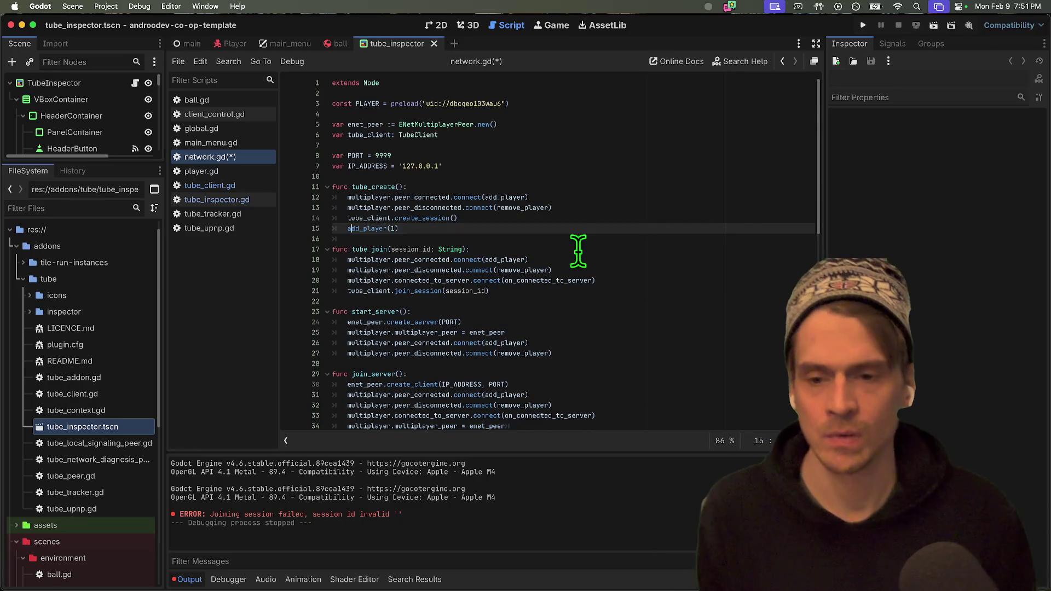
key(Return)
key(Up)
text(e)
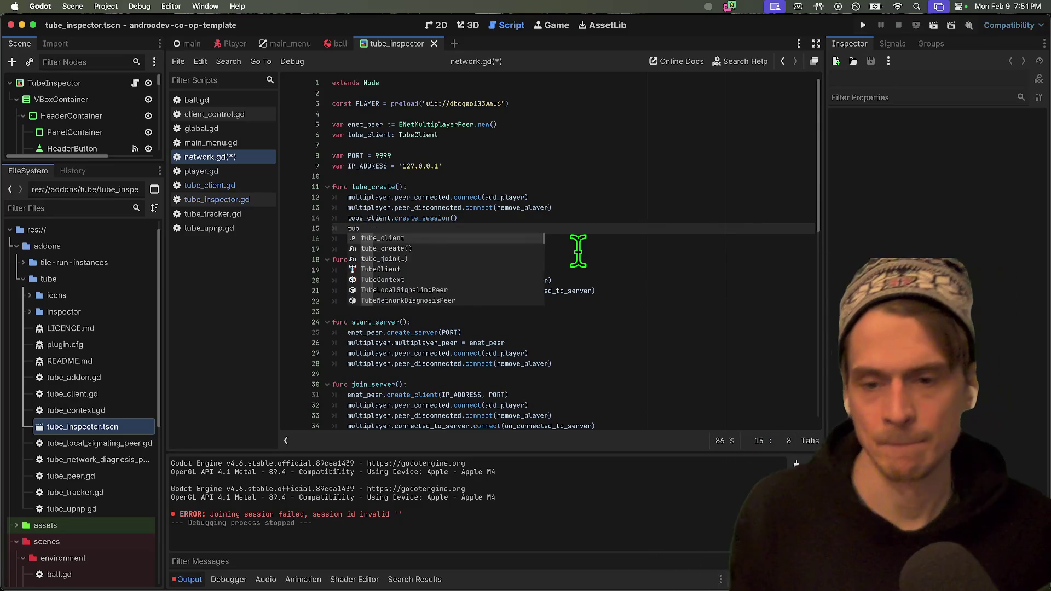
key(Return)
text(.)
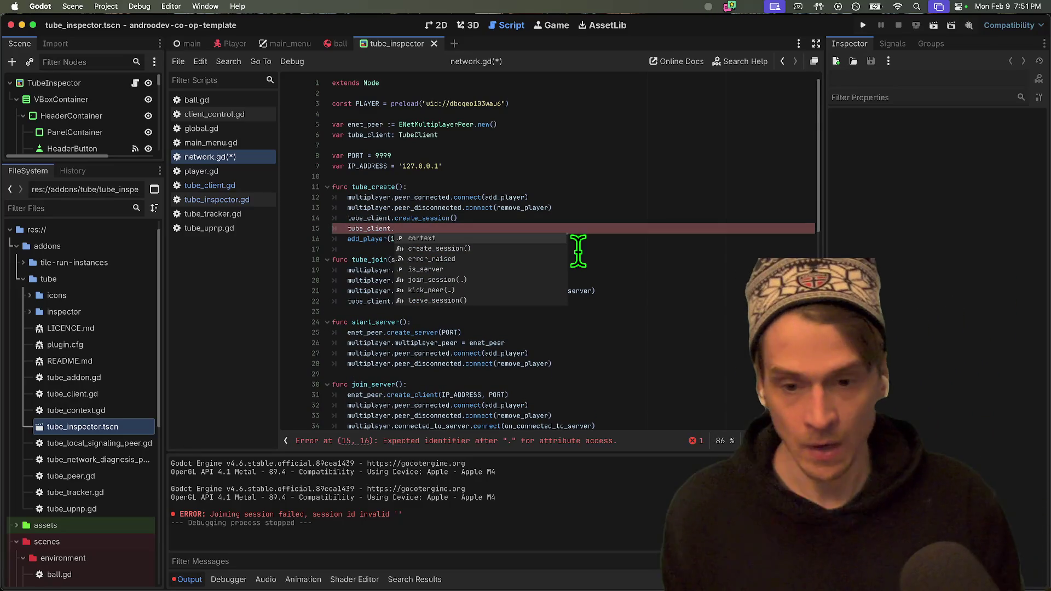
key(Down)
key(Down)
key(Return)
text(.)
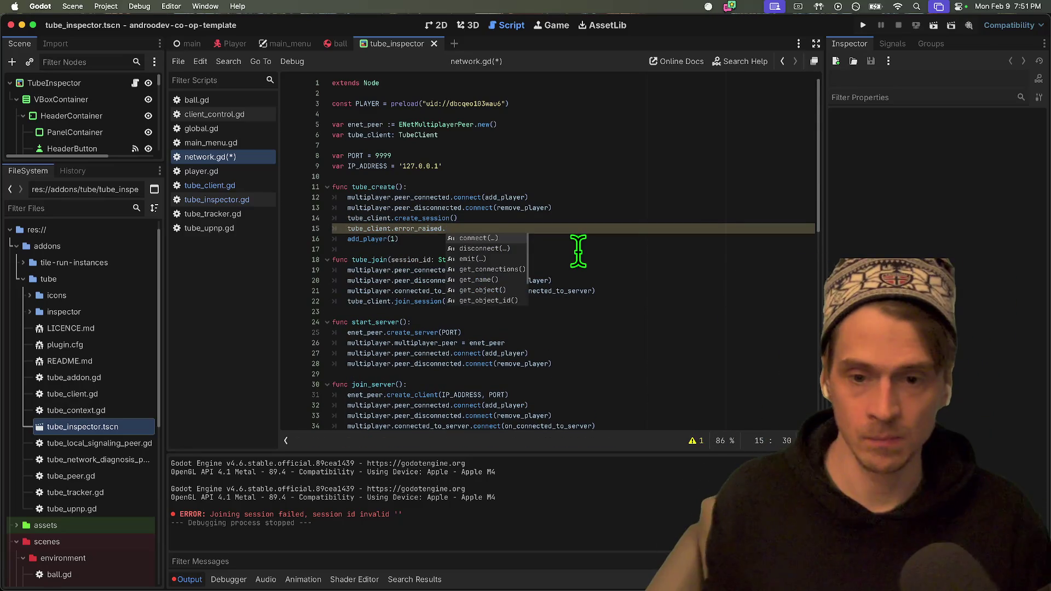
text(con)
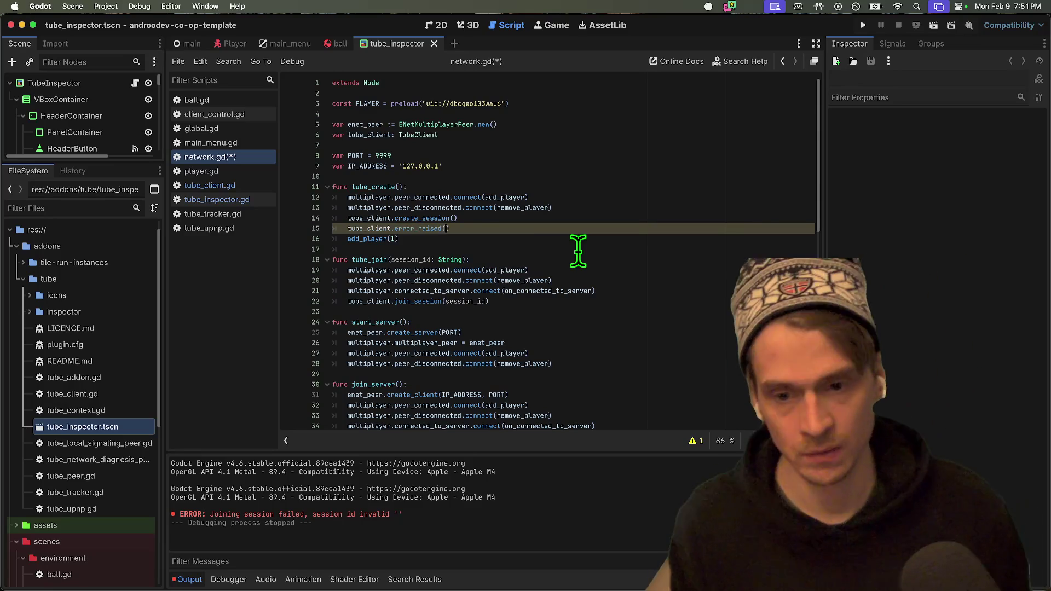
key(Return)
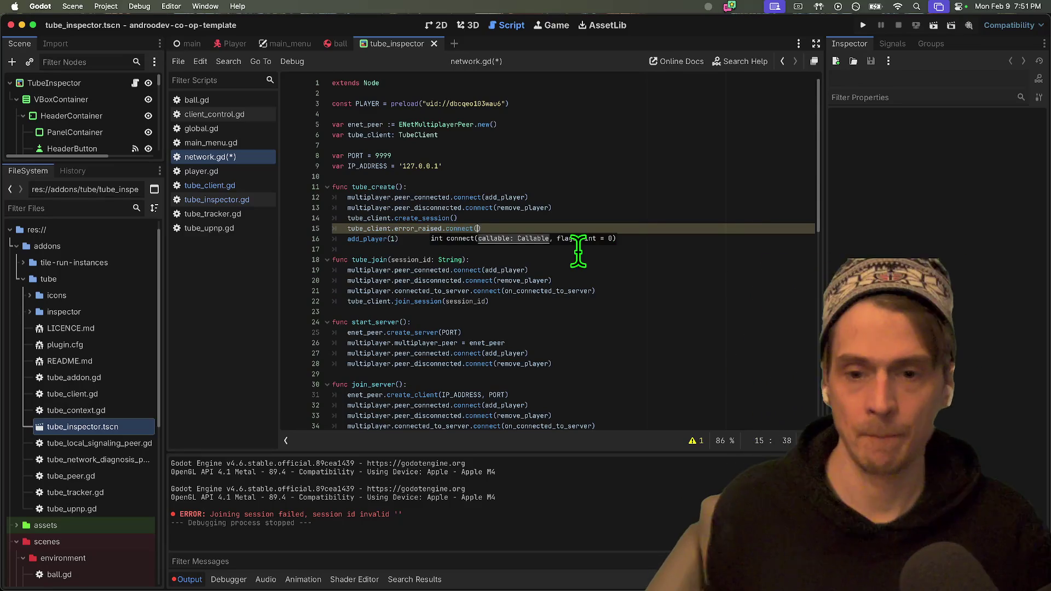
text(lea)
key(Return)
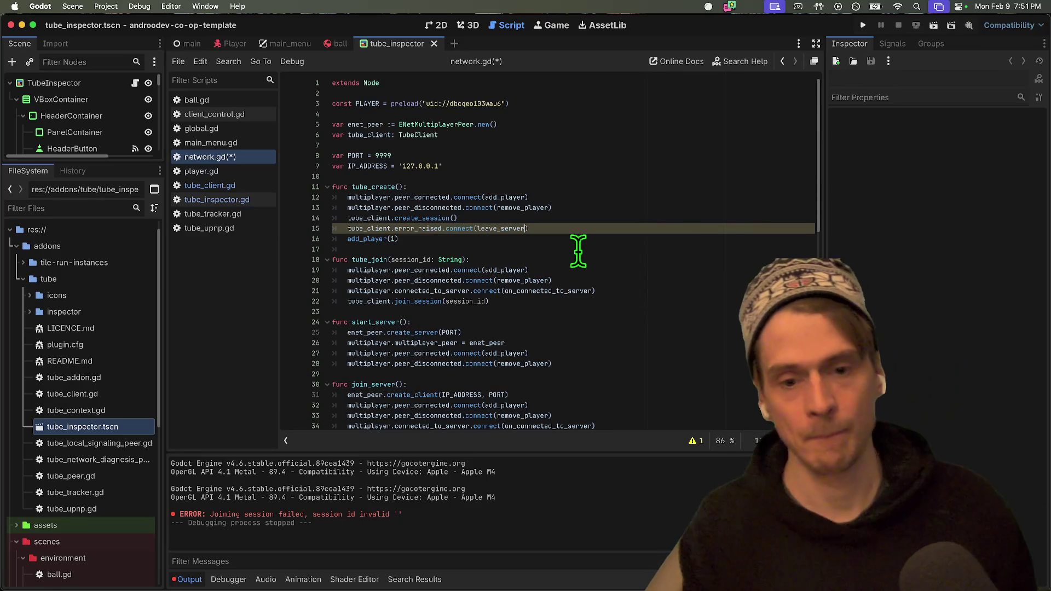
key(Down)
Paste the error_raised connection line into tube_join, save network.gd, and run the project.
triple_click(589, 228)
key(cmd+c)
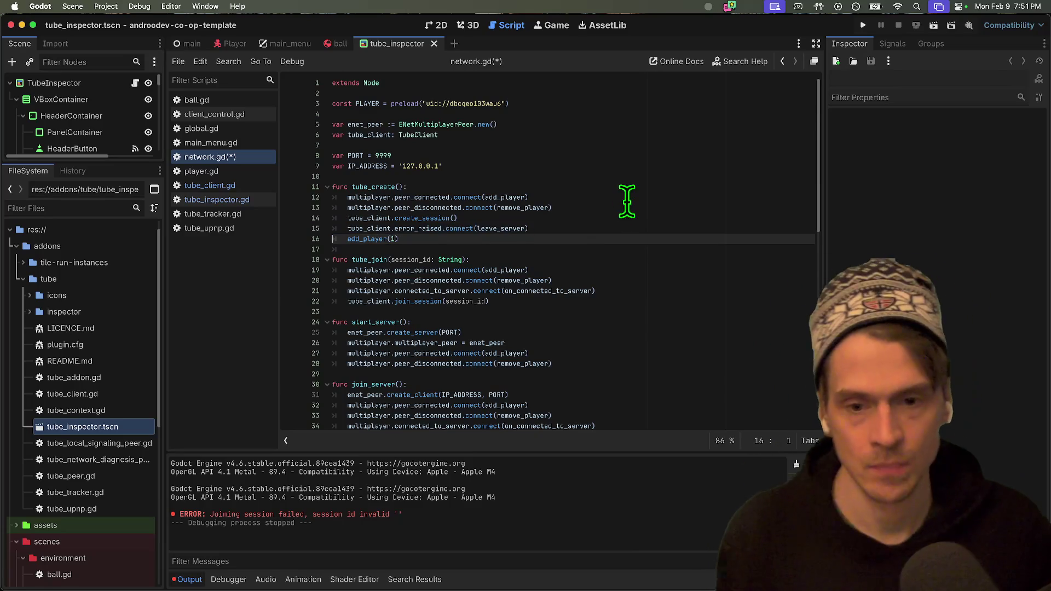
click(707, 287)
key(Down)
key(Home)
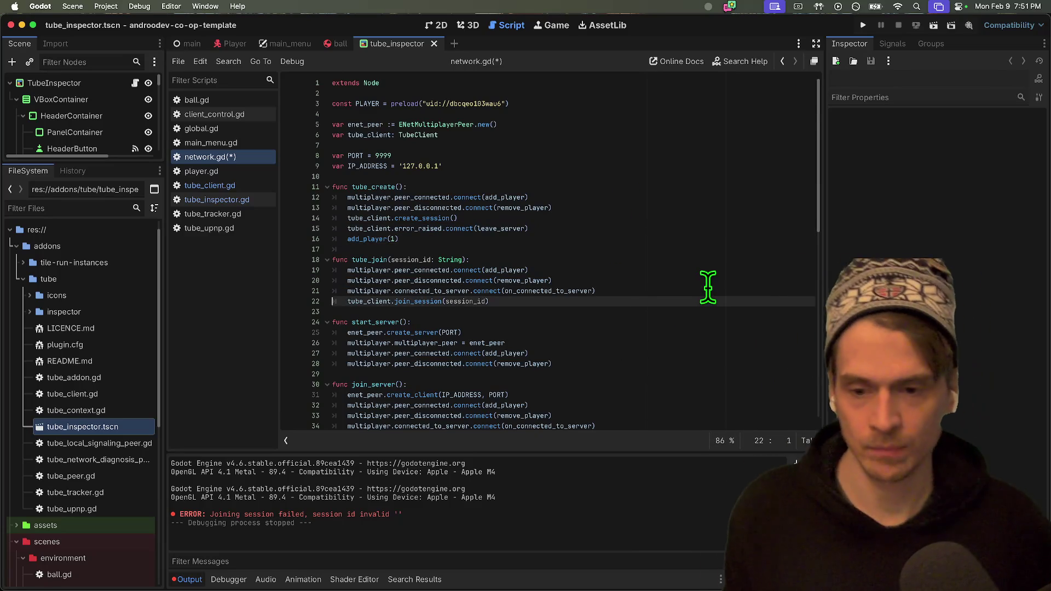
key(cmd+v)
key(cmd+s)
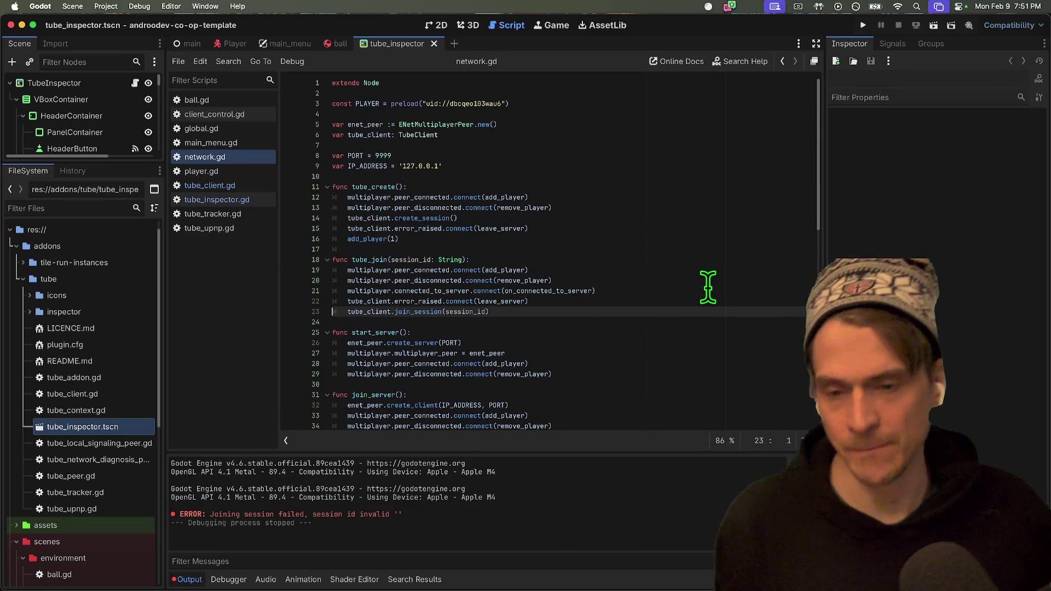
key(cmd+b)
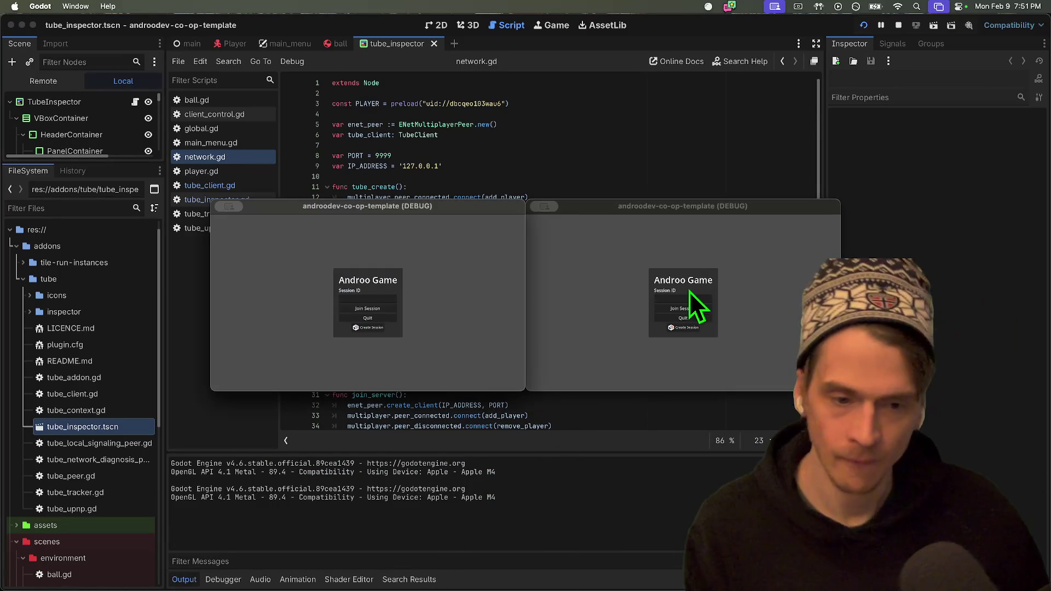
Relaunch the game, try Join Session with an empty Session ID, then stop both instances.
click(684, 326)
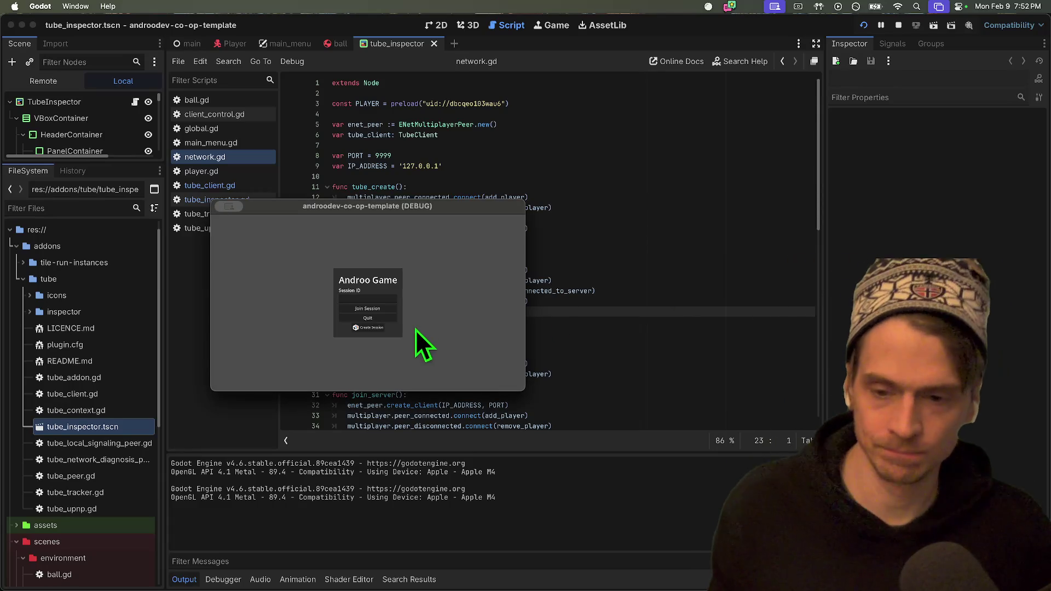
click(382, 331)
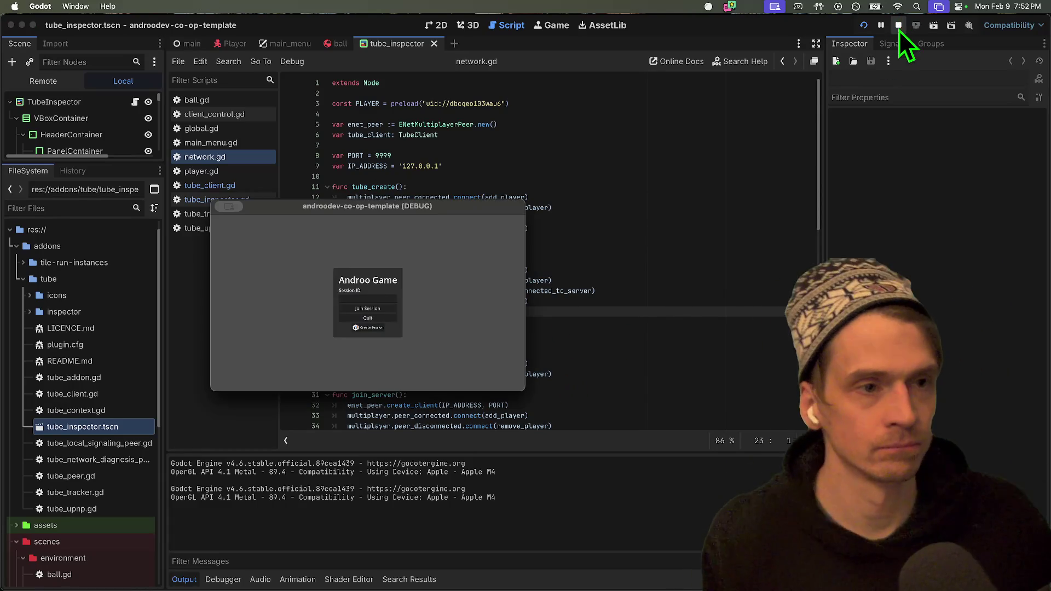
click(898, 26)
key(super+b)
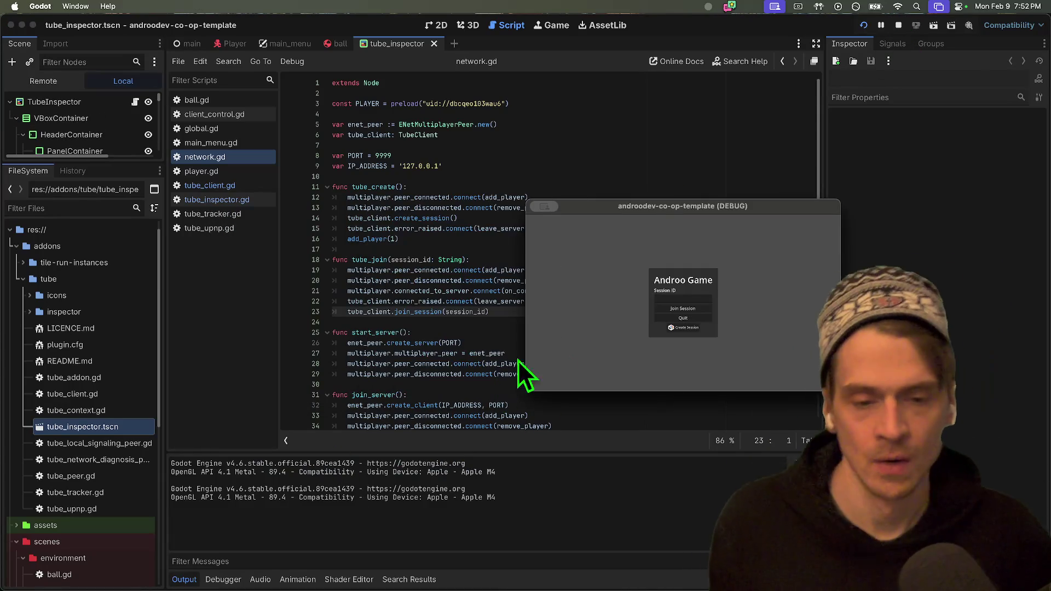
click(688, 302)
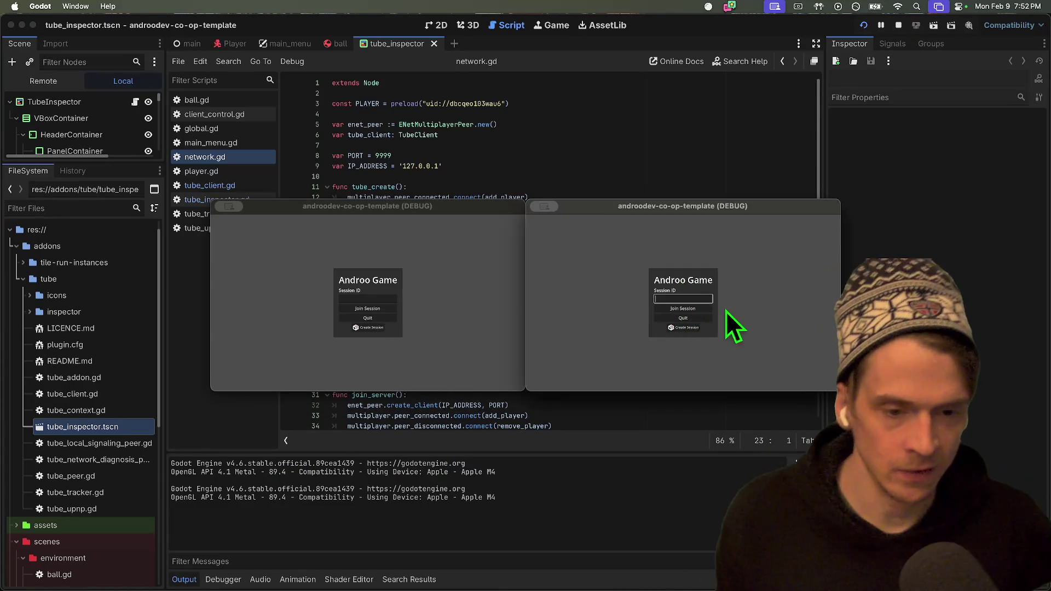
click(691, 309)
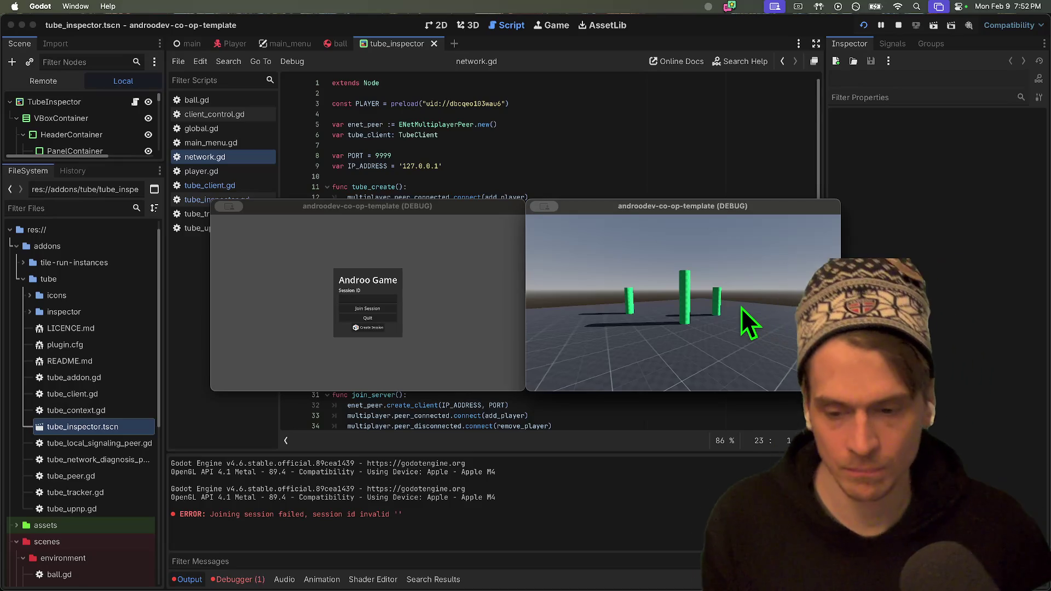
key(super+period)
click(731, 114)
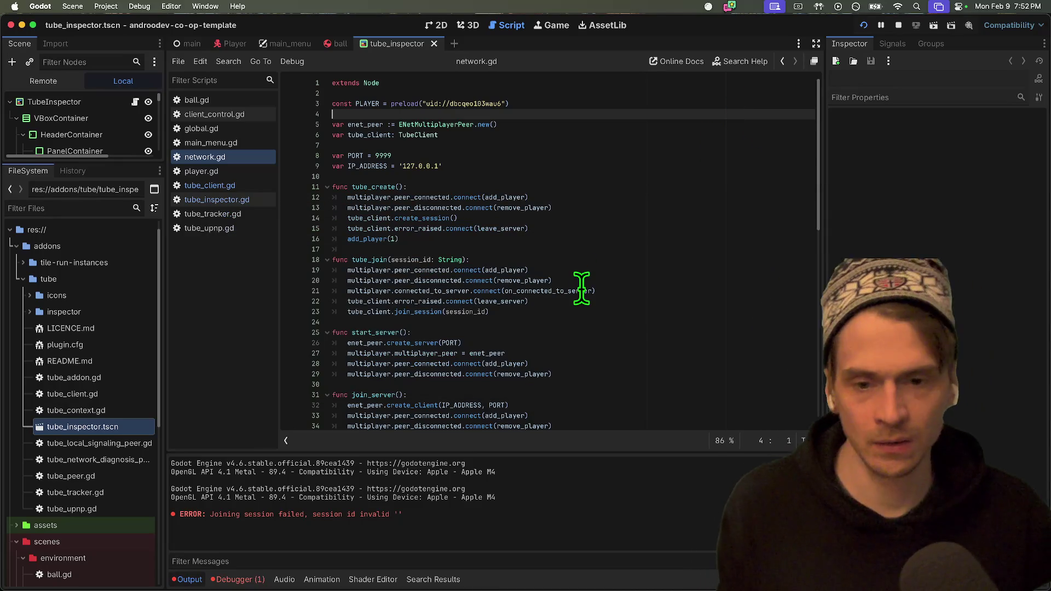
Re-enter leave_server as tube_create's error_raised handler on line 15 and save network.gd.
click(578, 238)
triple_click(578, 228)
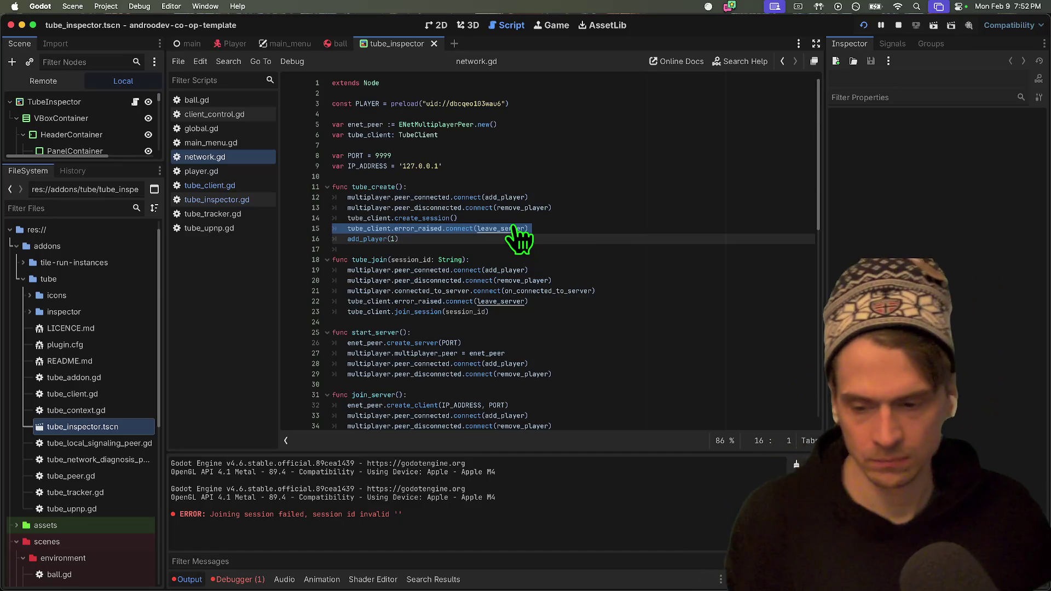
key(Left)
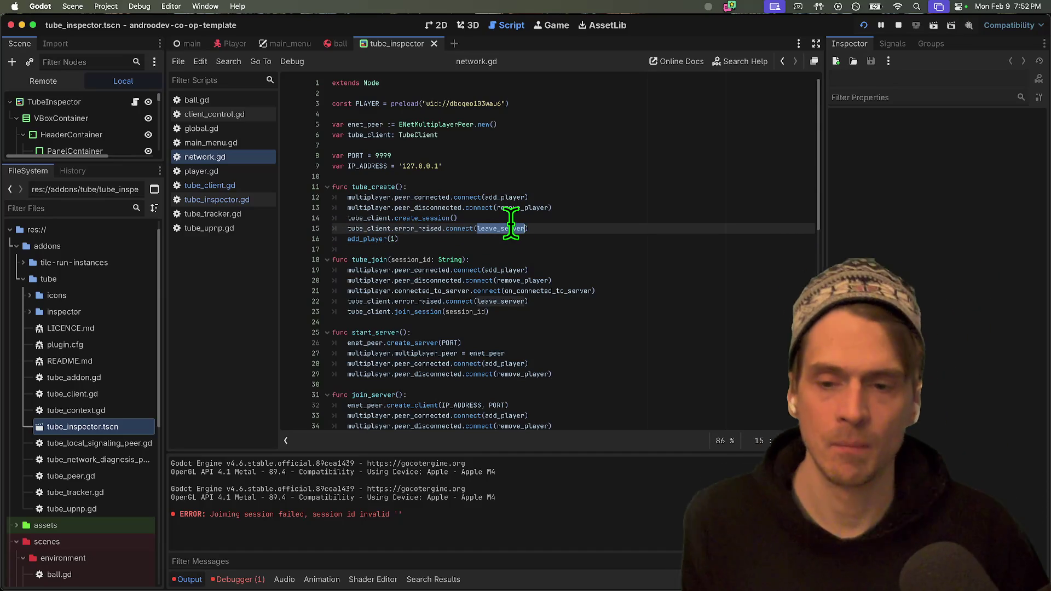
key(BackSpace)
text(le)
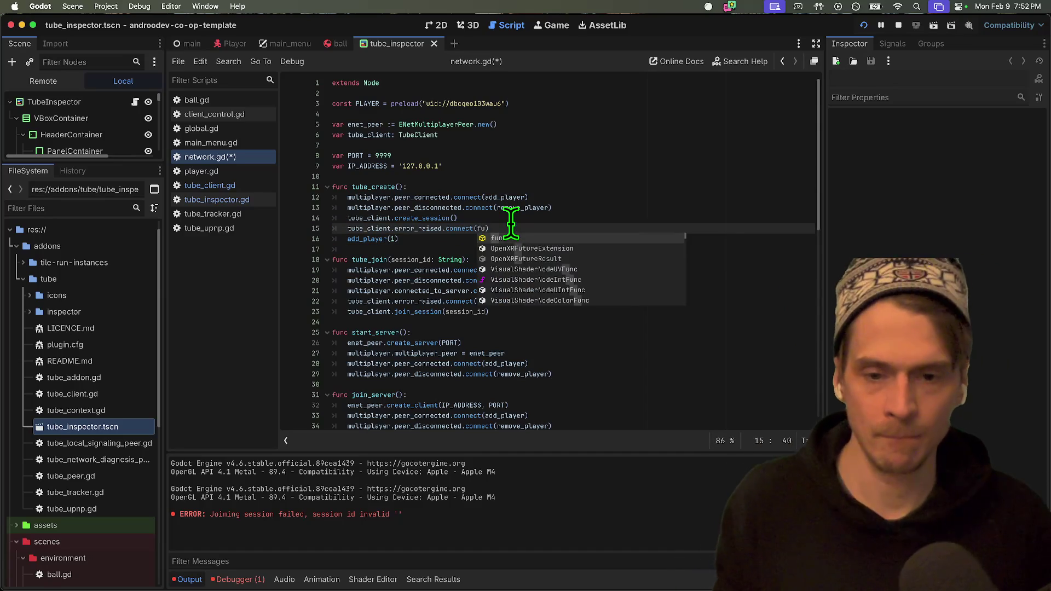
key(Return)
key(ctrl+s)
Replace tube_join's leave_server handler with a lambda printing "!!!", run the game, and try joining.
double_click(504, 301)
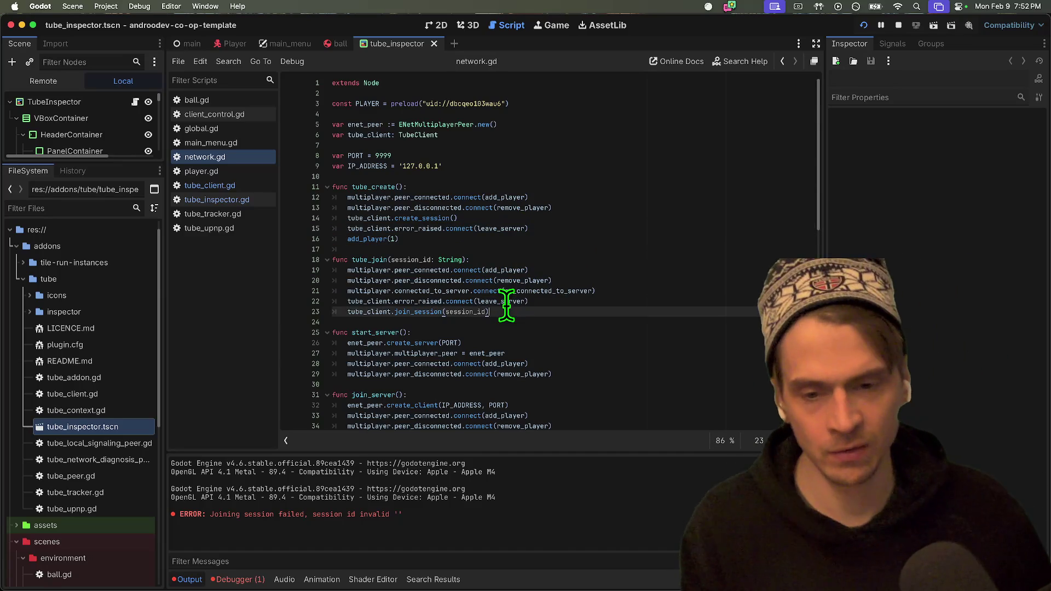
text(unc()
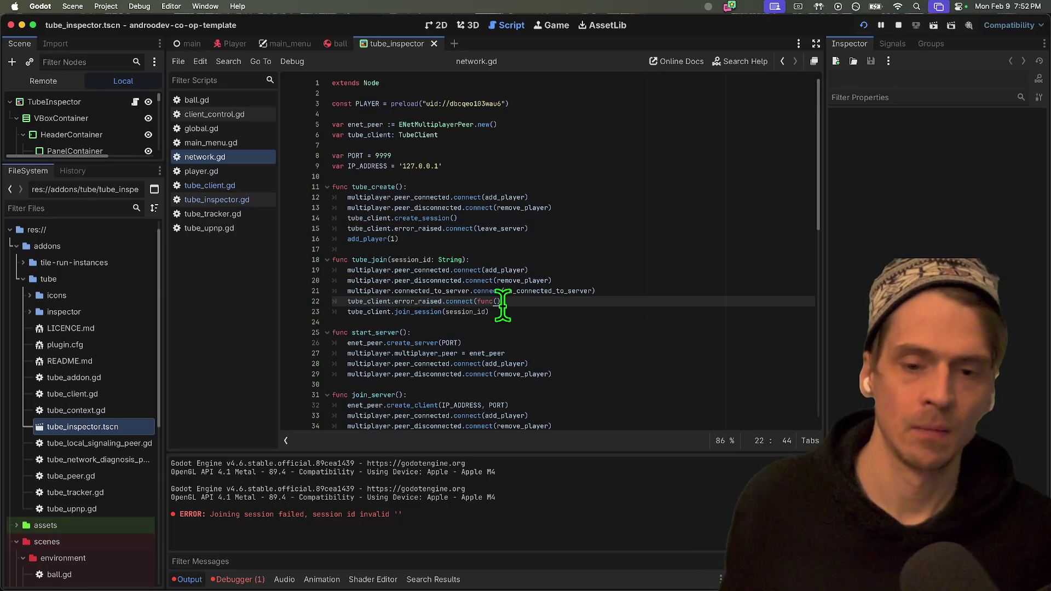
text(error)
key(super+b)
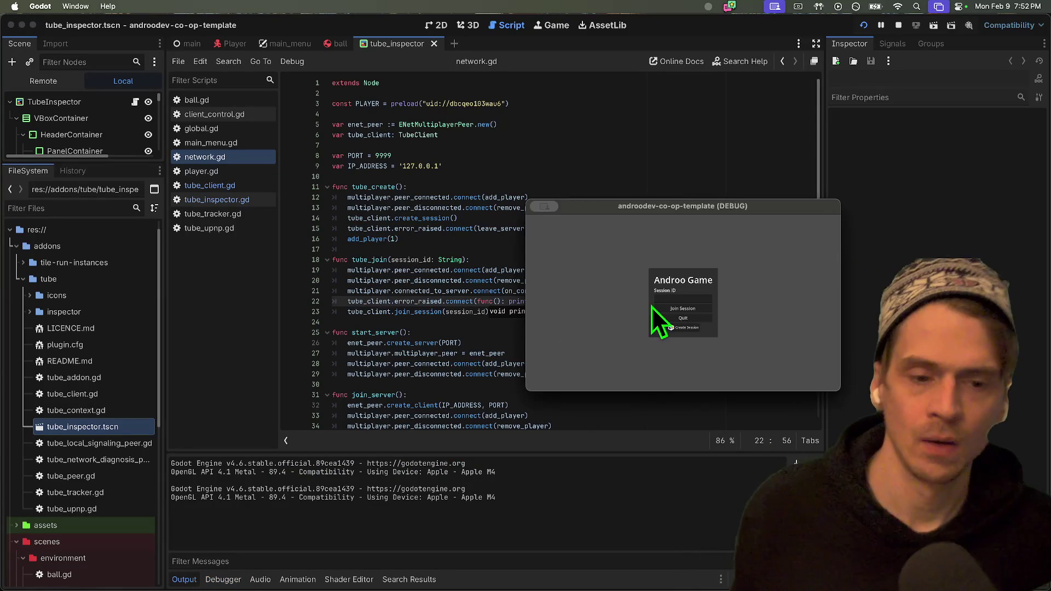
click(662, 308)
click(472, 375)
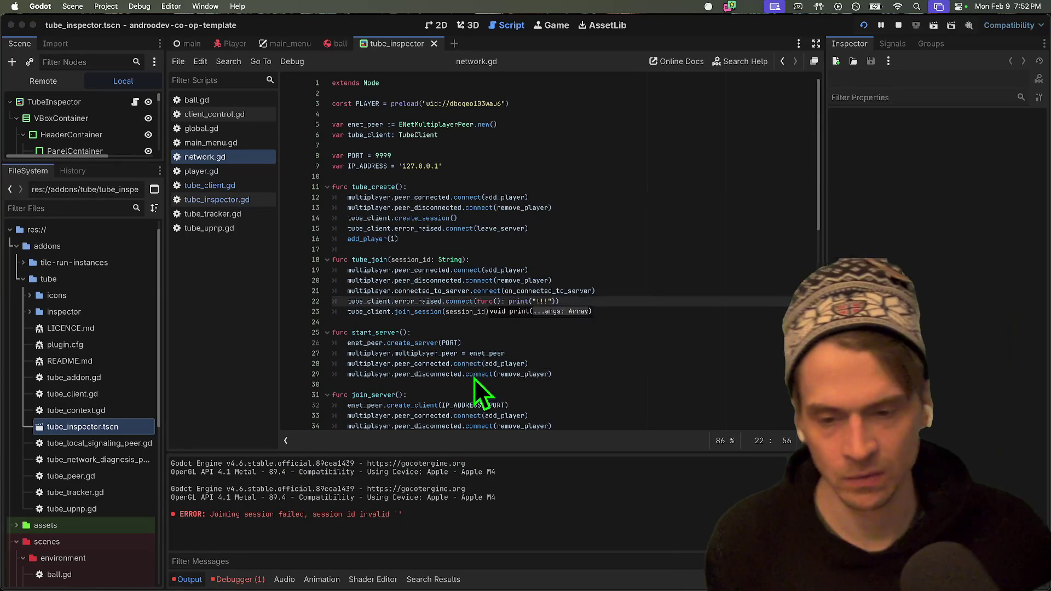
super+click(355, 303)
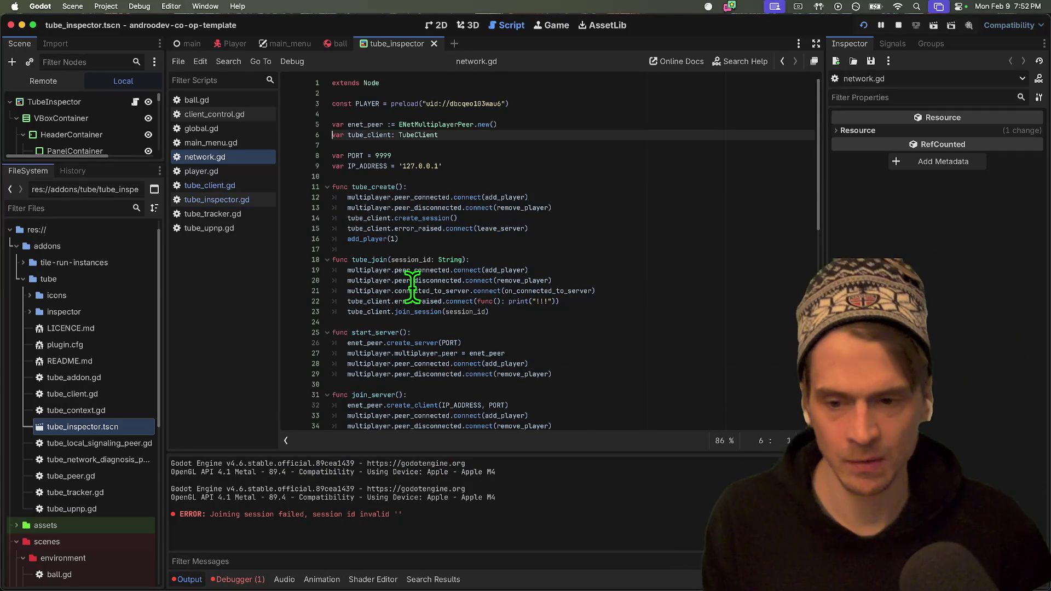
Search tube_client.gd for error_raised and jump to its signal declaration.
super+click(417, 137)
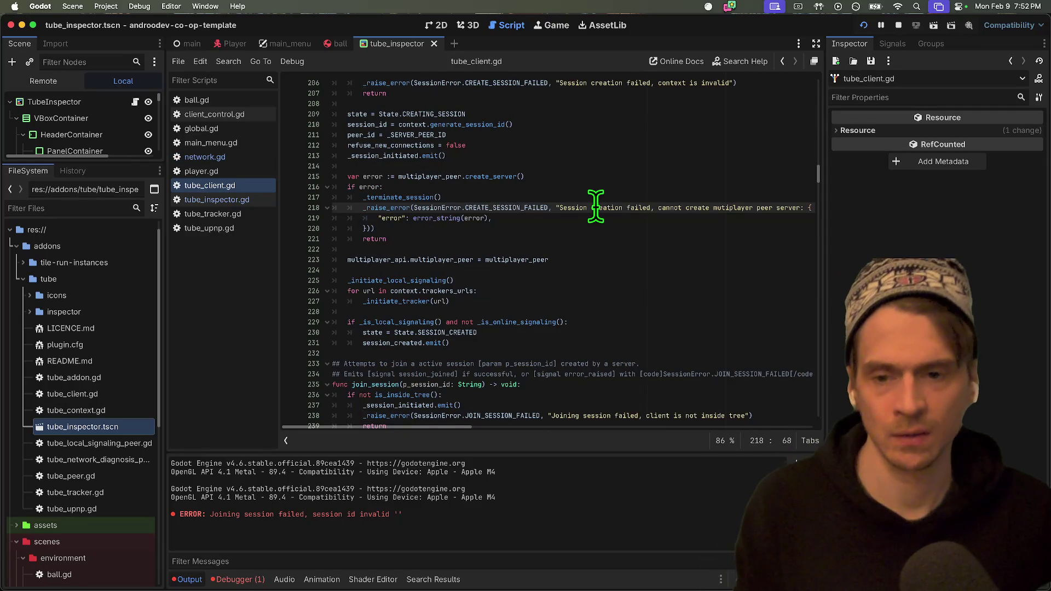
key(super+f)
text(error)
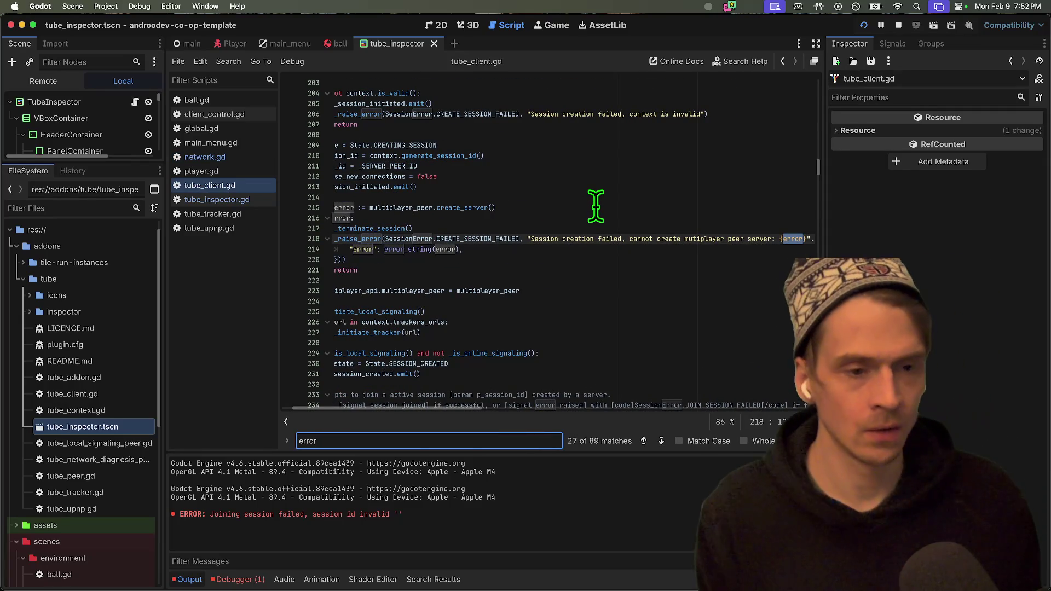
text(_r)
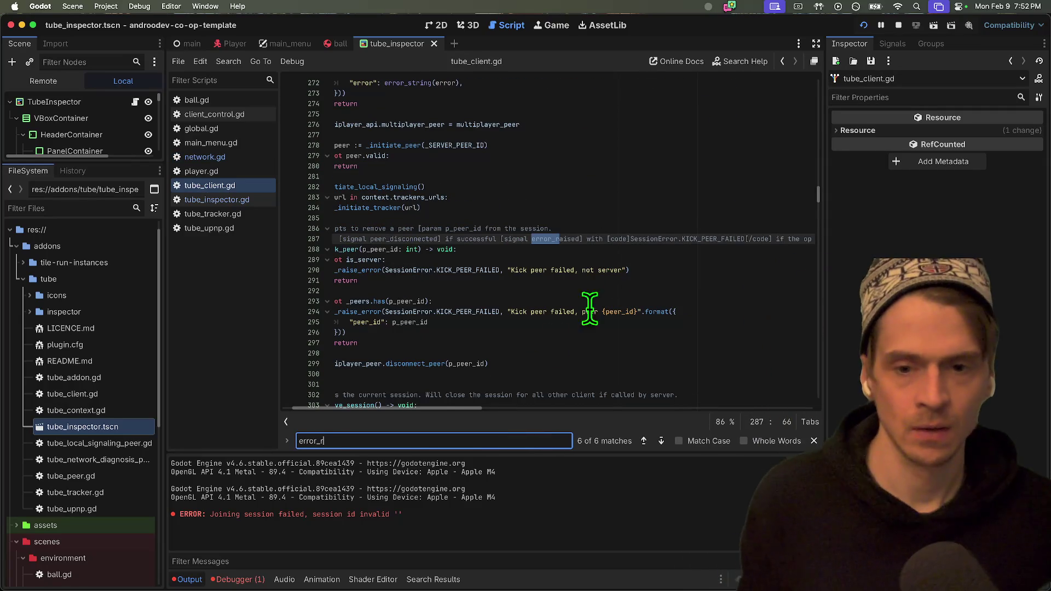
drag(466, 410, 332, 415)
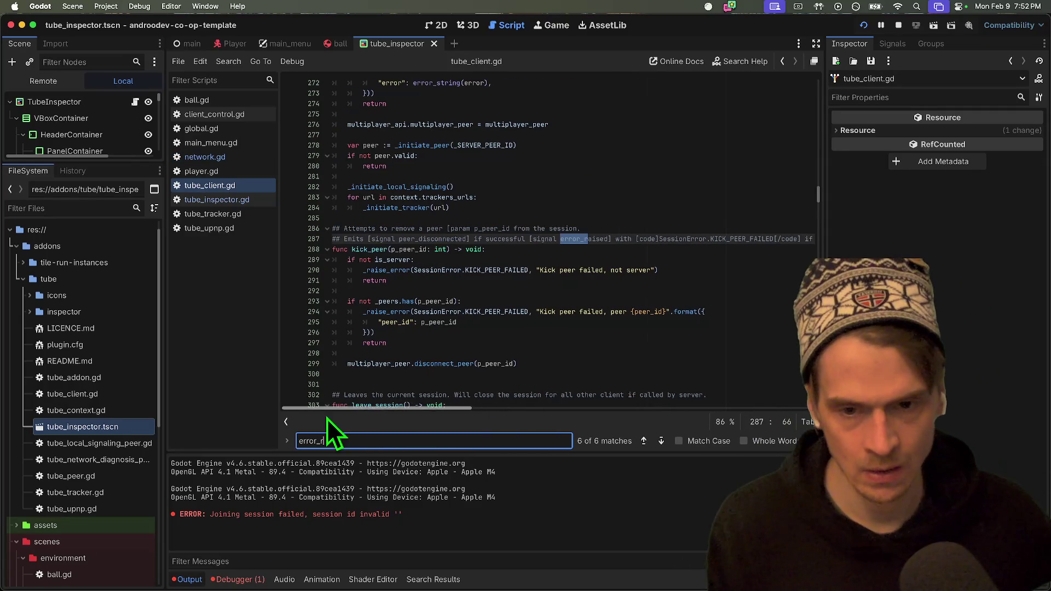
double_click(580, 239)
key(super+f)
key(Return)
key(Escape)
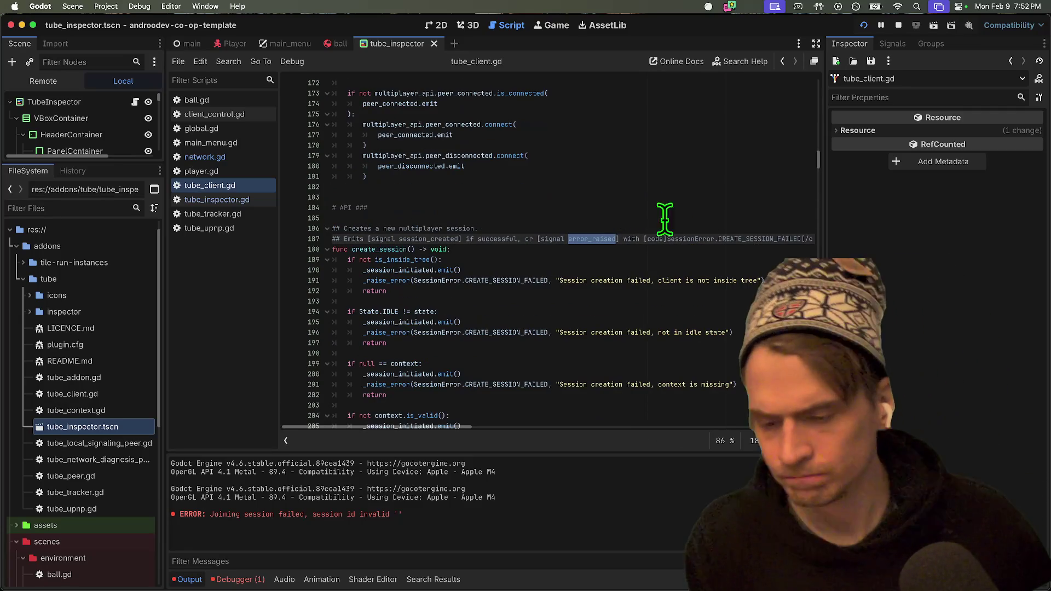
key(super+f)
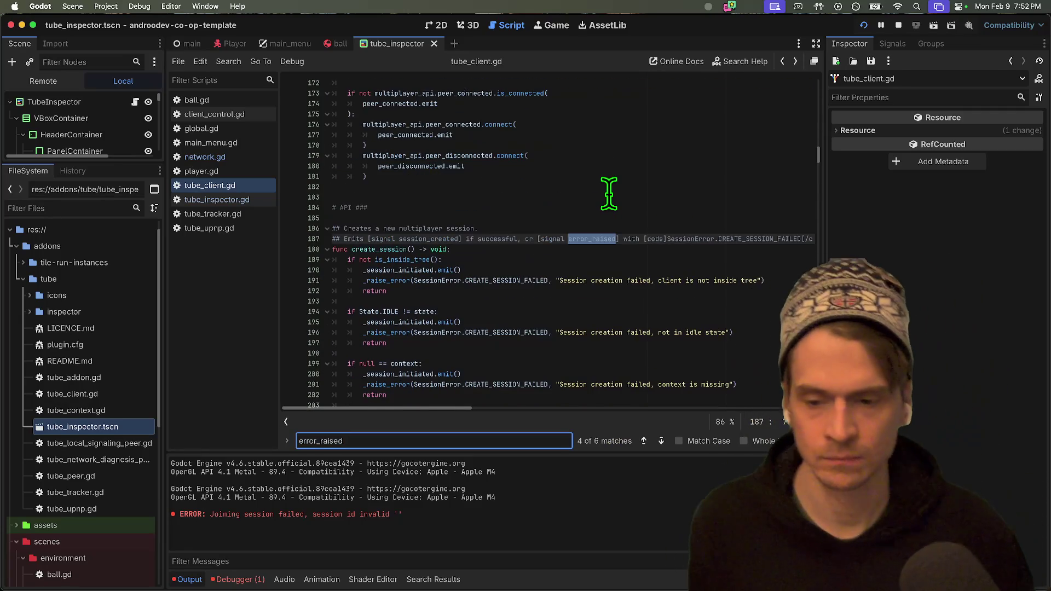
key(shift+Return)
key(Return)
key(shift+Return)
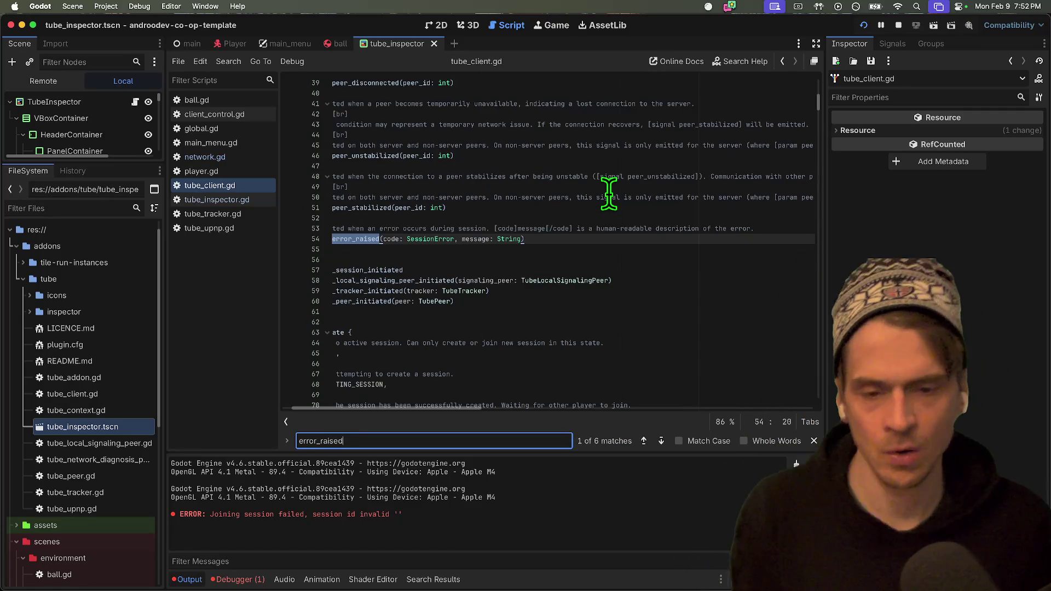
Read where create_session emits error_raised, then return to network.gd.
scroll(621, 176, left, 2)
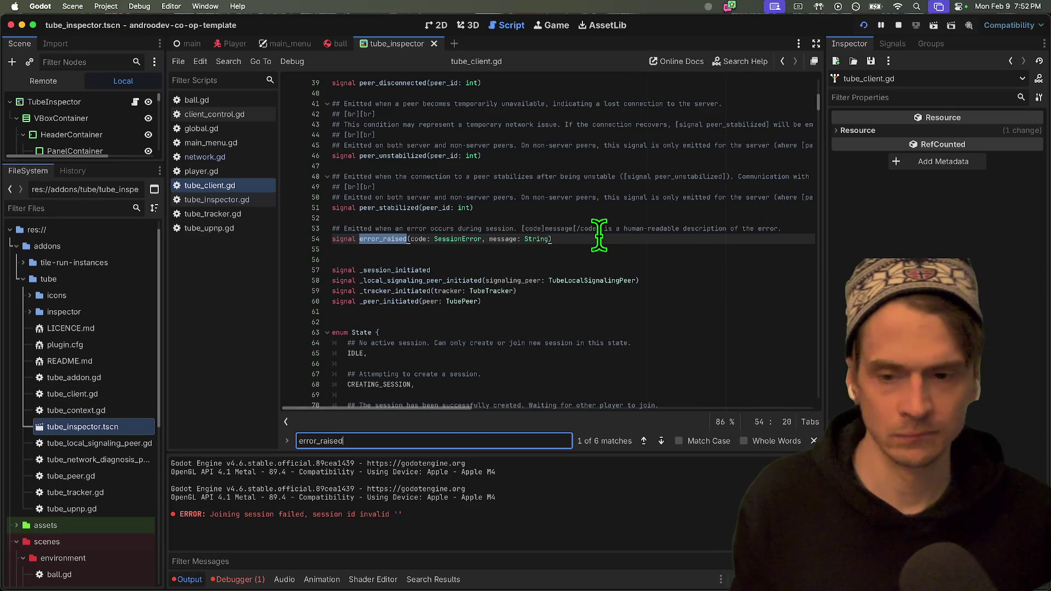
scroll(602, 243, up, 5)
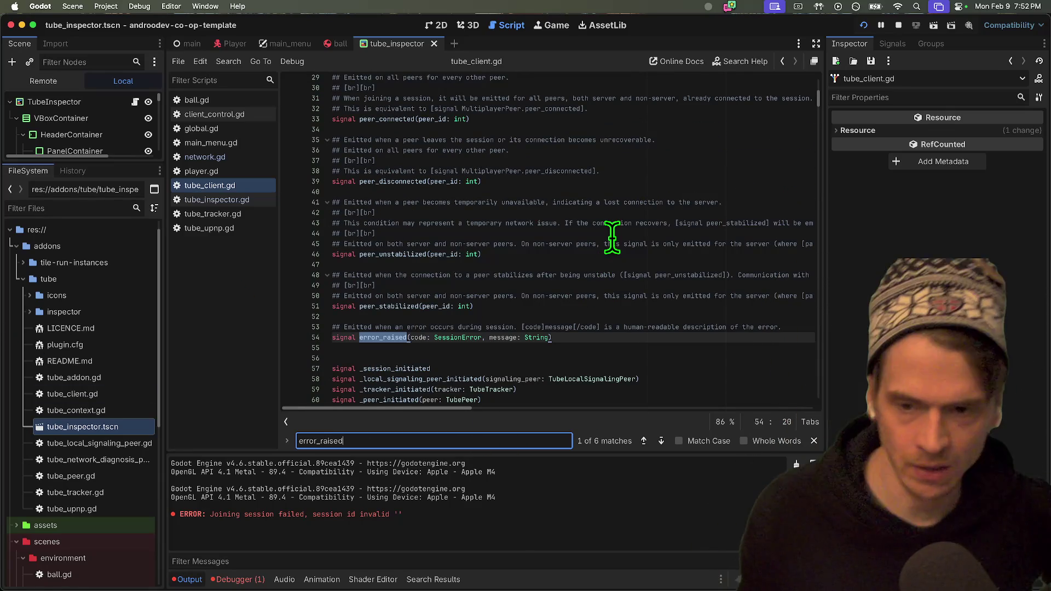
scroll(529, 145, up, 6)
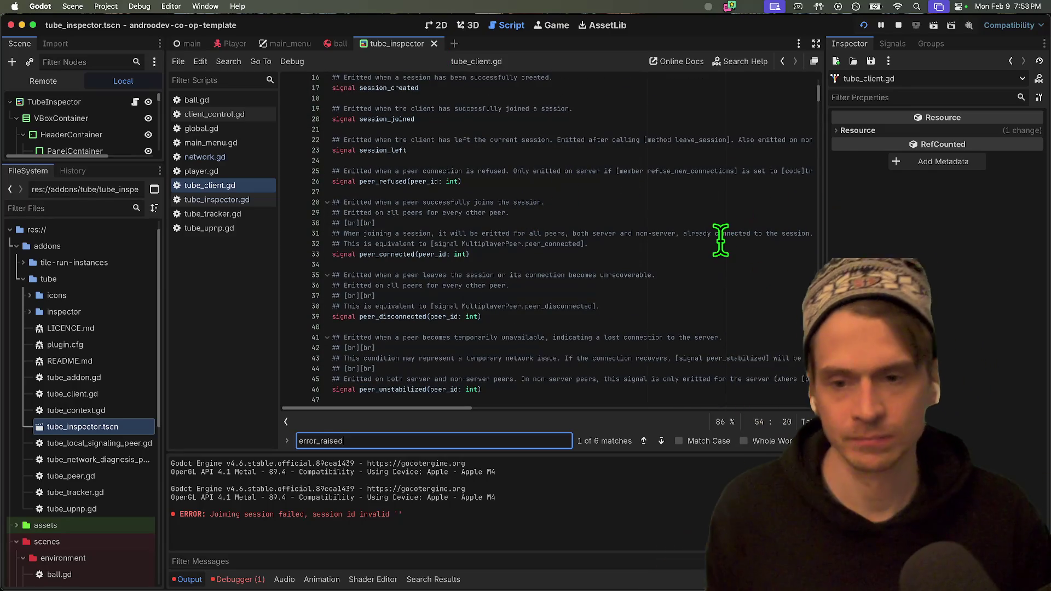
scroll(701, 217, down, 1)
scroll(682, 229, up, 5)
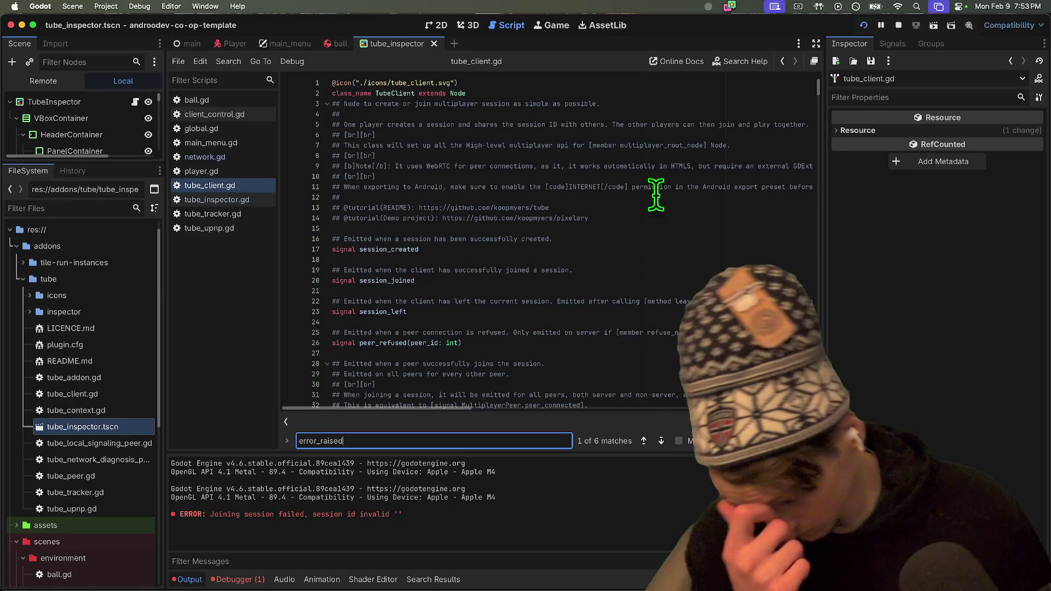
scroll(622, 182, down, 8)
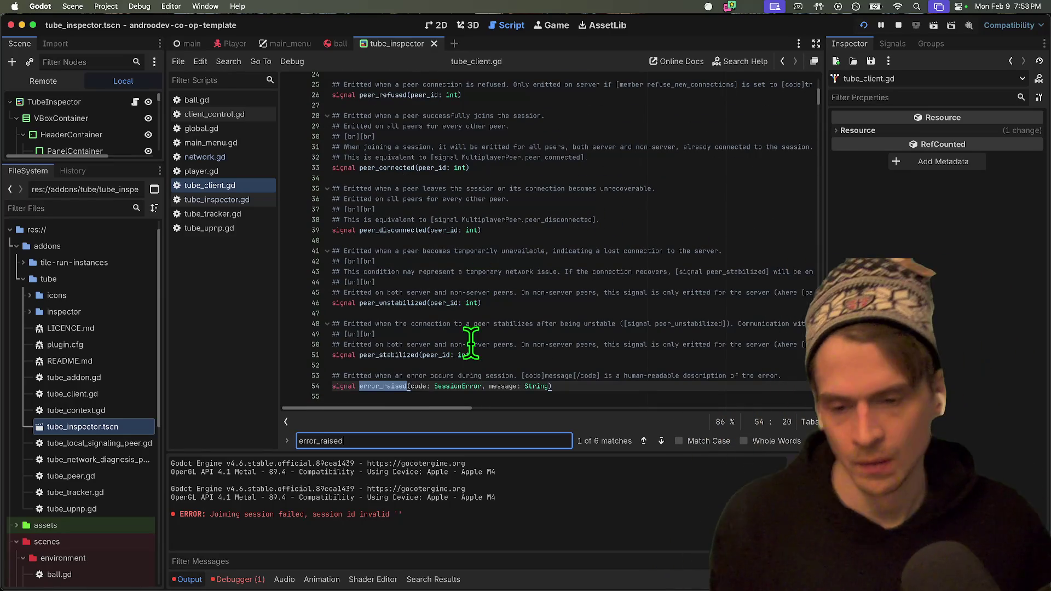
scroll(546, 343, down, 5)
scroll(502, 370, right, 3)
scroll(503, 370, down, 20)
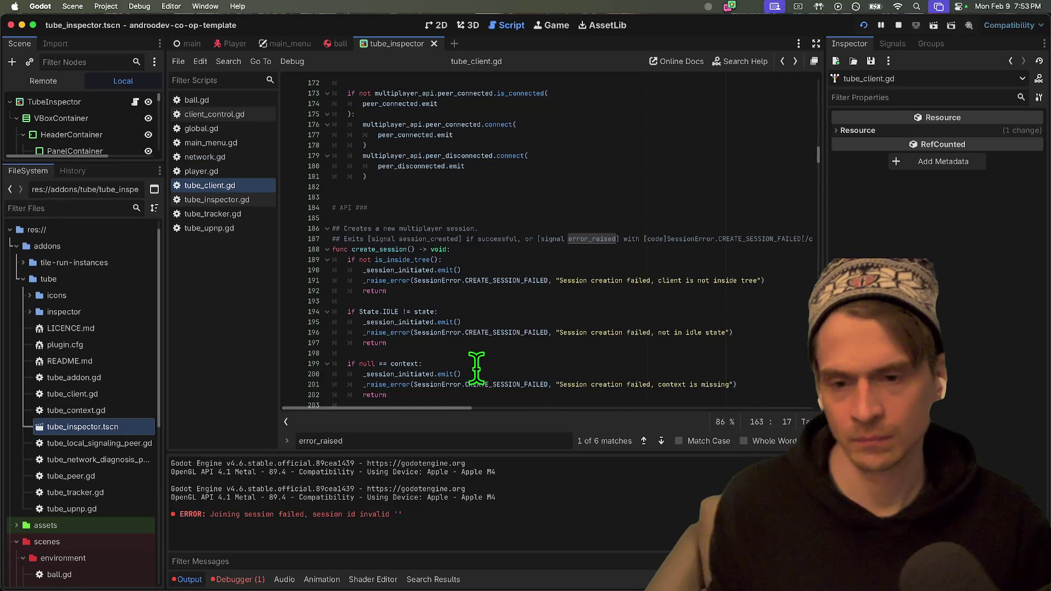
key(alt+Left)
key(alt+Left)
key(alt+Left)
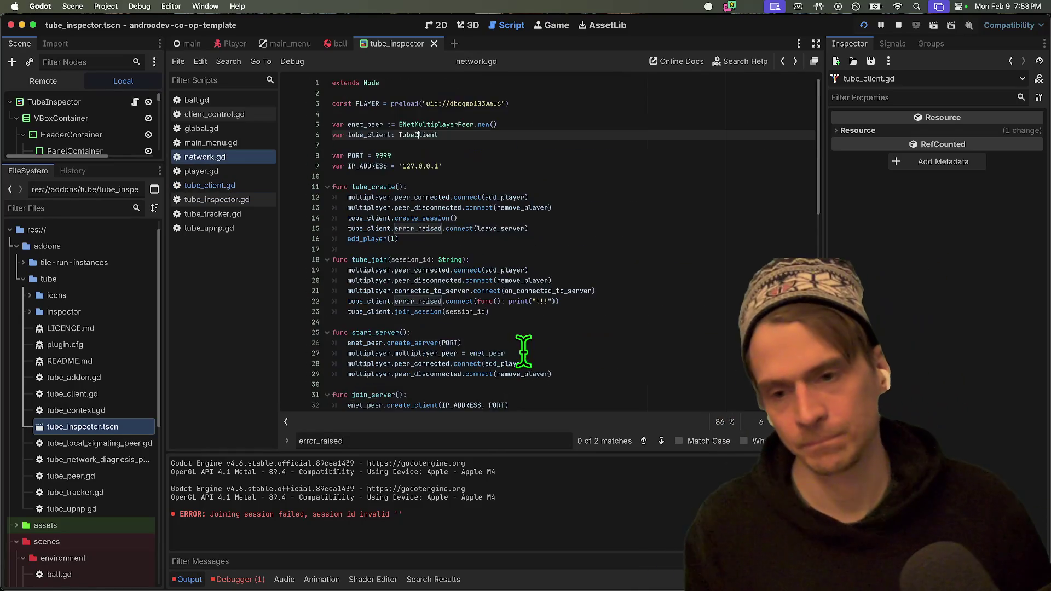
Review the tube_client declaration and the error_raised and join_session lines in tube_join.
key(alt+Left)
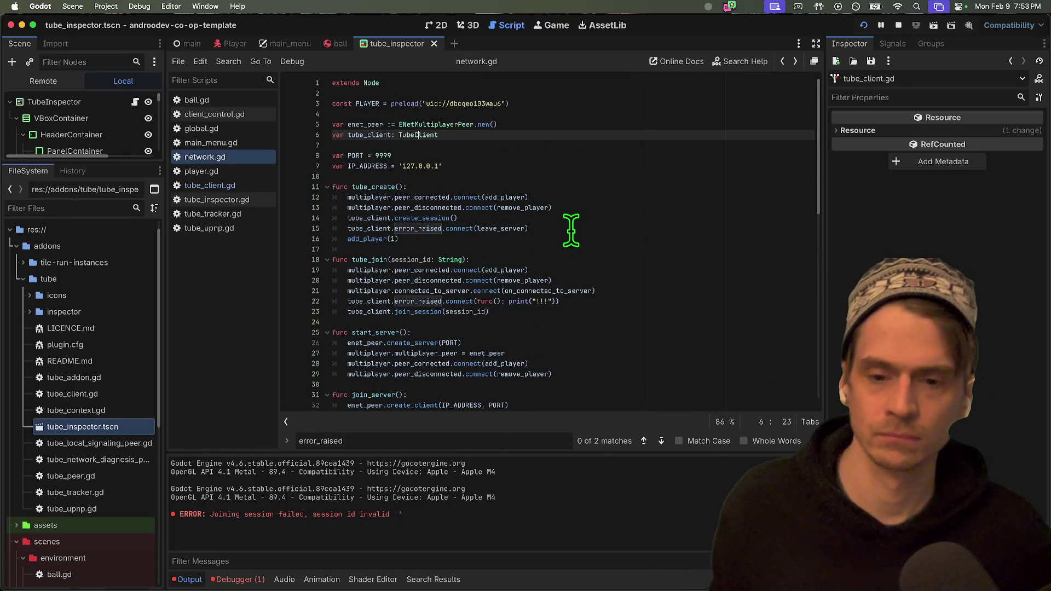
click(422, 302)
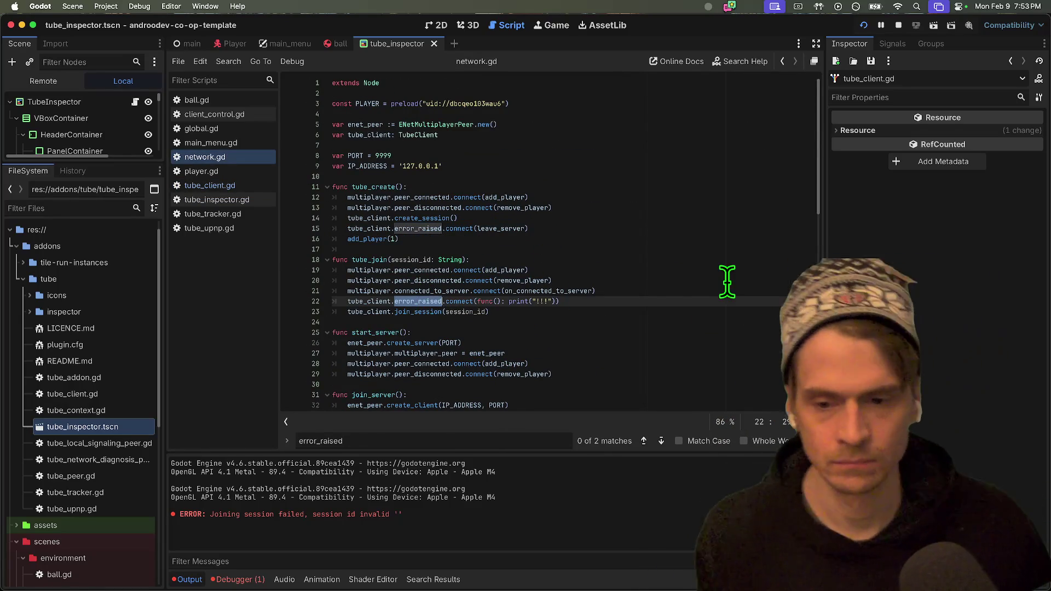
click(705, 293)
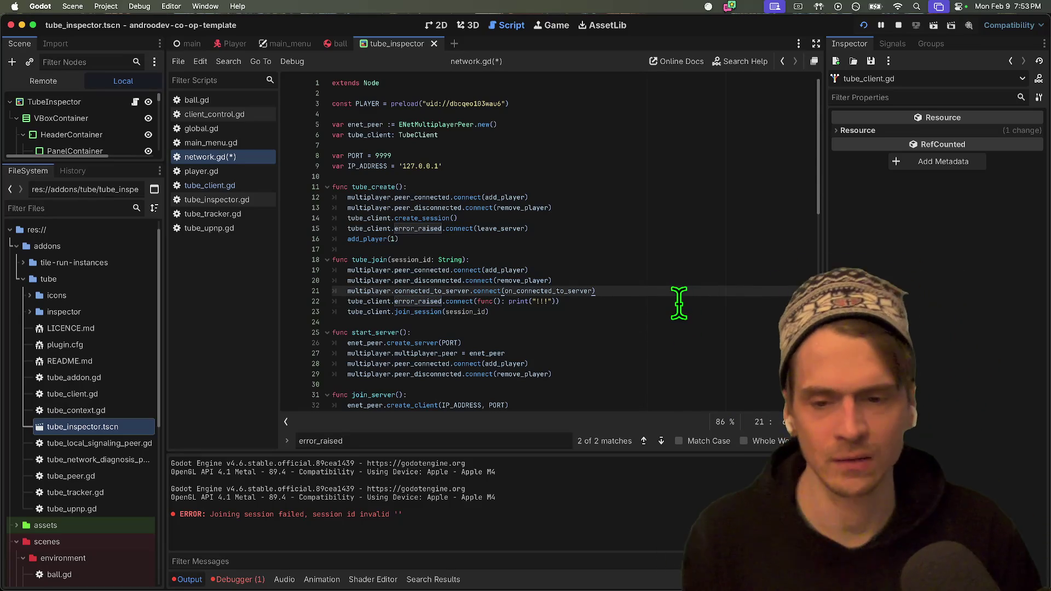
key(Down)
key(Down)
key(shift+Up)
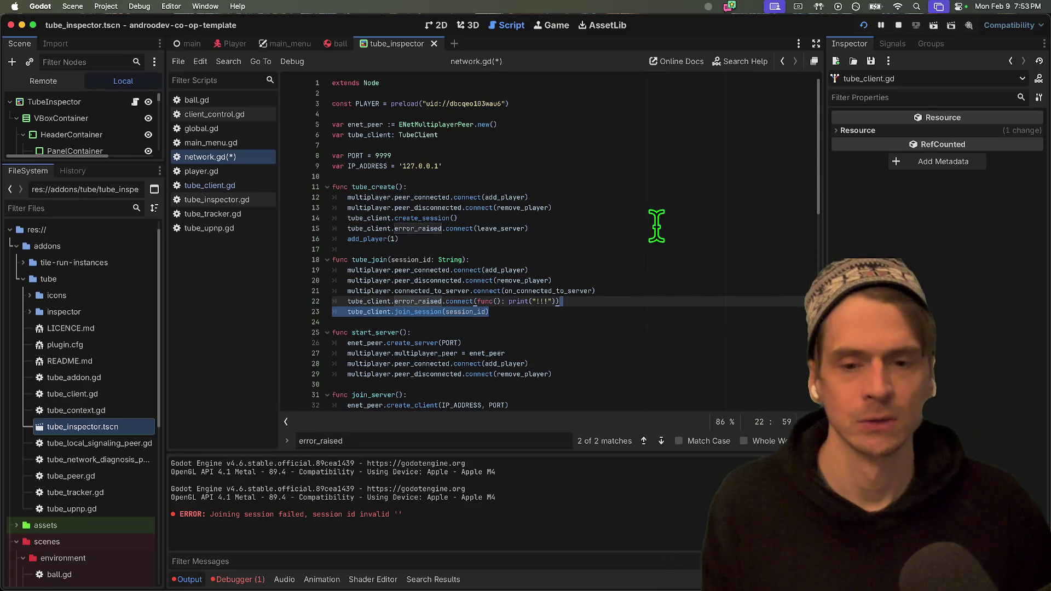
Cut the leave_server error_raised line from tube_create and open blank lines above the function.
triple_click(656, 225)
key(ctrl+c)
key(BackSpace)
key(Up)
key(Up)
key(Up)
key(Up)
key(Return)
key(Return)
key(Return)
key(Up)
key(Up)
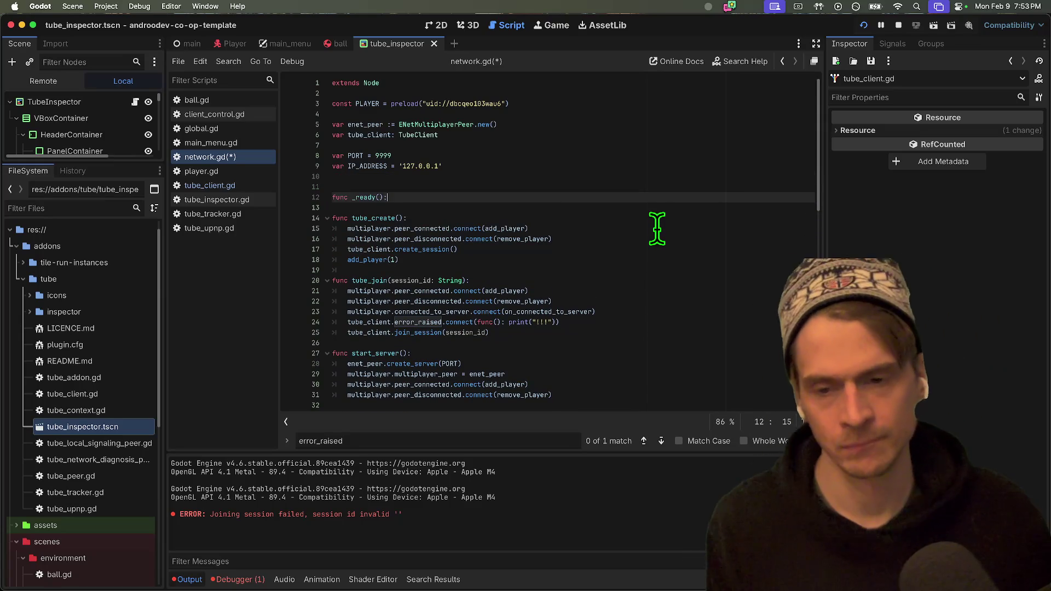
Put the error_raised connection under _ready, swapping in the print version, and run the project.
key(Return)
key(ctrl+v)
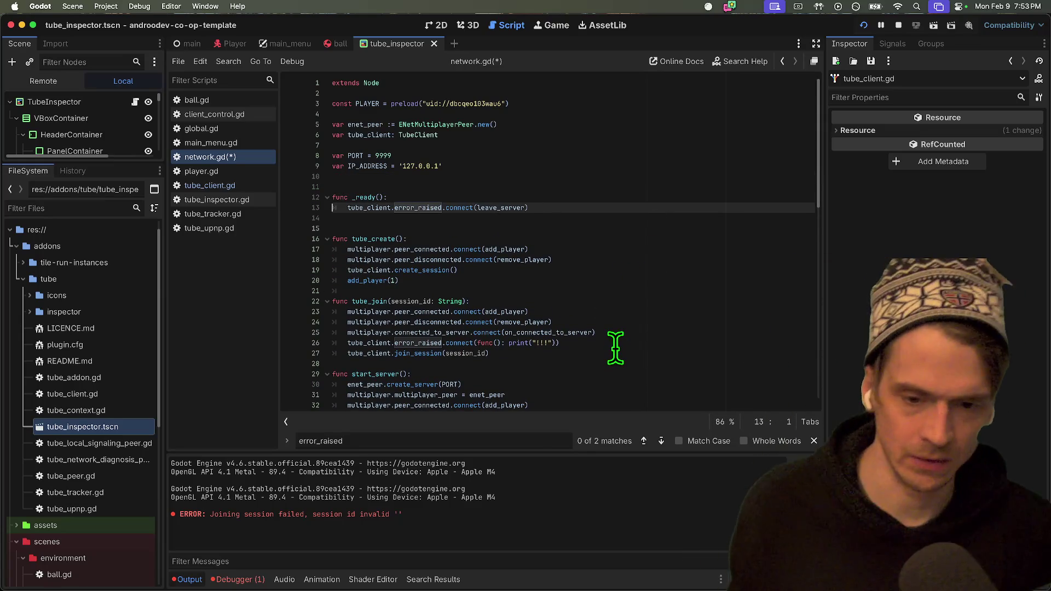
triple_click(615, 344)
key(BackSpace)
key(ctrl+z)
key(ctrl+z)
key(ctrl+z)
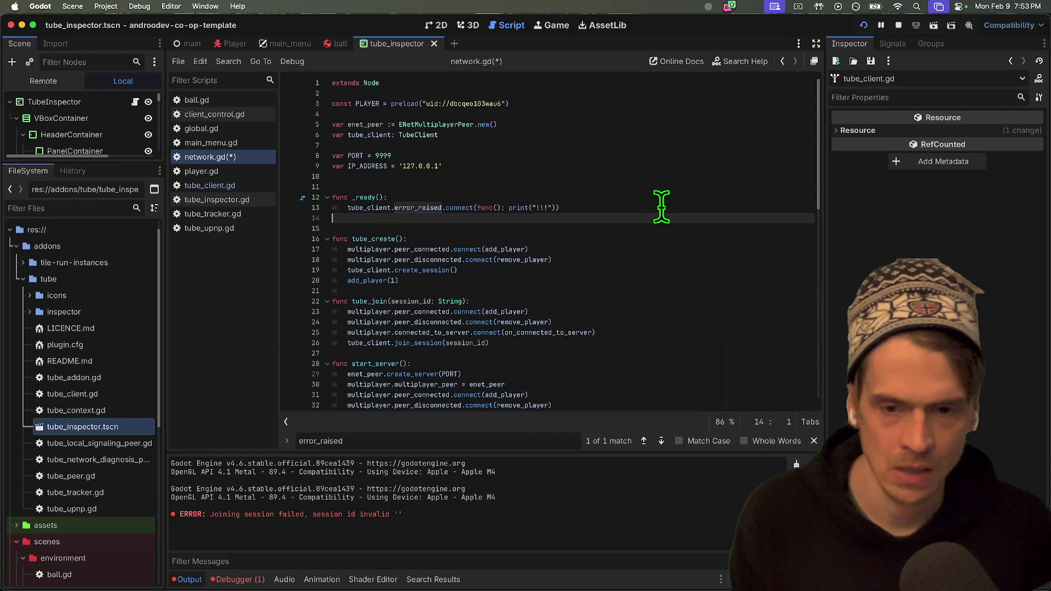
key(Delete)
key(ctrl+b)
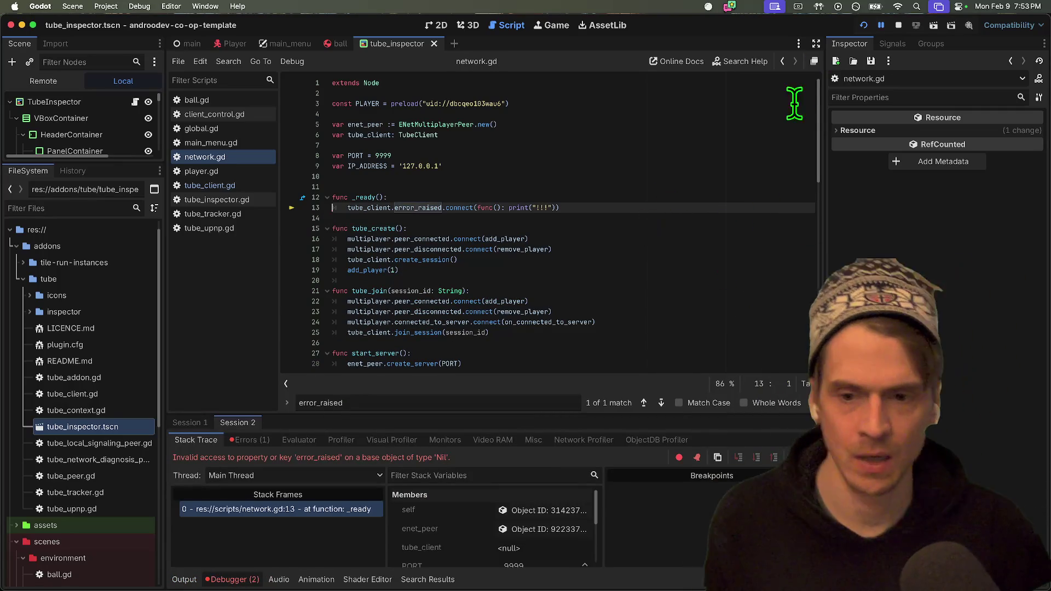
Stop the game, move the connection back to the top of tube_join, and delete the empty _ready.
click(899, 25)
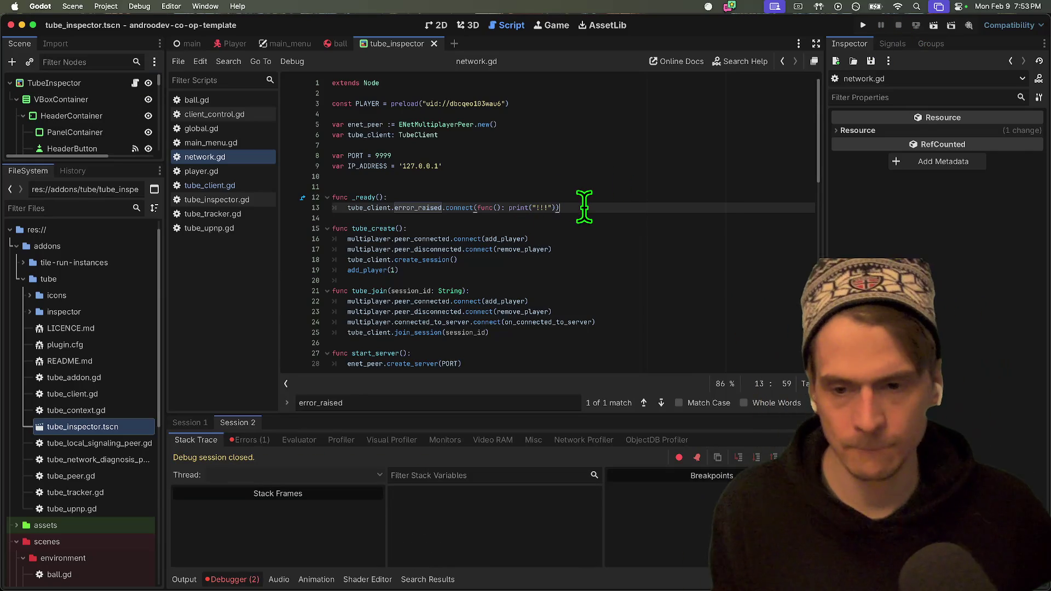
key(shift+Down)
key(BackSpace)
key(Down)
key(Down)
key(Down)
key(Down)
key(Down)
key(Down)
key(ctrl+v)
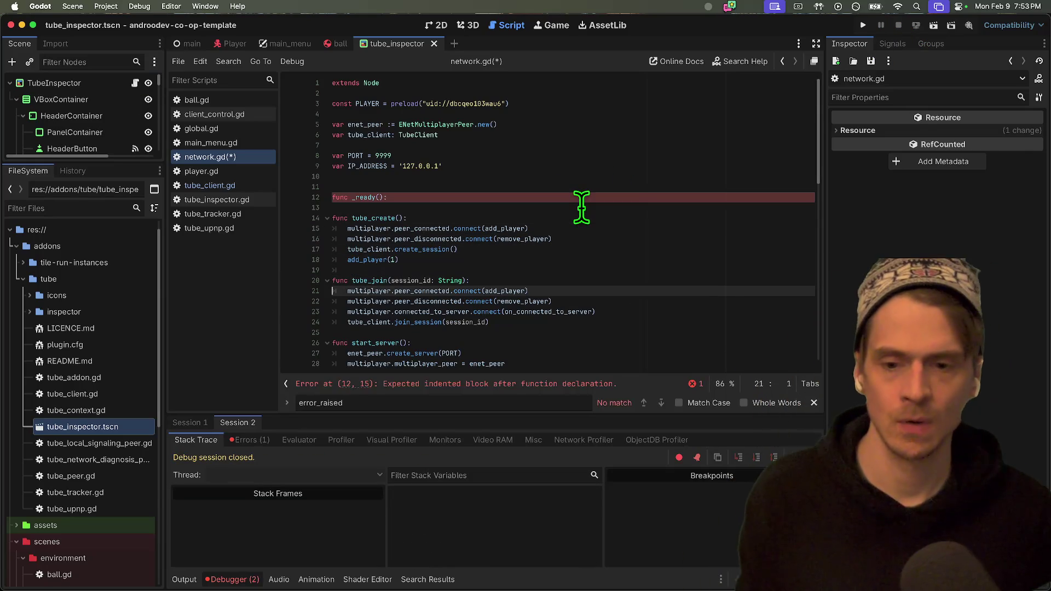
click(557, 197)
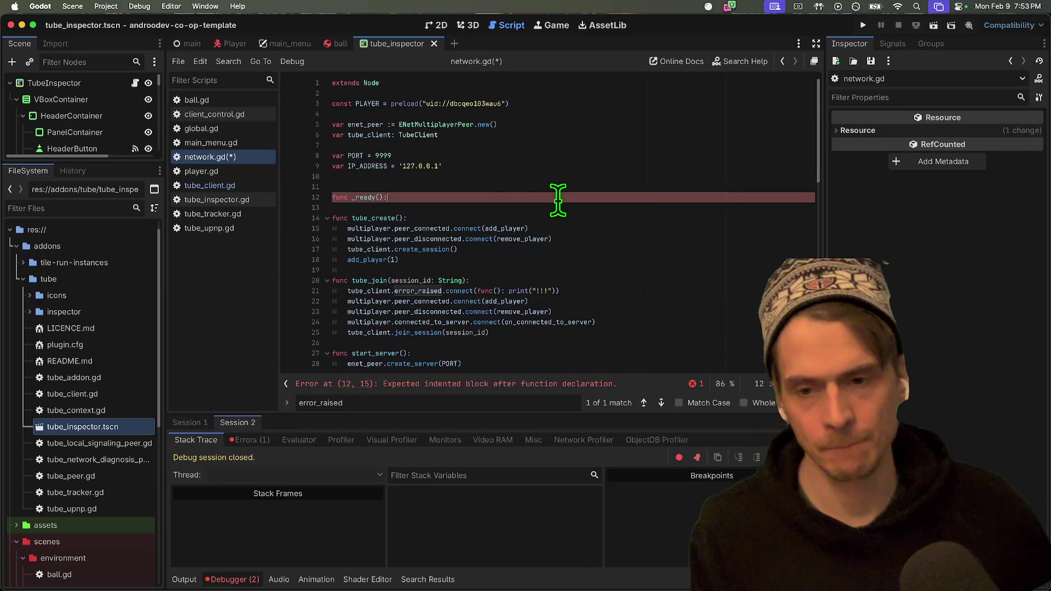
key(ctrl+shift+k)
key(ctrl+shift+k)
key(ctrl+b)
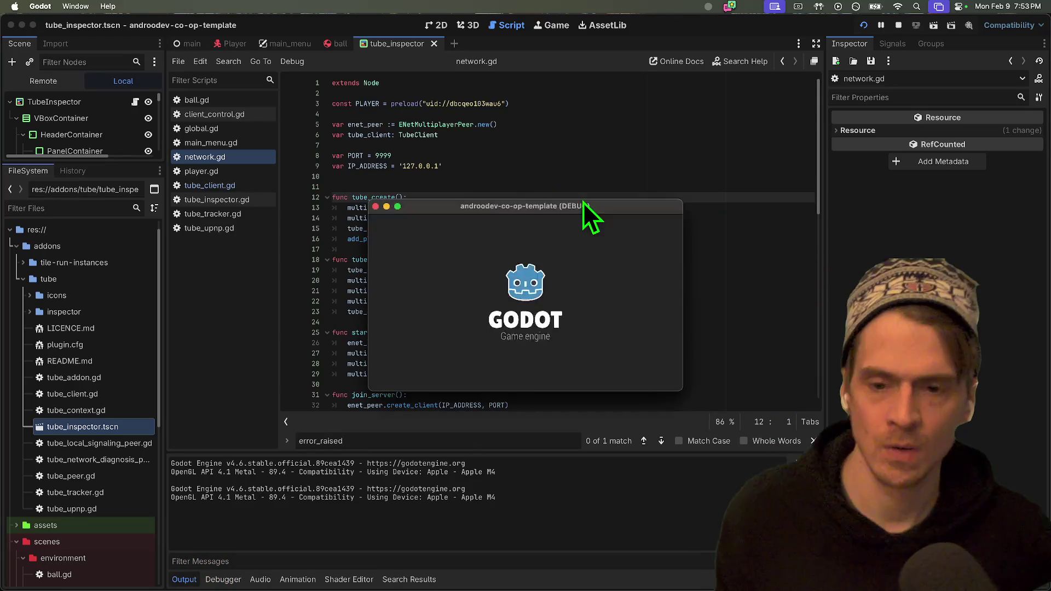
Try joining without an ID, then create and leave a session, join with ID 'ef', and stop.
click(665, 309)
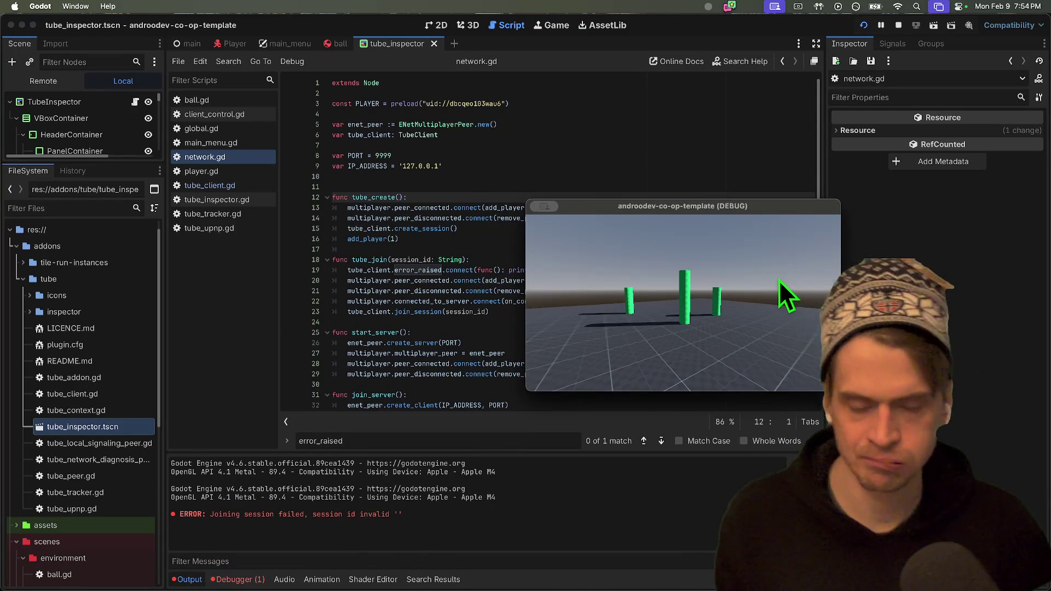
key(ctrl+b)
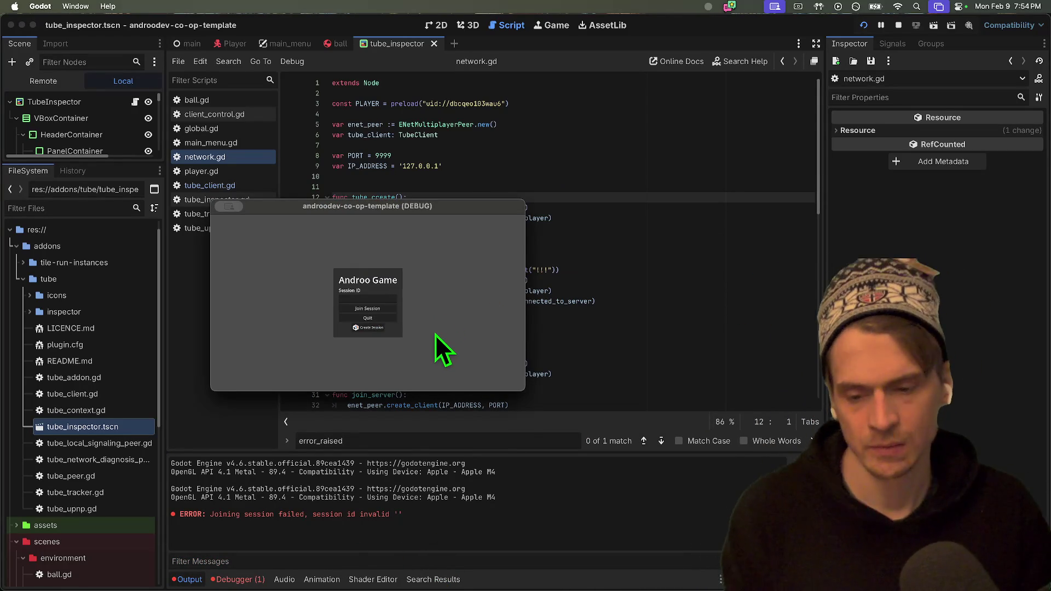
click(365, 317)
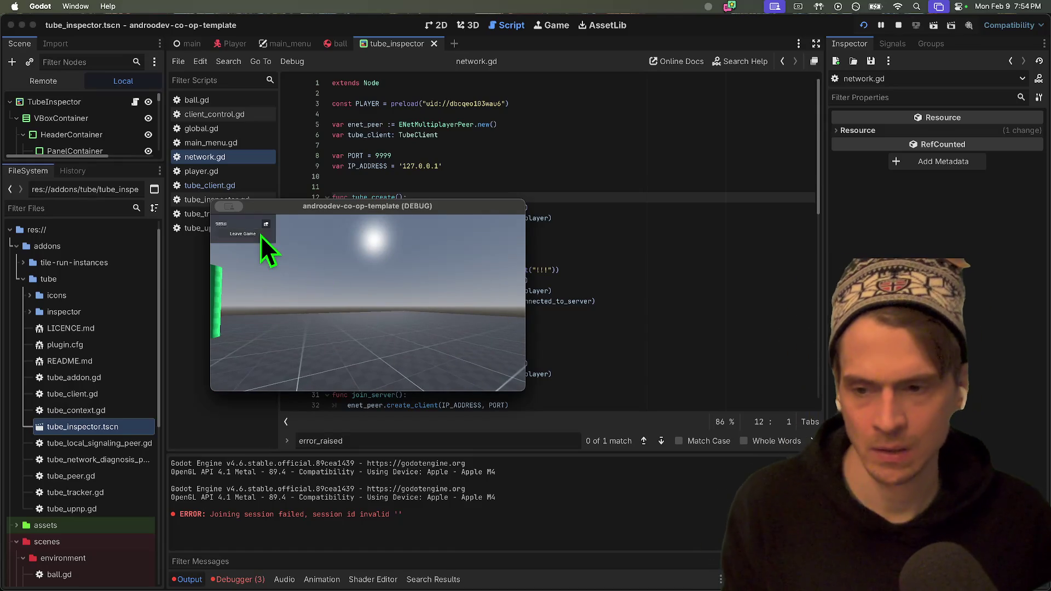
click(260, 235)
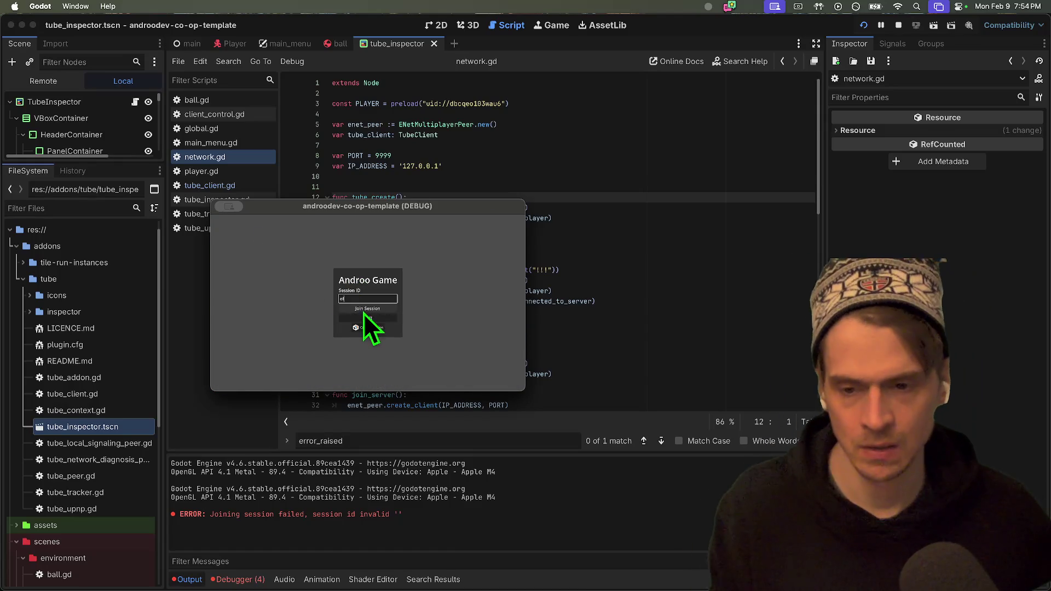
click(364, 313)
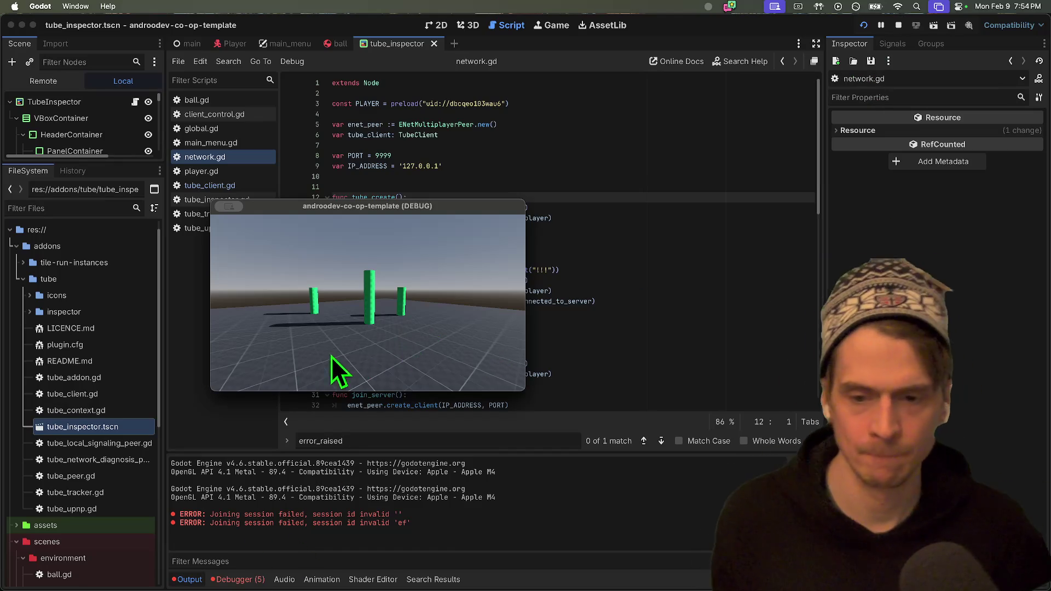
click(898, 26)
key(super+z)
key(super+z)
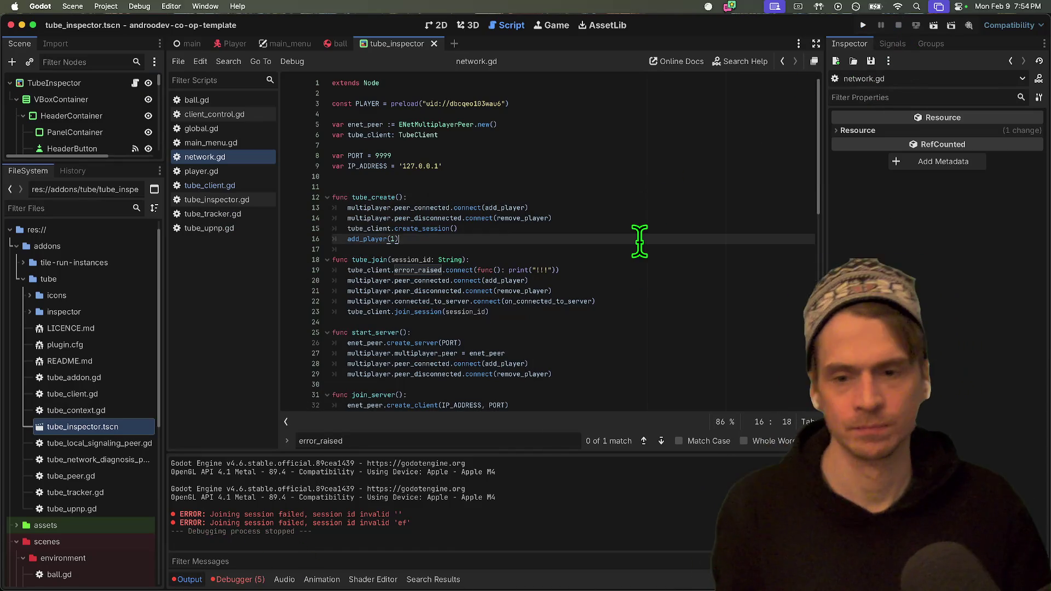
Undo the recent connection edits and delete the _ready block with its blank lines.
key(super+z)
key(super+z)
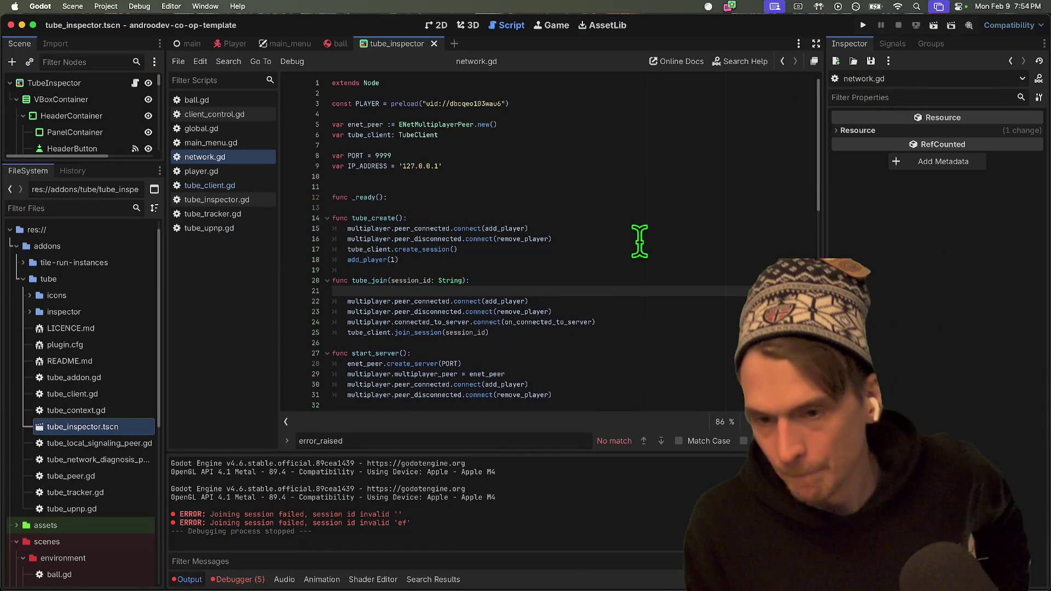
key(super+z)
key(super+z)
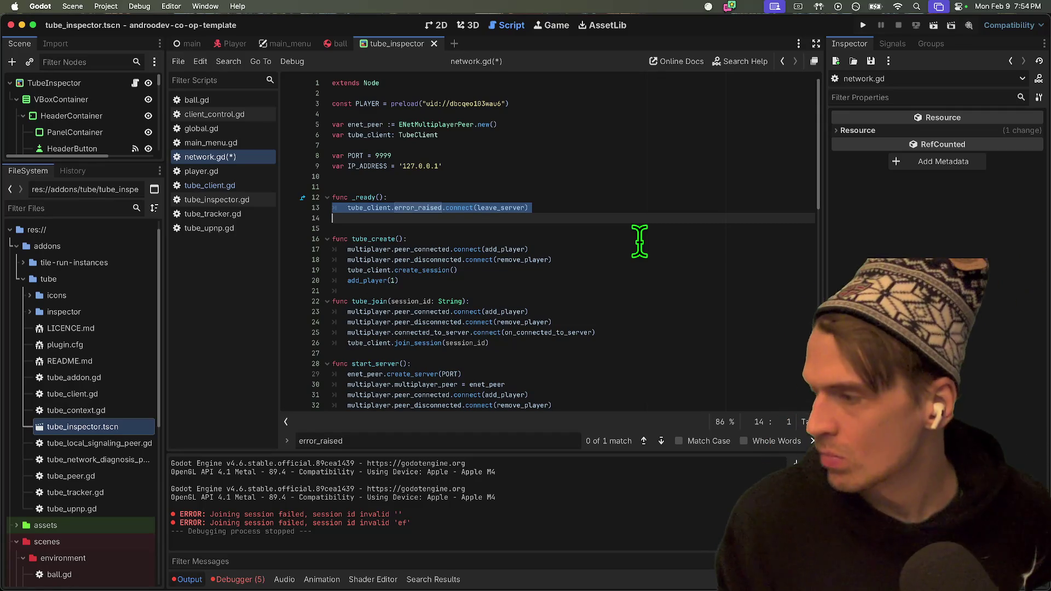
key(super+z)
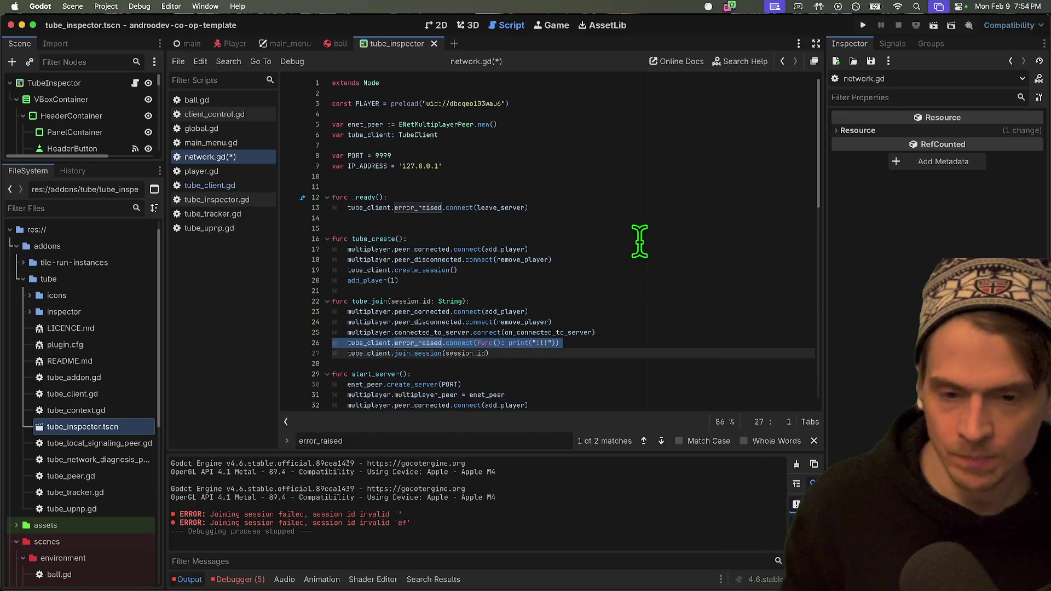
key(super+z)
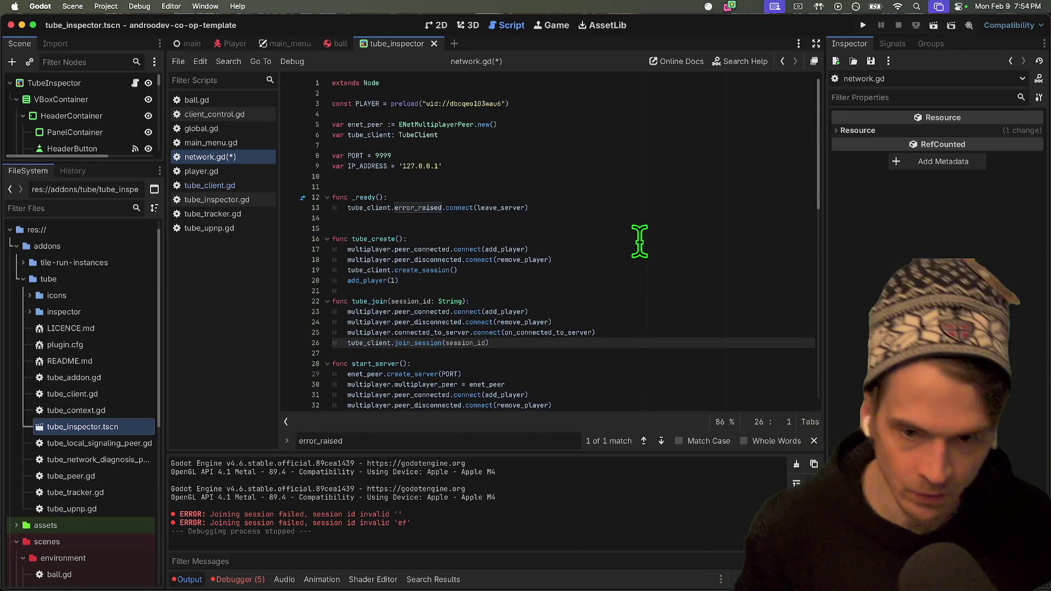
mouse_move(656, 219)
mouse_down()
mouse_move(621, 206)
mouse_move(235, 193)
mouse_up()
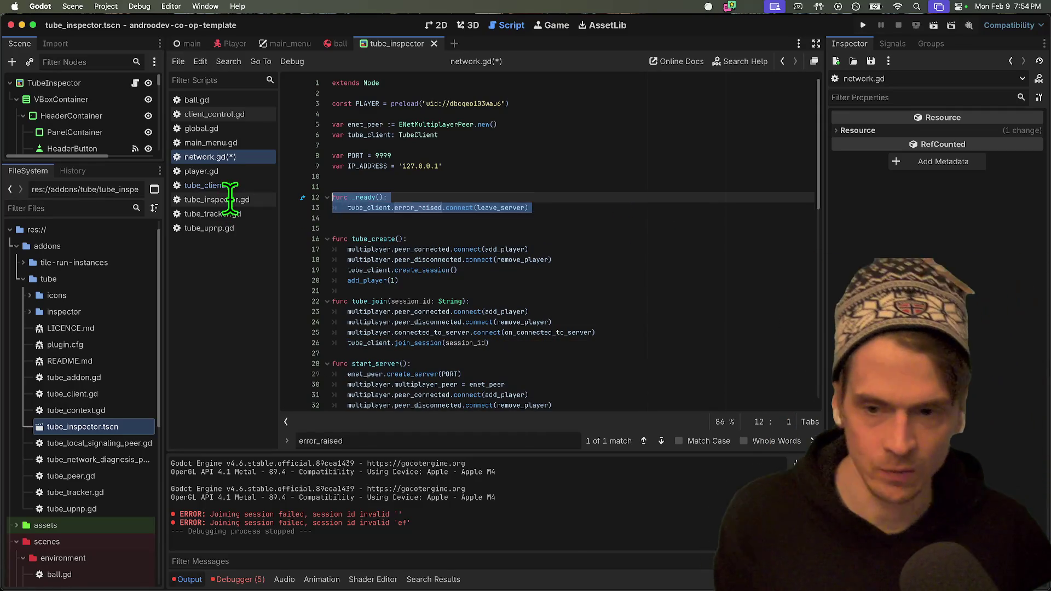
key(BackSpace)
key(Delete)
key(Delete)
key(Down)
Inspect where on_connected_to_server is used and the connected_to_server line in tube_join.
scroll(594, 164, down, 3)
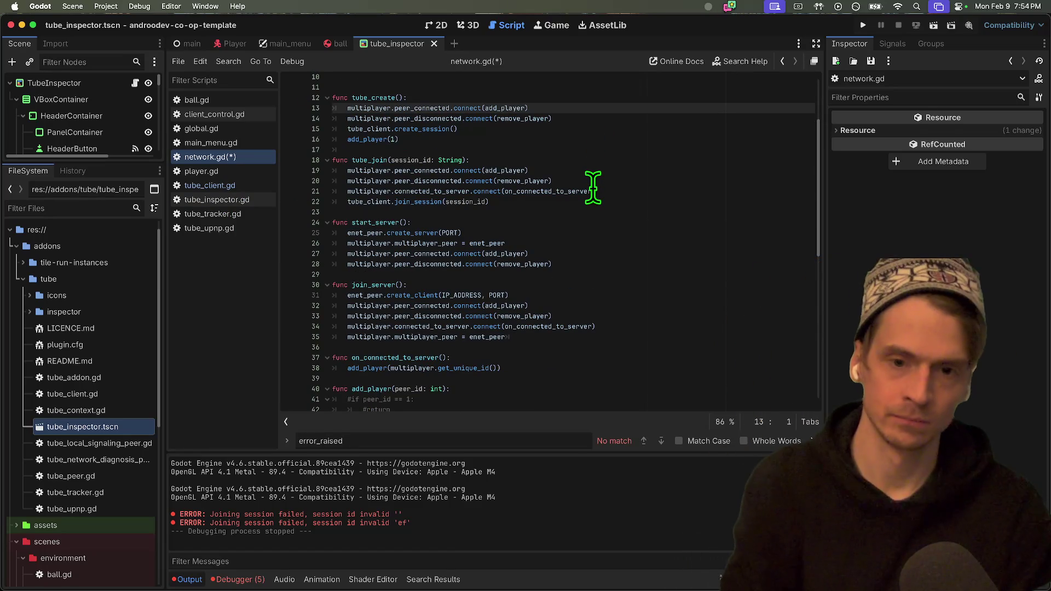
double_click(573, 189)
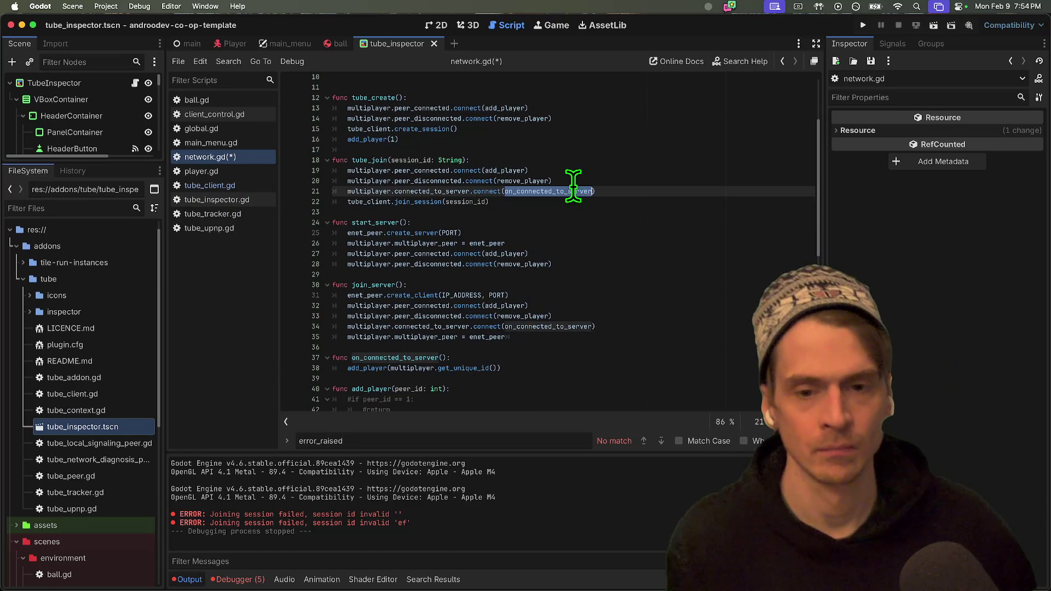
scroll(441, 390, down, 1)
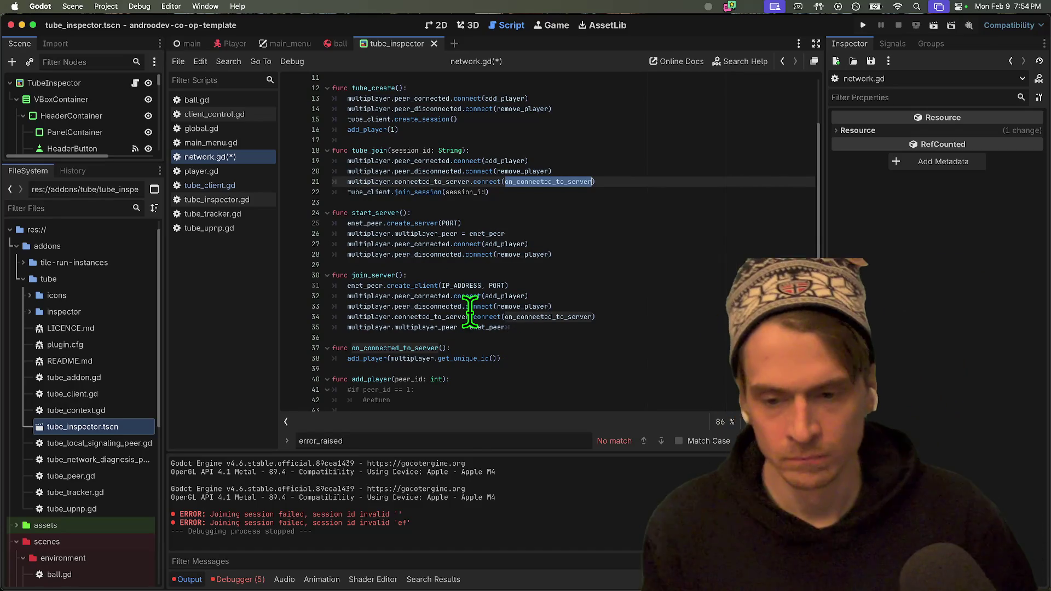
triple_click(617, 182)
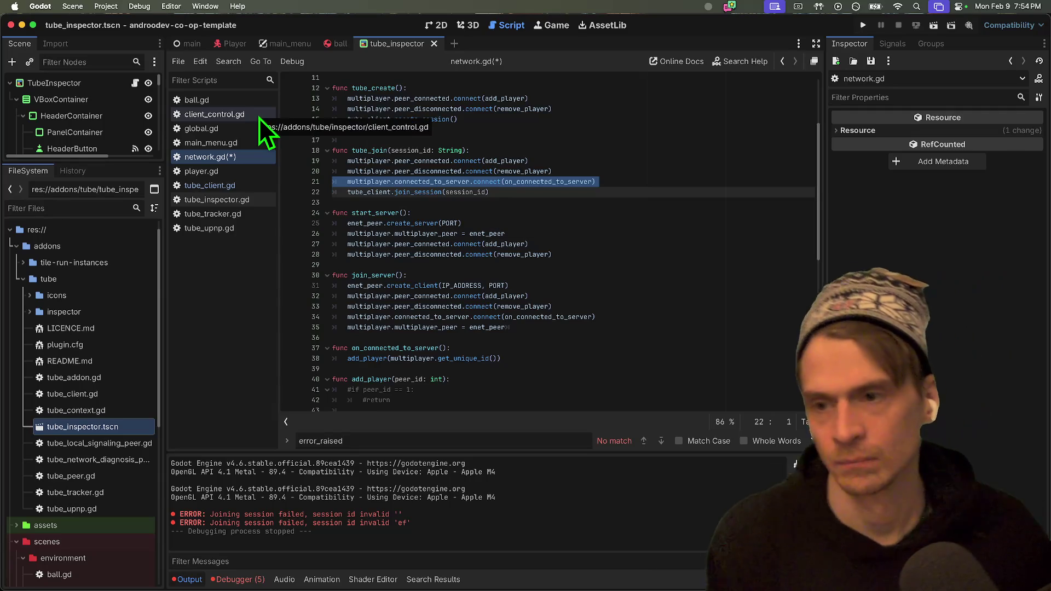
scroll(689, 169, up, 2)
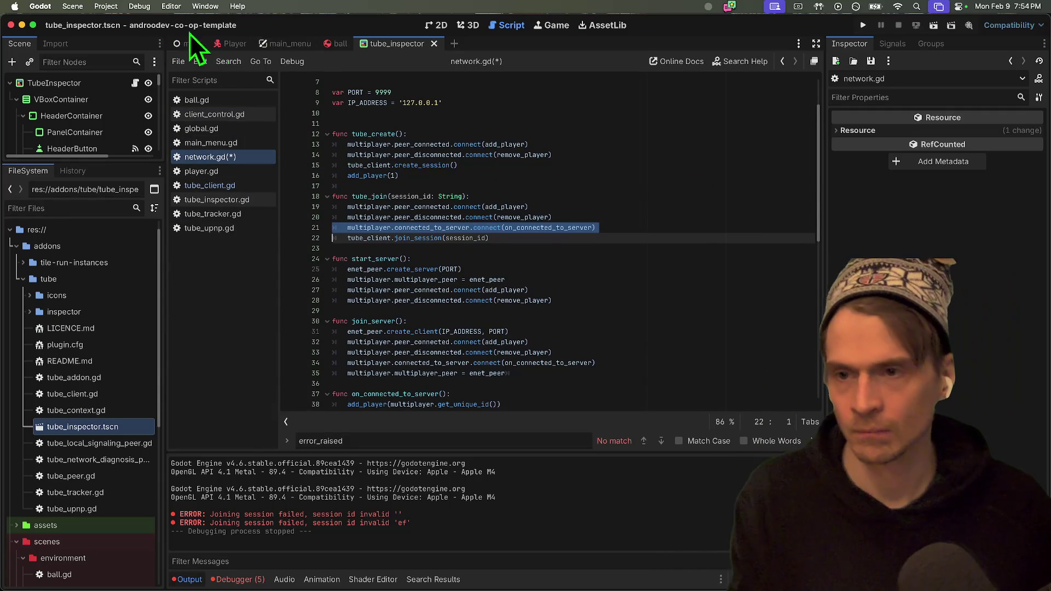
click(277, 39)
Add multiplayer.connected_to_server.connect(add_world) at the top of _ready in main_menu.gd.
scroll(593, 206, up, 9)
scroll(600, 197, down, 8)
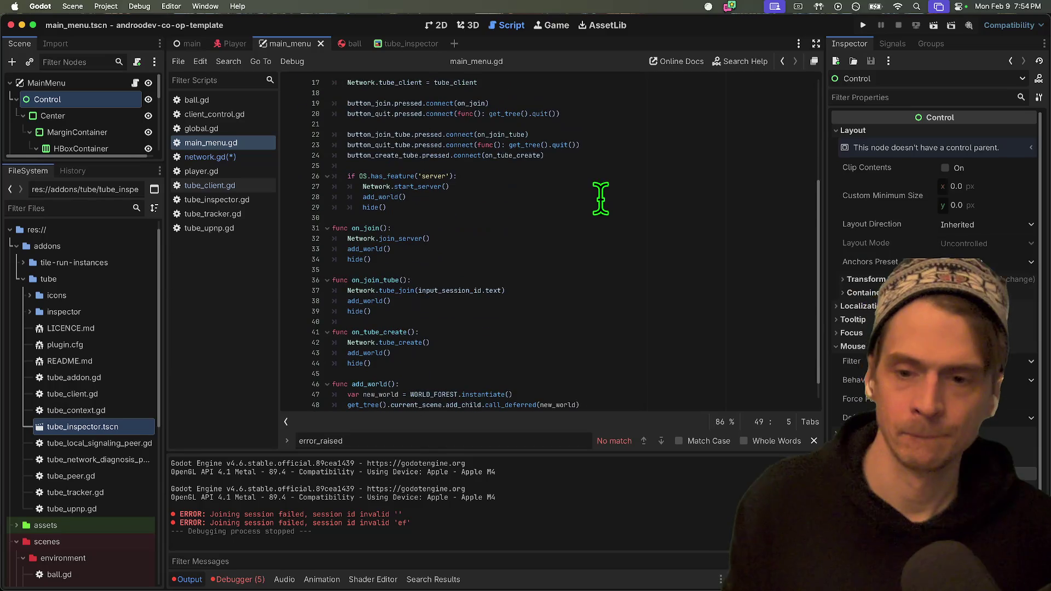
scroll(630, 186, up, 3)
click(638, 261)
key(Return)
key(Up)
text(multiplayer.connected_to_server.connect(on_connected_to_server))
key(Return)
double_click(528, 267)
text(a)
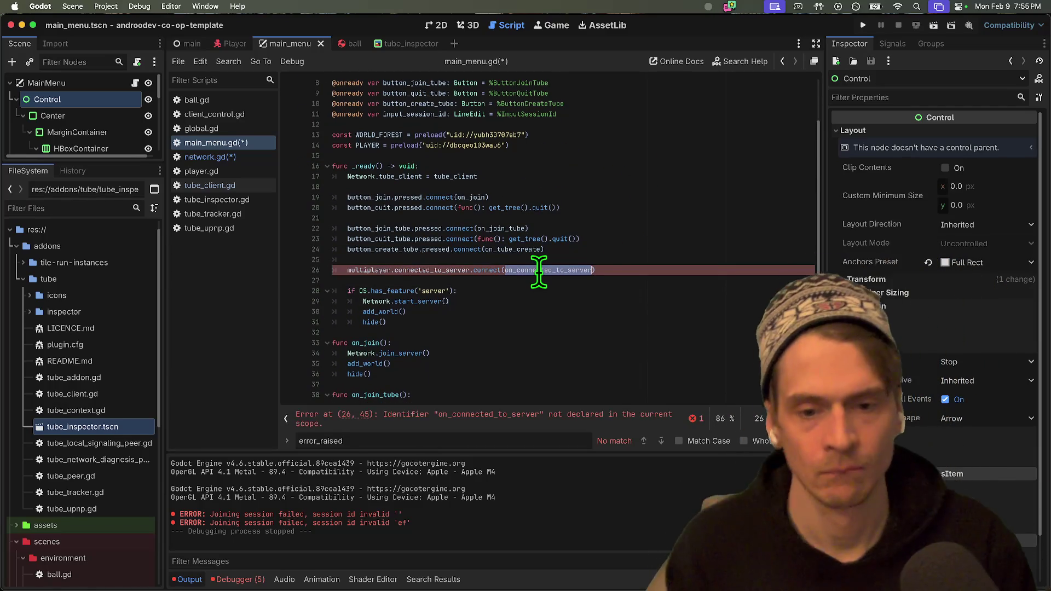
text(dd_world)
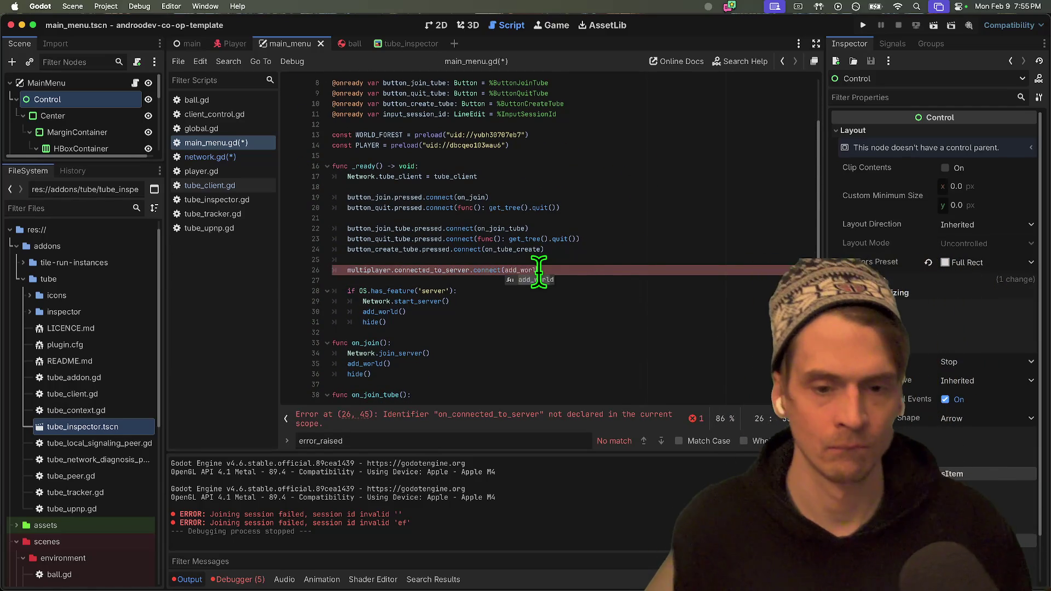
Delete the add_world() calls from on_join, on_join_tube and on_tube_create, plus a trailing blank line.
scroll(563, 278, down, 2)
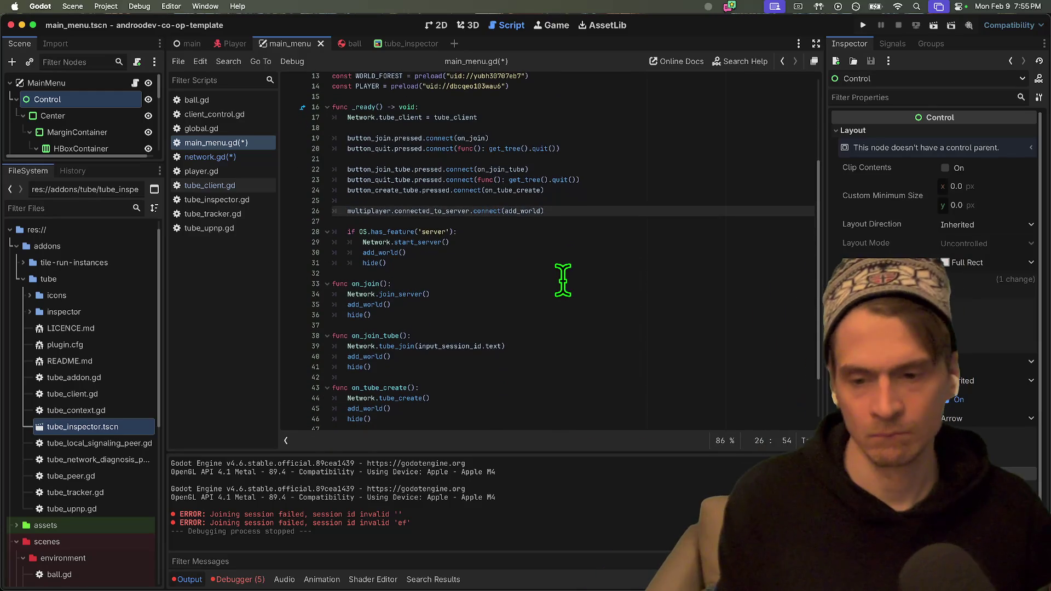
click(574, 301)
key(super+shift+k)
key(Down)
key(Down)
key(Down)
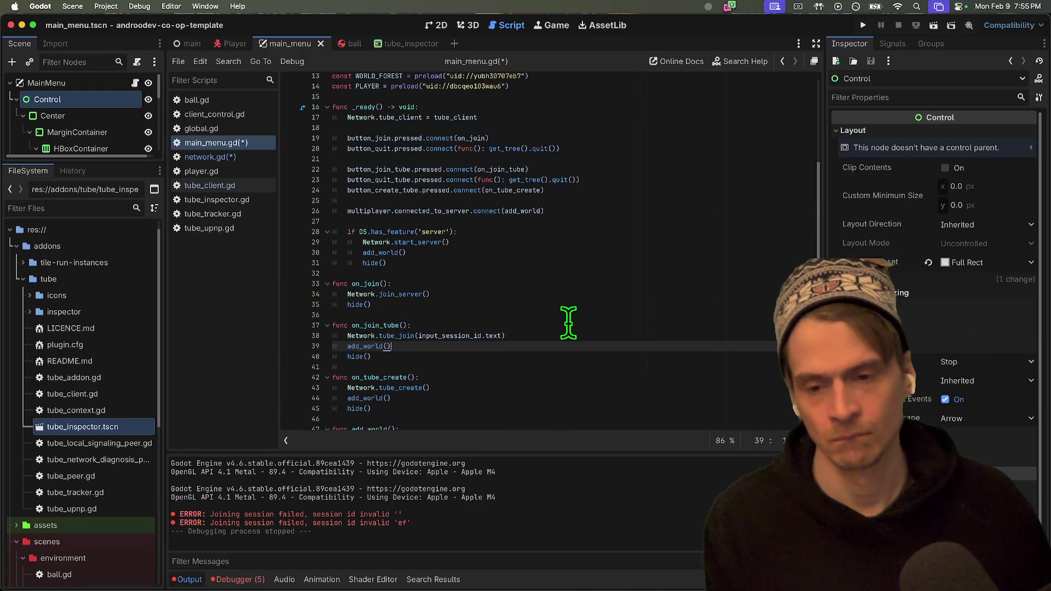
key(super+shift+k)
scroll(568, 323, down, 2)
key(Down)
key(Down)
key(Down)
key(super+shift+k)
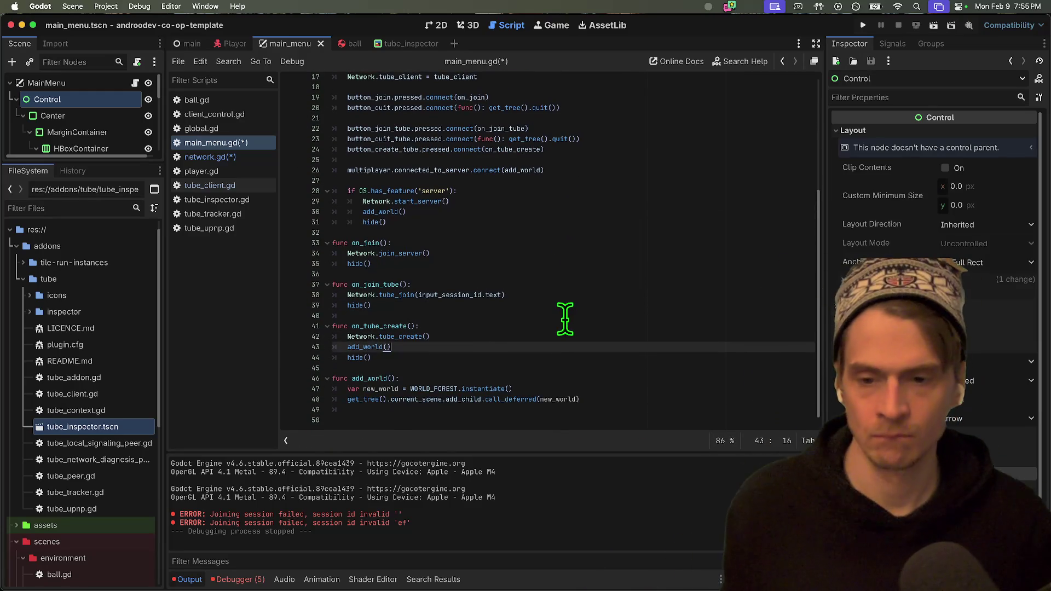
click(605, 412)
key(BackSpace)
key(BackSpace)
key(BackSpace)
Save and run, press Join Session with an empty Session ID, then stop after the invalid-ID error.
key(super+b)
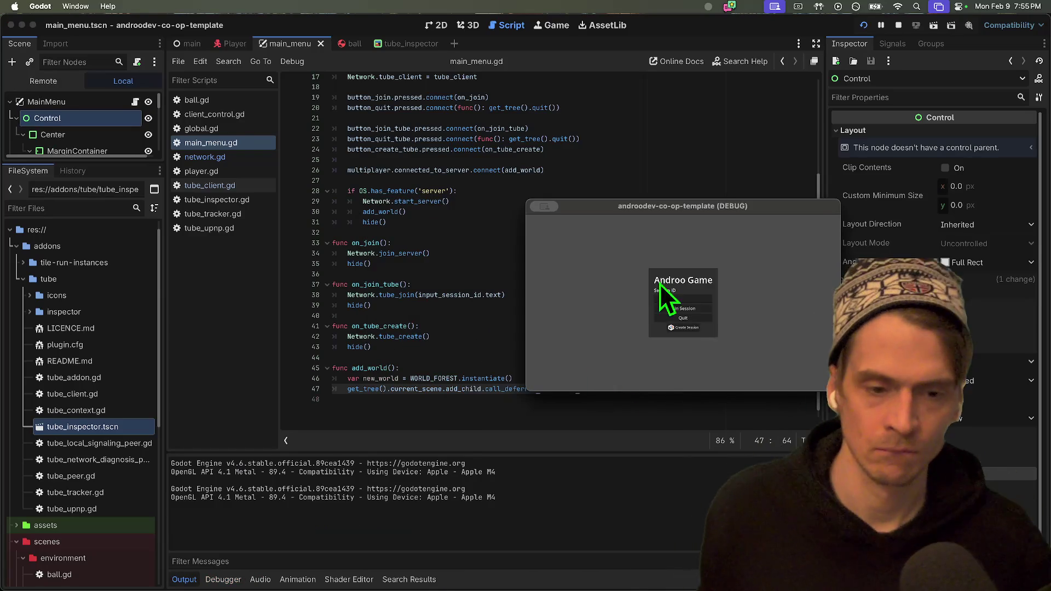
click(692, 311)
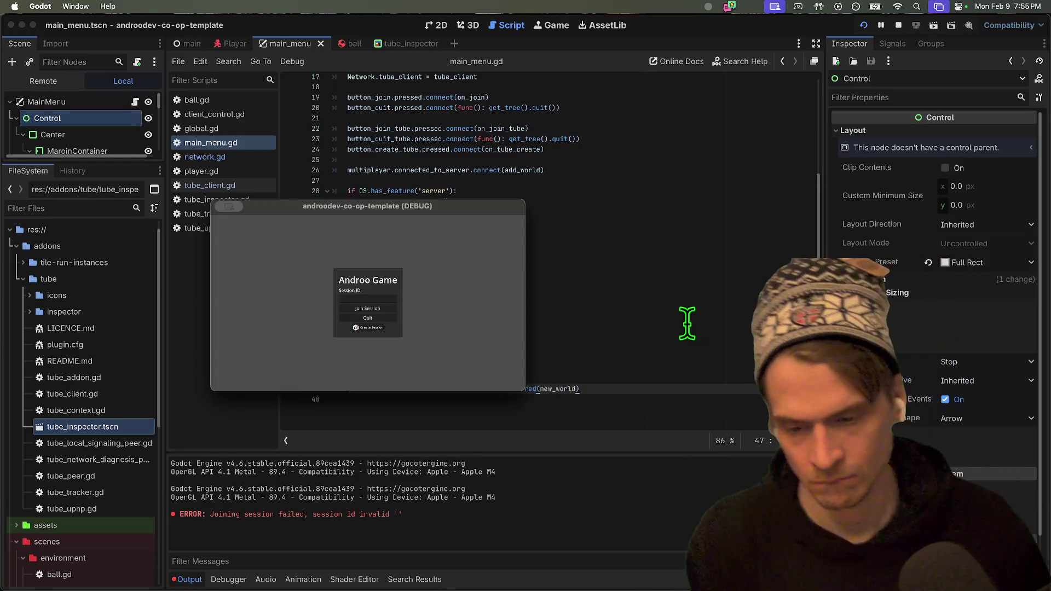
click(681, 345)
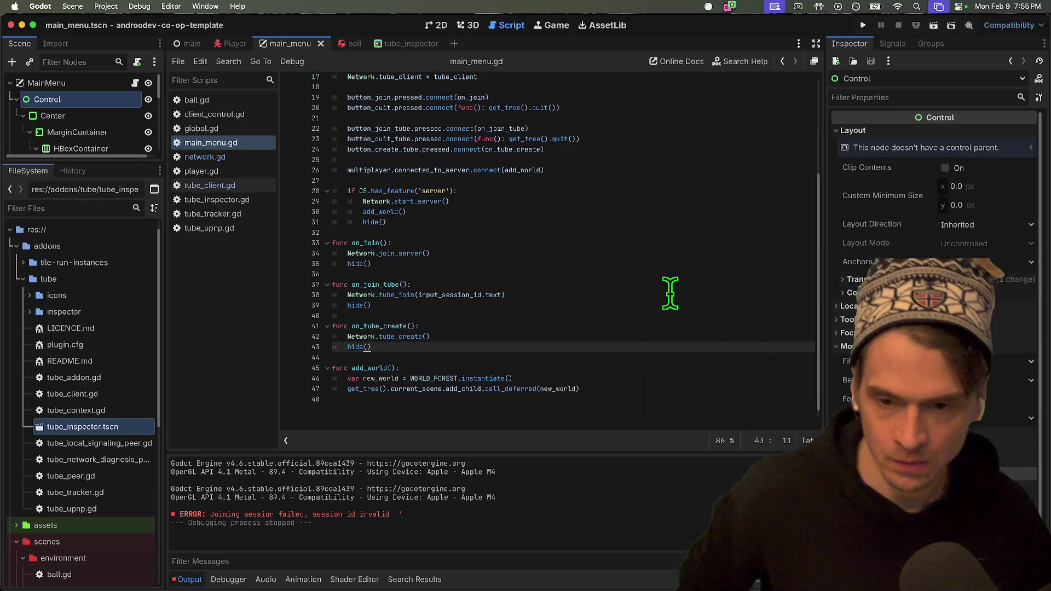
Delete the hide() lines from on_tube_create, on_join_tube and on_join, keeping a copy for reuse.
key(super+shift+k)
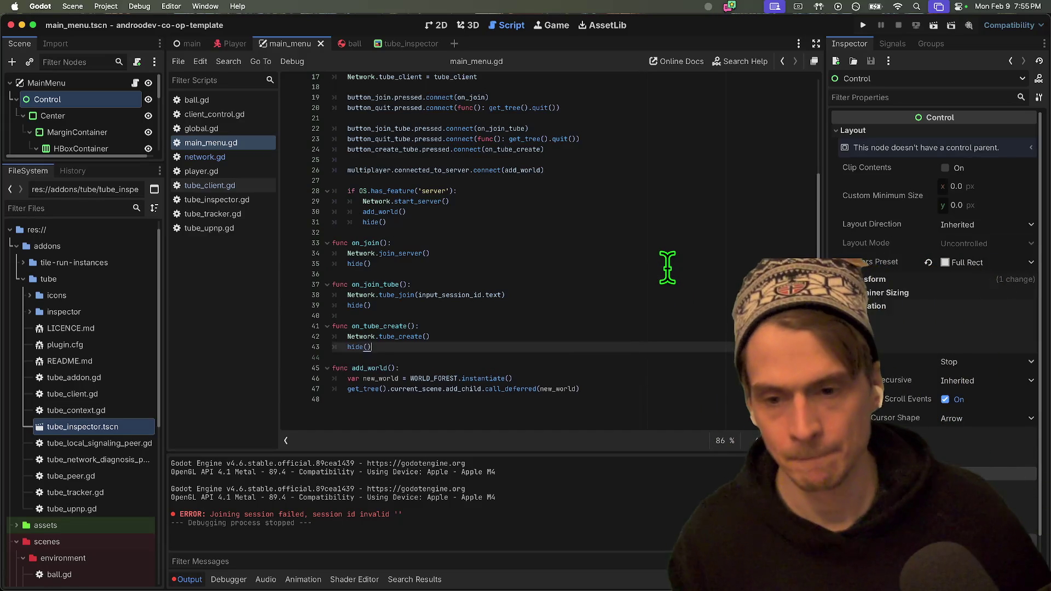
key(Up)
key(Up)
key(Up)
key(super+shift+k)
key(Up)
key(Up)
key(Up)
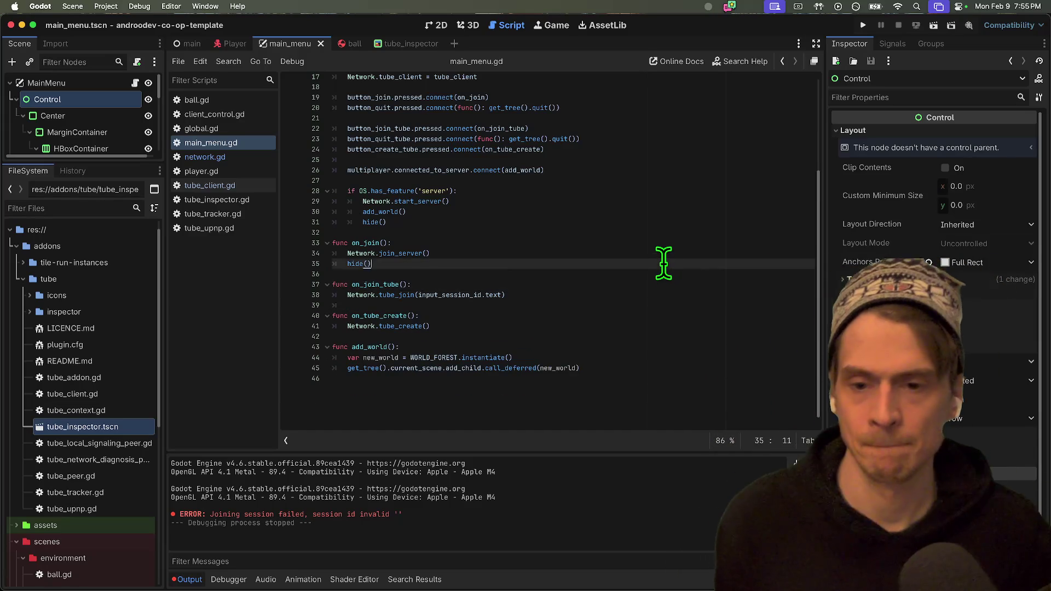
key(super+shift+k)
key(Up)
key(Up)
key(Up)
key(Up)
key(super+shift+k)
key(Up)
key(Up)
key(Up)
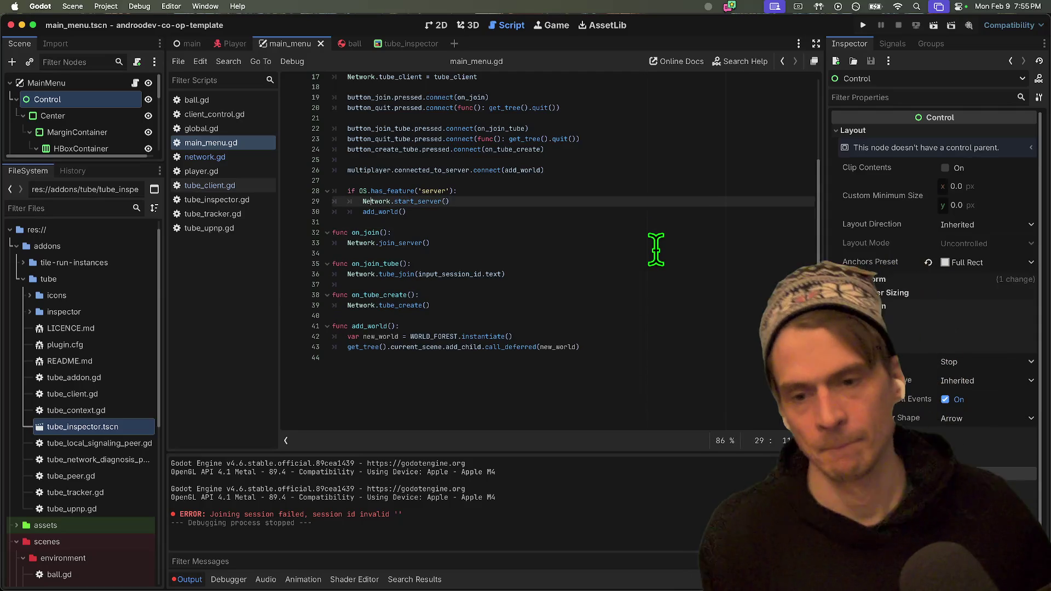
key(Down)
key(Down)
key(Down)
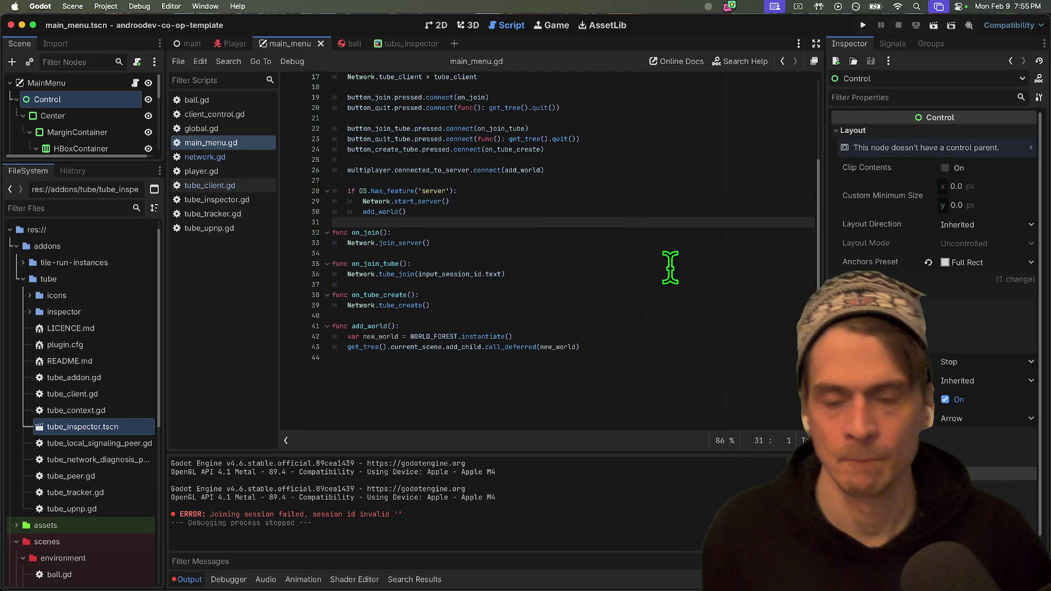
key(super+z)
Paste hide() at the end of add_world and remove the server block's hide() line.
click(605, 371)
key(super+v)
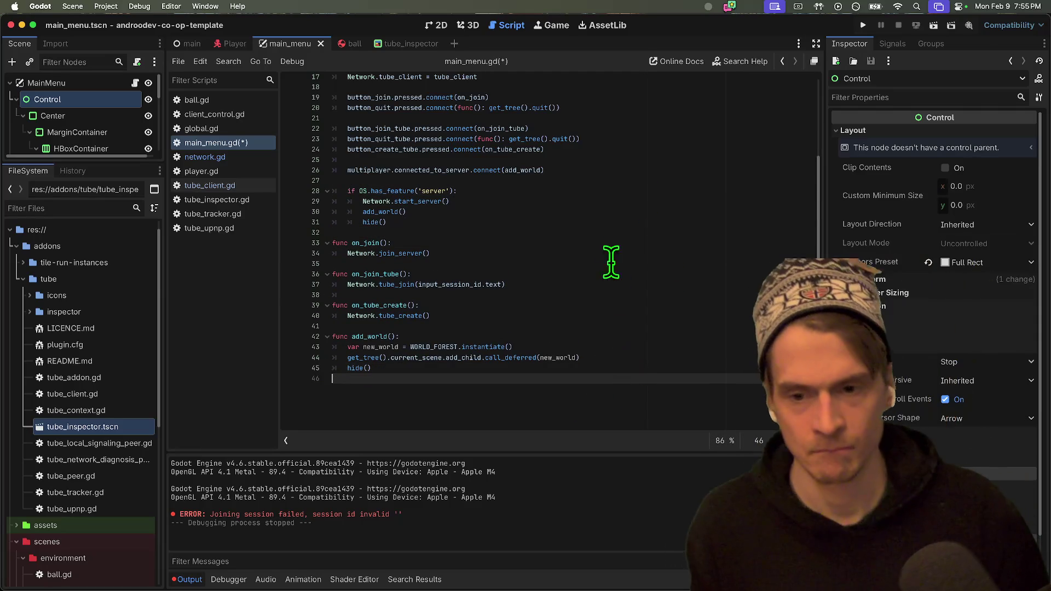
click(619, 222)
key(super+shift+k)
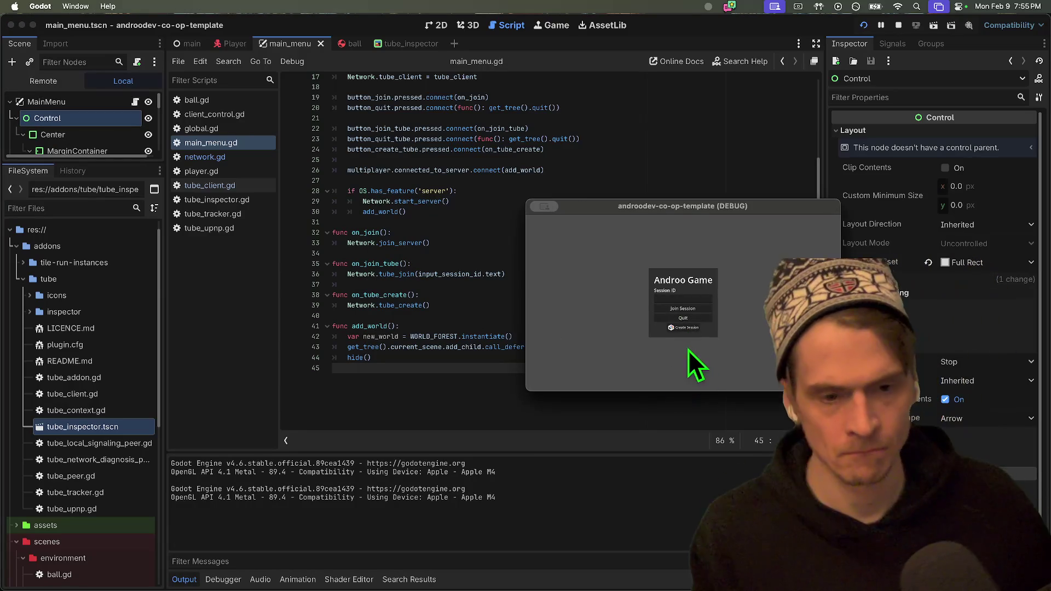
In the running game, press Join Session repeatedly and type then clear the Session ID field.
click(686, 308)
click(686, 308)
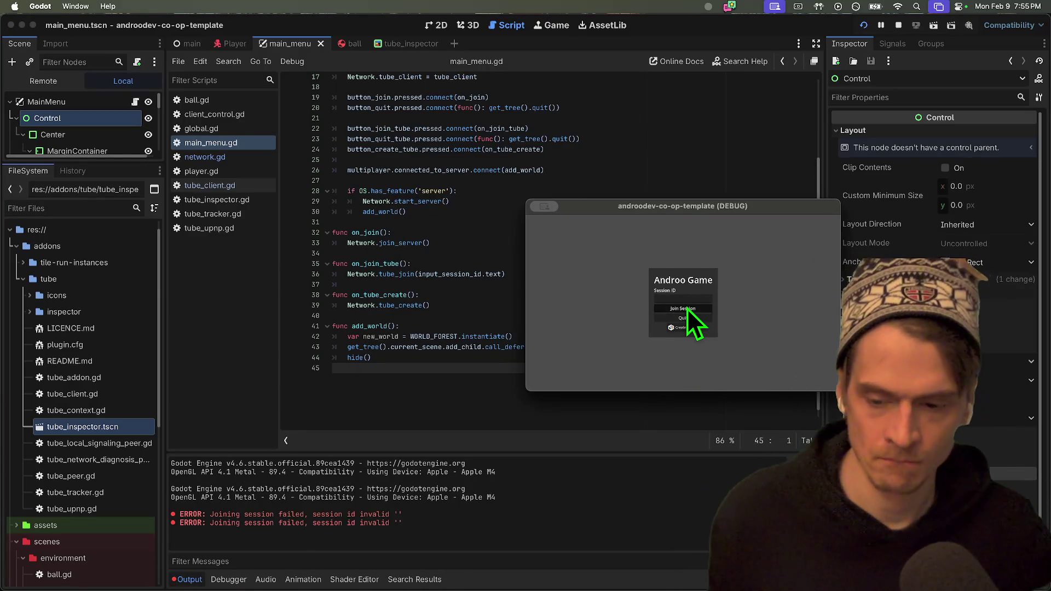
double_click(686, 307)
click(683, 299)
text(e)
key(BackSpace)
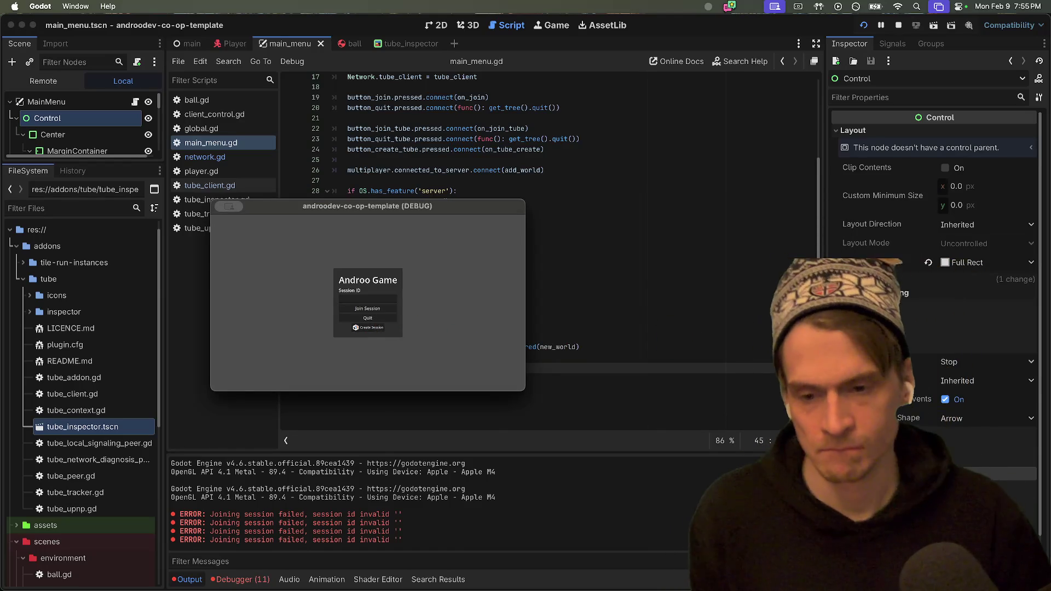
Quit the game, save the scene, relaunch the project, and check the debugger messages.
key(super+q)
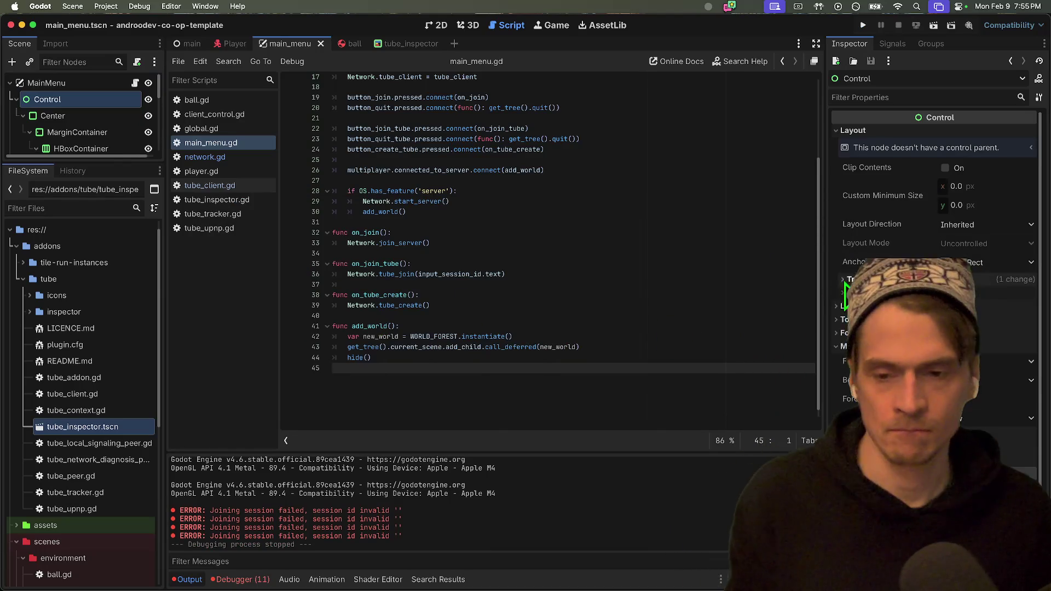
key(super+s)
click(861, 26)
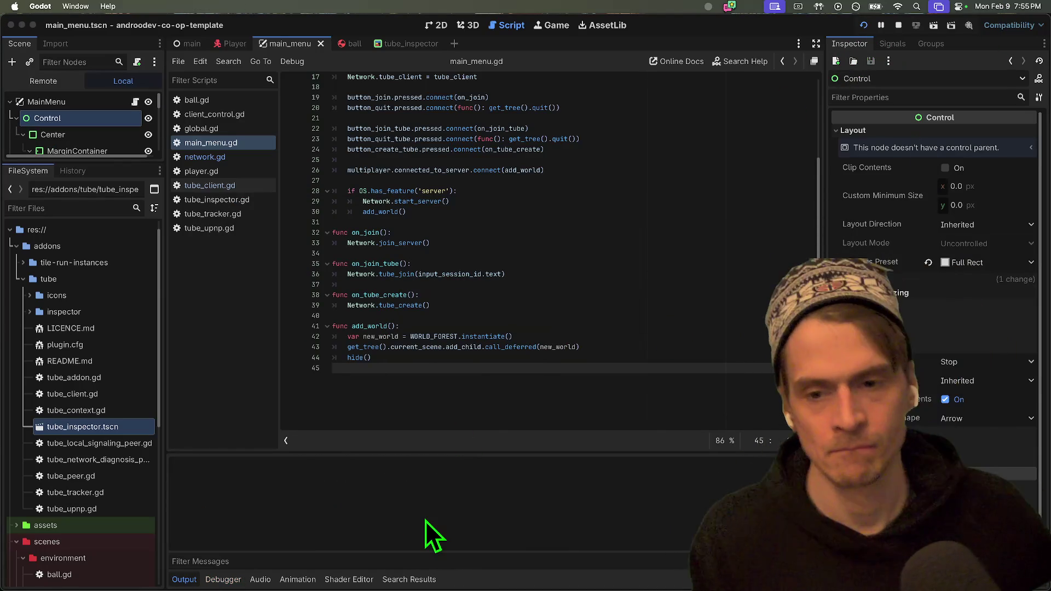
click(677, 328)
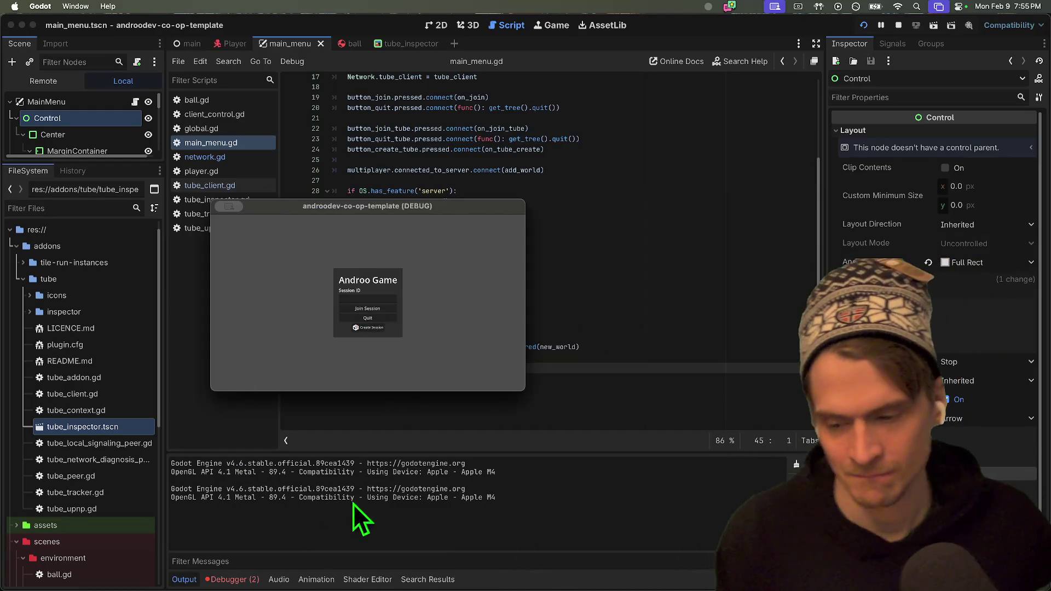
click(228, 580)
Open the debugger's Errors list and jump to the tube_tracker.gd invalid response headers source.
click(267, 441)
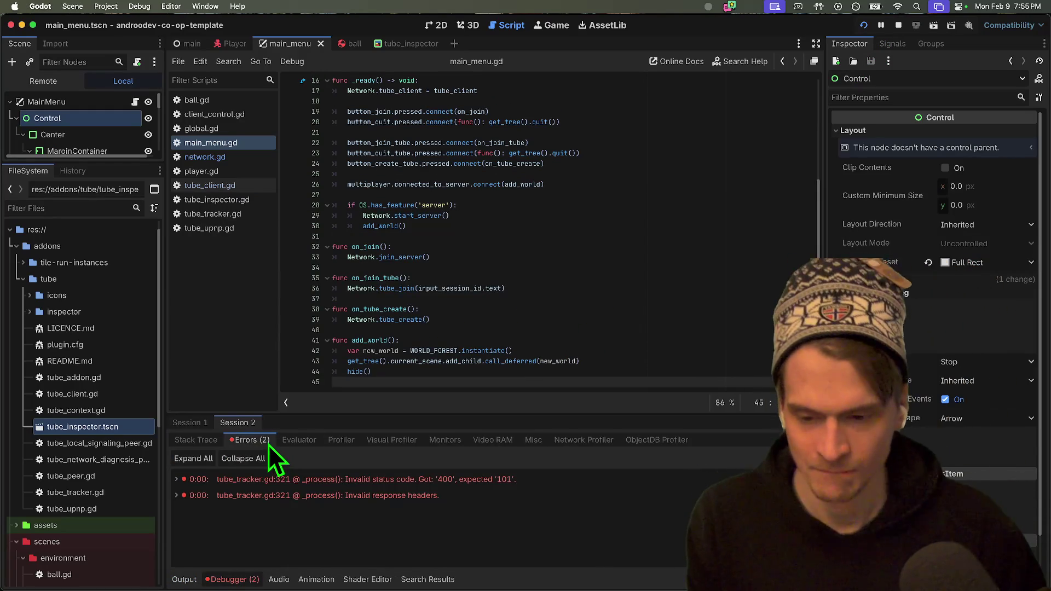
click(291, 495)
scroll(656, 265, down, 3)
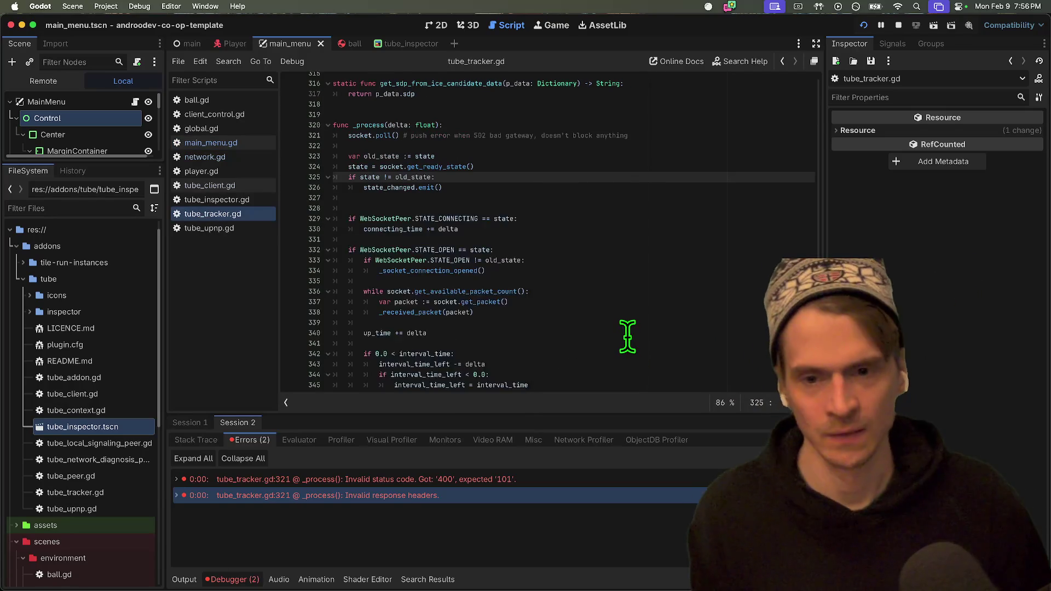
scroll(629, 339, down, 6)
In main_menu.gd, replace connected_to_server on line 26 with .peer.
click(224, 145)
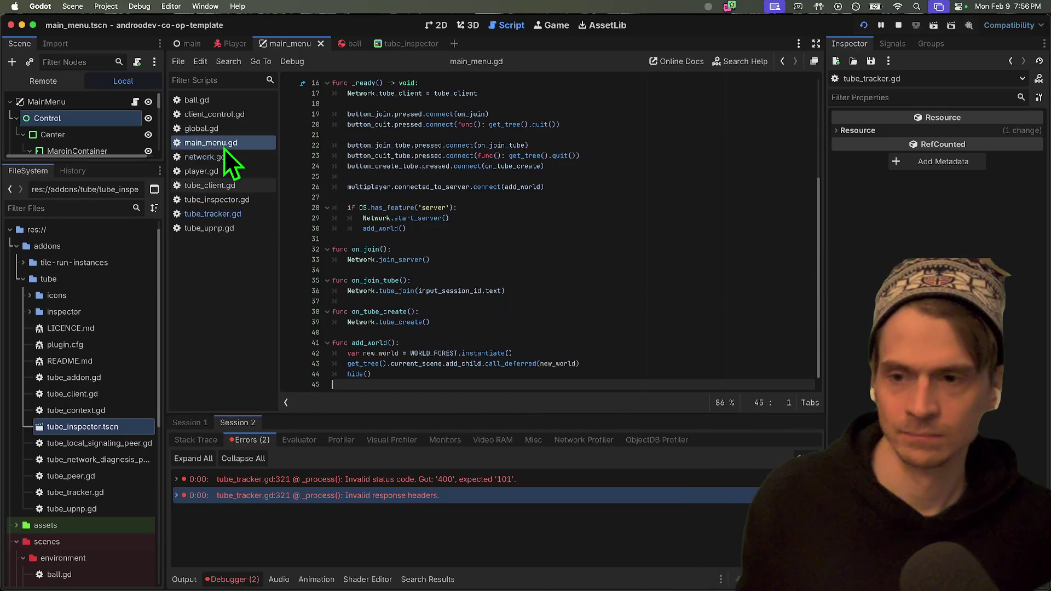
click(612, 144)
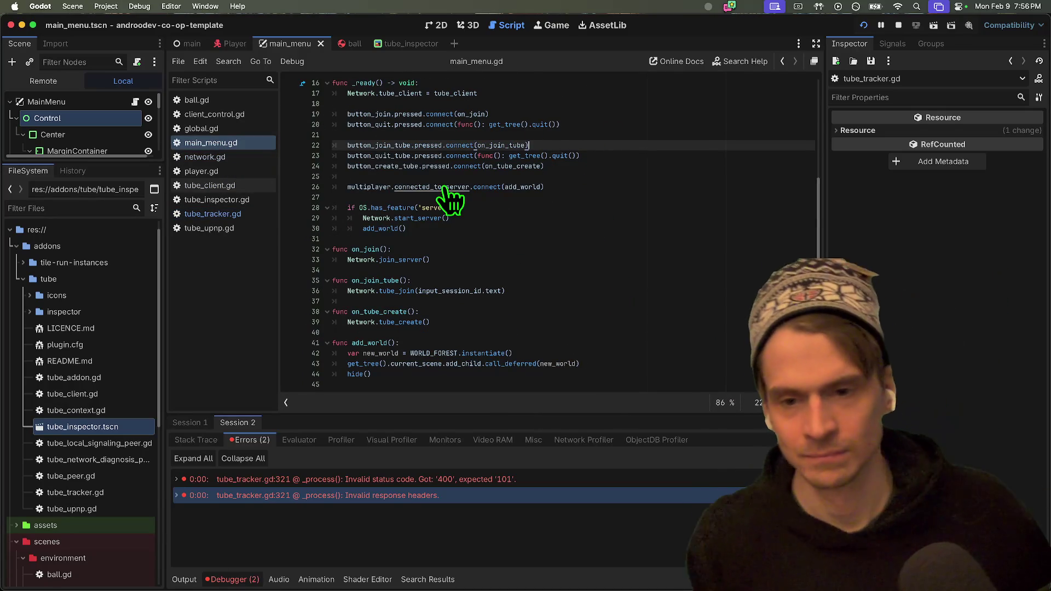
double_click(459, 186)
key(BackSpace)
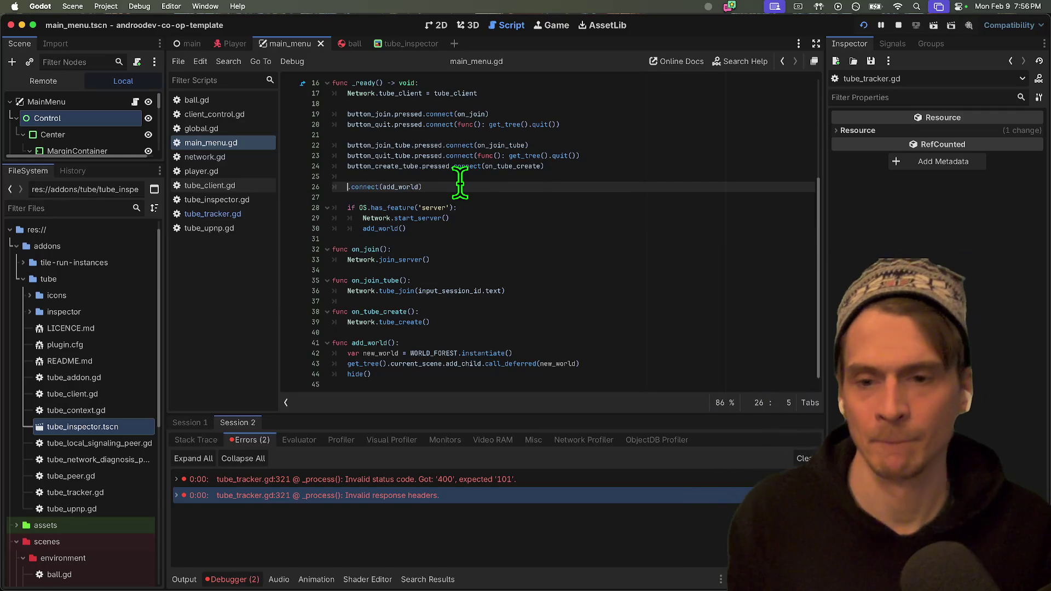
text(multiplayer.peer)
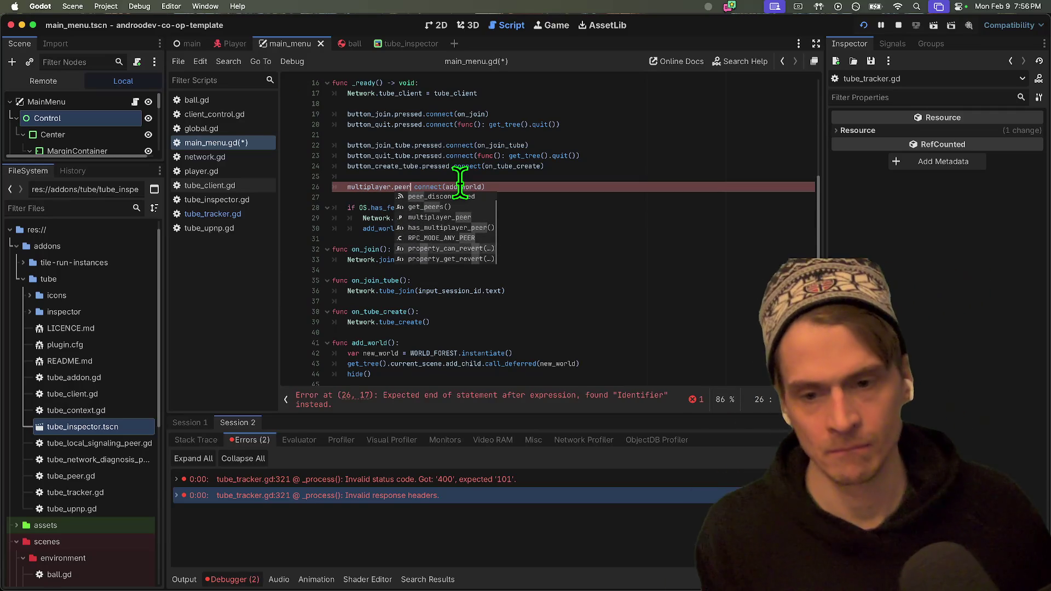
key(Escape)
Open the docs for the Node multiplayer property, then the MultiplayerAPI class reference.
super+click(366, 188)
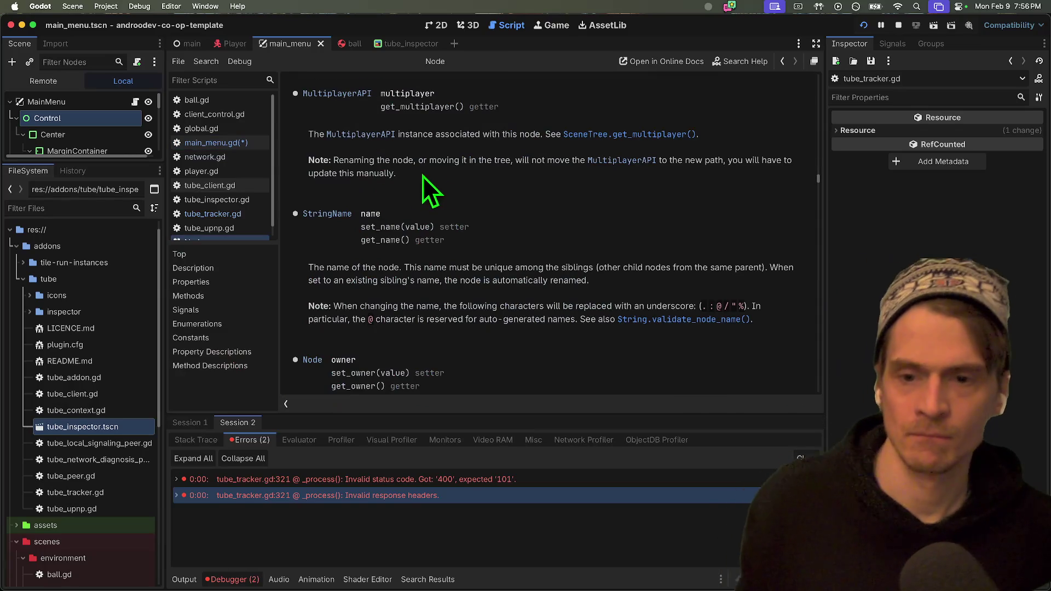
click(367, 136)
scroll(578, 225, down, 5)
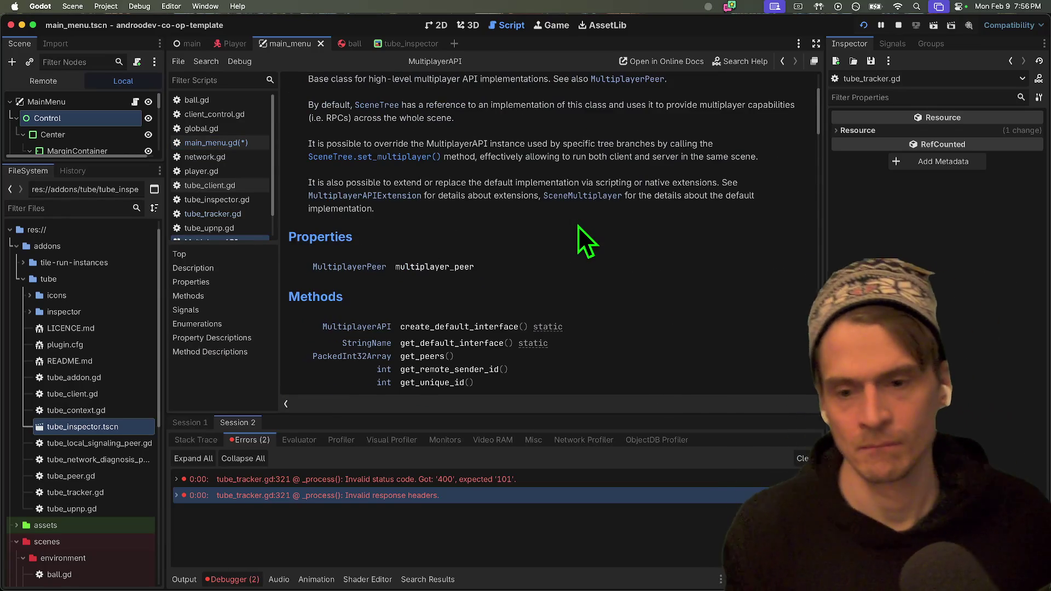
scroll(539, 174, down, 4)
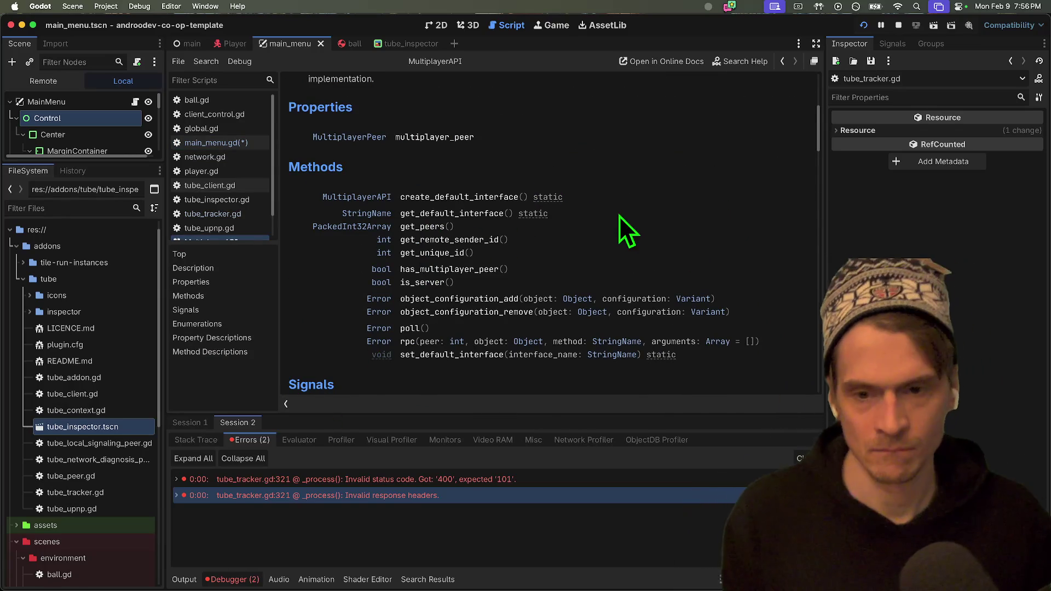
Read the multiplayer_peer property description and follow it to the MultiplayerPeer class reference.
click(427, 144)
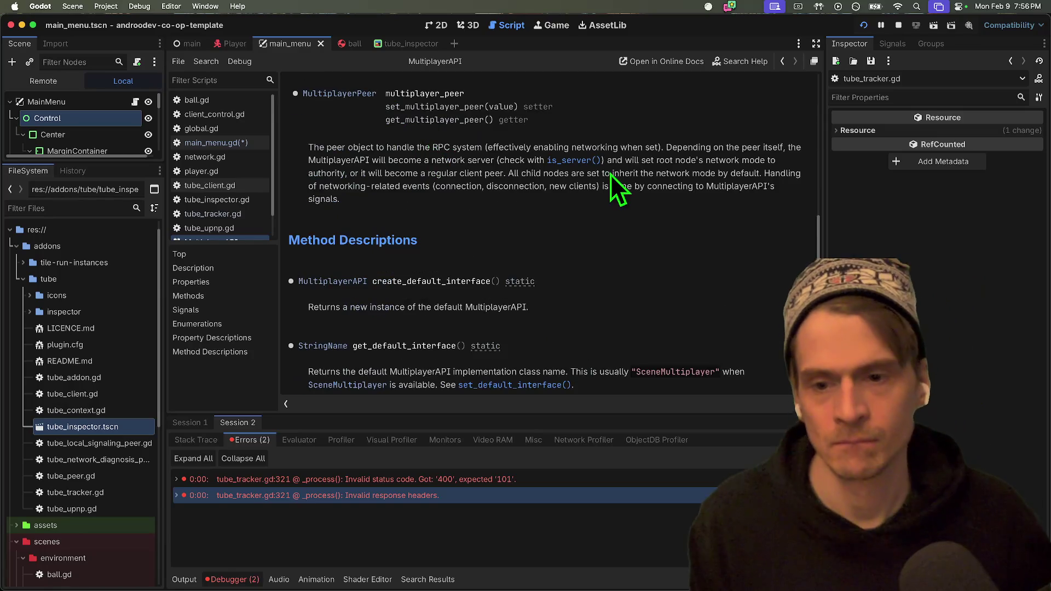
scroll(605, 197, down, 5)
scroll(608, 186, up, 10)
scroll(607, 189, up, 10)
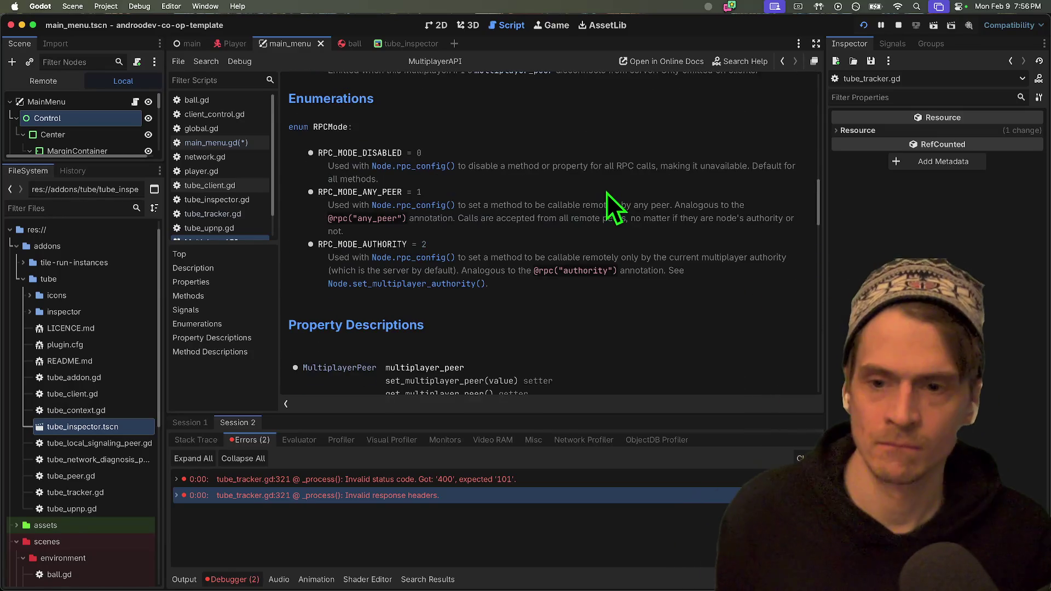
scroll(615, 218, down, 5)
scroll(615, 215, down, 5)
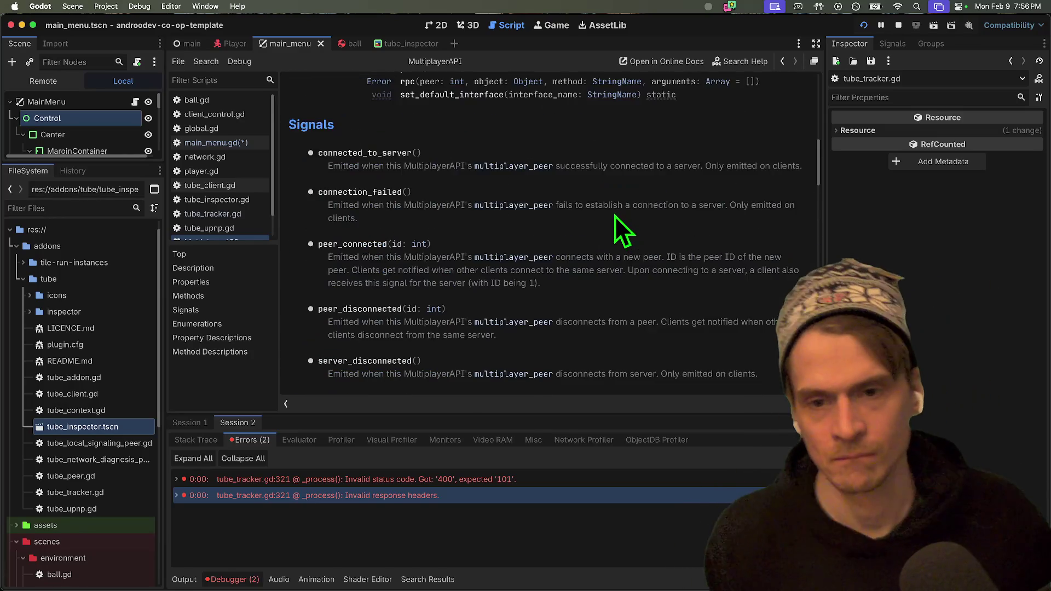
click(535, 259)
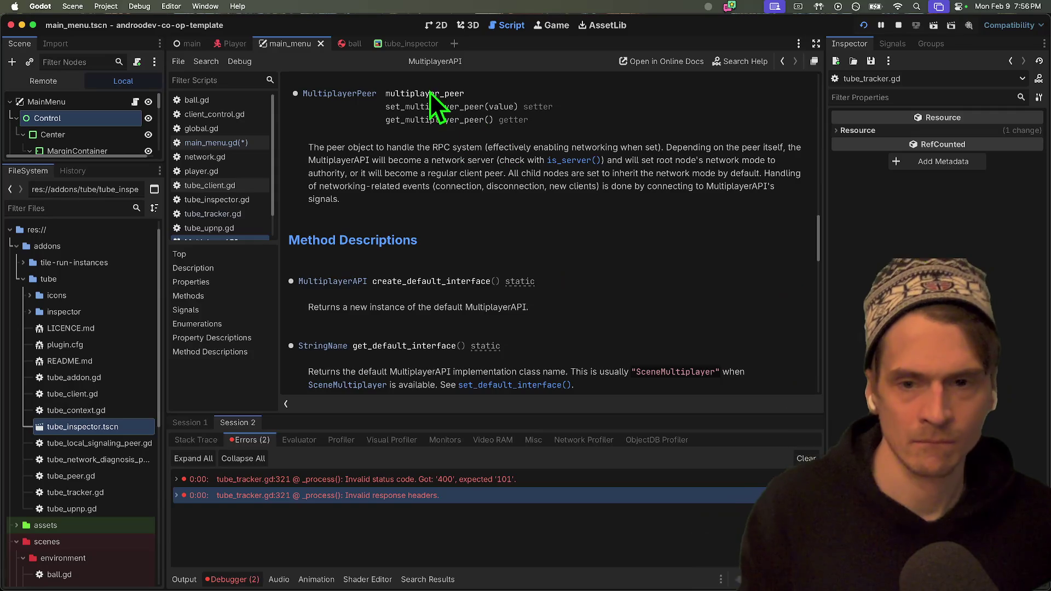
click(360, 97)
scroll(675, 258, down, 5)
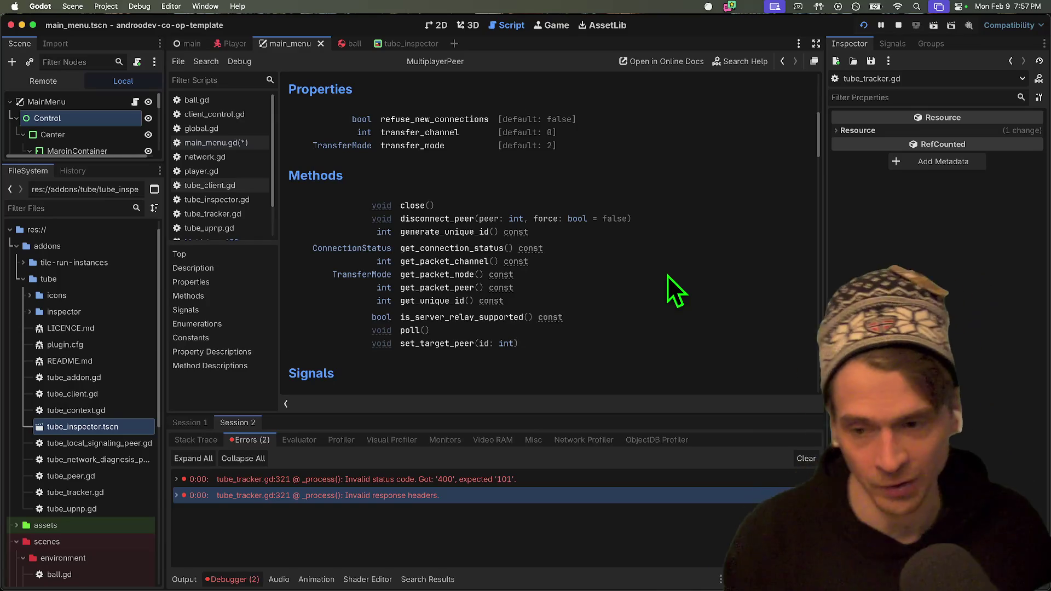
Switch from the Godot editor over to Firefox.
key(super+Tab)
key(super+Tab)
key(super+Tab)
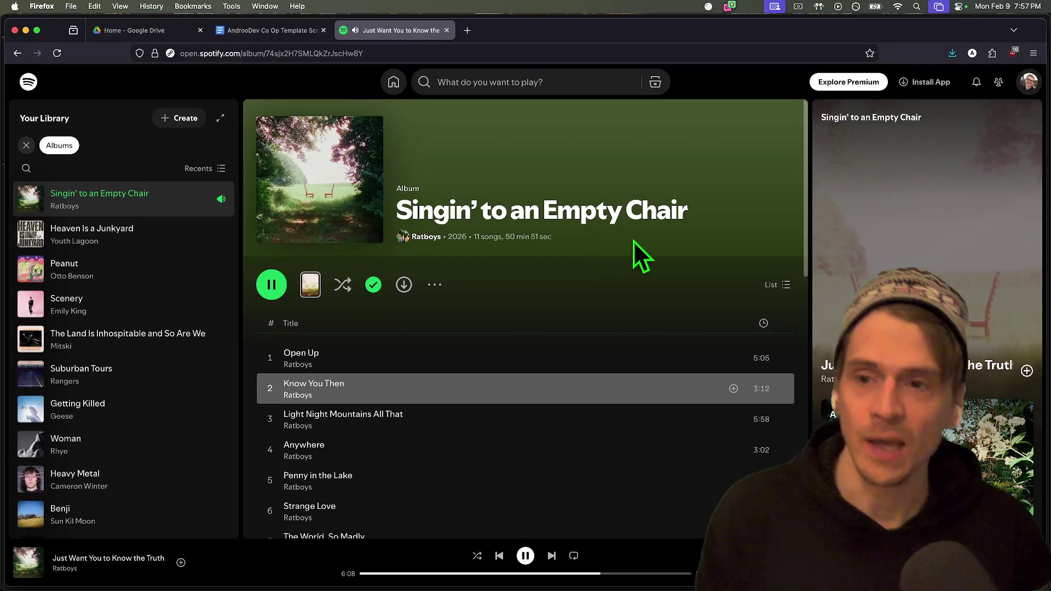
Add an indented checklist item 'No ports. No servers. No nonsense' under the first goal.
key(ctrl+shift+Tab)
scroll(624, 242, up, 2)
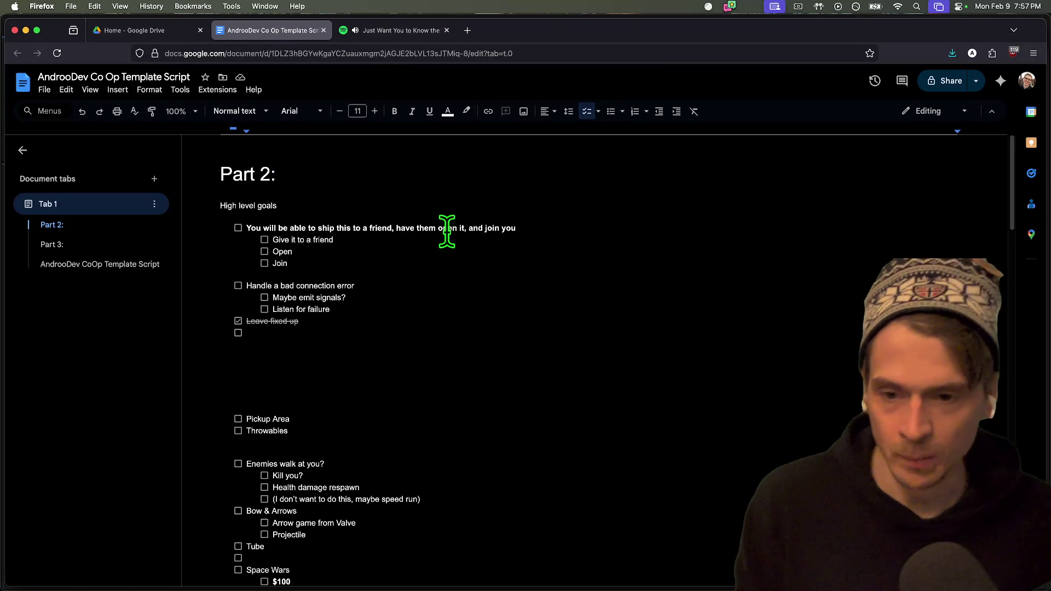
triple_click(551, 228)
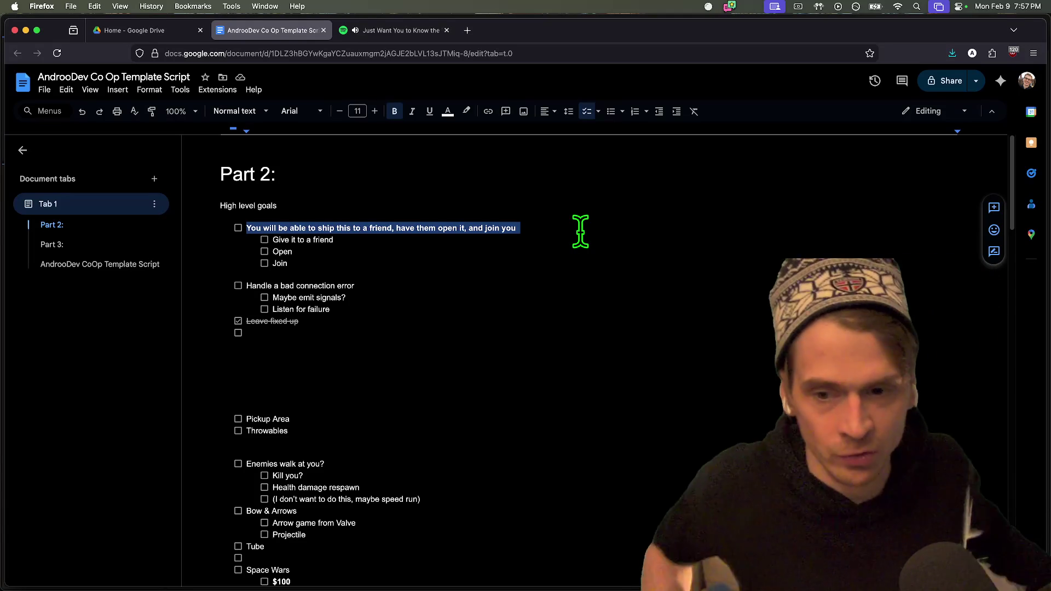
key(Right)
key(Return)
key(Tab)
text(n)
text(No por)
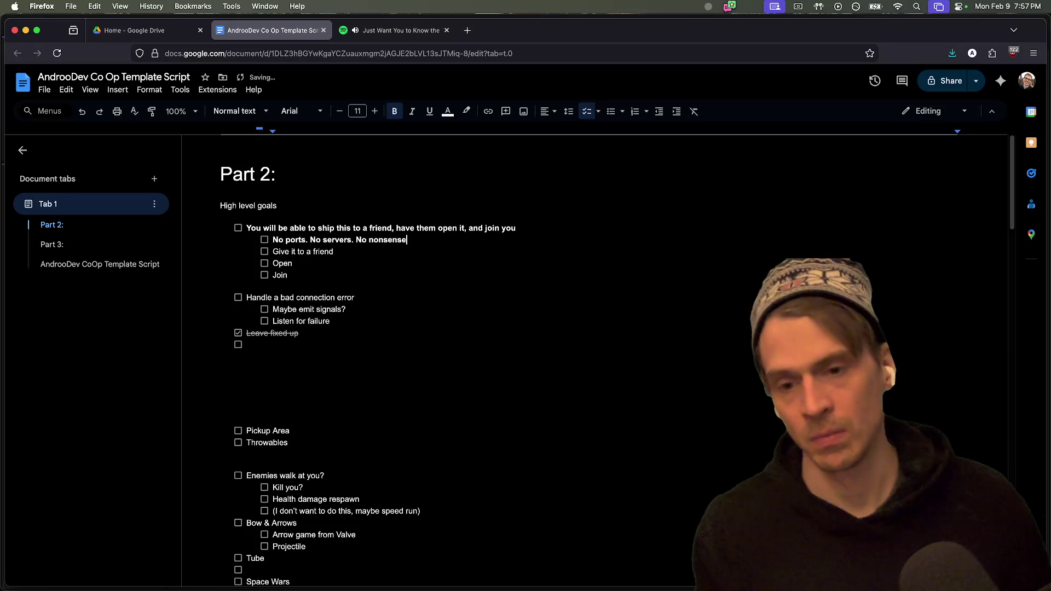
key(Return)
key(BackSpace)
key(BackSpace)
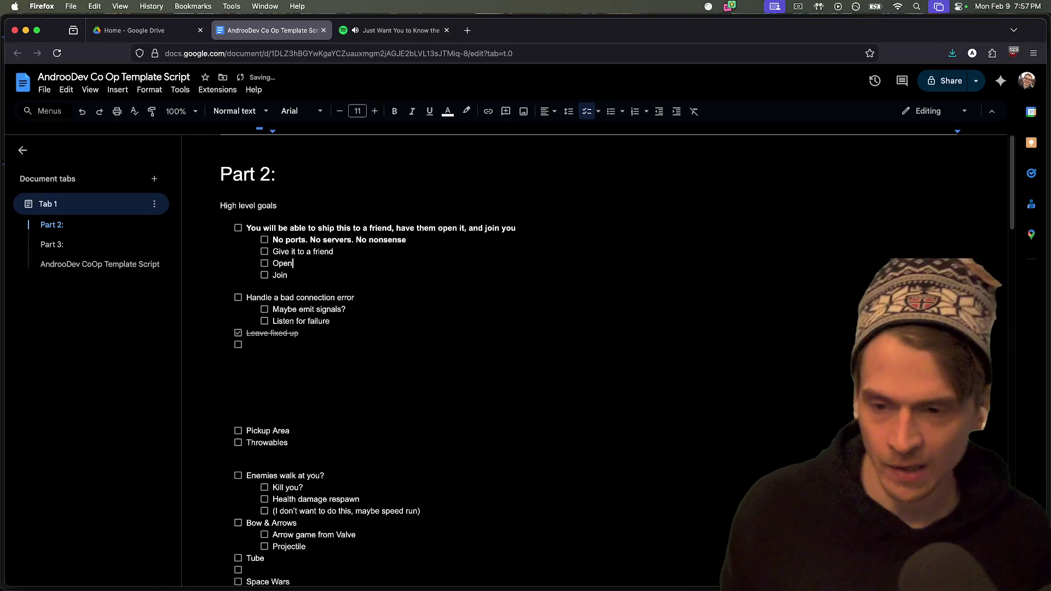
Nest a further note one level beneath the 'No ports' item, then return to Godot.
click(355, 297)
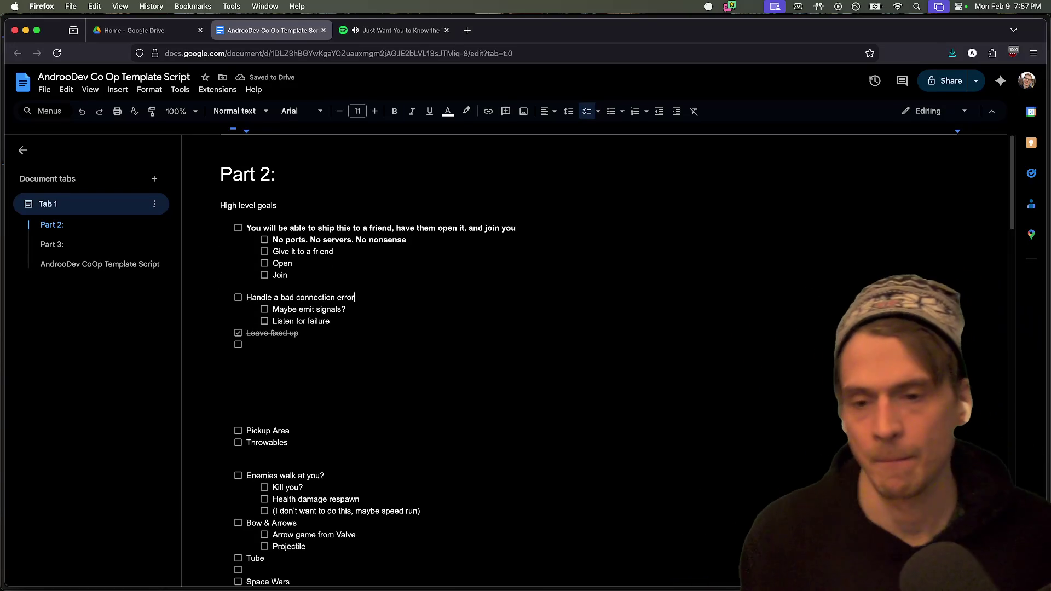
click(406, 240)
key(Return)
key(Tab)
text(Foll)
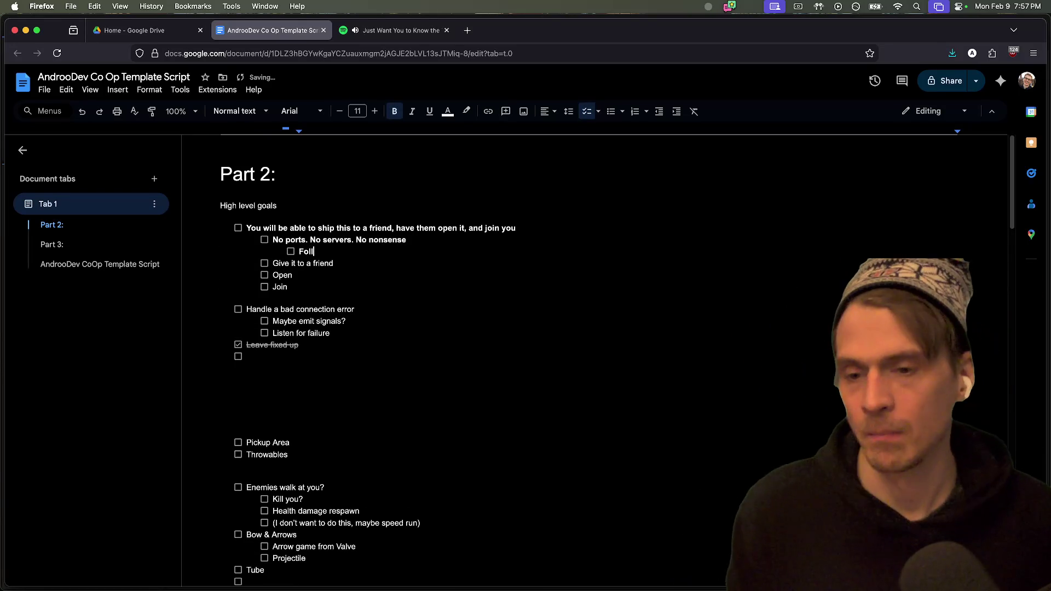
text(ow m gud)
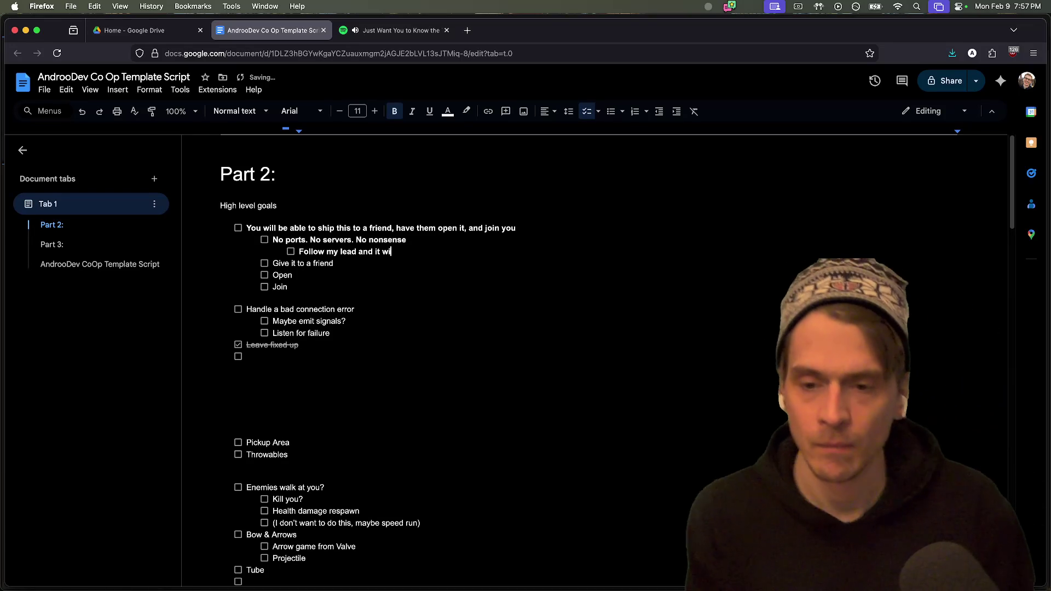
key(super+Tab)
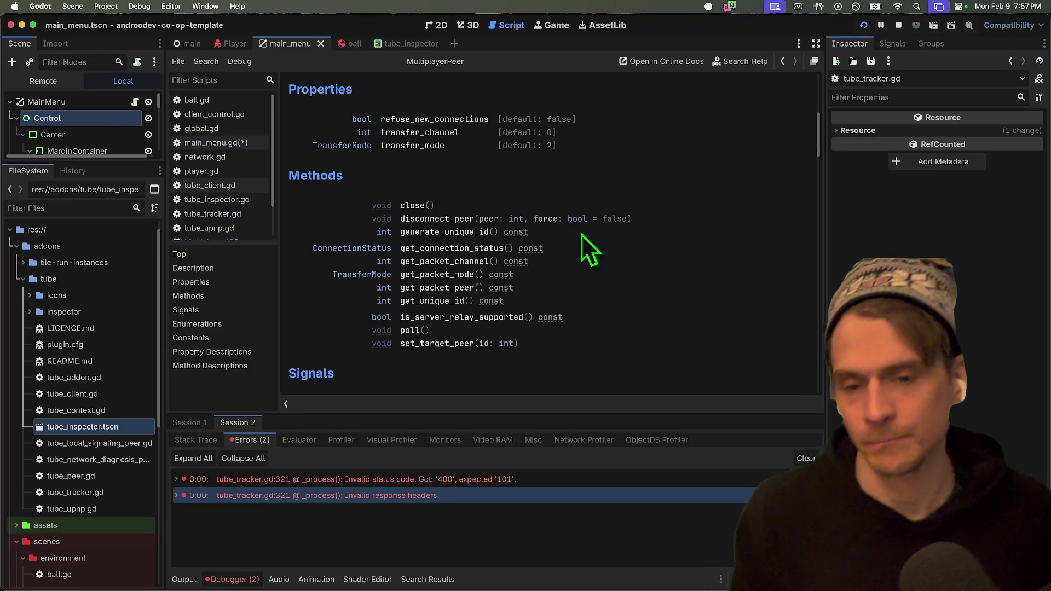
scroll(586, 156, up, 3)
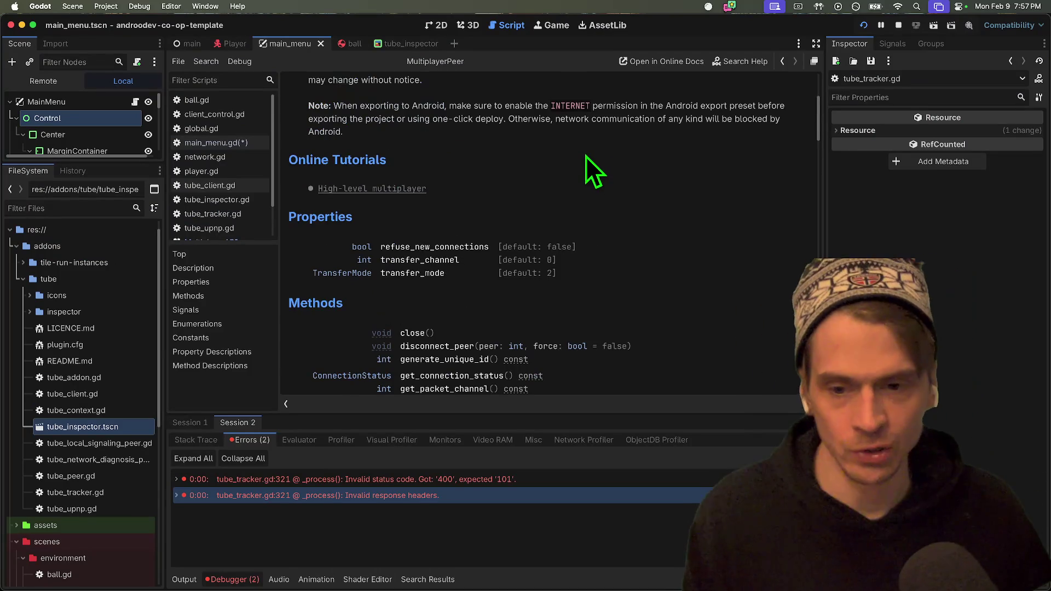
scroll(585, 153, down, 4)
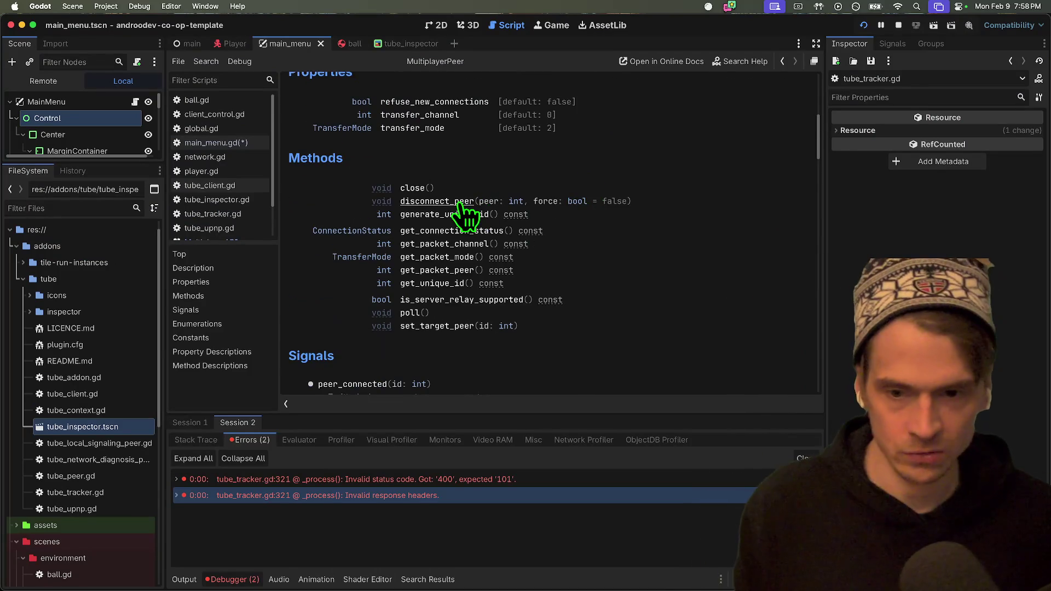
scroll(547, 219, down, 2)
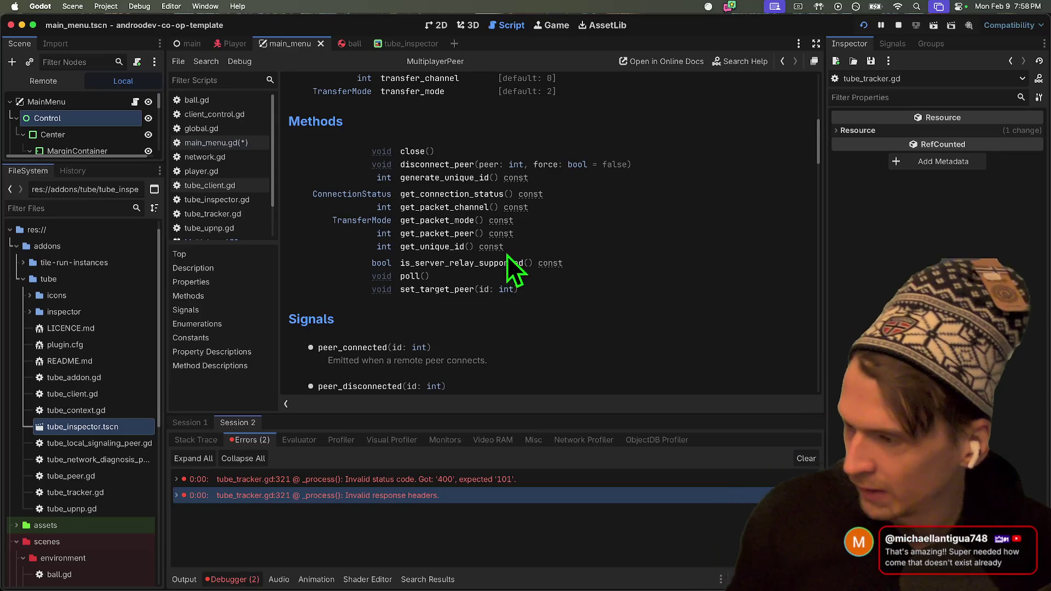
scroll(580, 280, down, 4)
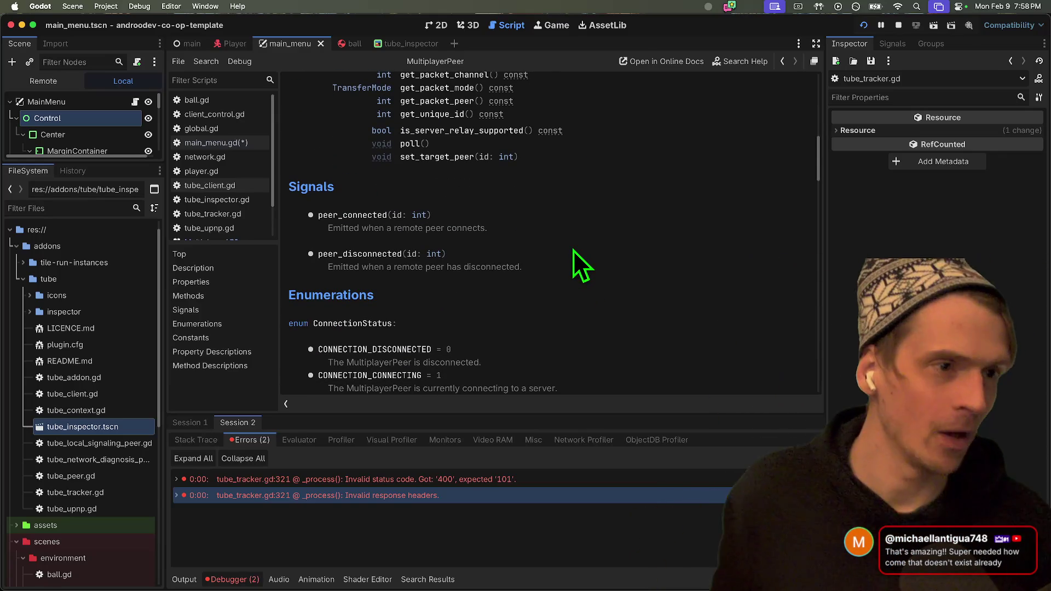
scroll(604, 129, down, 4)
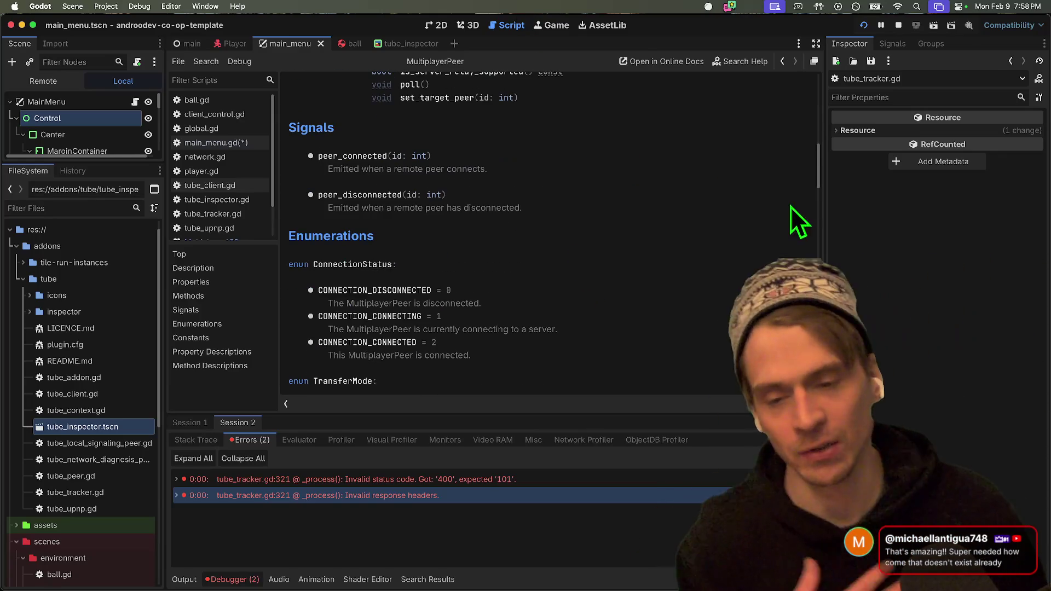
scroll(665, 274, down, 5)
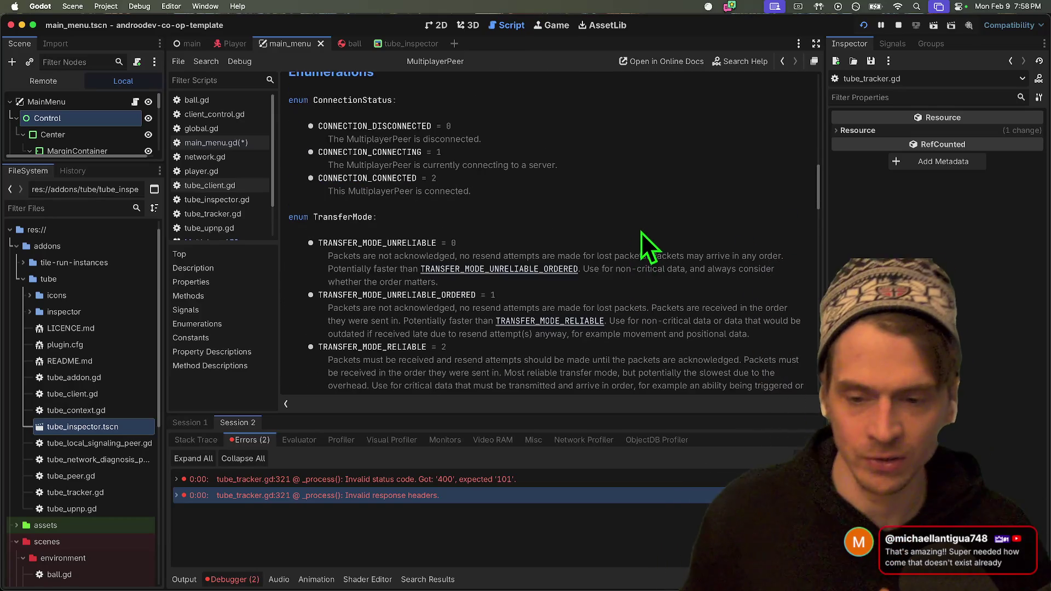
scroll(643, 234, down, 7)
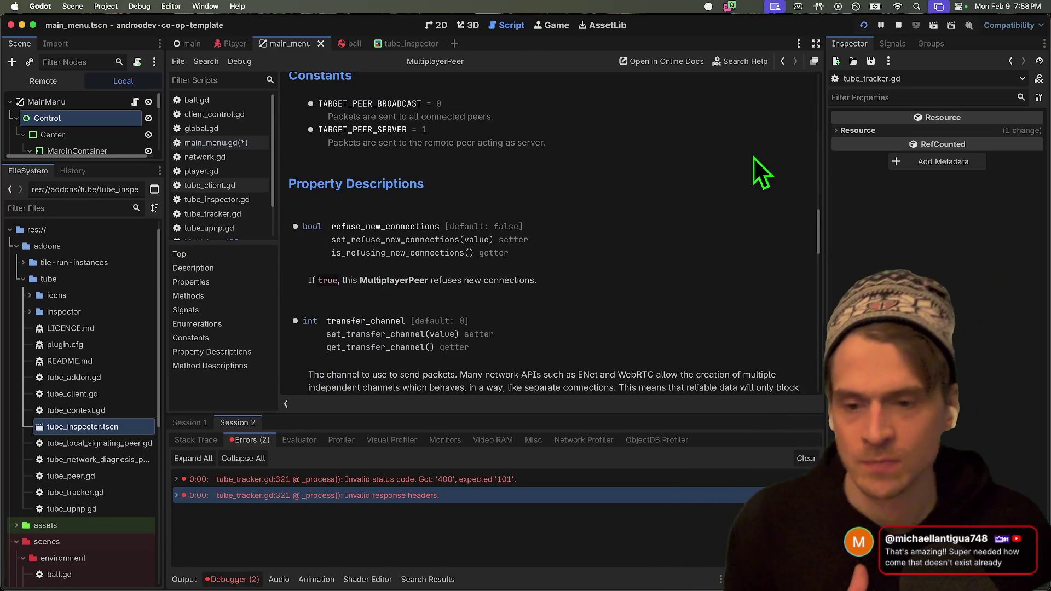
scroll(749, 165, down, 7)
scroll(717, 207, down, 10)
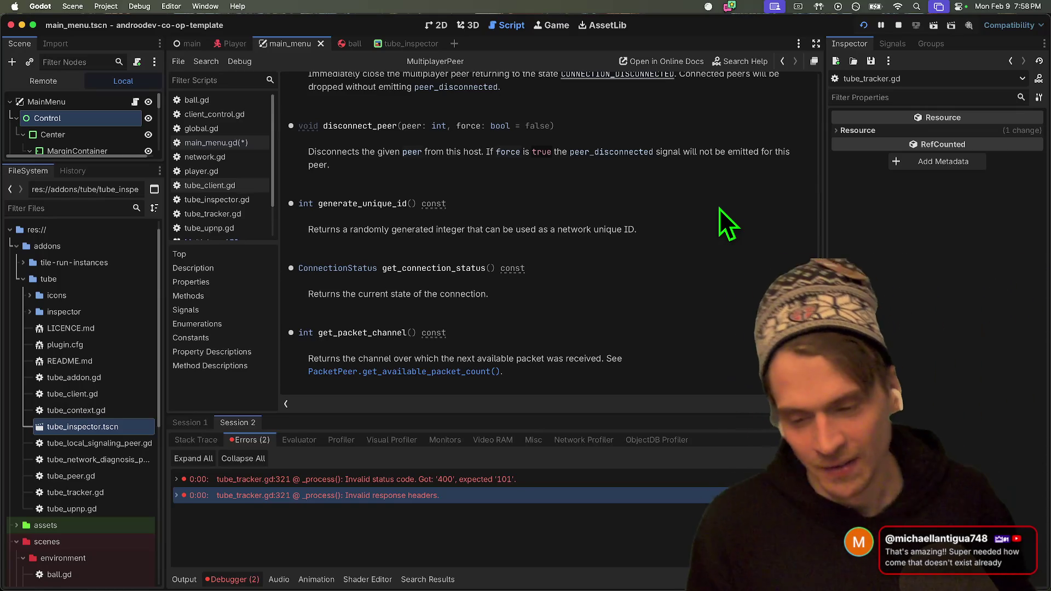
key(super+Tab)
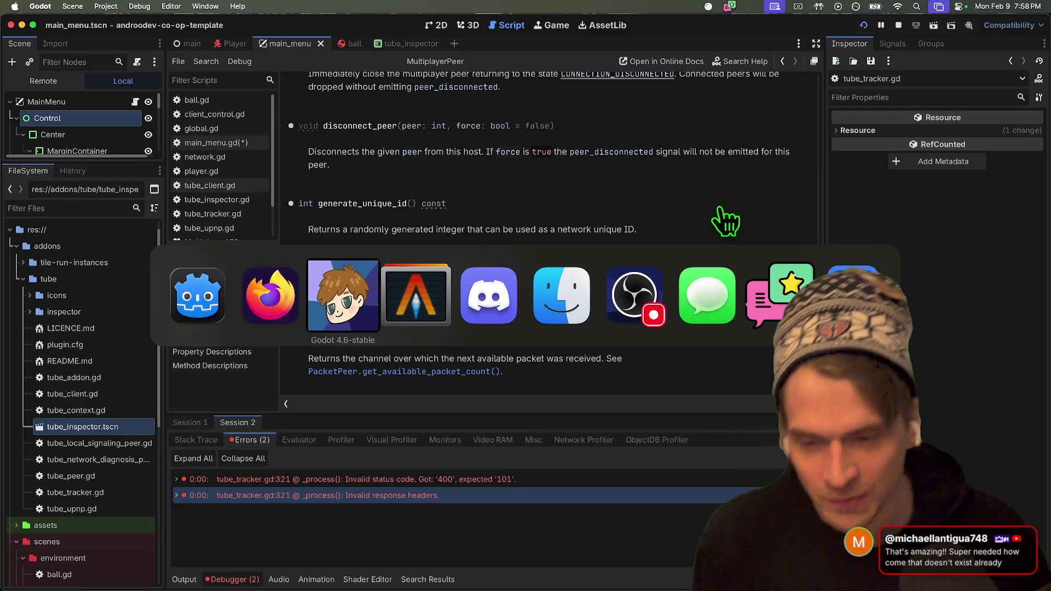
key(super+shift+Tab)
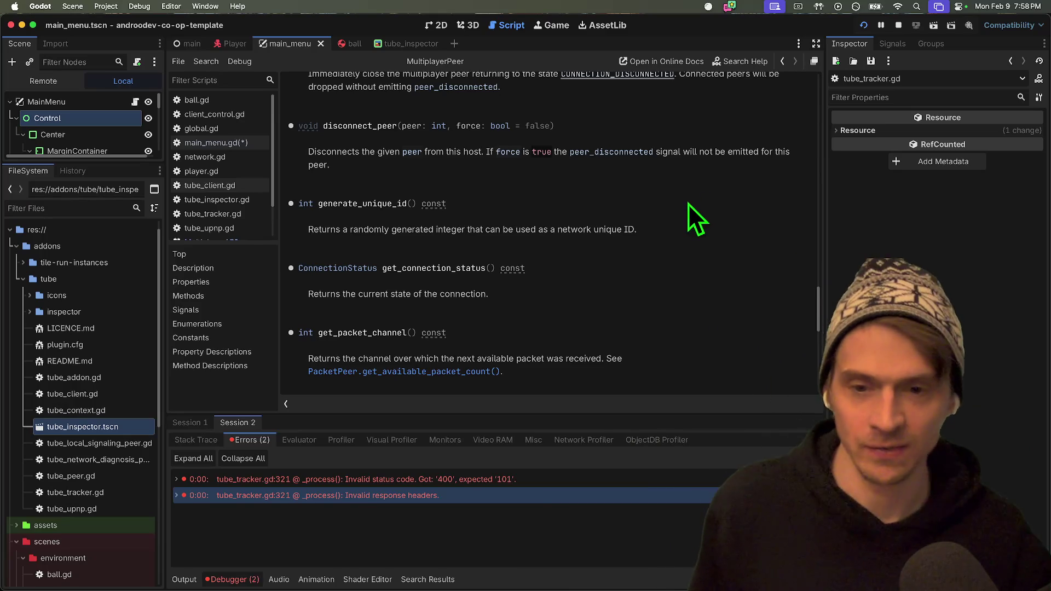
scroll(658, 264, down, 10)
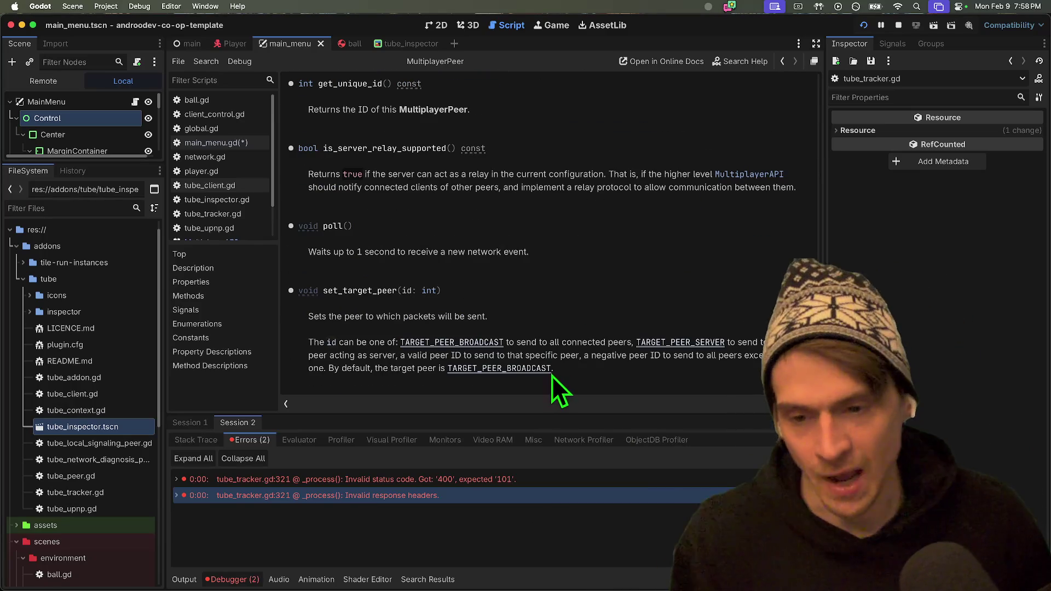
scroll(624, 250, up, 5)
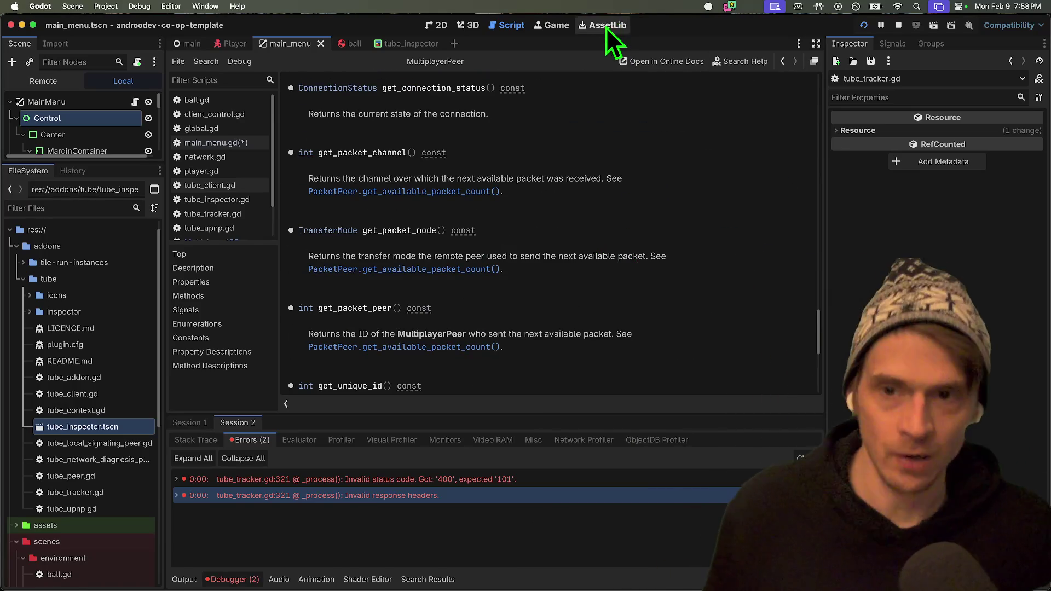
Search the Asset Library for 'tube' and open the Tube asset's details.
click(606, 28)
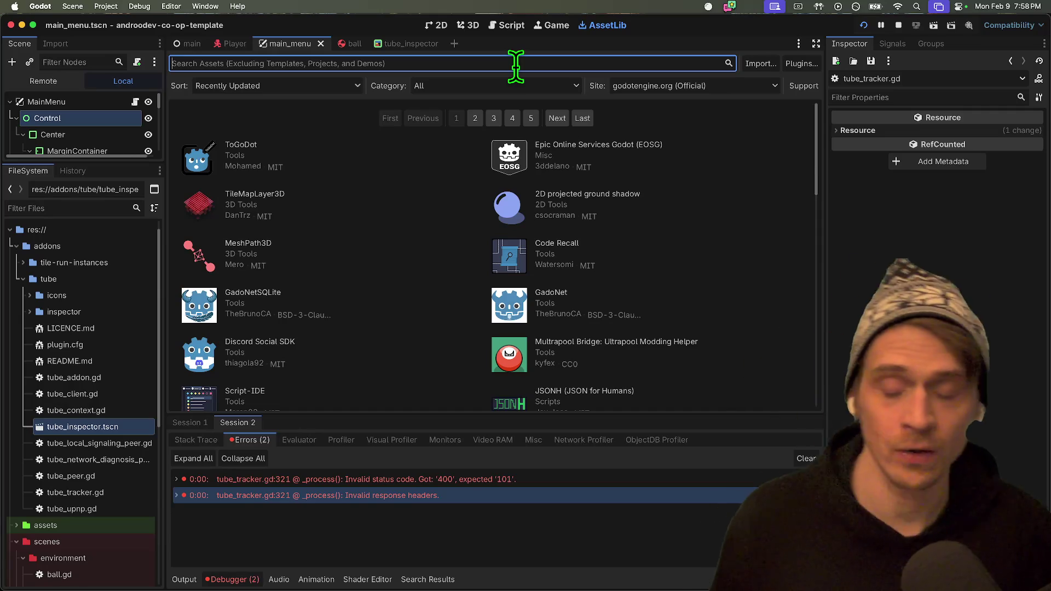
text(tube)
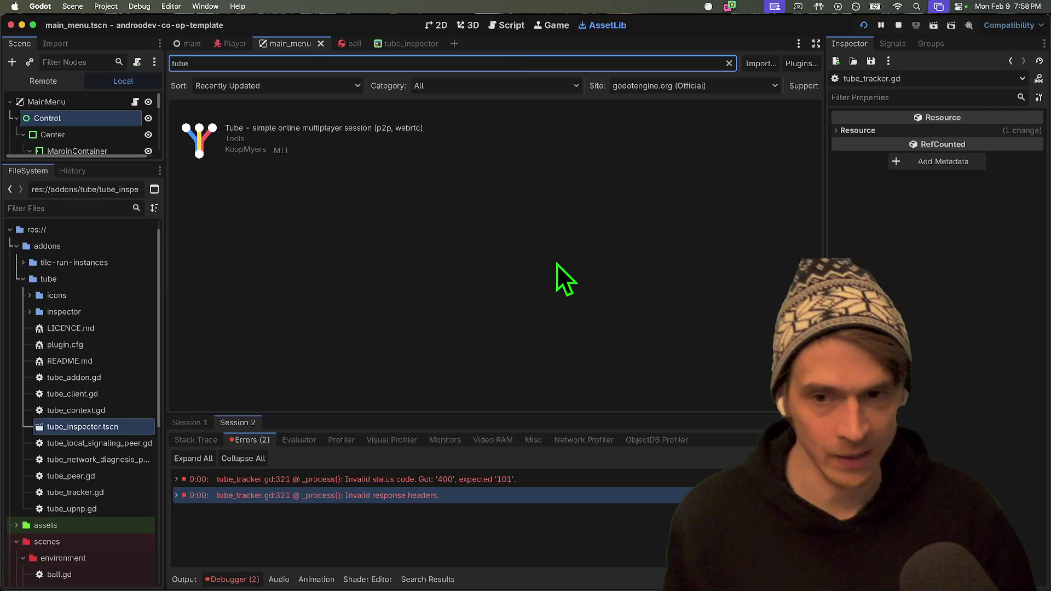
click(366, 130)
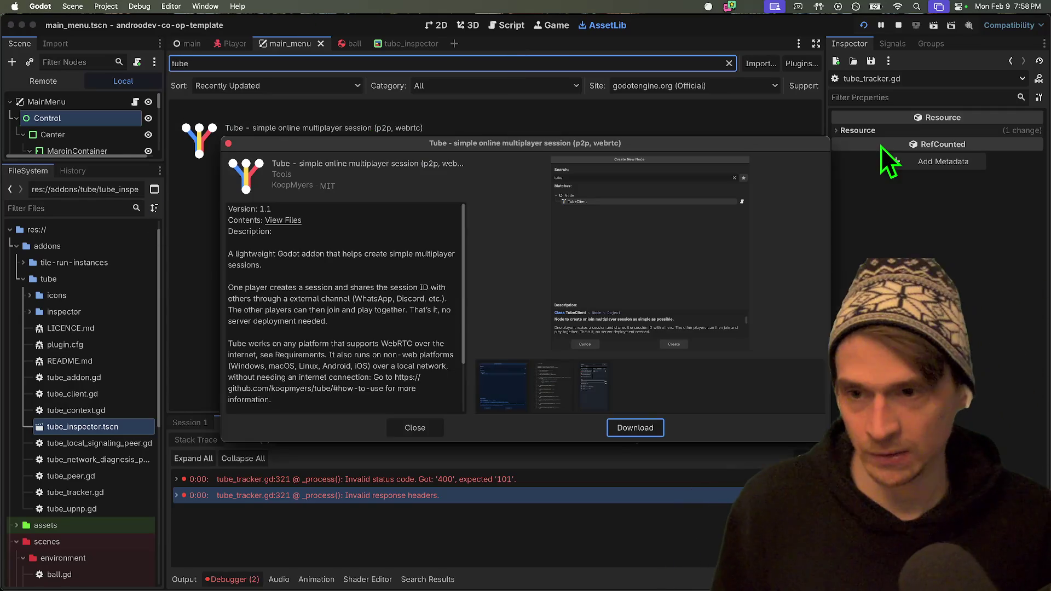
Read the Tube description's supported-platform notes, then open its source files on GitHub.
drag(314, 232, 335, 298)
double_click(335, 298)
scroll(361, 334, down, 3)
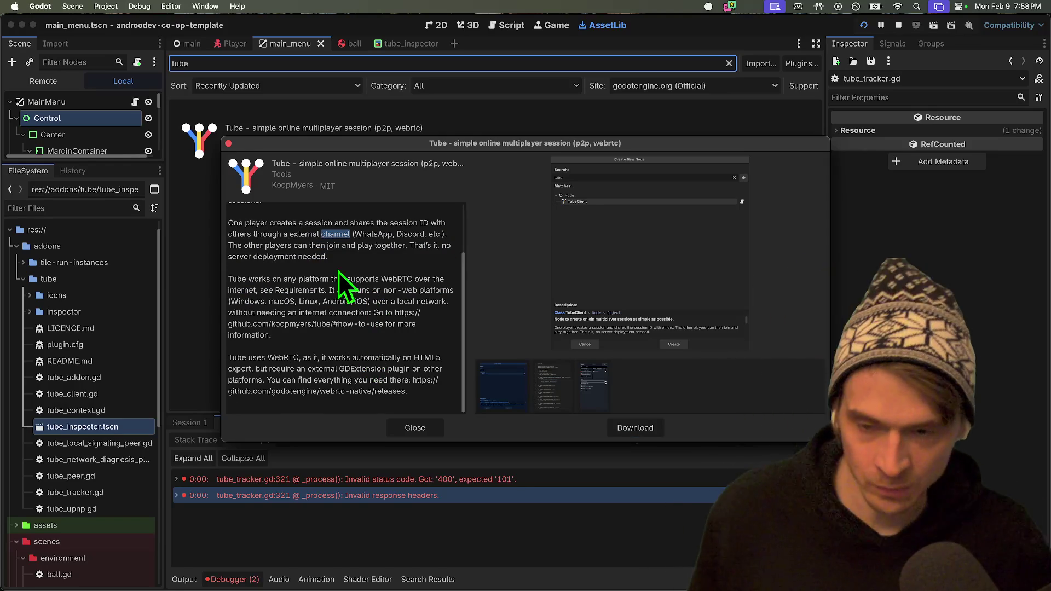
triple_click(279, 283)
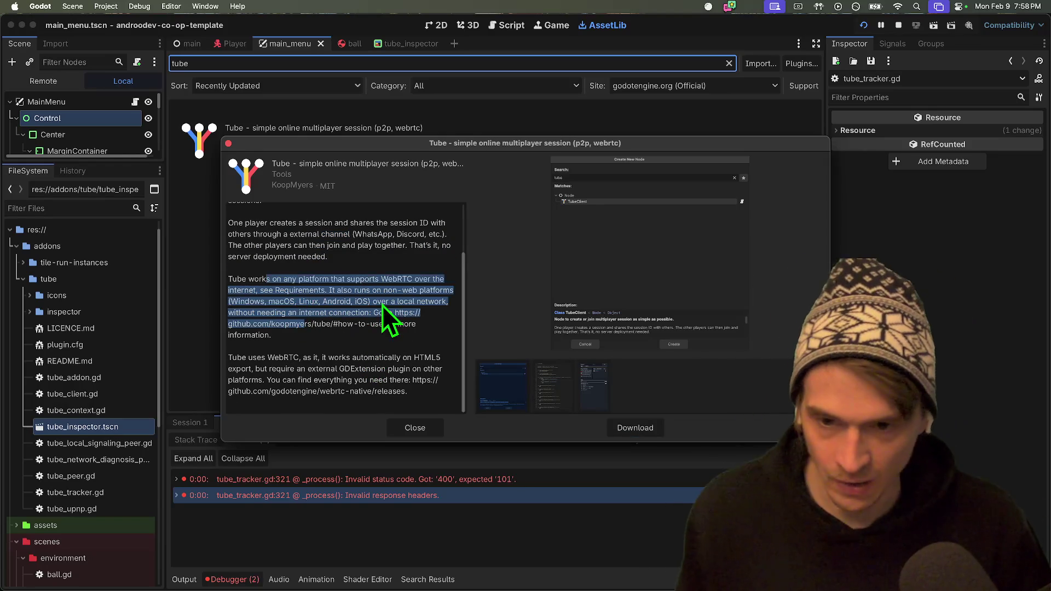
click(412, 343)
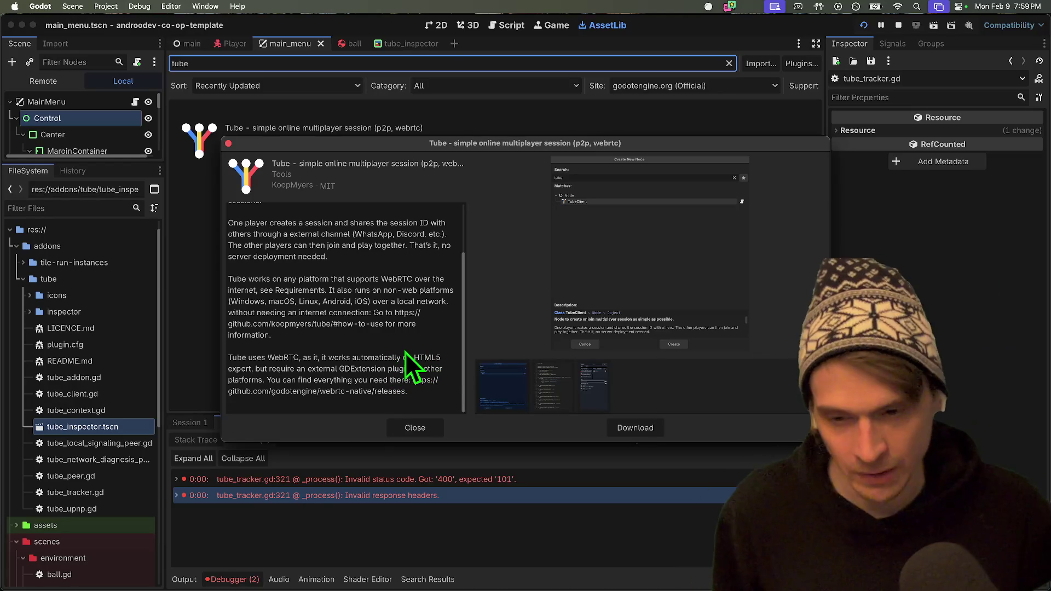
scroll(399, 345, up, 2)
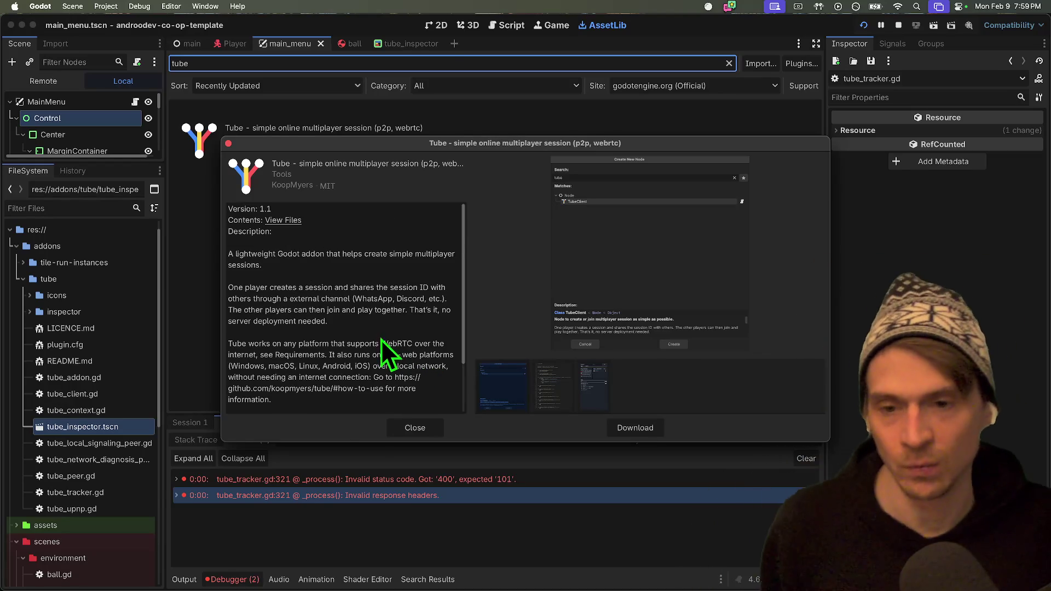
click(282, 220)
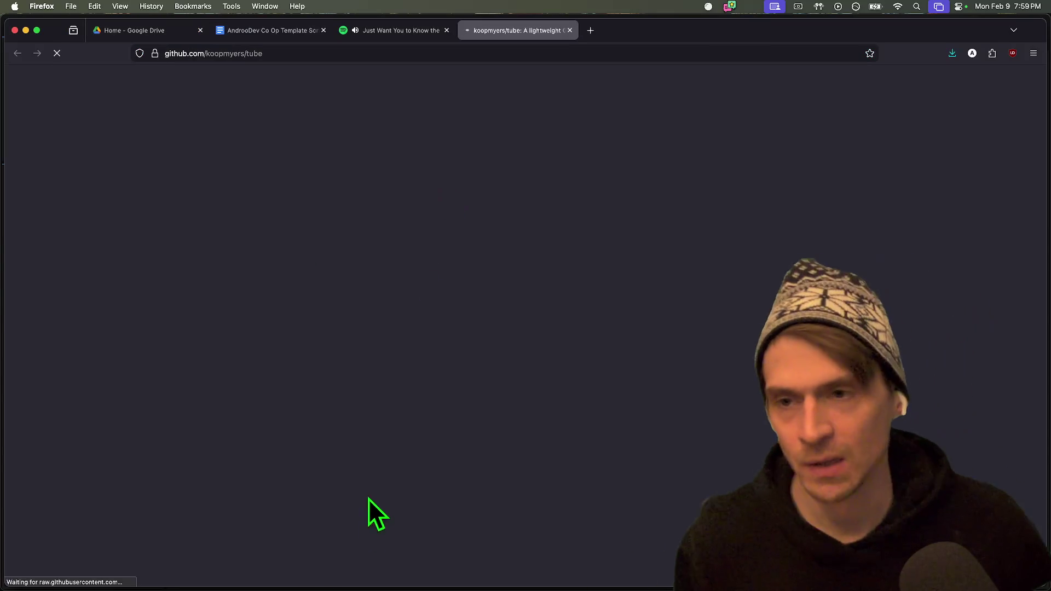
Scroll through the Tube README to its tracker and STUN server setup.
scroll(452, 405, down, 10)
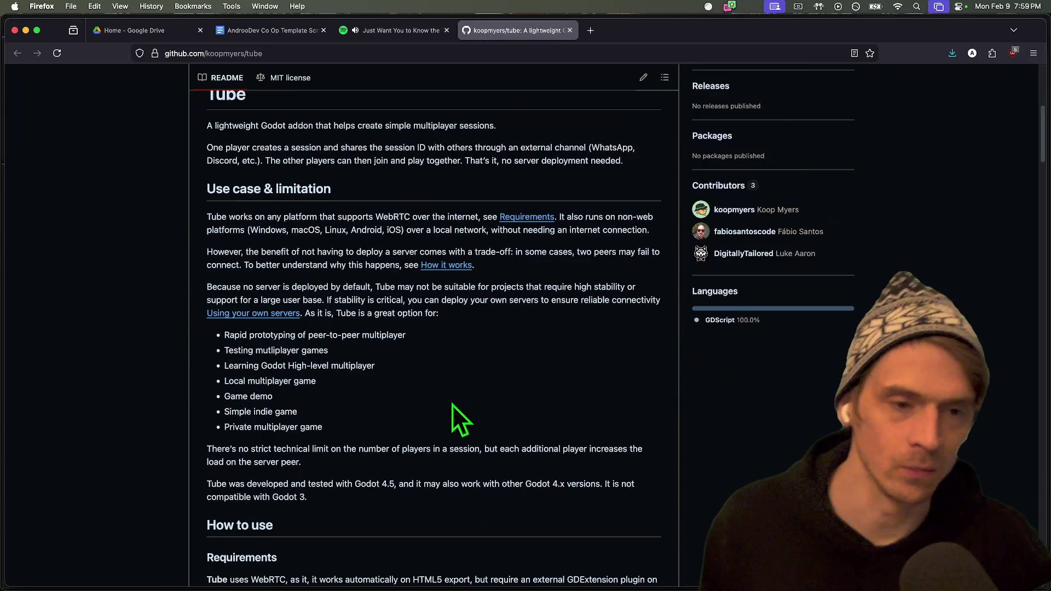
scroll(452, 405, down, 2)
scroll(452, 405, up, 4)
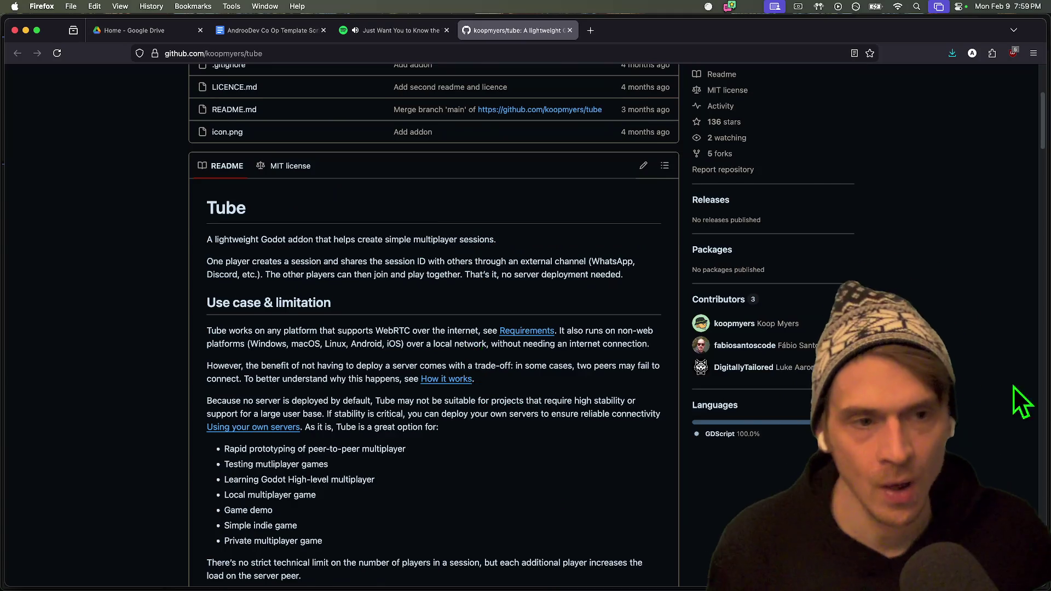
scroll(452, 404, up, 5)
scroll(452, 405, down, 20)
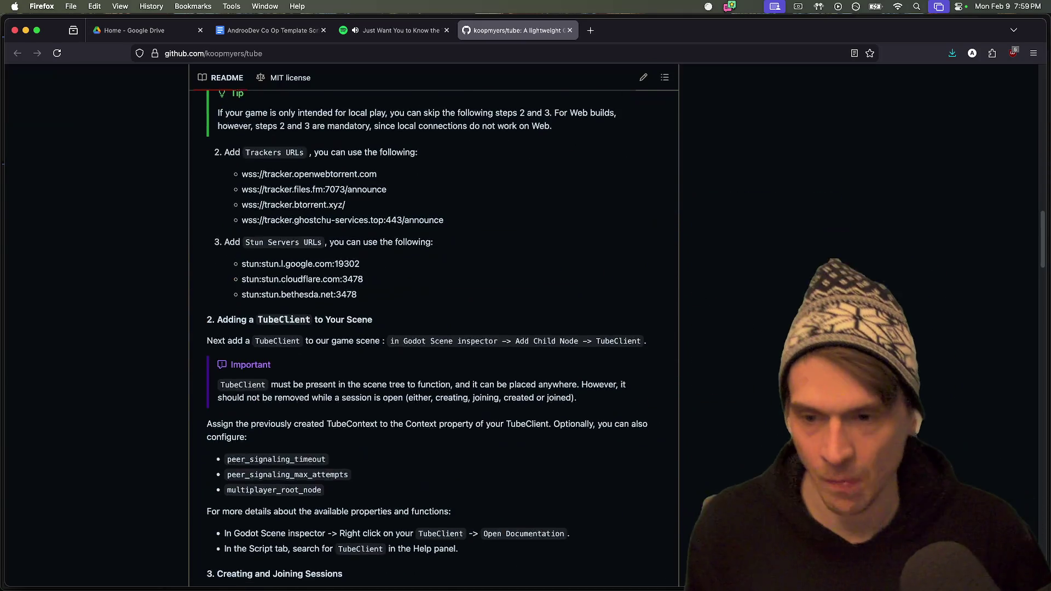
scroll(452, 405, down, 8)
scroll(452, 405, up, 9)
Highlight the STUN server URLs and all four tracker URLs, then return to Godot.
mouse_move(547, 225)
mouse_down()
mouse_move(534, 279)
mouse_move(549, 422)
mouse_move(579, 342)
mouse_move(583, 367)
mouse_up()
mouse_move(592, 285)
mouse_down()
mouse_move(530, 209)
mouse_move(200, 254)
mouse_up()
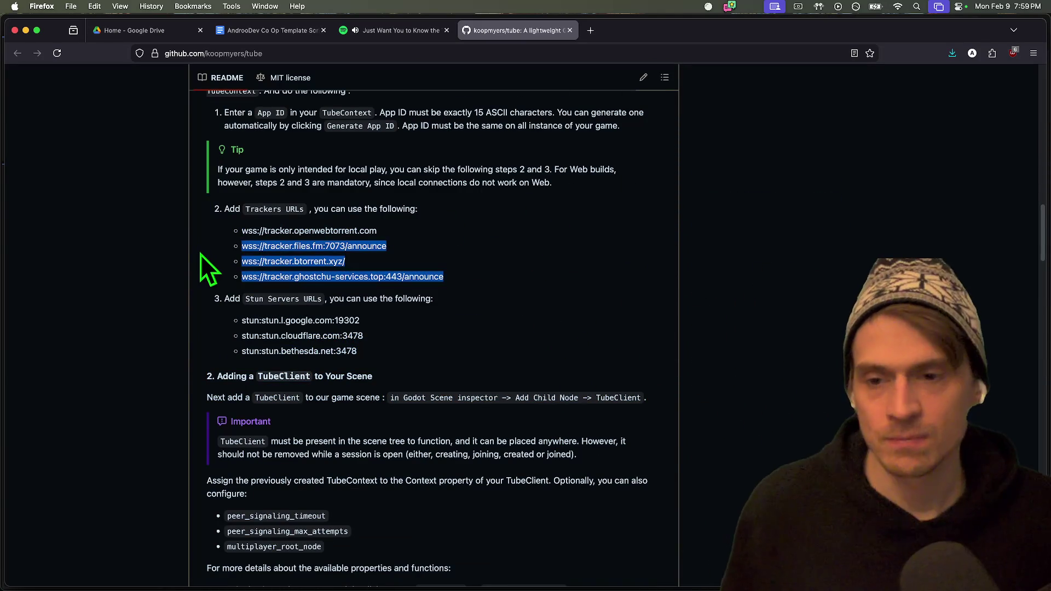
double_click(510, 249)
click(513, 235)
drag(511, 223, 558, 284)
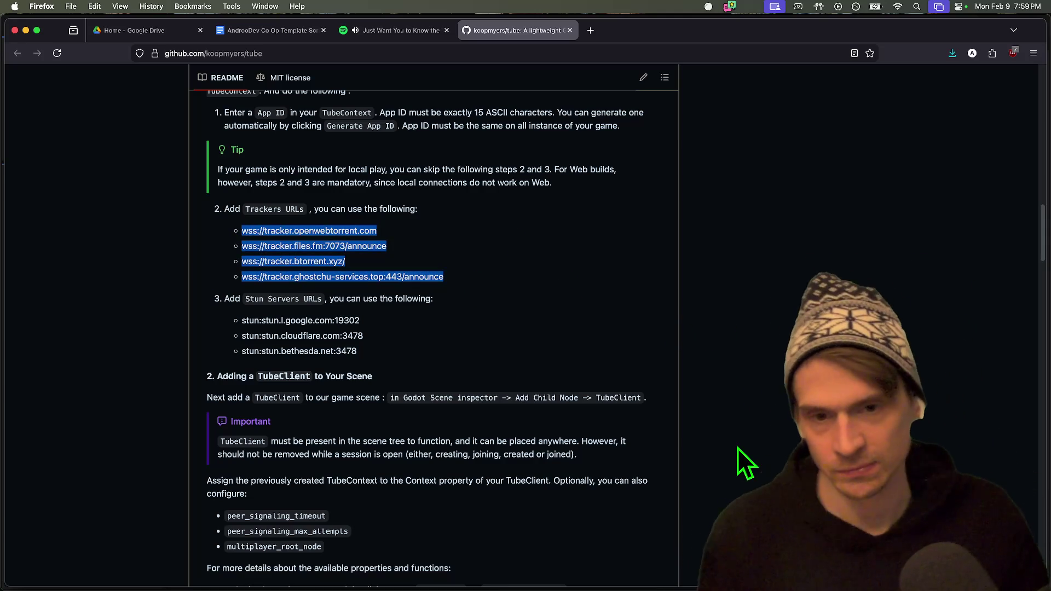
scroll(622, 263, down, 5)
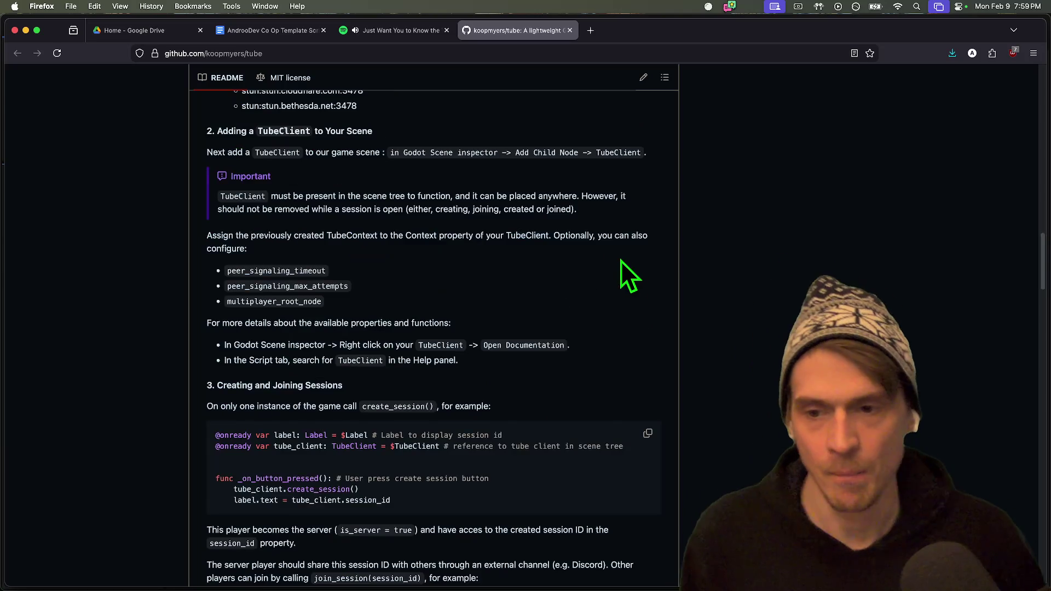
scroll(614, 328, down, 4)
scroll(602, 333, up, 12)
key(super+Tab)
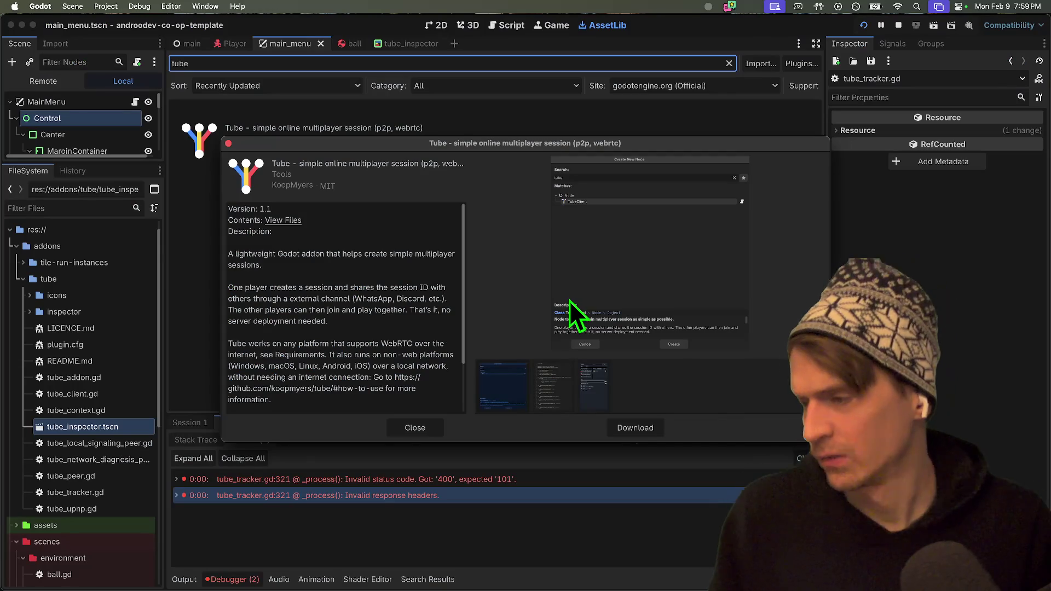
Close the Tube asset details, clear the search, and open main_menu.gd in the script editor.
key(Escape)
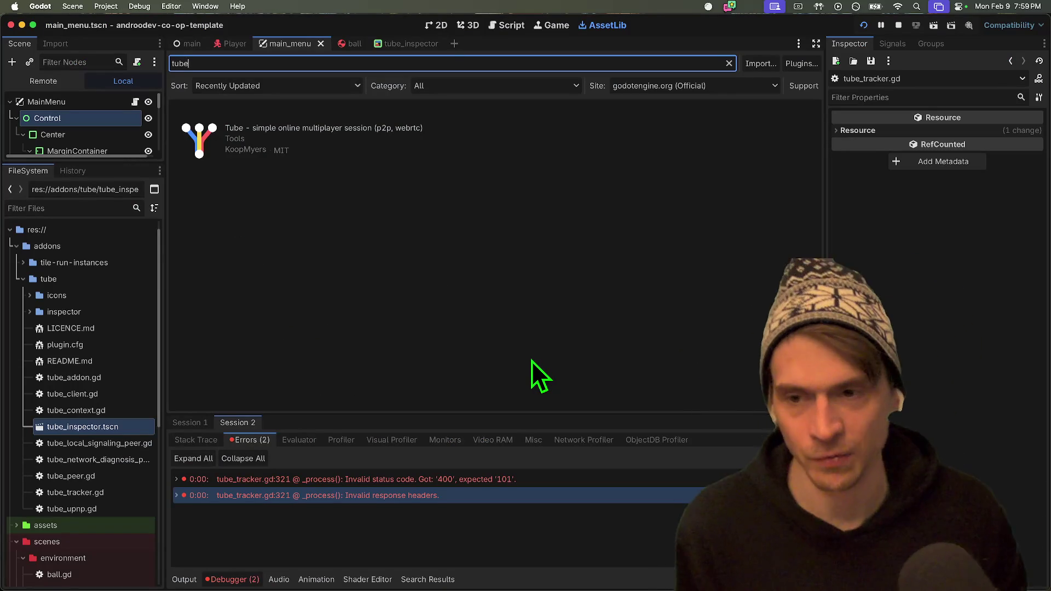
key(BackSpace)
key(BackSpace)
key(BackSpace)
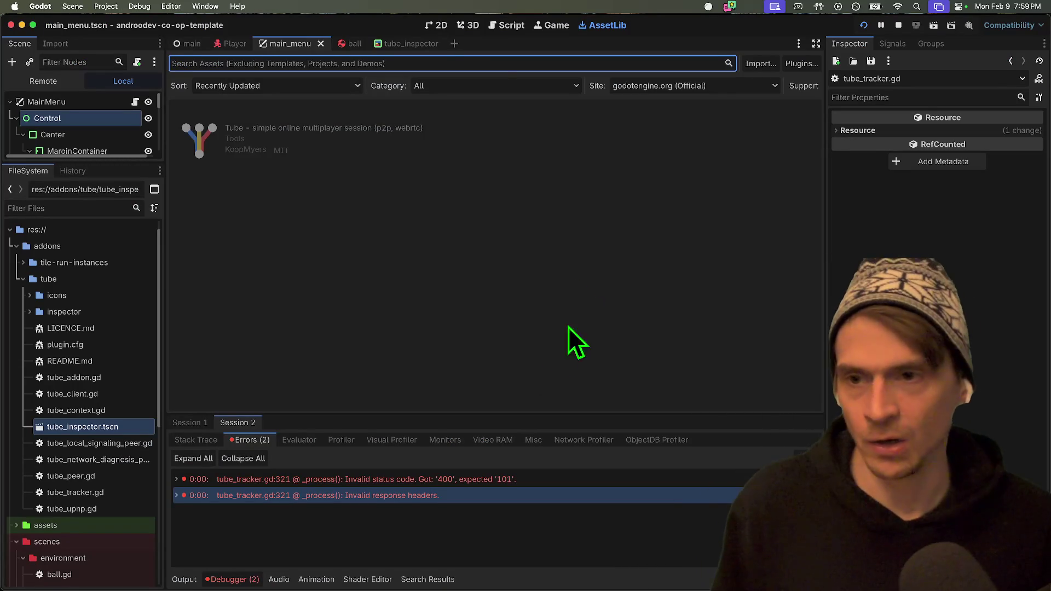
click(502, 25)
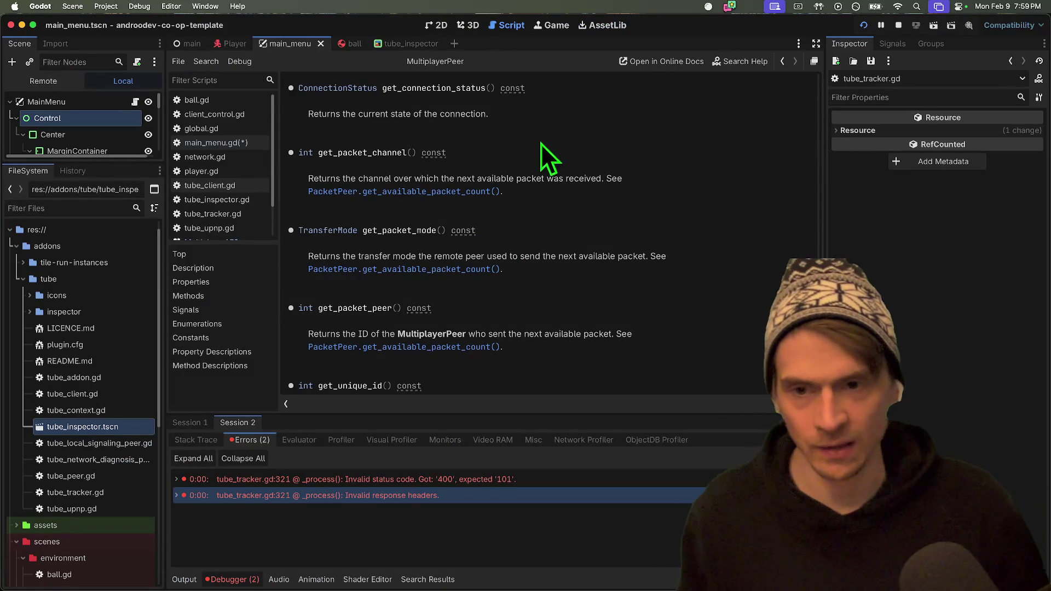
click(242, 142)
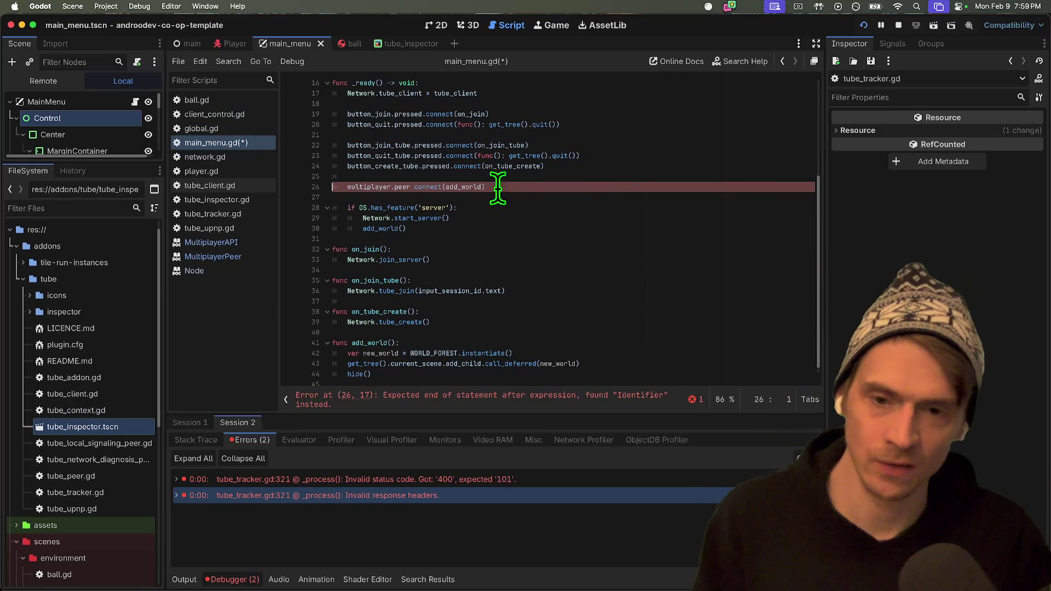
Delete the broken multiplayer.peer connect(add_world) line, then switch to Firefox.
key(ctrl+shift+k)
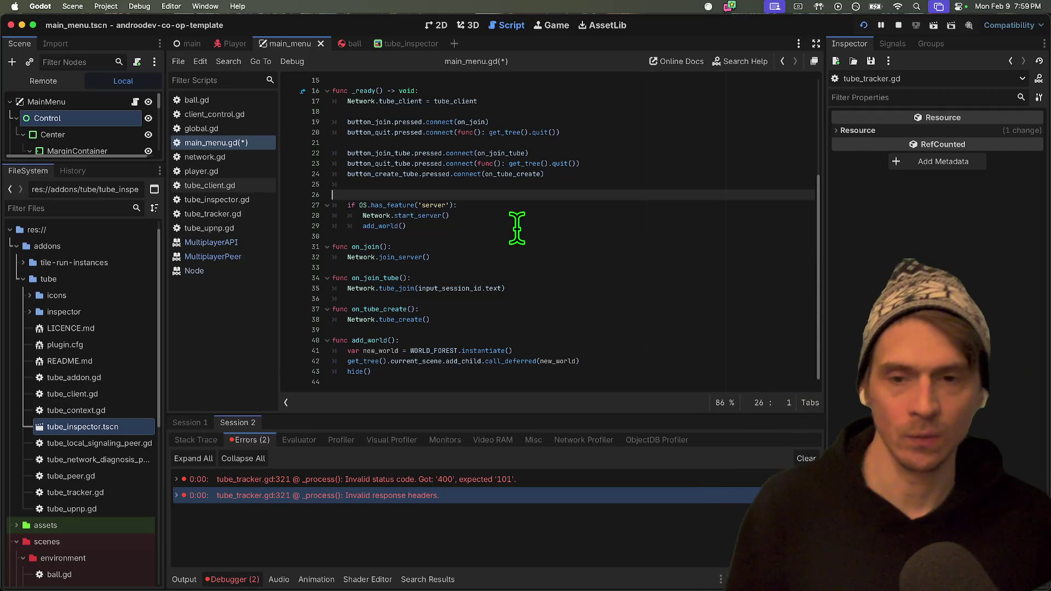
key(alt+Left)
key(alt+Right)
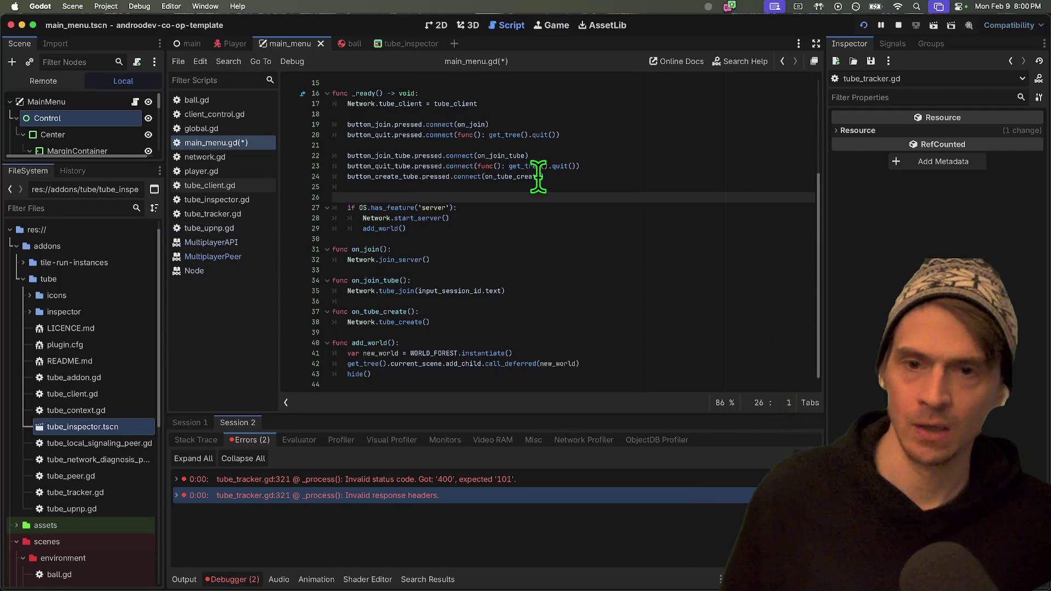
mouse_move(538, 177)
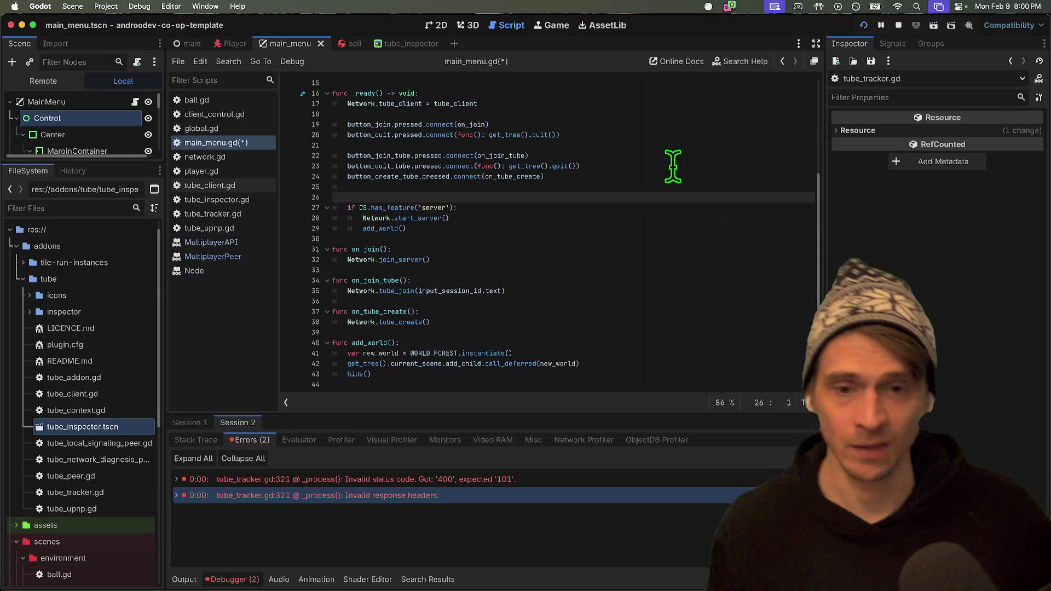
key(super+Tab)
Search Google for 'enet' in a new browser tab.
key(ctrl+shift+Tab)
key(ctrl+shift+Tab)
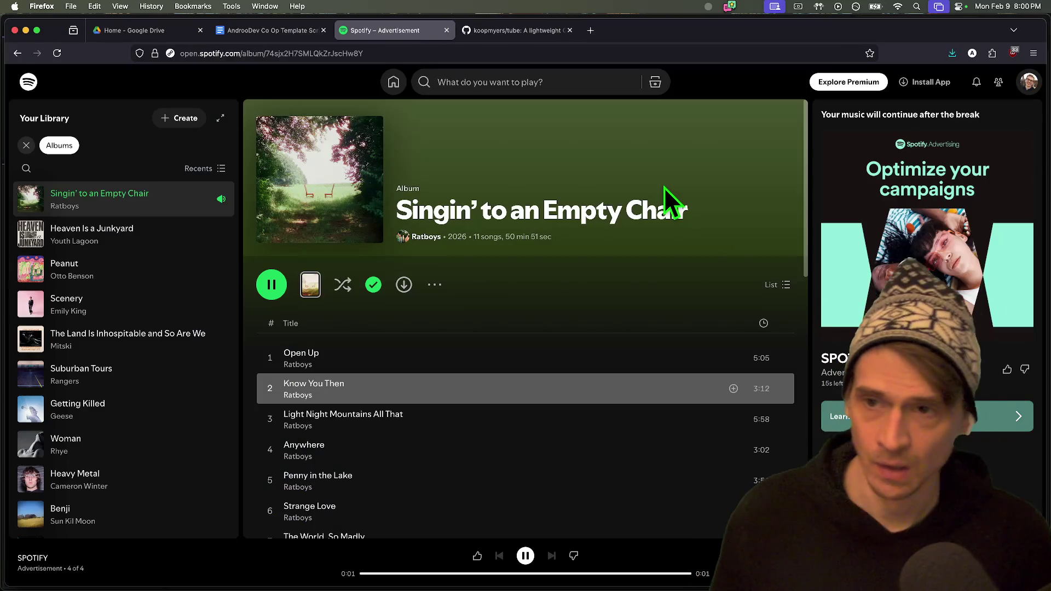
key(ctrl+shift+Tab)
key(ctrl+Tab)
key(ctrl+Tab)
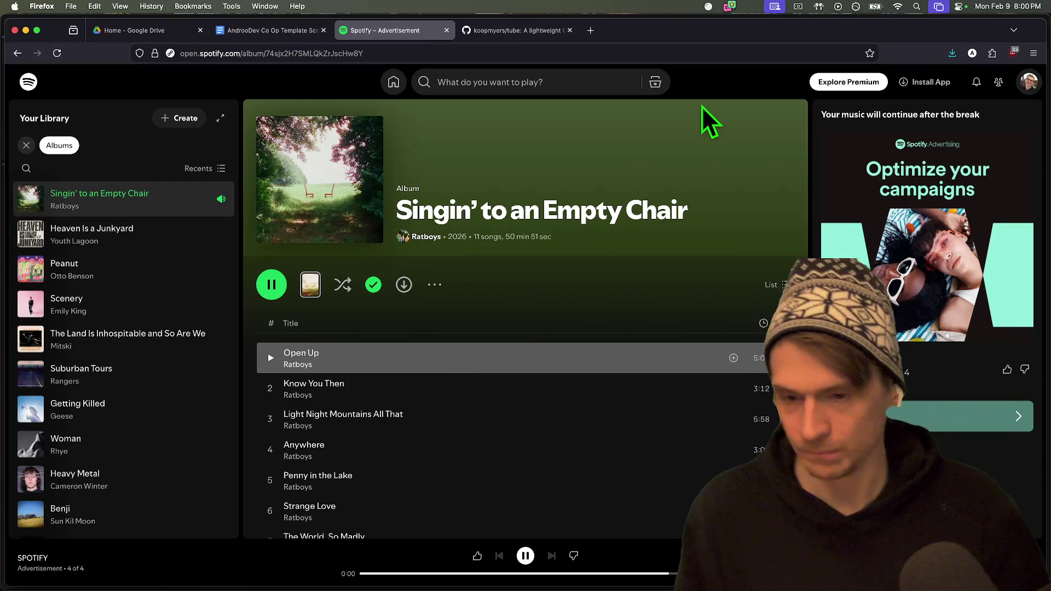
key(ctrl+Tab)
key(ctrl+t)
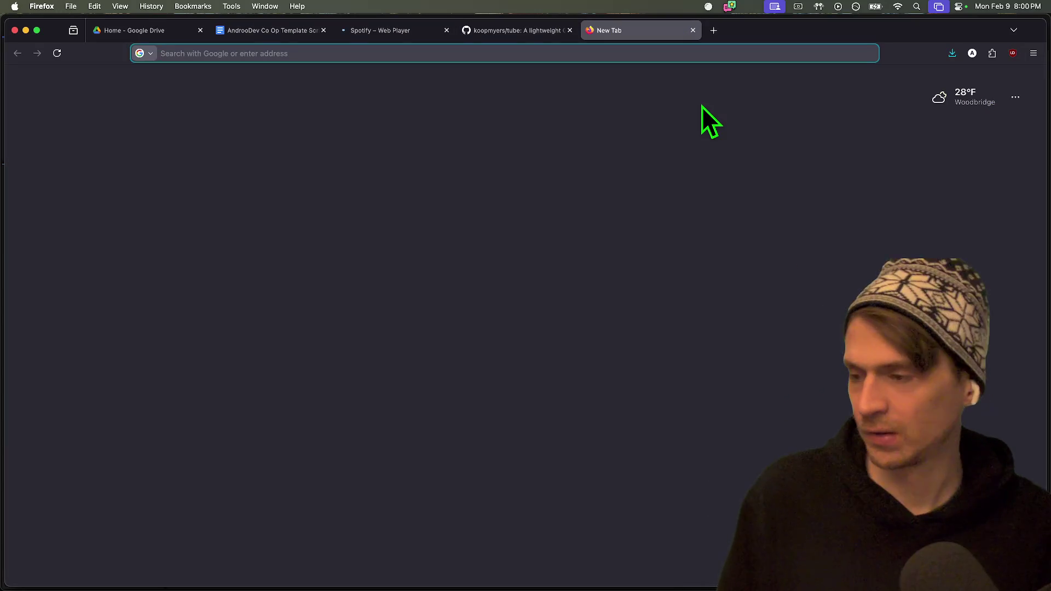
text(enet)
key(Return)
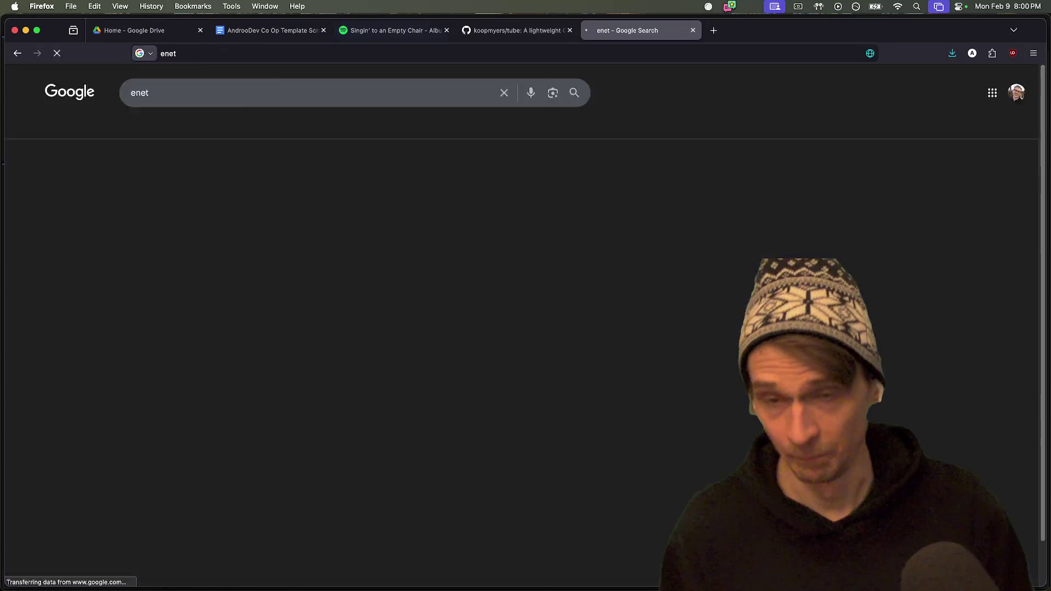
Refine the search query to 'enet multiplayer'.
key(ctrl+shift+Tab)
key(ctrl+shift+Tab)
key(ctrl+Tab)
key(ctrl+Tab)
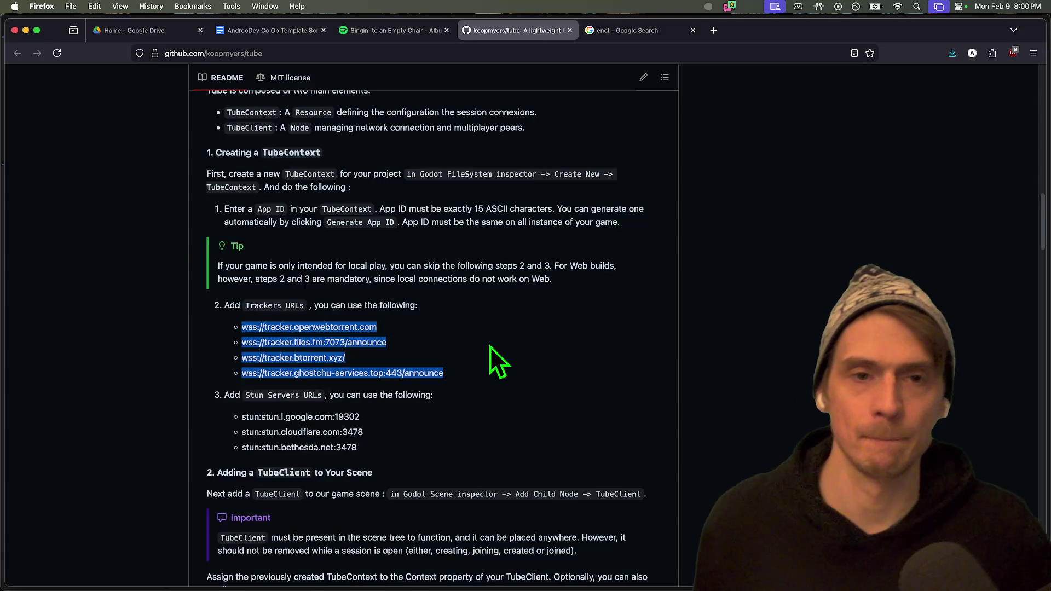
scroll(216, 433, down, 3)
scroll(362, 244, up, 3)
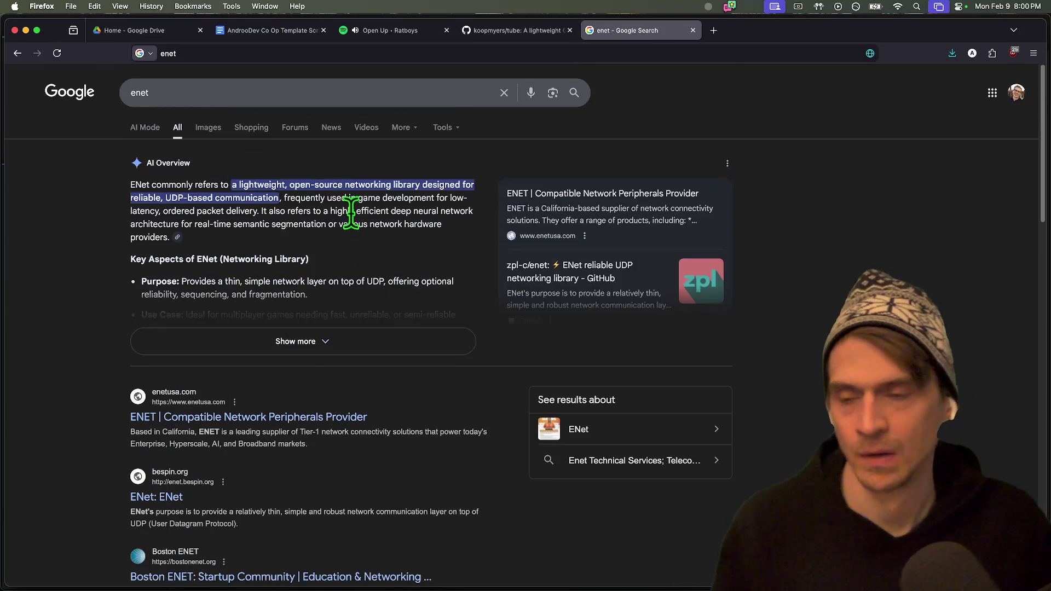
click(325, 94)
text(multiplayer)
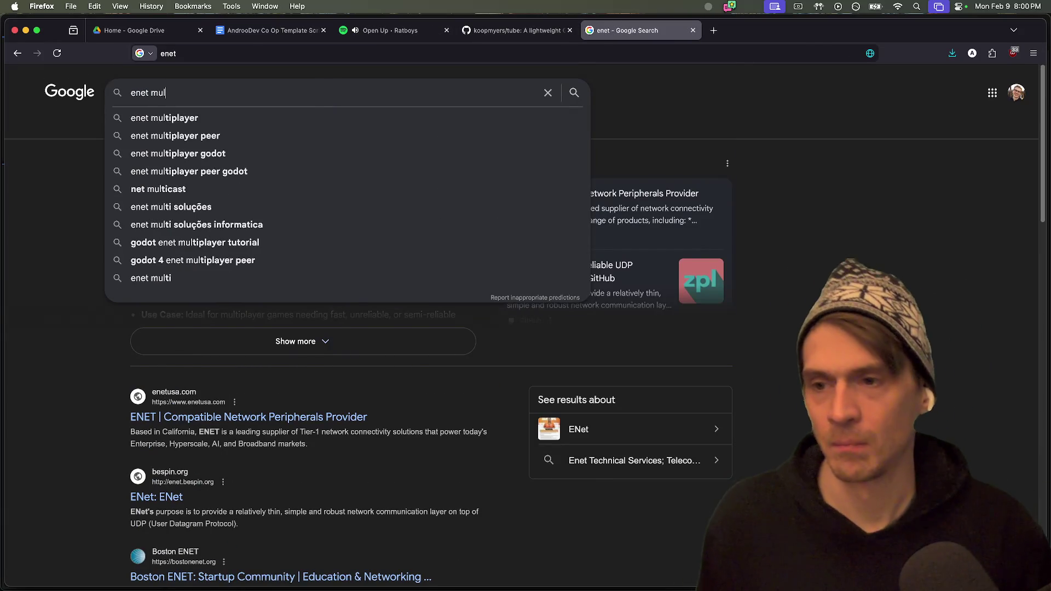
key(Return)
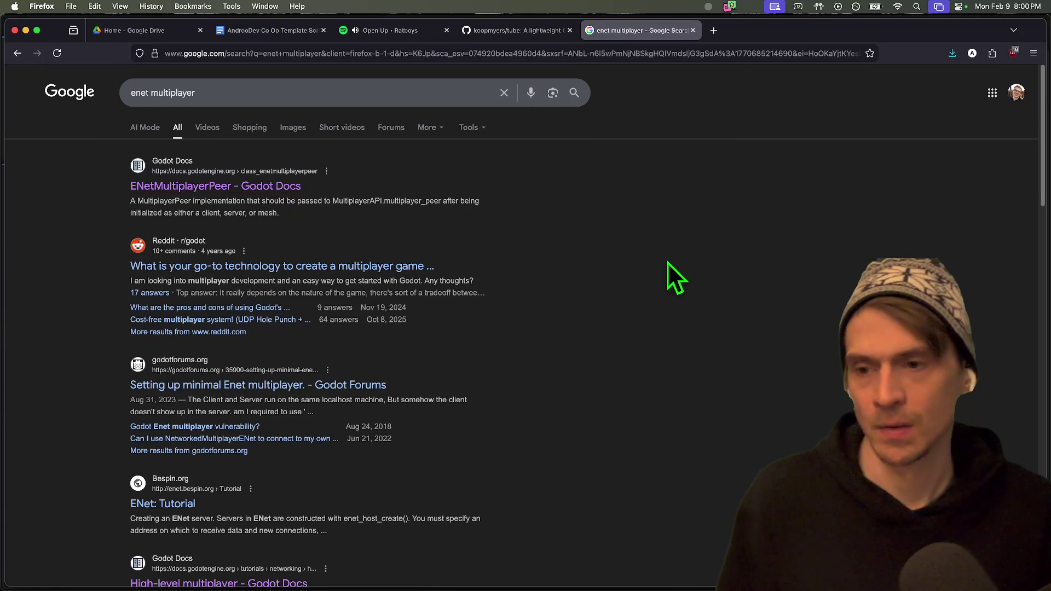
Open the ENetMultiplayerPeer page in the Godot docs and skim it.
click(248, 186)
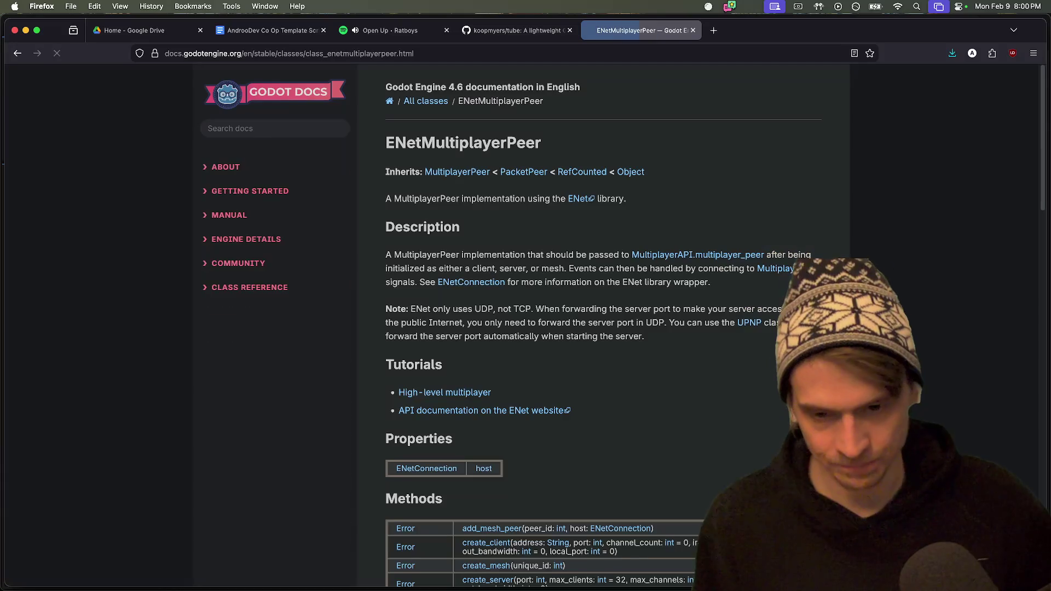
scroll(865, 275, down, 6)
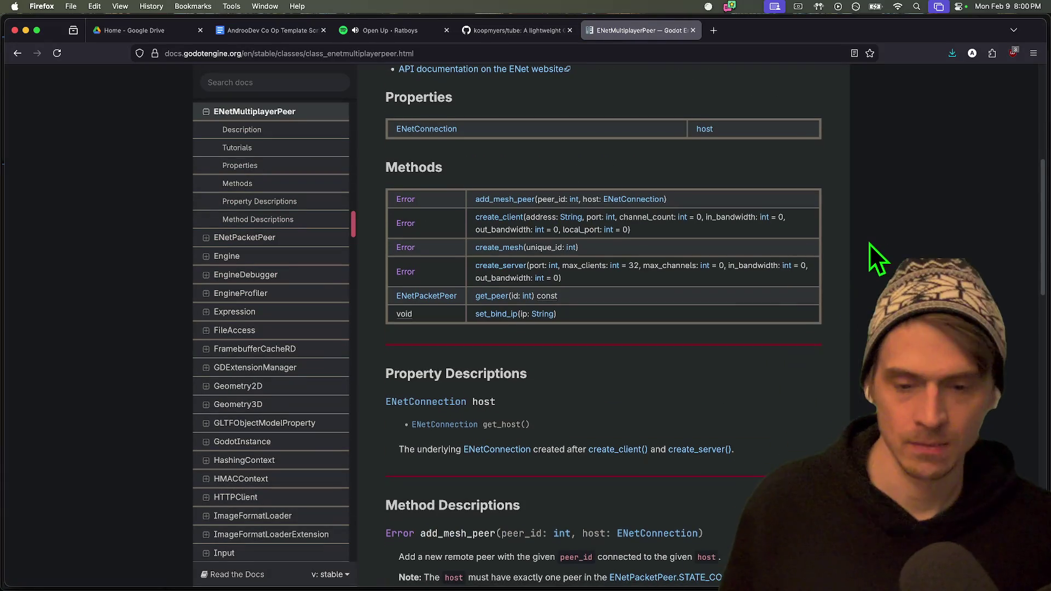
scroll(870, 247, down, 6)
scroll(870, 235, up, 7)
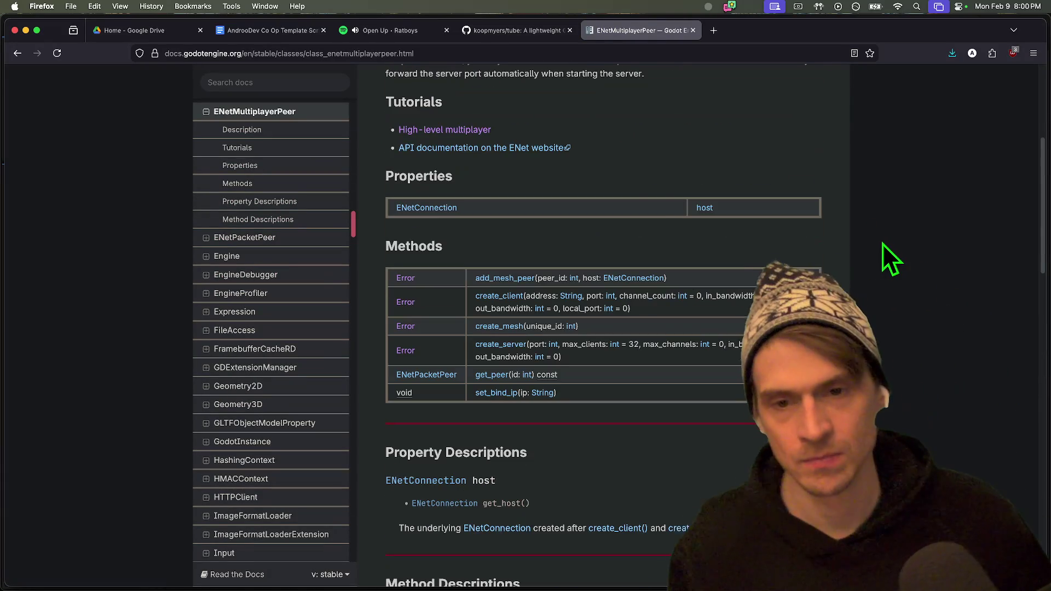
scroll(879, 245, up, 3)
scroll(724, 312, down, 1)
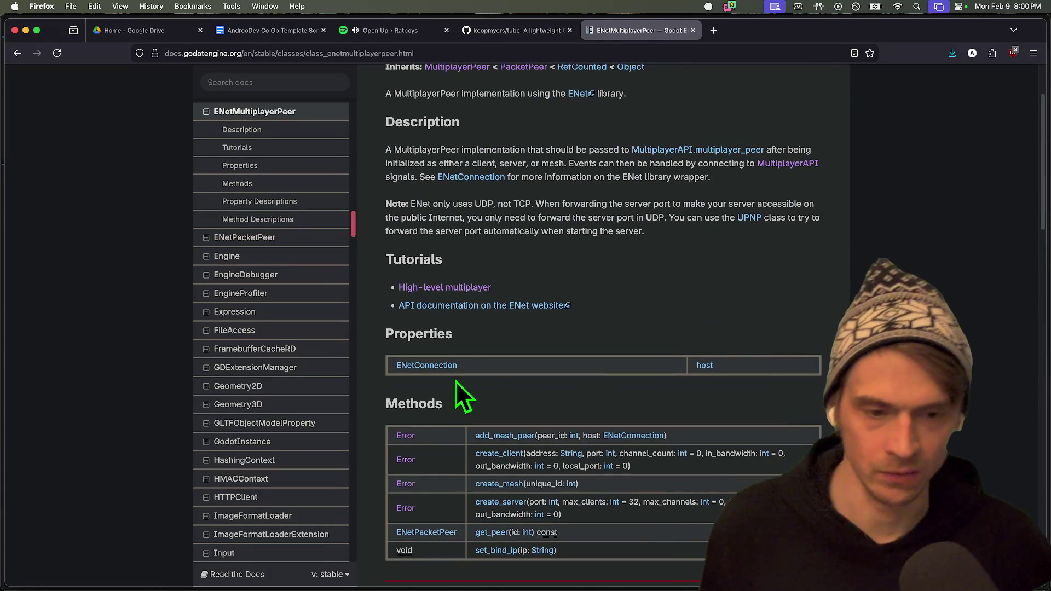
scroll(624, 334, down, 11)
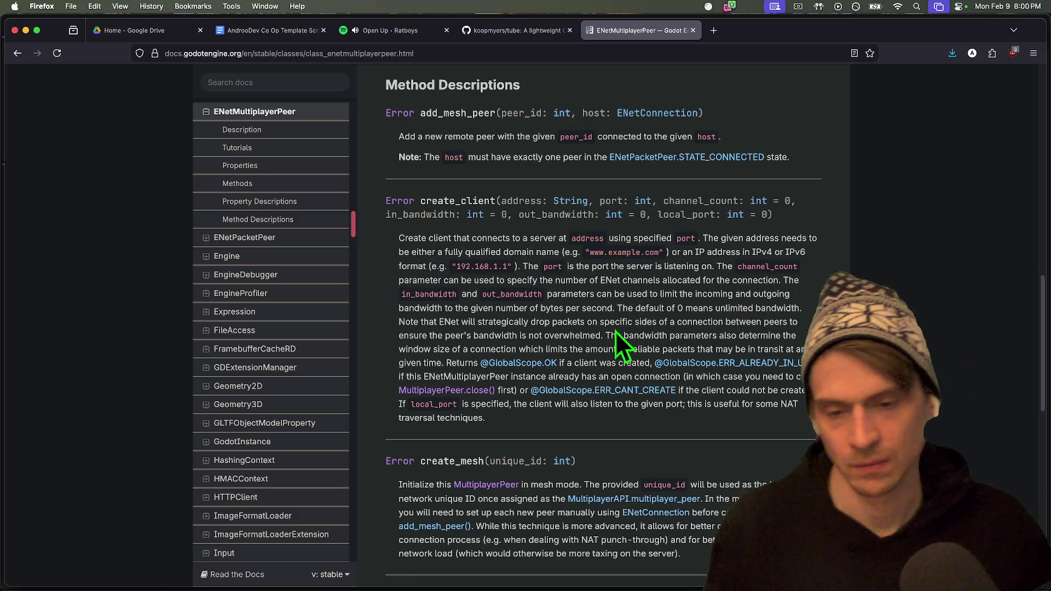
Find 'signal' on the page and open the MultiplayerAPI class reference at its Signals.
key(super+f)
text(signal)
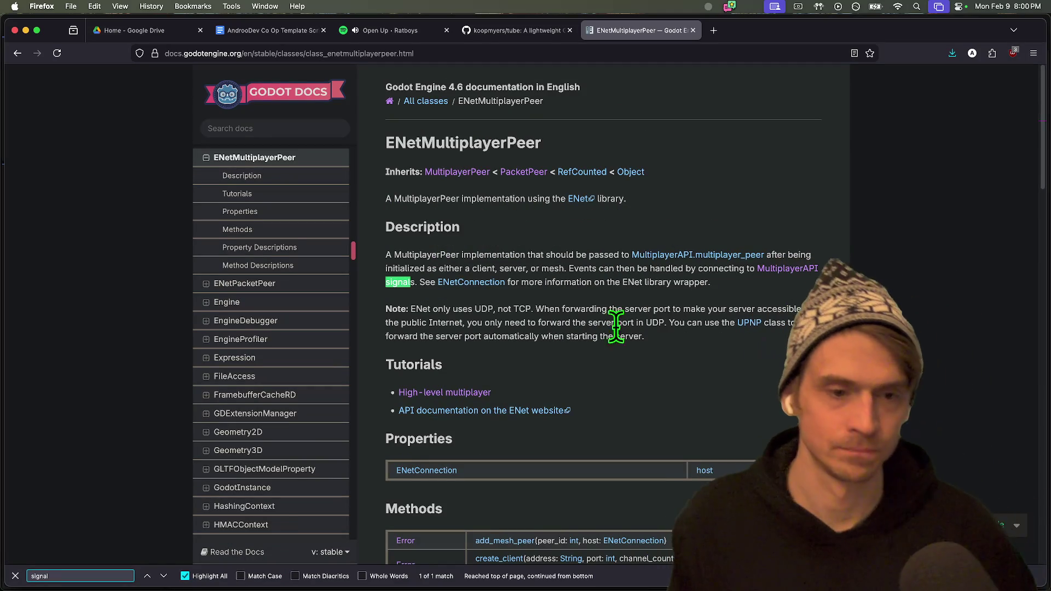
super+click(783, 271)
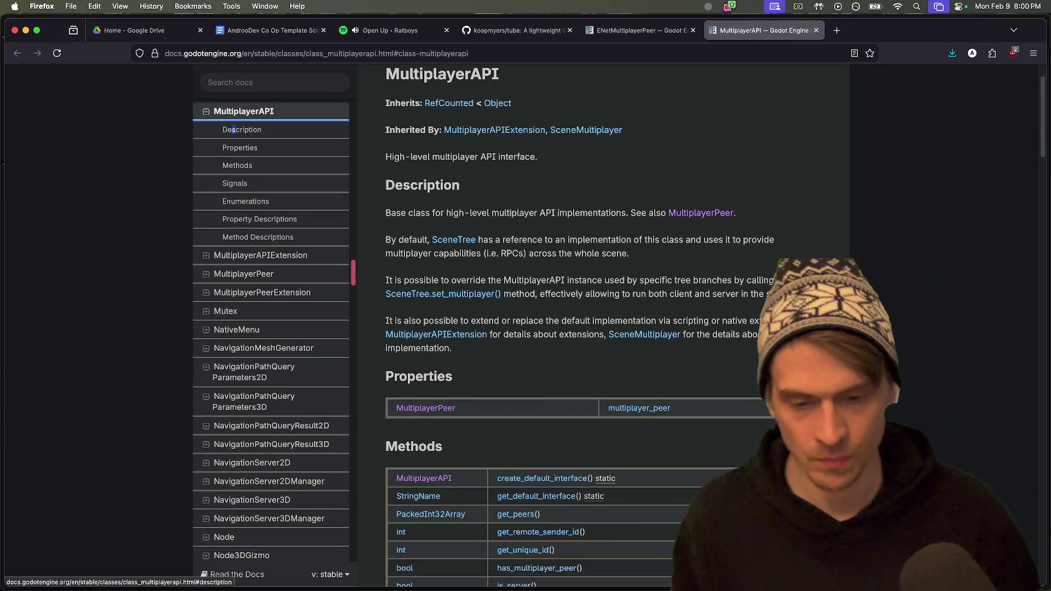
scroll(767, 311, down, 5)
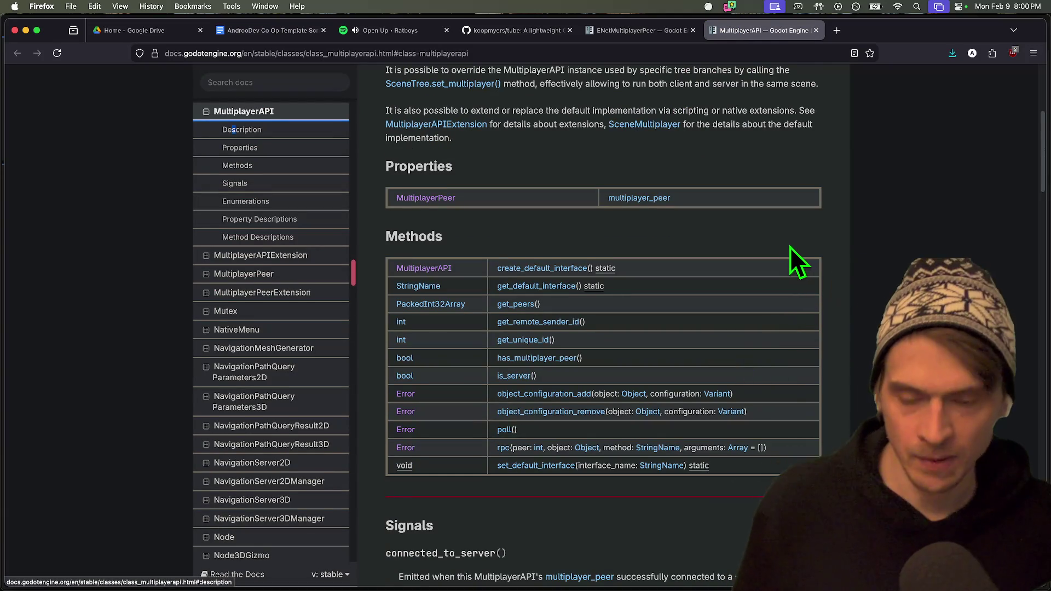
scroll(794, 257, down, 10)
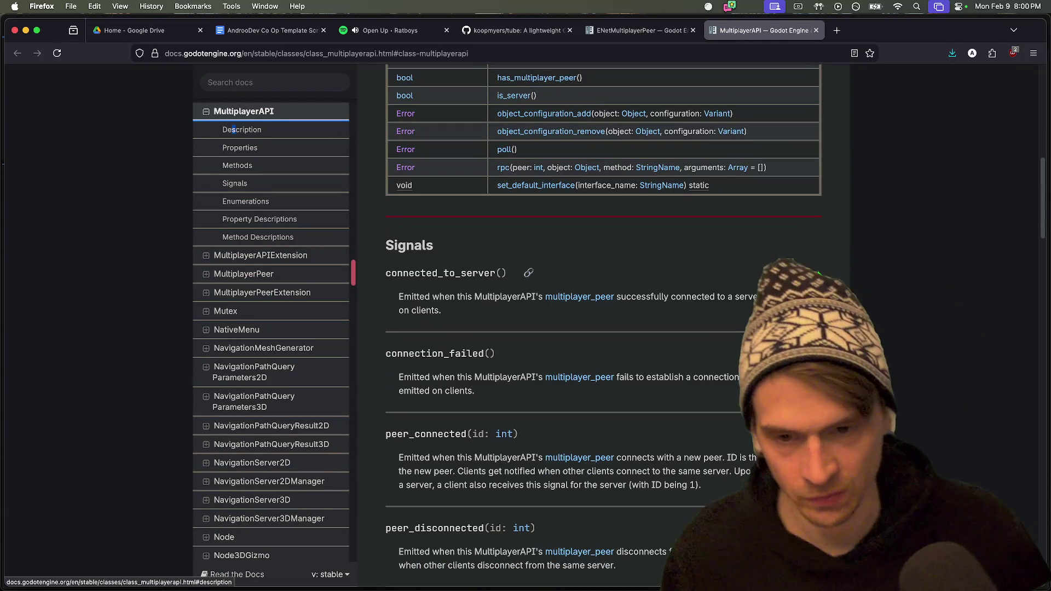
scroll(645, 369, down, 2)
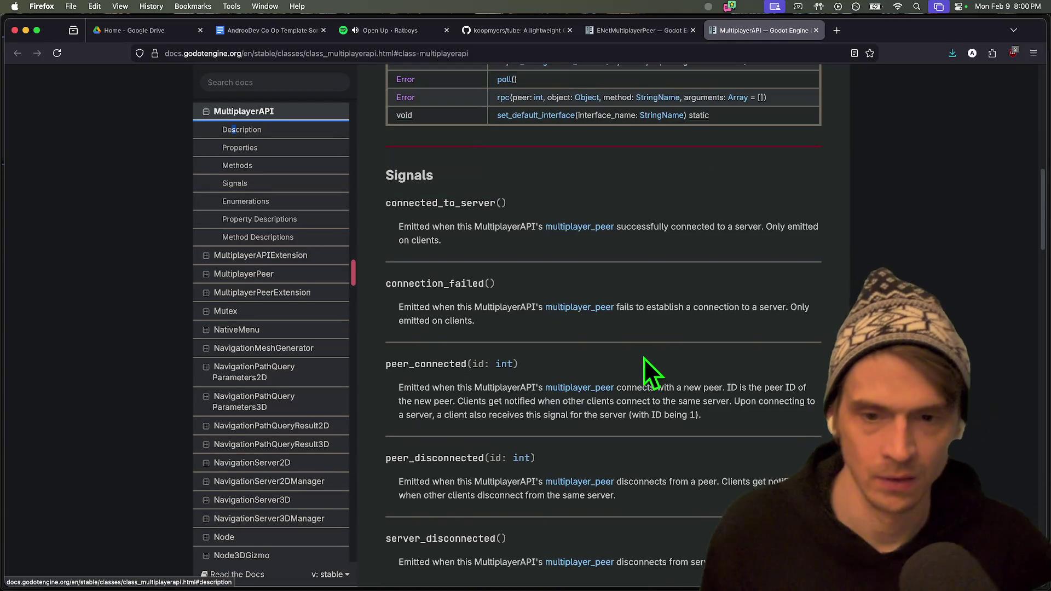
scroll(651, 324, down, 1)
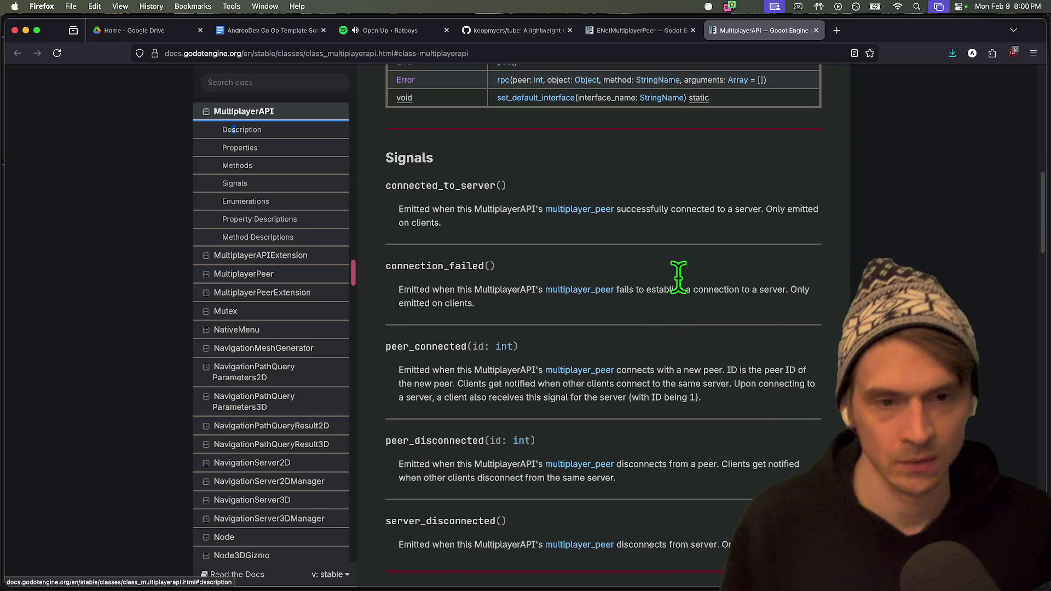
Highlight the connected_to_server and peer_connected signals and their descriptions.
drag(698, 225, 726, 171)
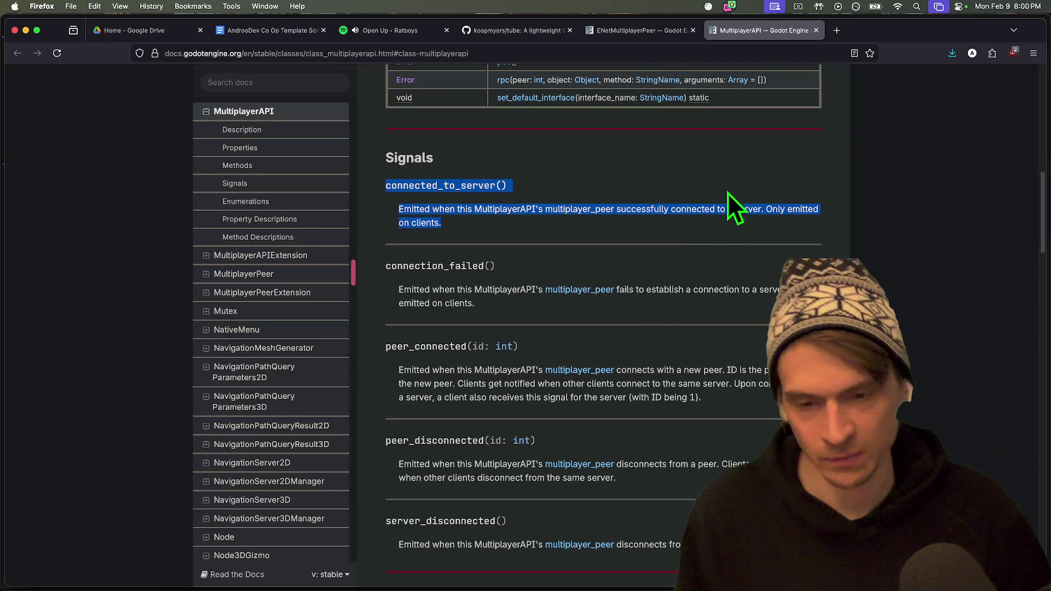
scroll(706, 285, down, 1)
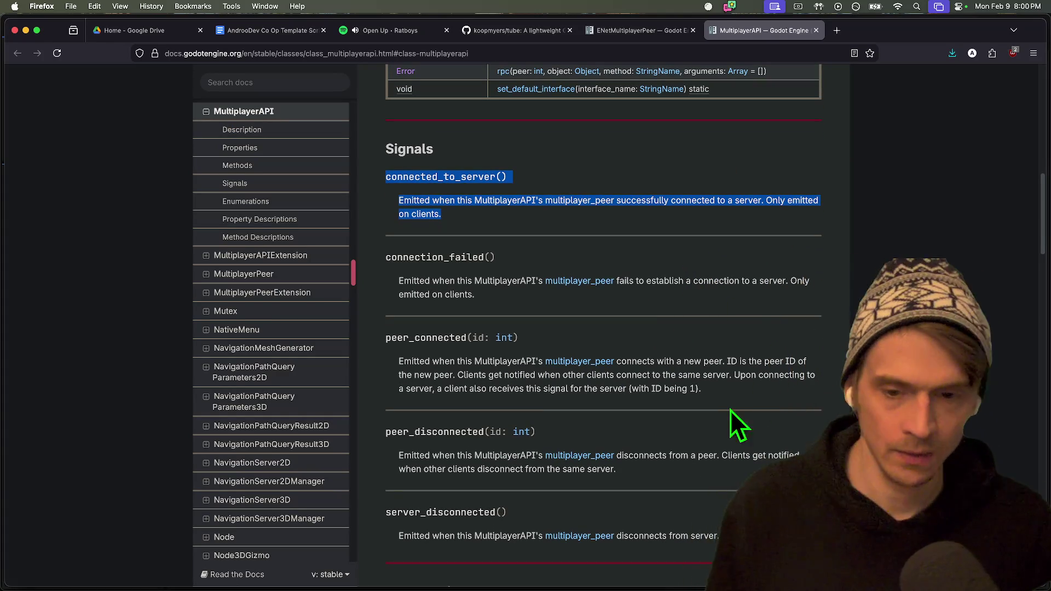
scroll(737, 393, down, 10)
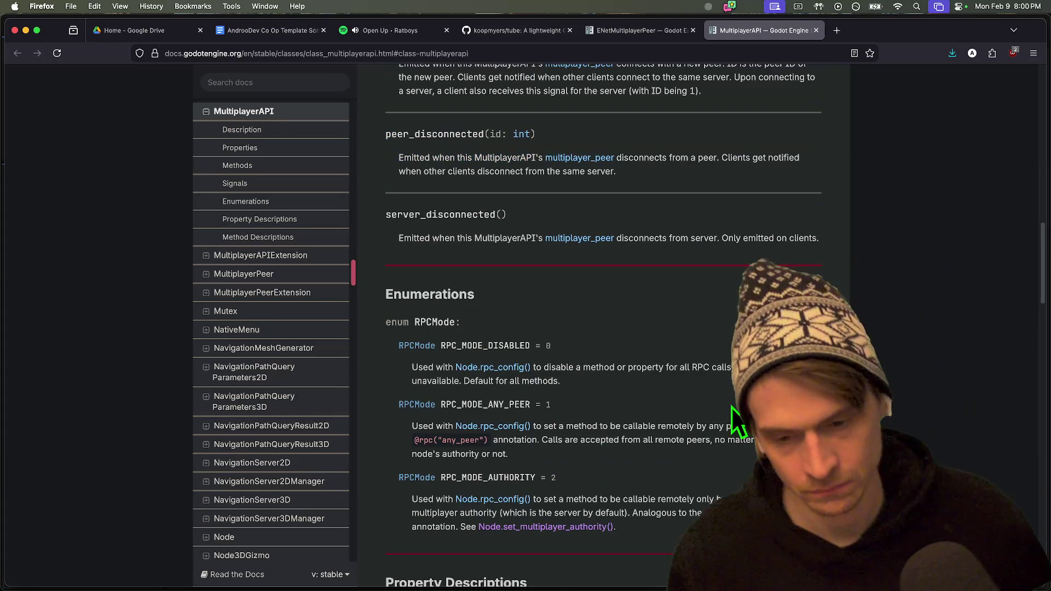
scroll(725, 409, up, 9)
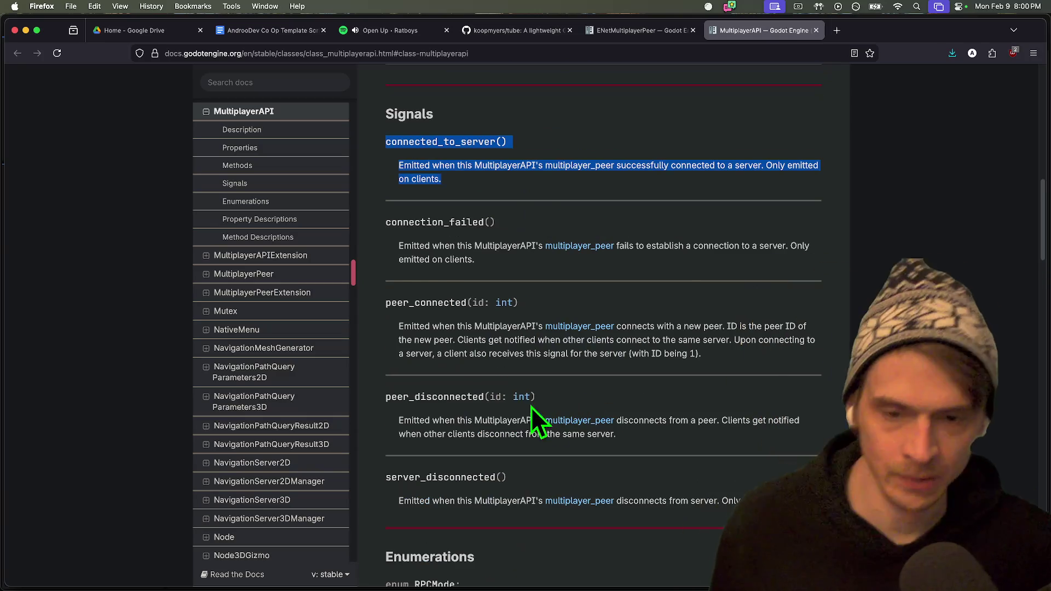
click(467, 396)
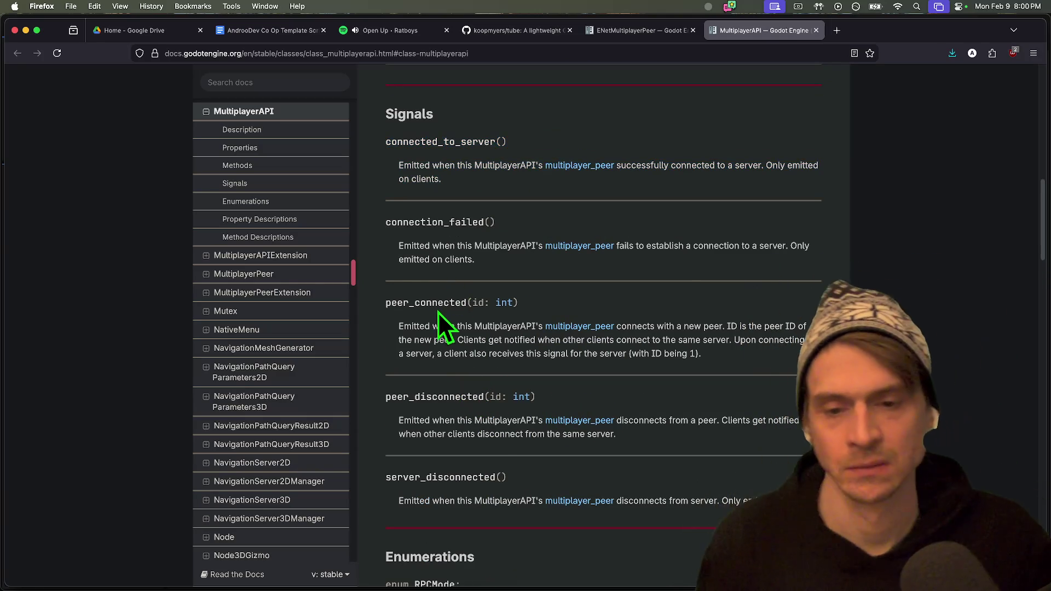
double_click(455, 303)
key(super+Tab)
Insert a new line in _ready() of main_menu.gd and begin typing 'multiplayer.'.
key(super+b)
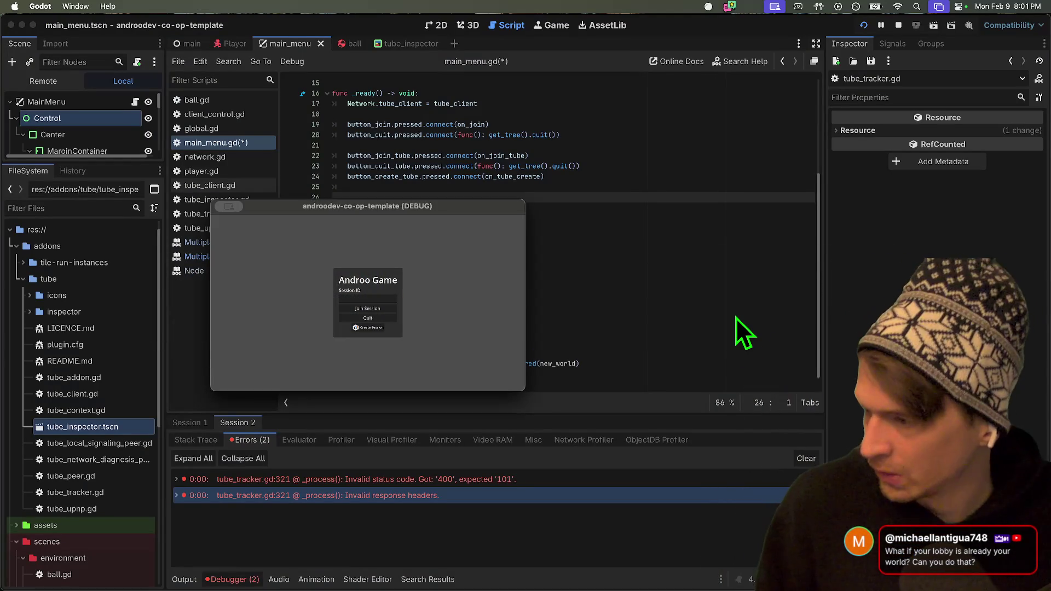
key(super+Tab)
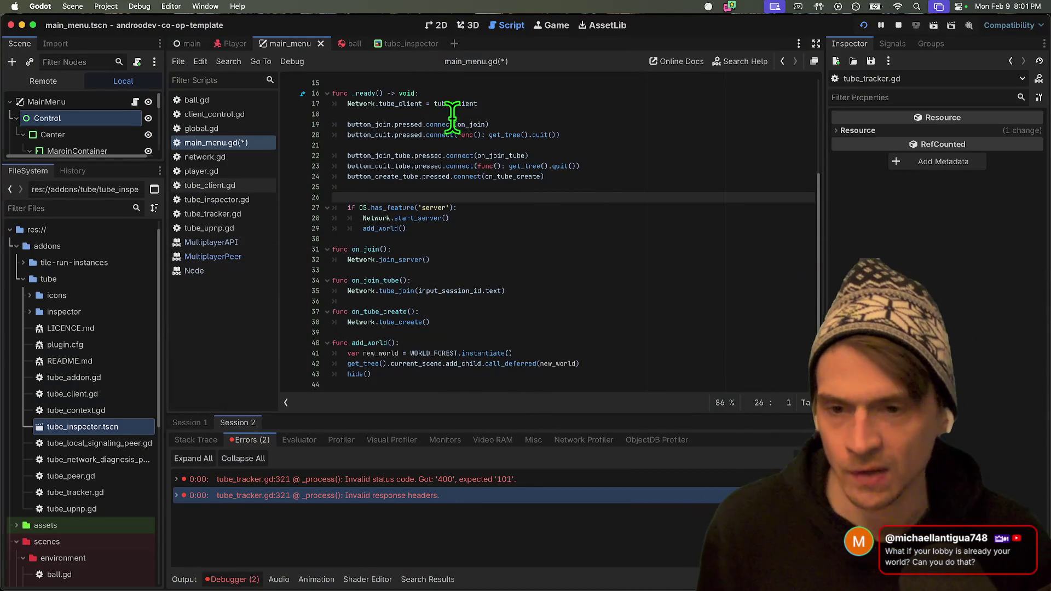
key(Up)
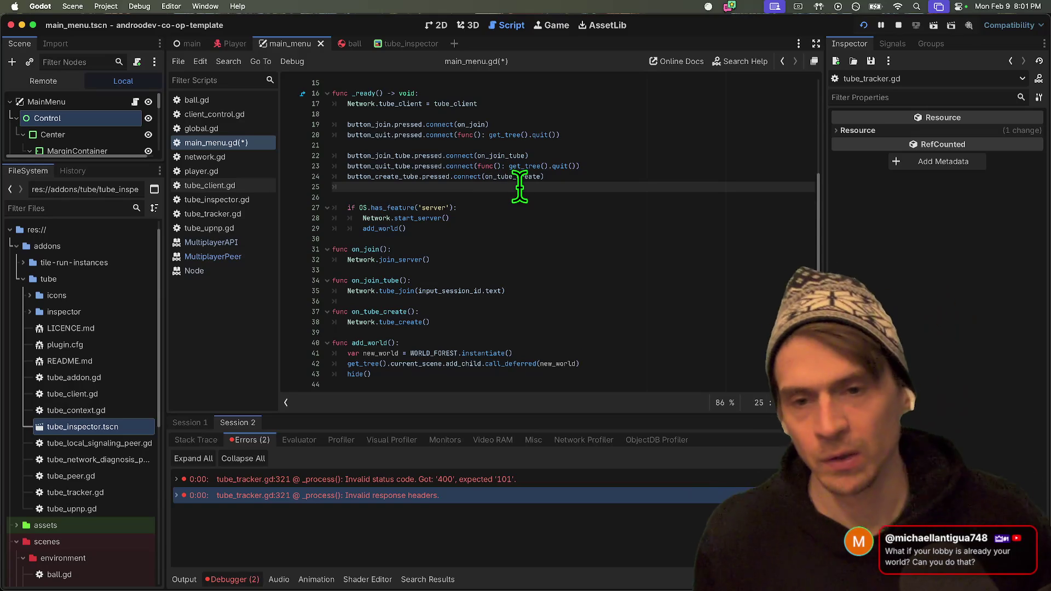
key(Return)
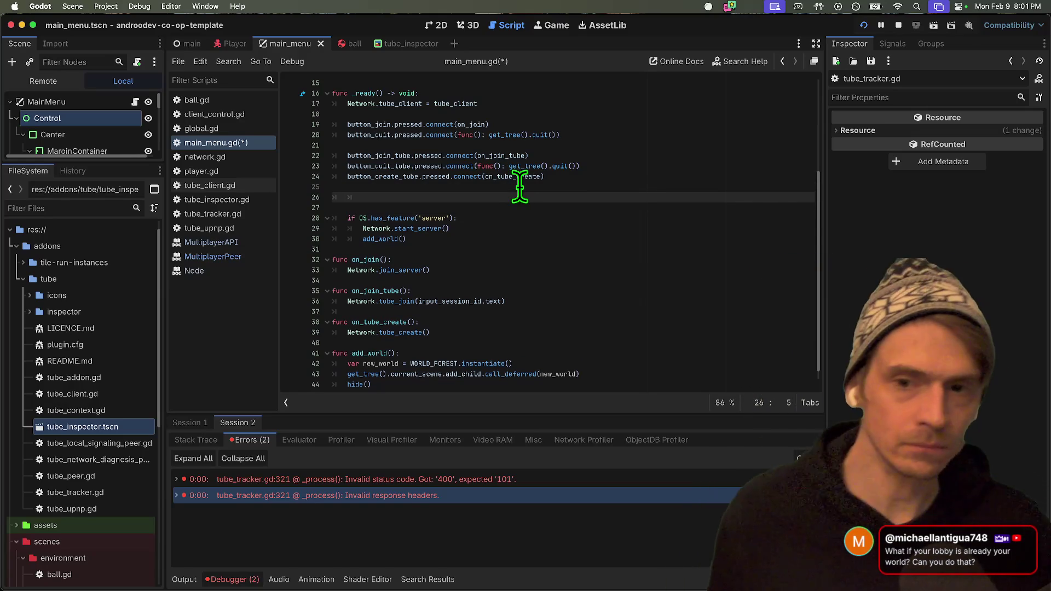
text(multiplayer.)
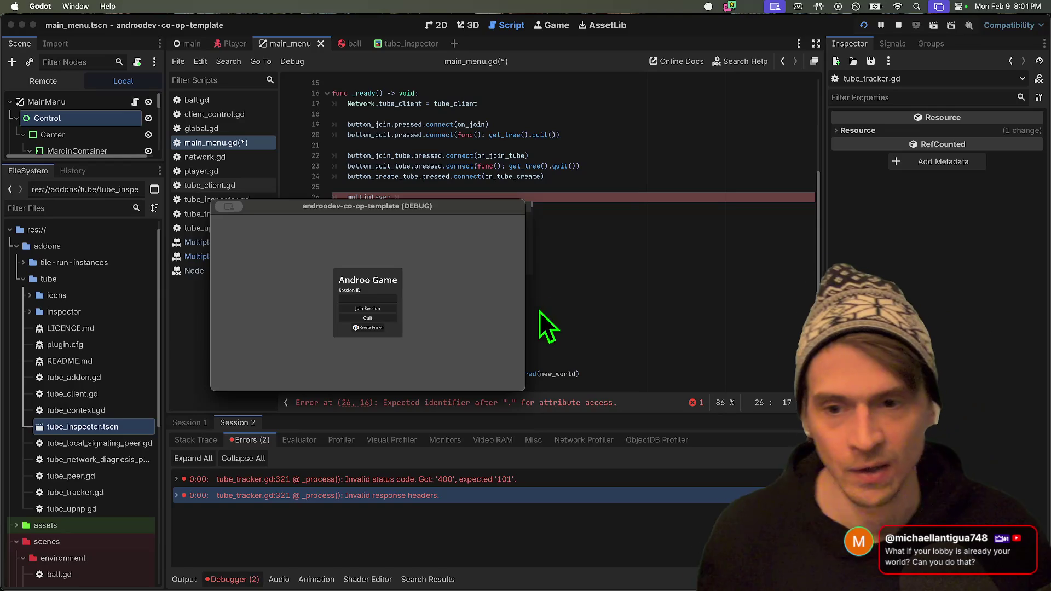
Highlight the 'Only emitted on clients' note in the MultiplayerAPI docs.
key(super+Tab)
key(super+Tab)
scroll(595, 320, up, 4)
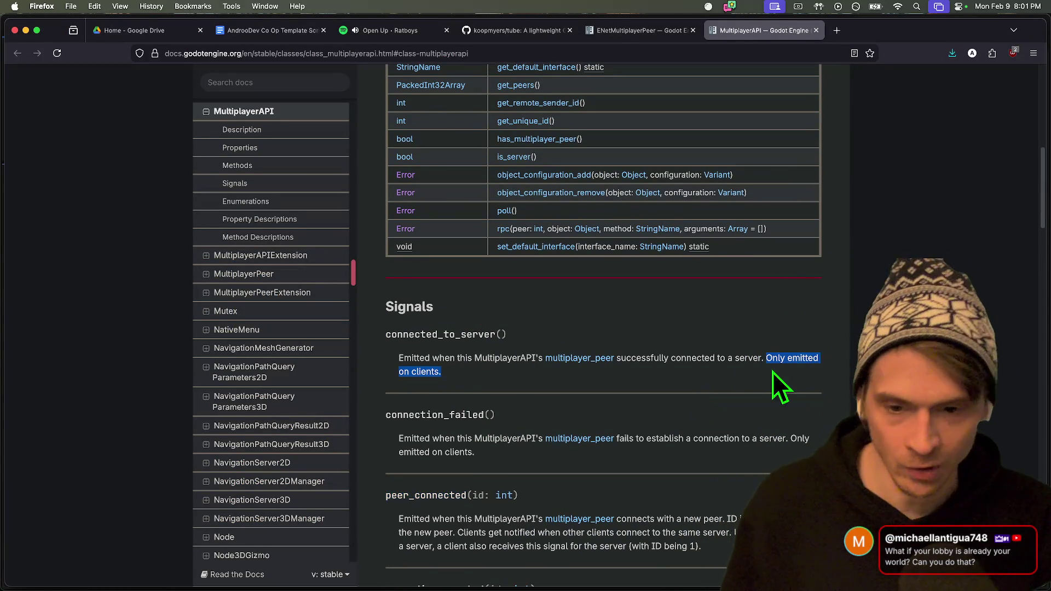
click(680, 374)
drag(733, 377, 765, 359)
key(super+Tab)
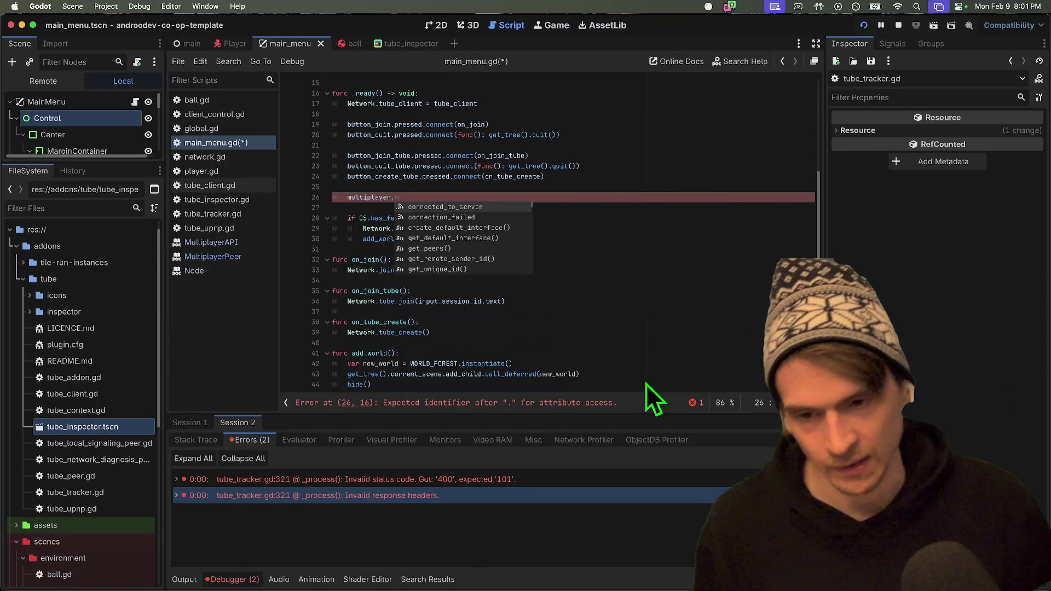
Complete the line as 'multiplayer.peer_connected.connect(add_world)' using autocomplete.
text(nn)
key(Down)
key(Down)
key(Return)
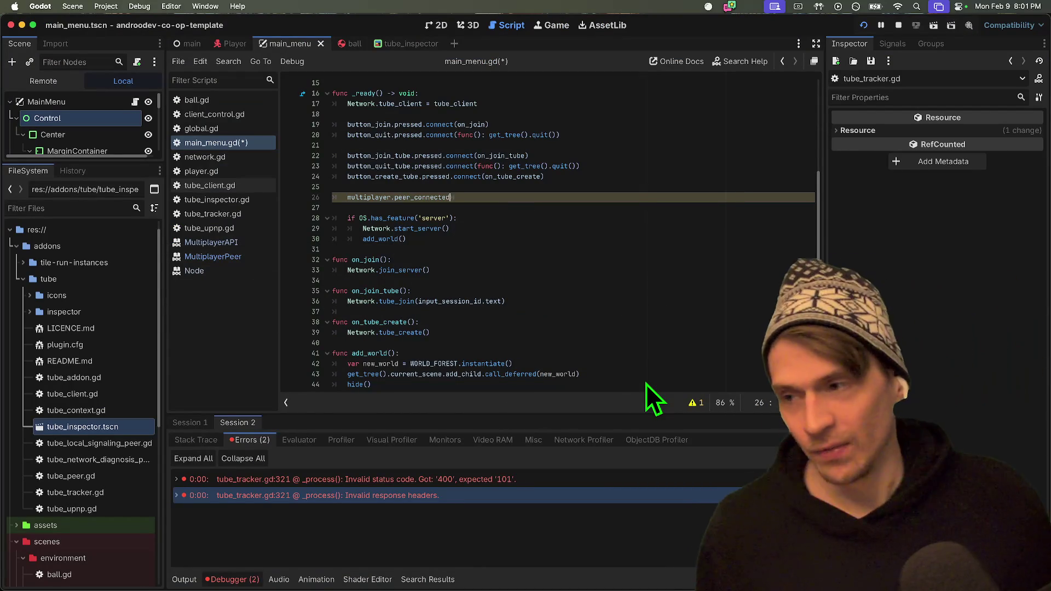
text(.con)
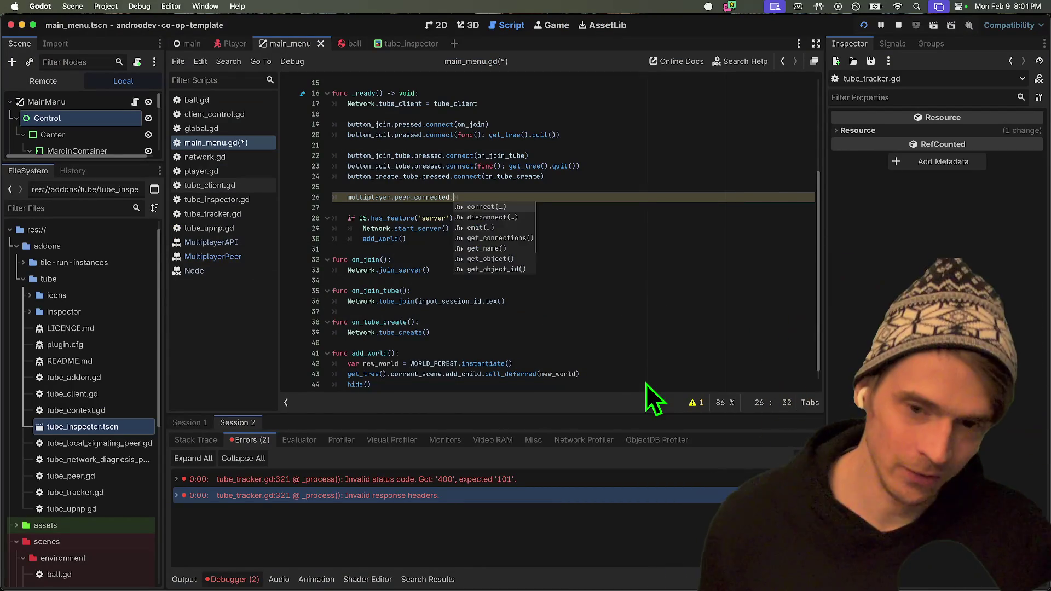
key(Return)
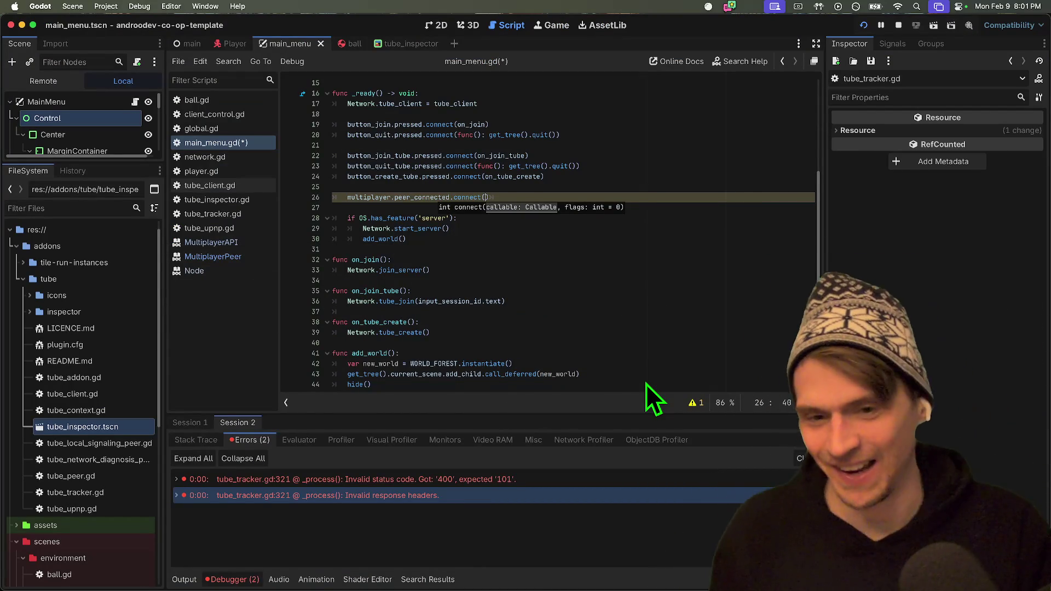
text(add_world)
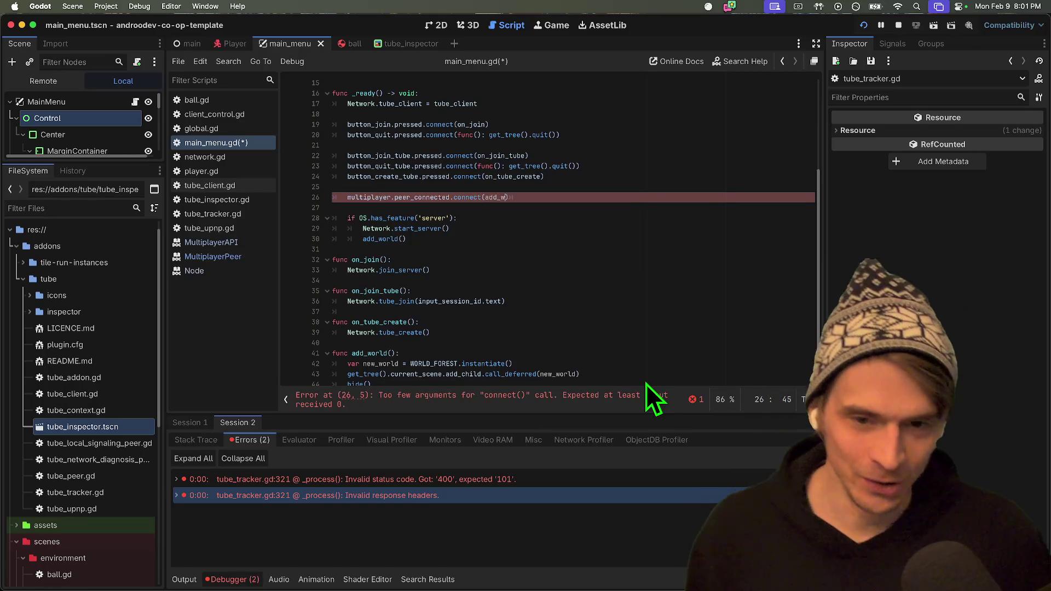
scroll(597, 154, down, 1)
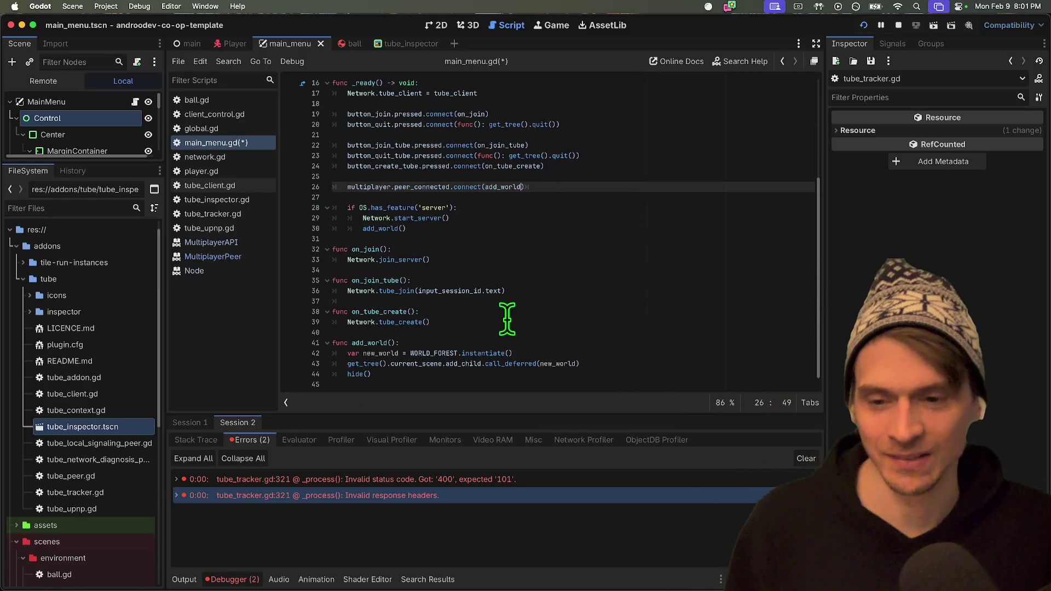
Add a 'peer_id == 1' check to add_world and indent the world-creation lines under it.
click(507, 344)
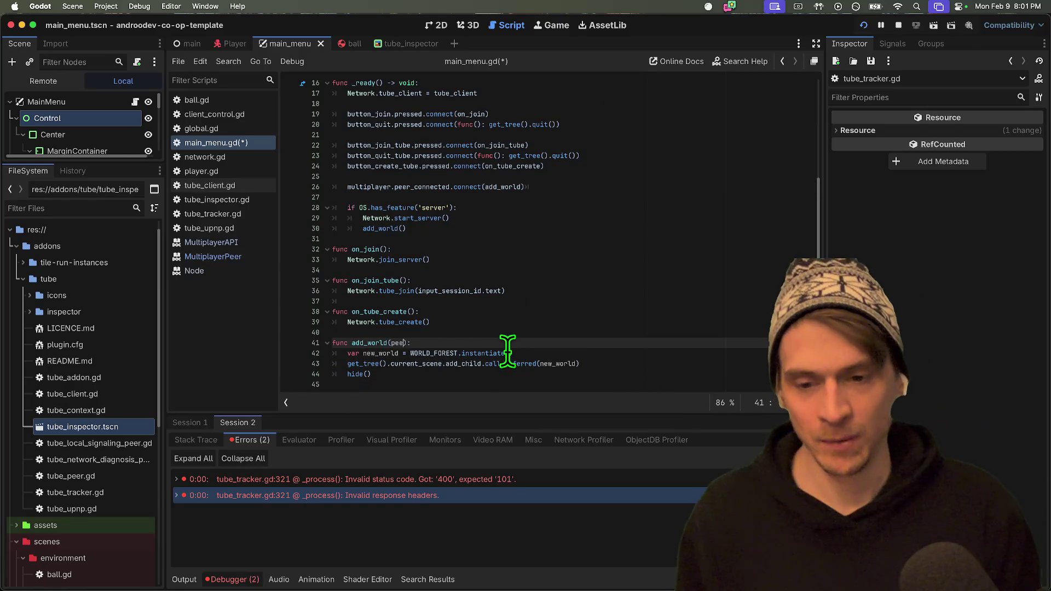
key(Return)
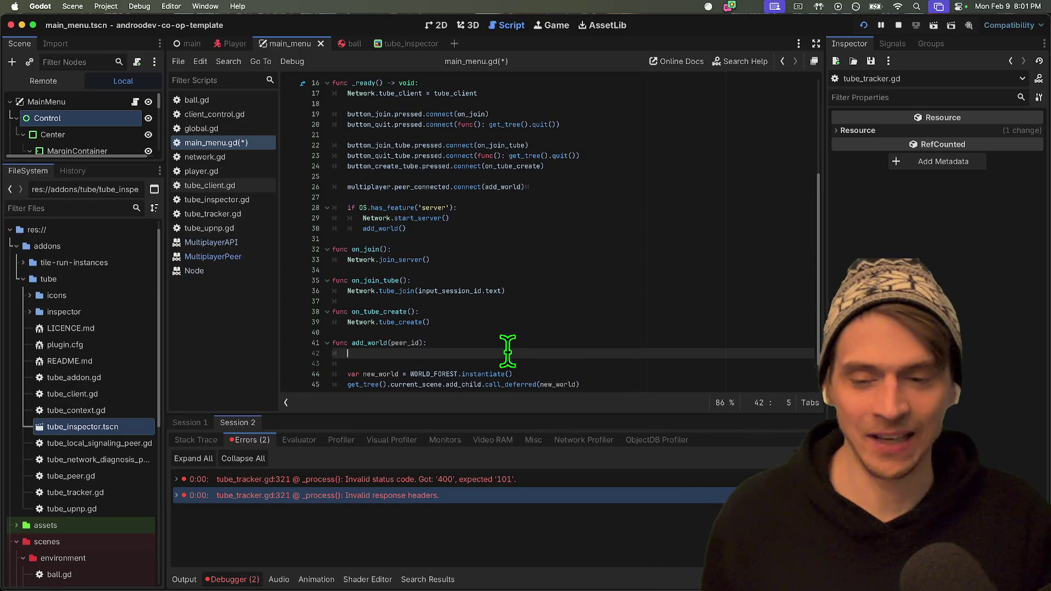
text(_id == 1)
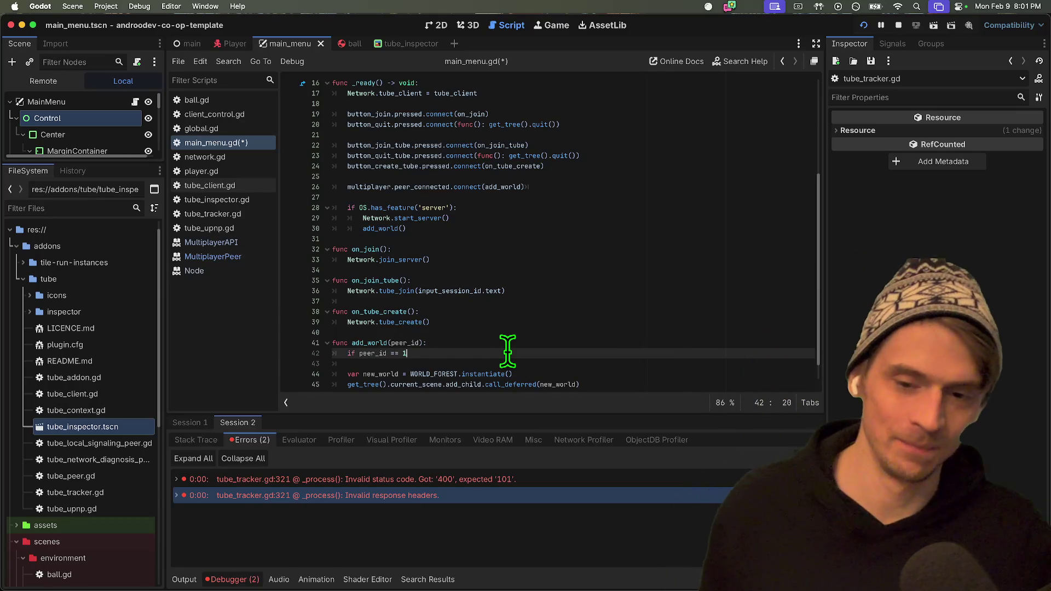
text(:)
key(Down)
key(Down)
scroll(506, 359, down, 2)
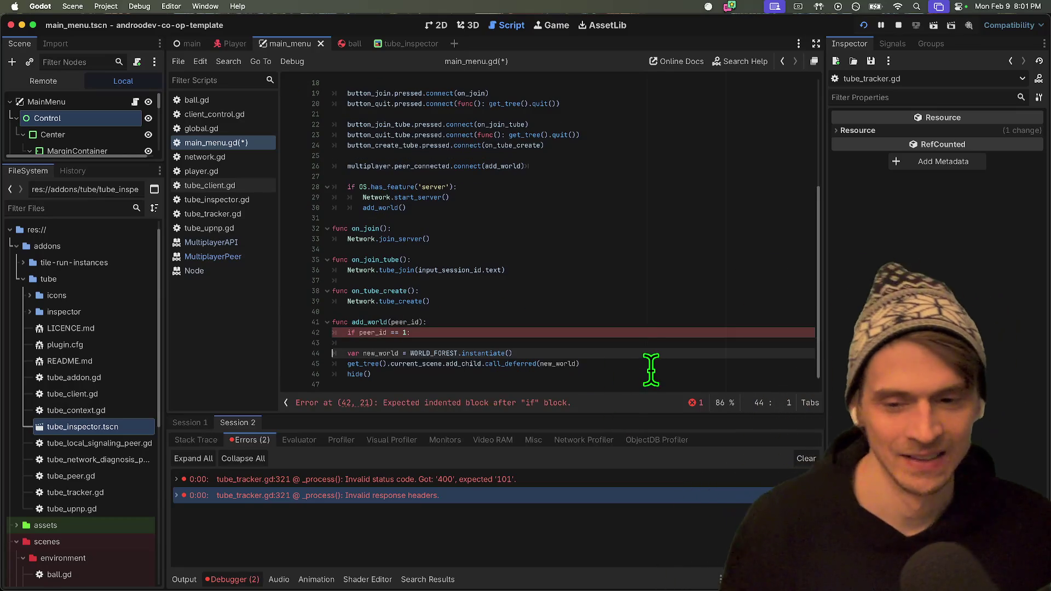
key(shift+Down)
key(shift+Down)
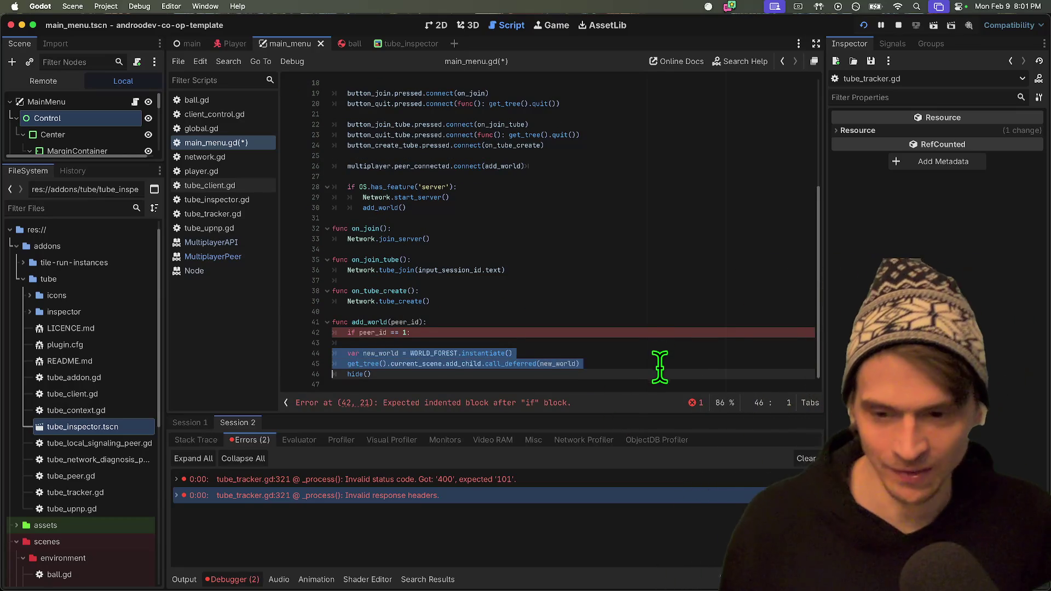
key(Tab)
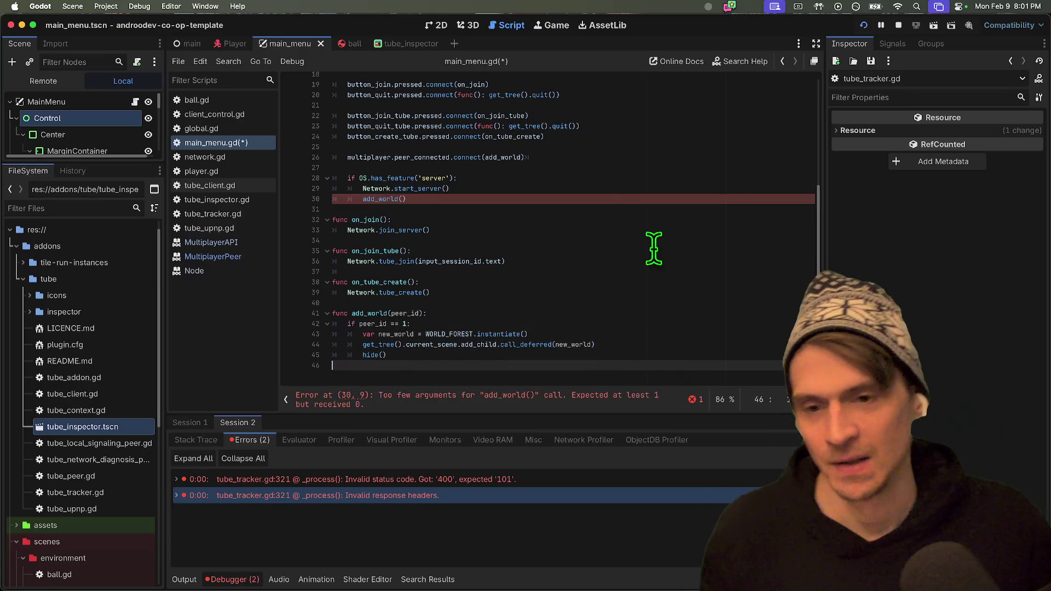
Make the server call add_world(1), save main_menu.gd, and launch the game.
click(403, 211)
key(Up)
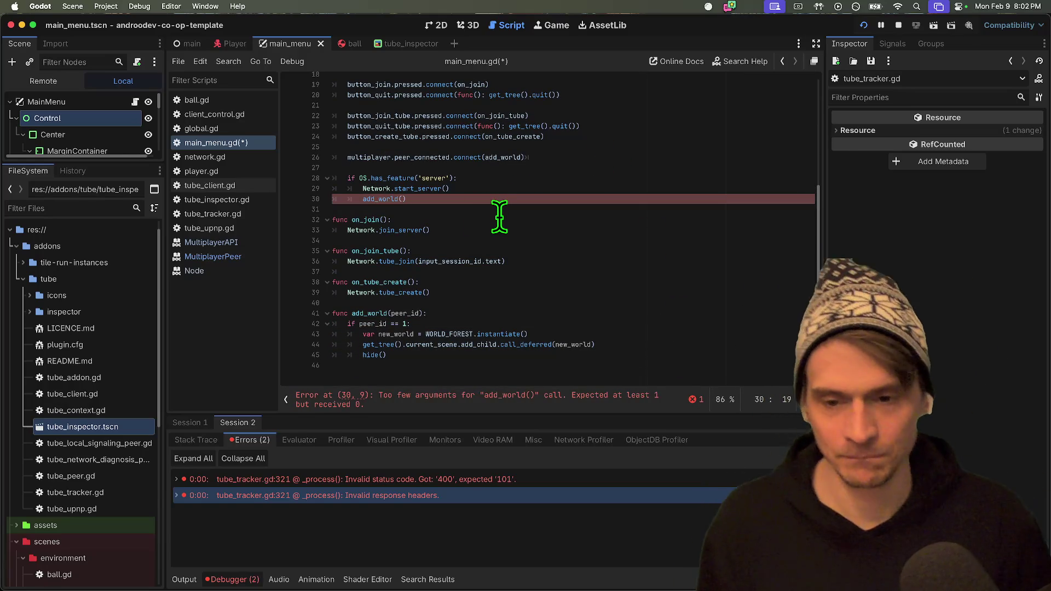
key(ctrl+s)
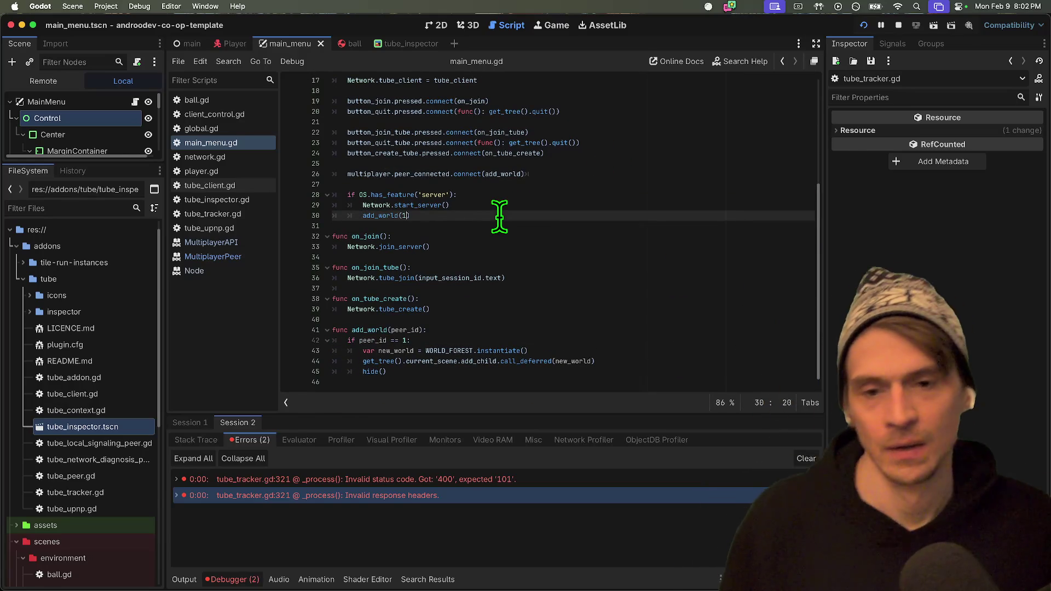
key(super+b)
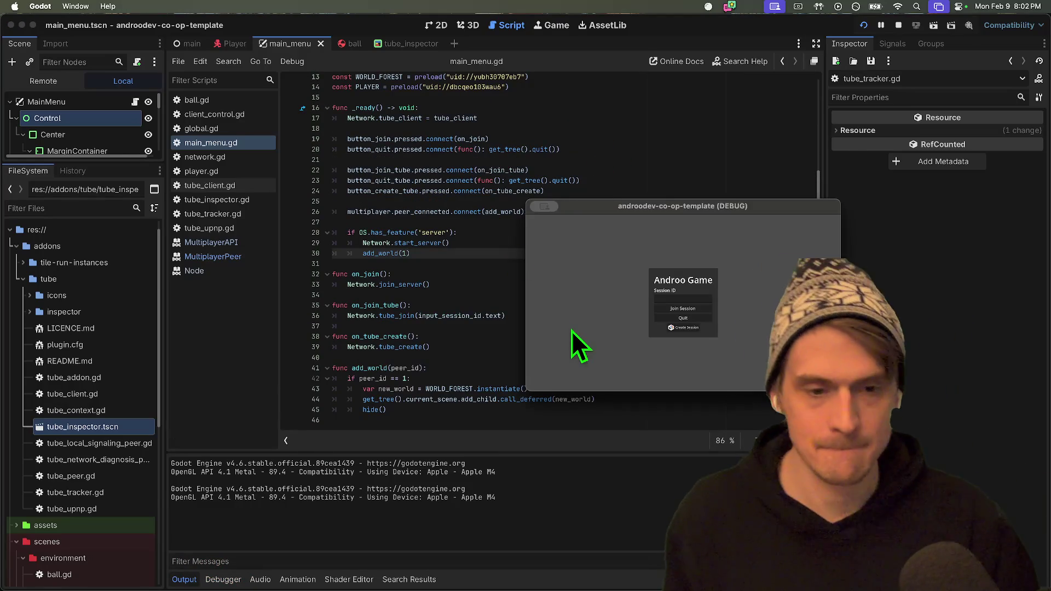
Quit both DEBUG game windows with Cmd+Q so debugging stops.
click(607, 252)
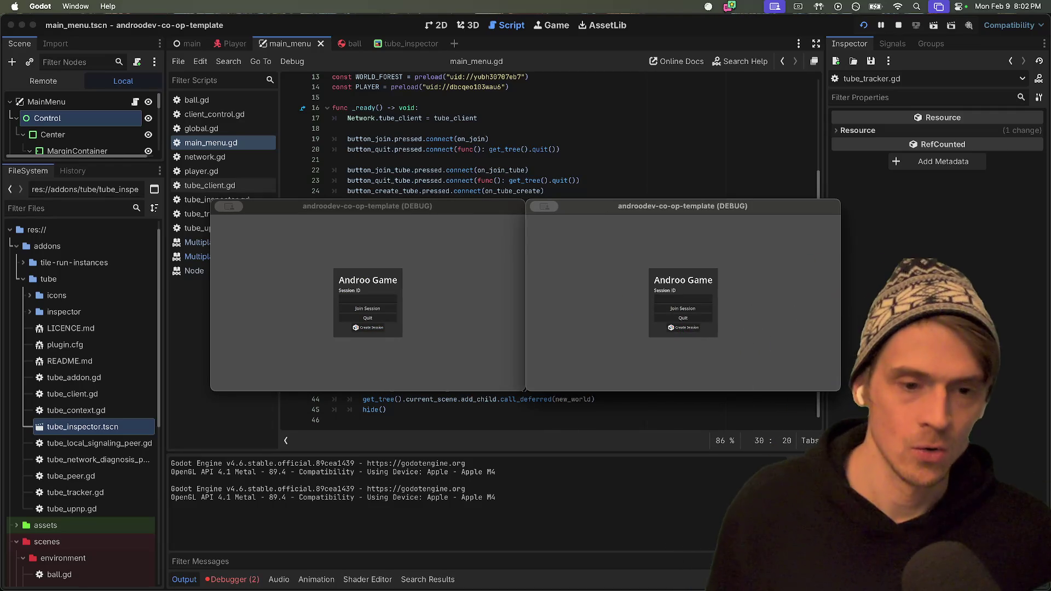
key(super+q)
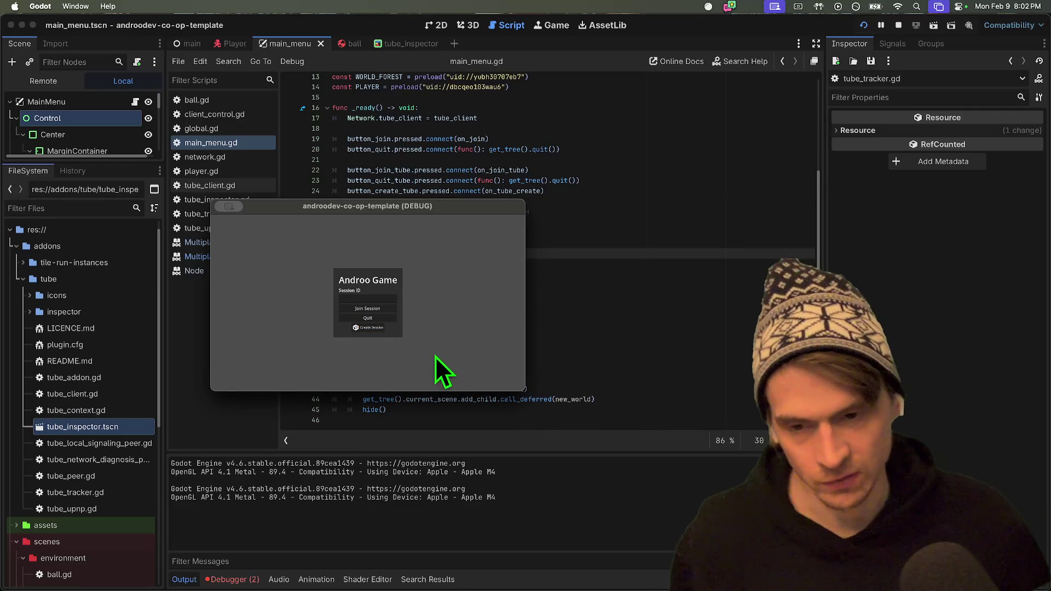
key(super+q)
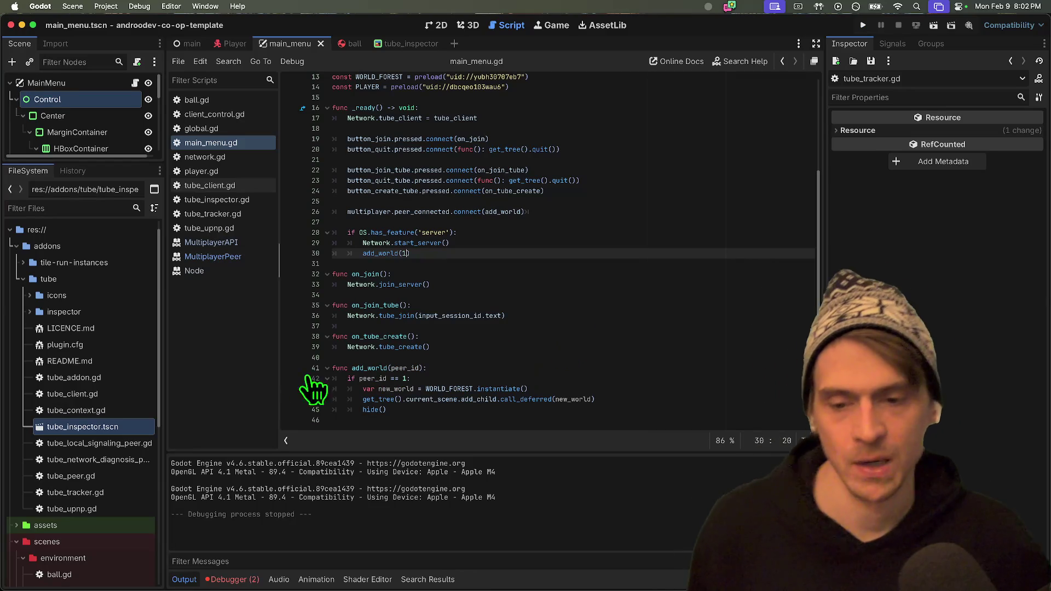
double_click(365, 368)
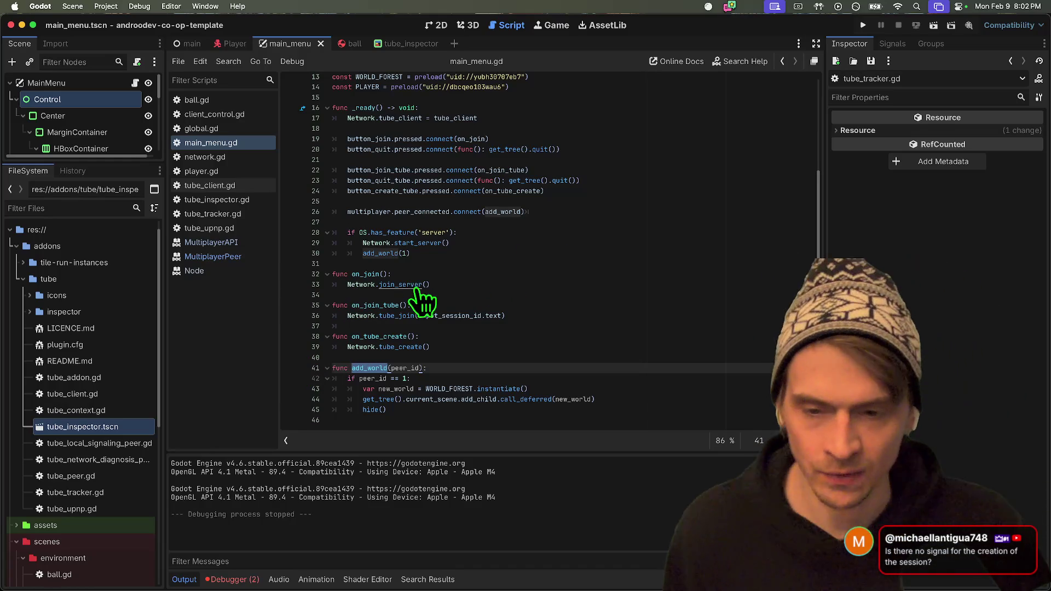
Follow tube_join into network.gd, then open tube_client.gd to find the session_created signal.
super+click(390, 321)
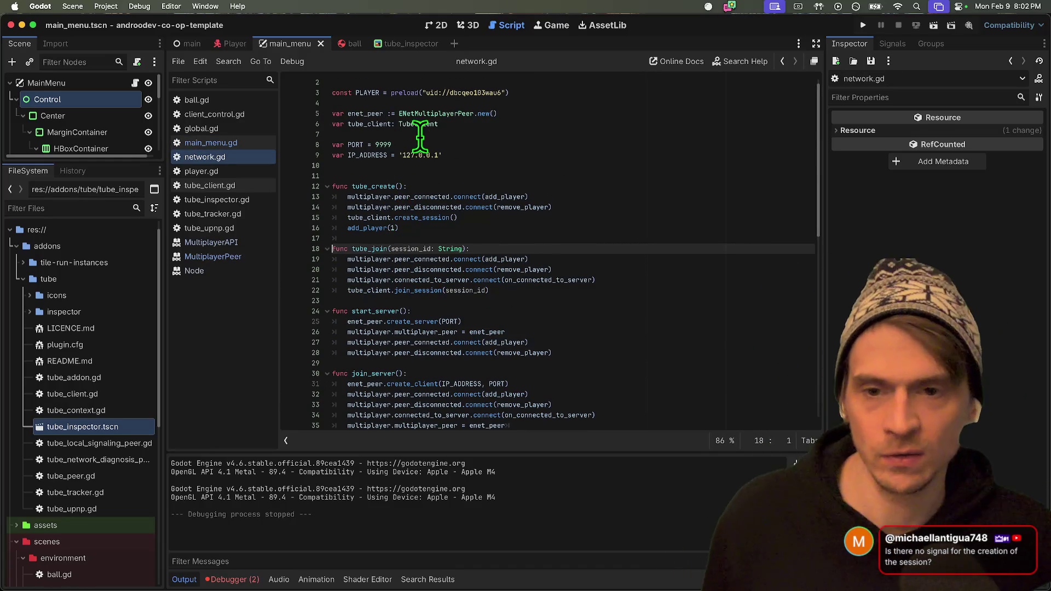
super+click(428, 143)
scroll(740, 366, up, 5)
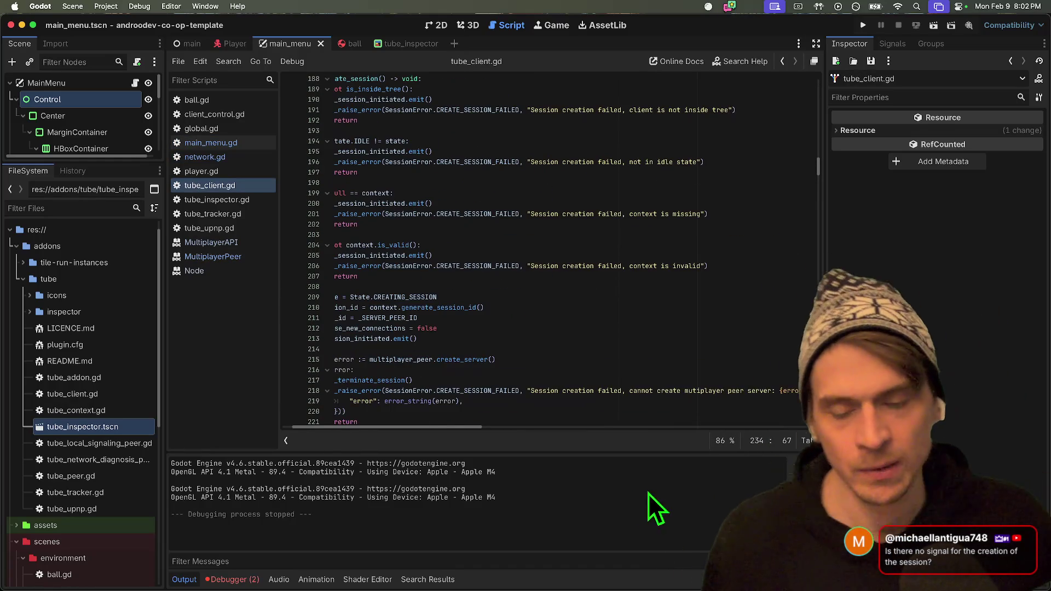
scroll(551, 363, up, 20)
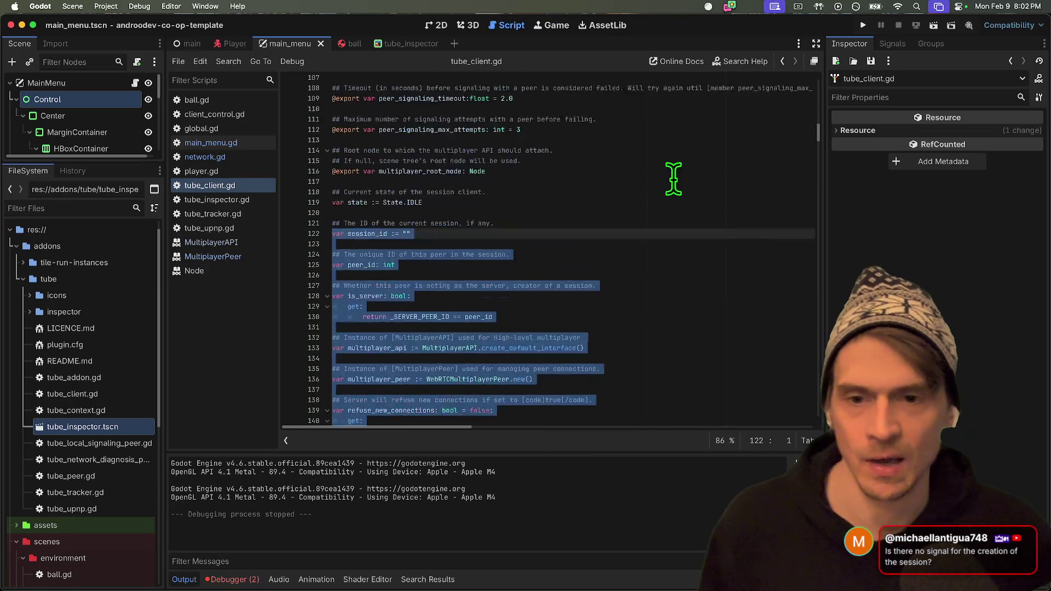
scroll(676, 178, up, 11)
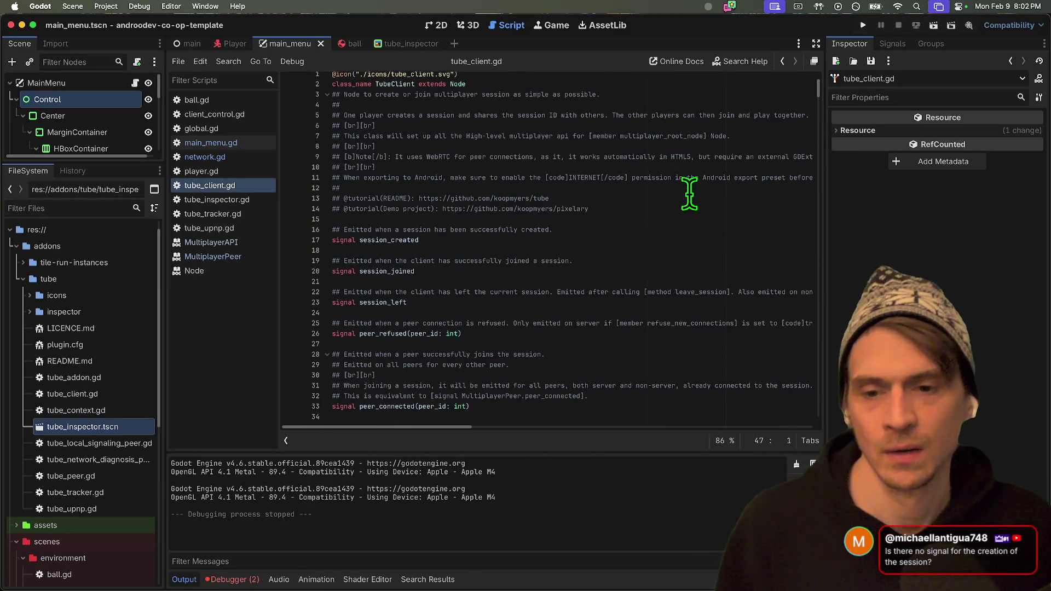
double_click(411, 209)
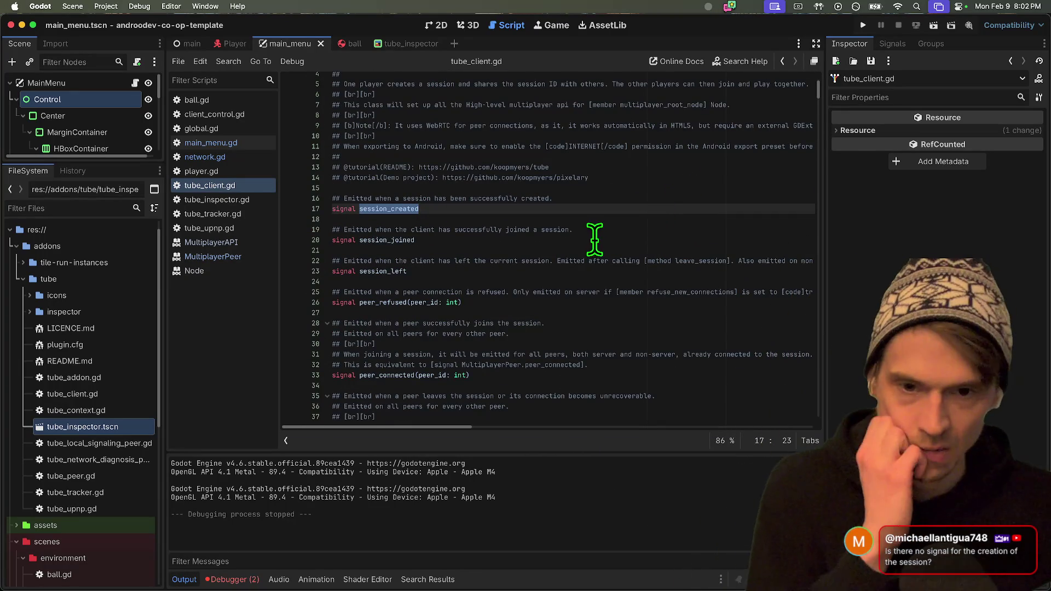
Look over tube_client.gd's peer_connected, peer_stabilized and peer_unstabilized signals.
scroll(476, 253, down, 2)
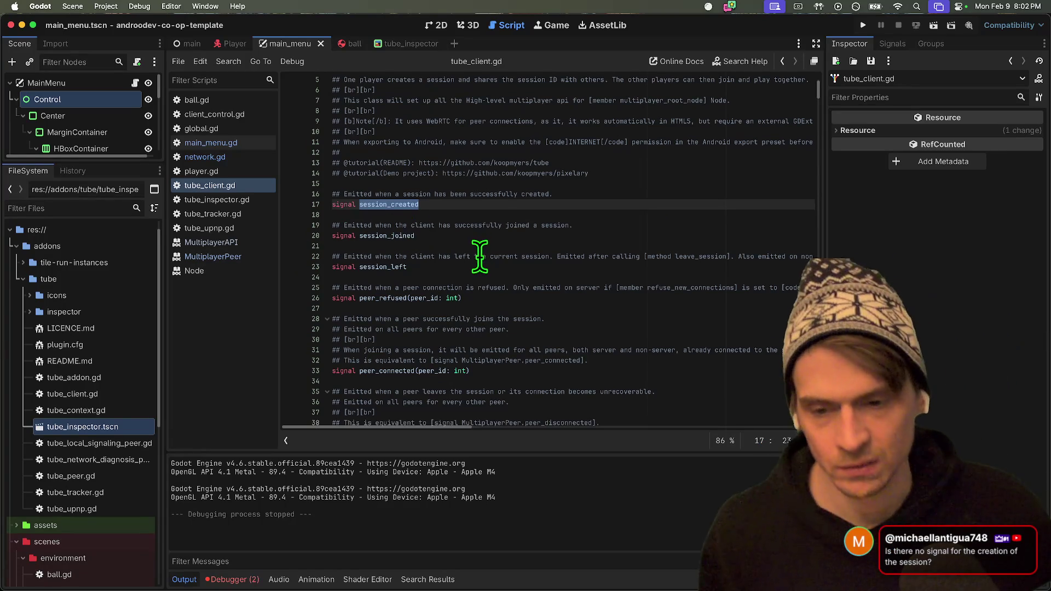
double_click(389, 361)
scroll(559, 305, down, 5)
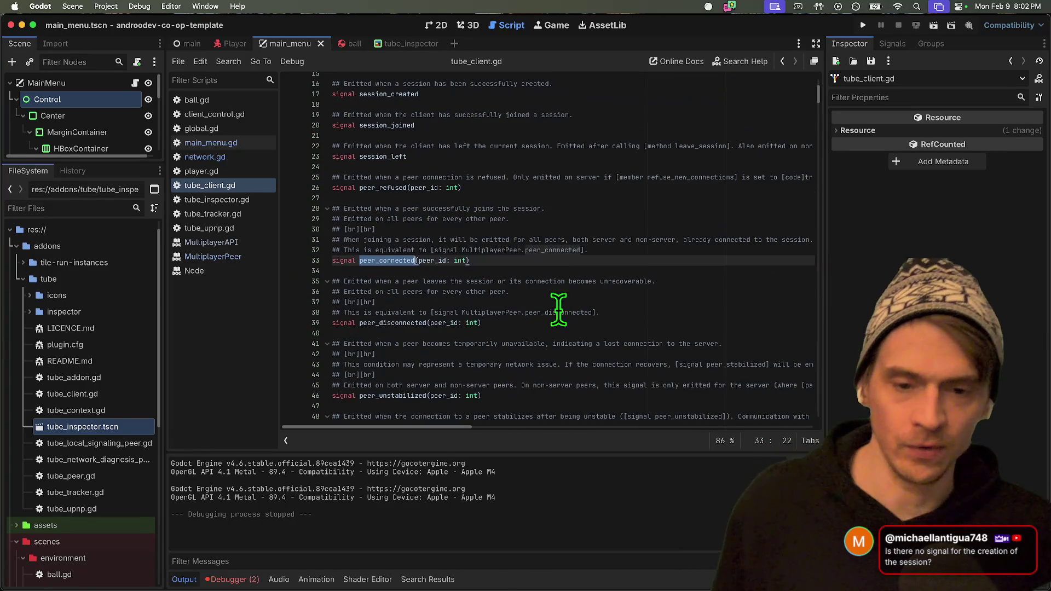
scroll(591, 304, down, 5)
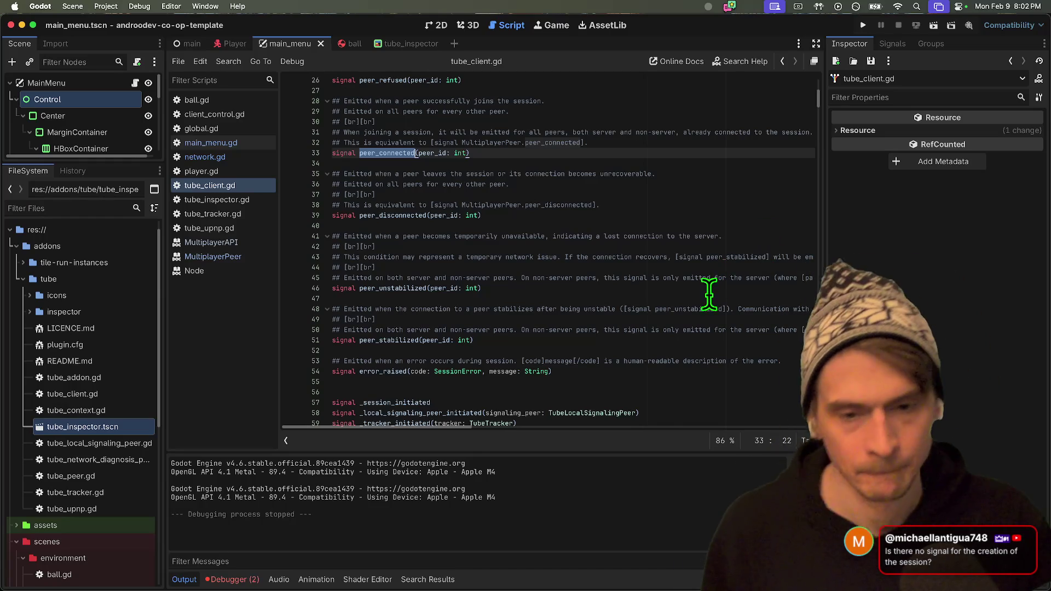
double_click(386, 340)
double_click(416, 288)
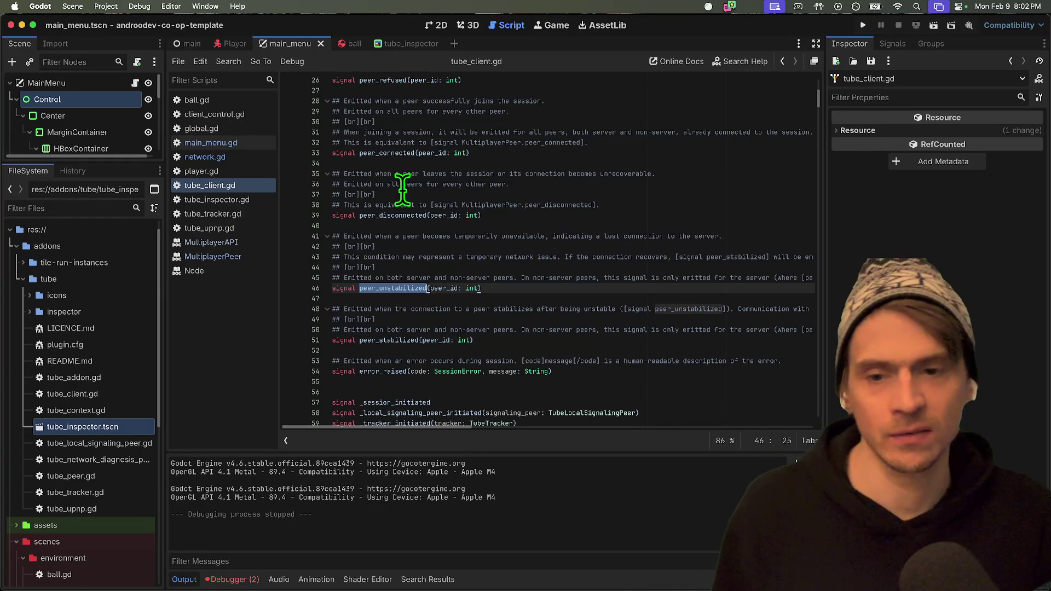
Navigate back to the tube_client declaration in network.gd.
scroll(430, 197, up, 5)
click(401, 127)
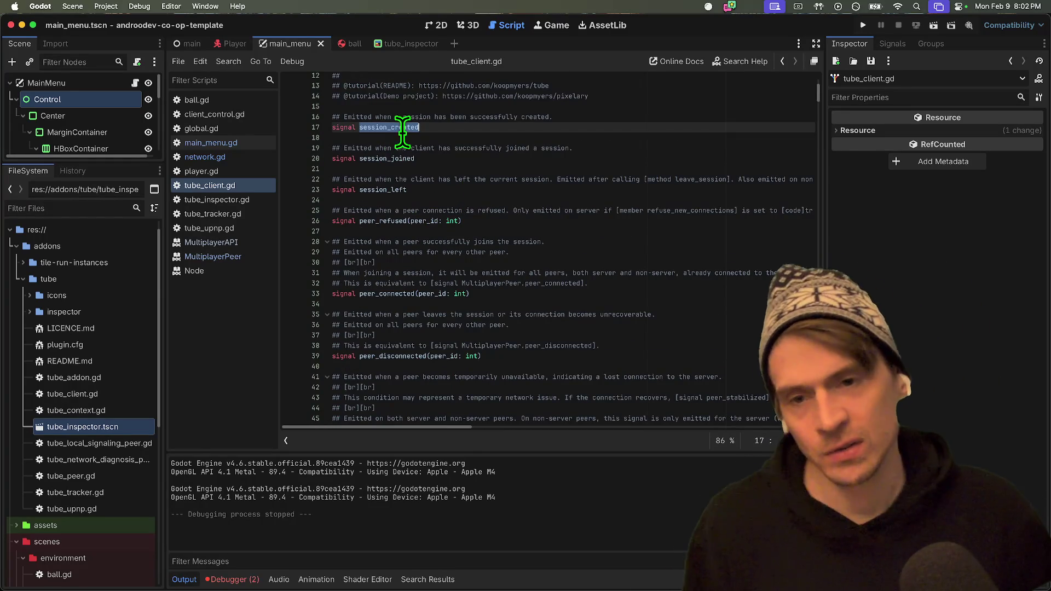
scroll(507, 176, down, 5)
click(580, 249)
key(alt+Left)
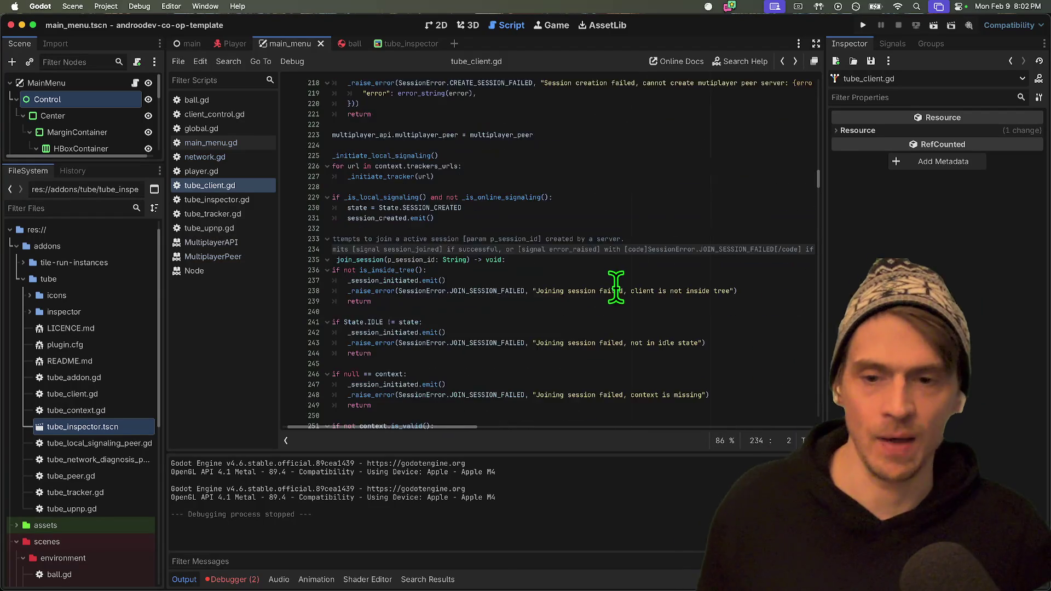
key(alt+Left)
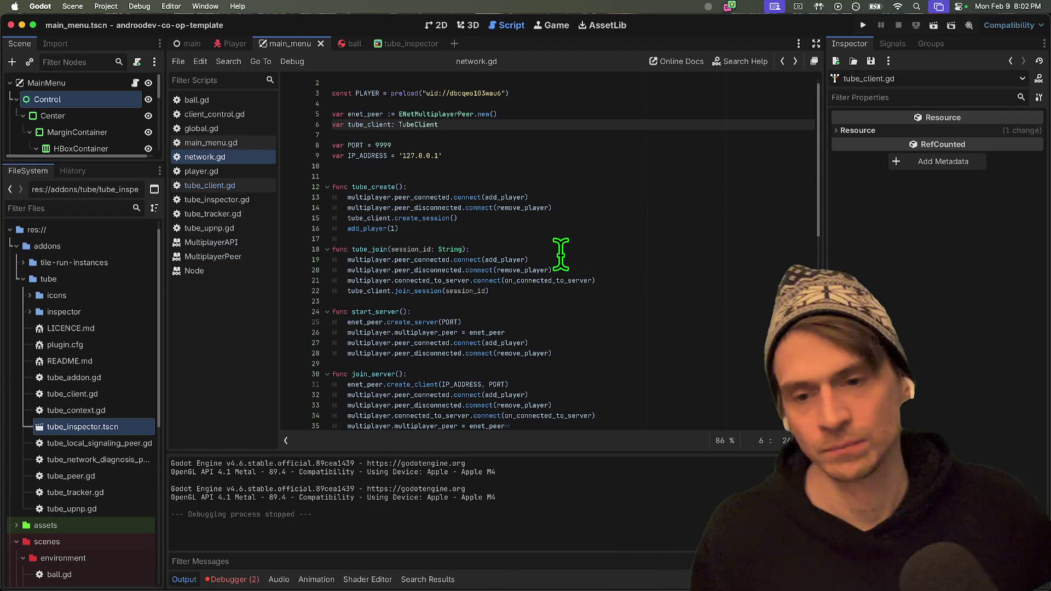
In main_menu.gd's _ready, add tube_client.session_created(add_world) and drop the 1 argument from add_world.
click(241, 143)
click(636, 178)
key(Down)
key(Down)
key(Down)
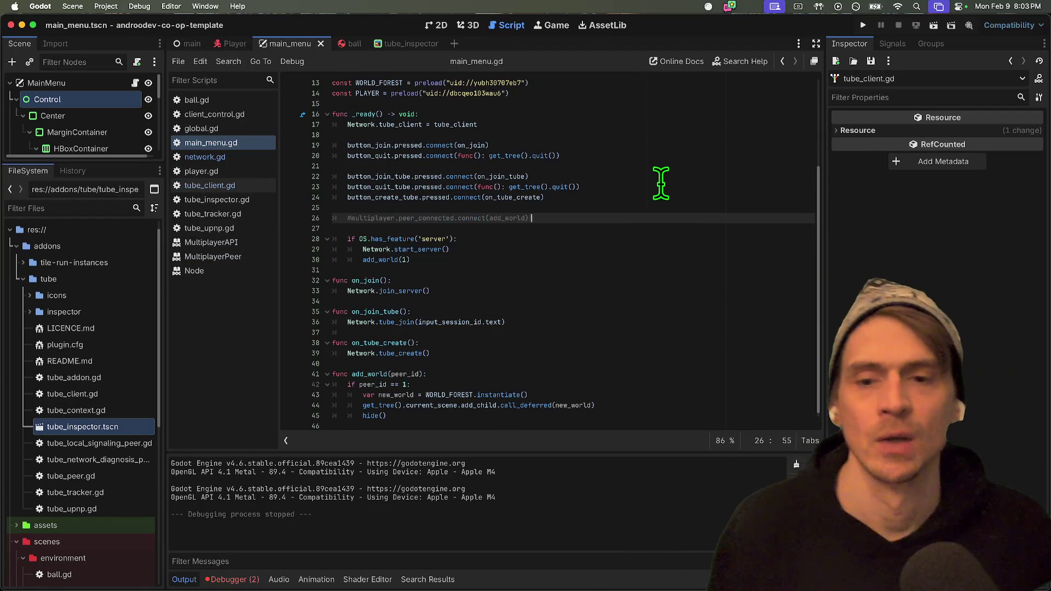
key(super+shift+Return)
text(tube_client.)
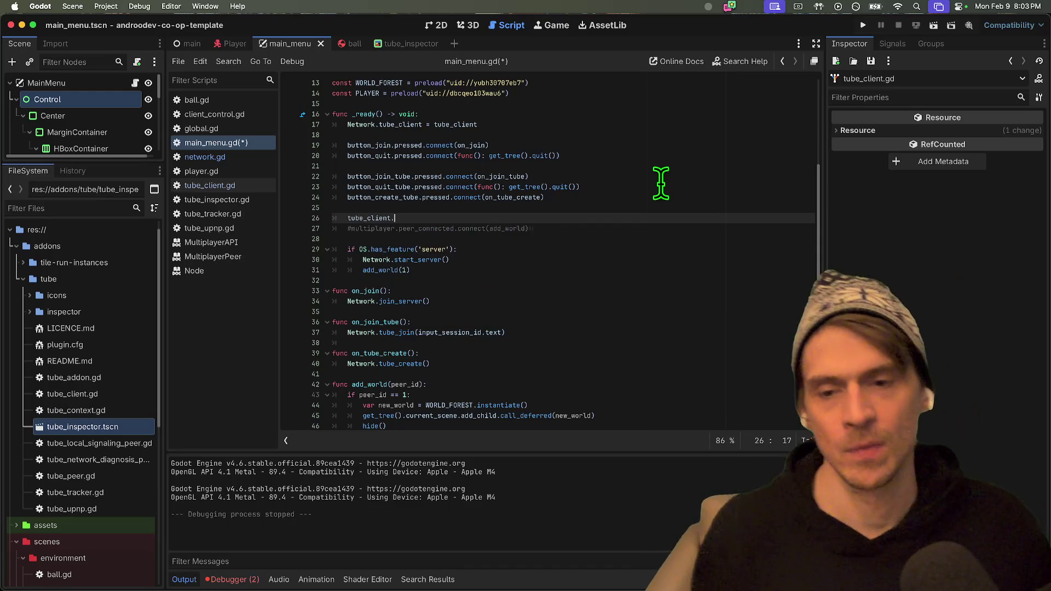
text(session_created)
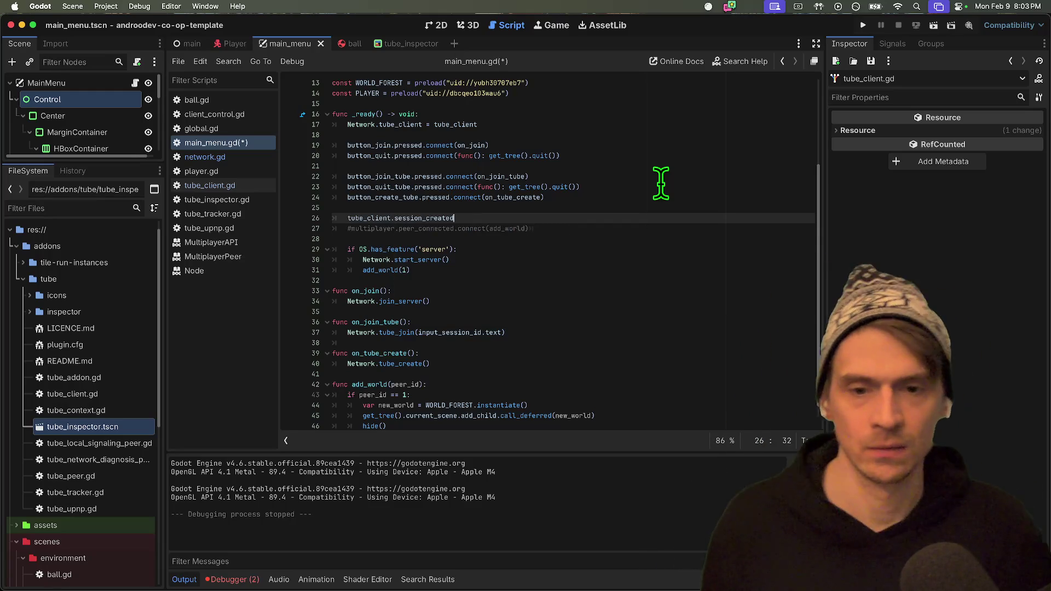
text((add_world)
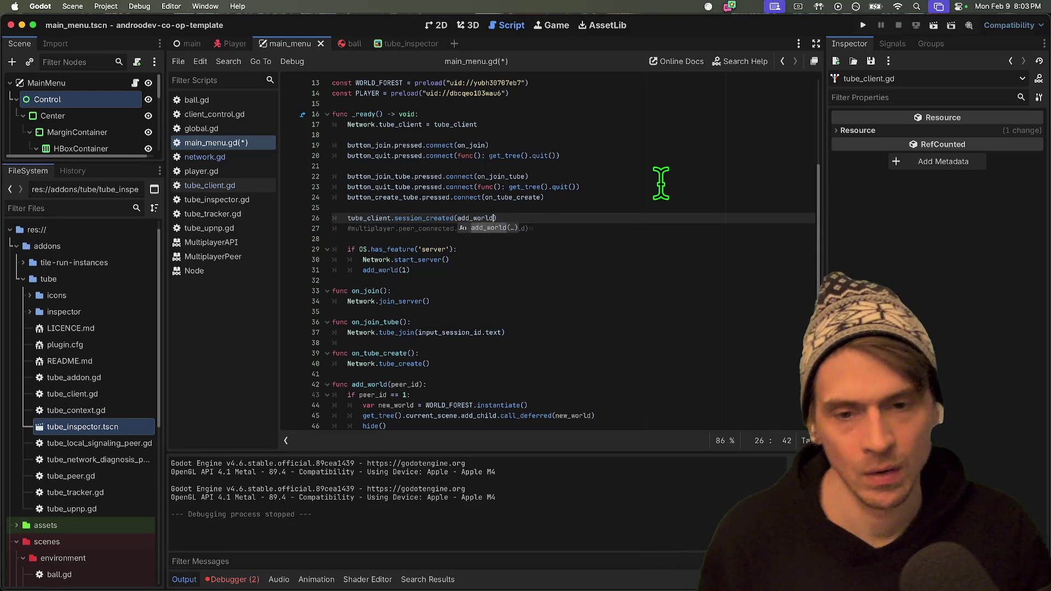
key(Down)
key(Down)
key(Down)
key(Left)
key(BackSpace)
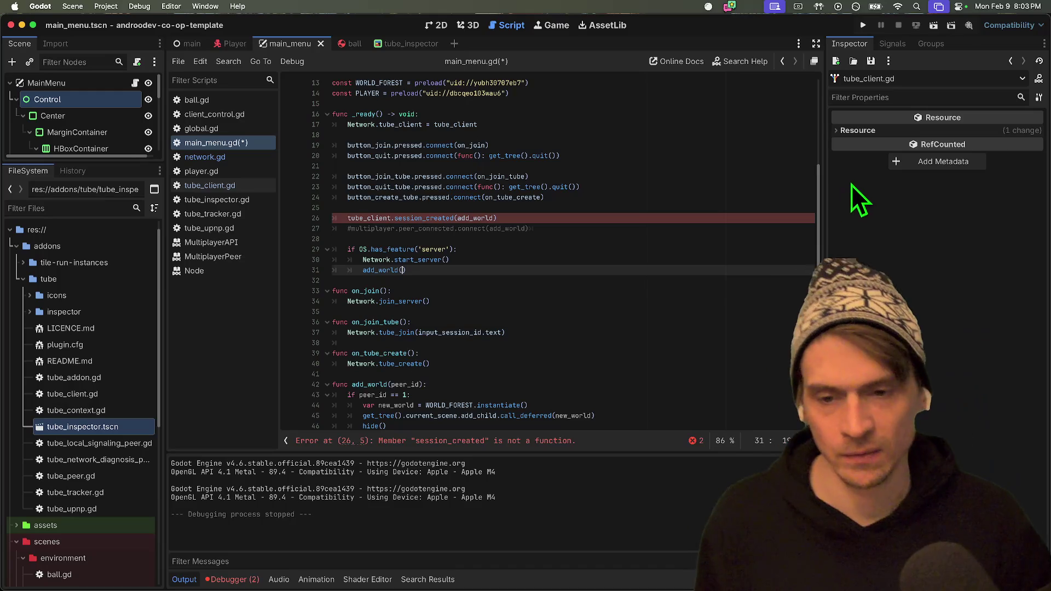
Delete the 'if peer_id == 1' check in add_world and unindent its body.
click(464, 405)
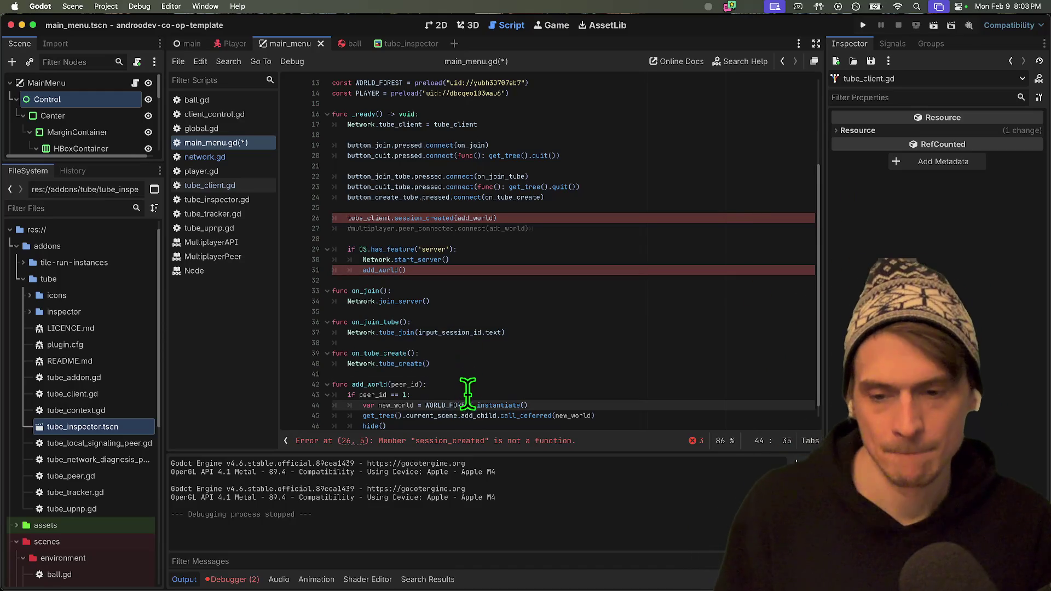
click(471, 384)
click(467, 390)
triple_click(469, 390)
key(BackSpace)
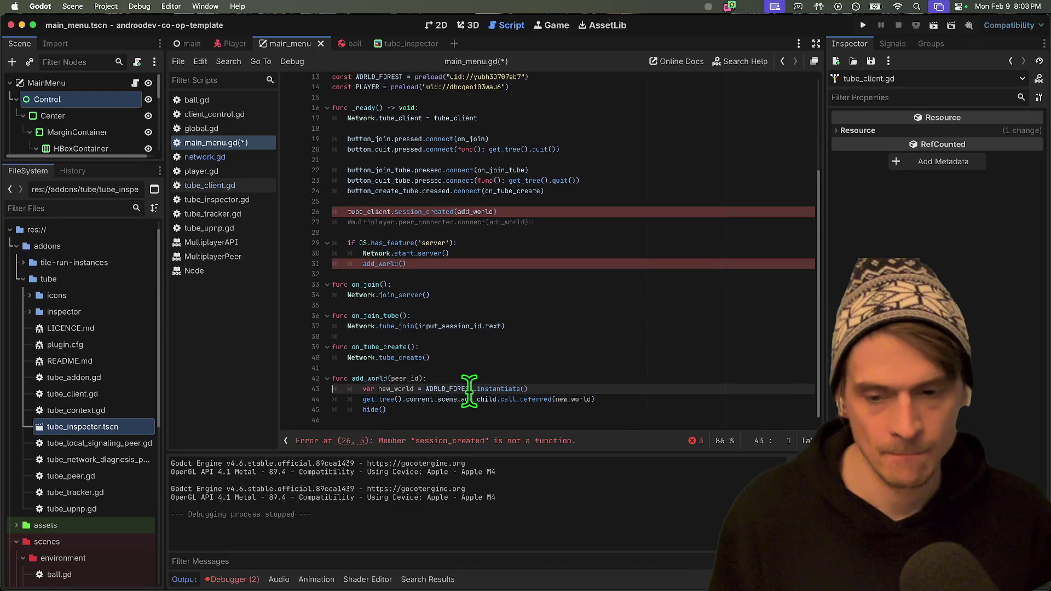
triple_click(354, 389)
key(shift+Tab)
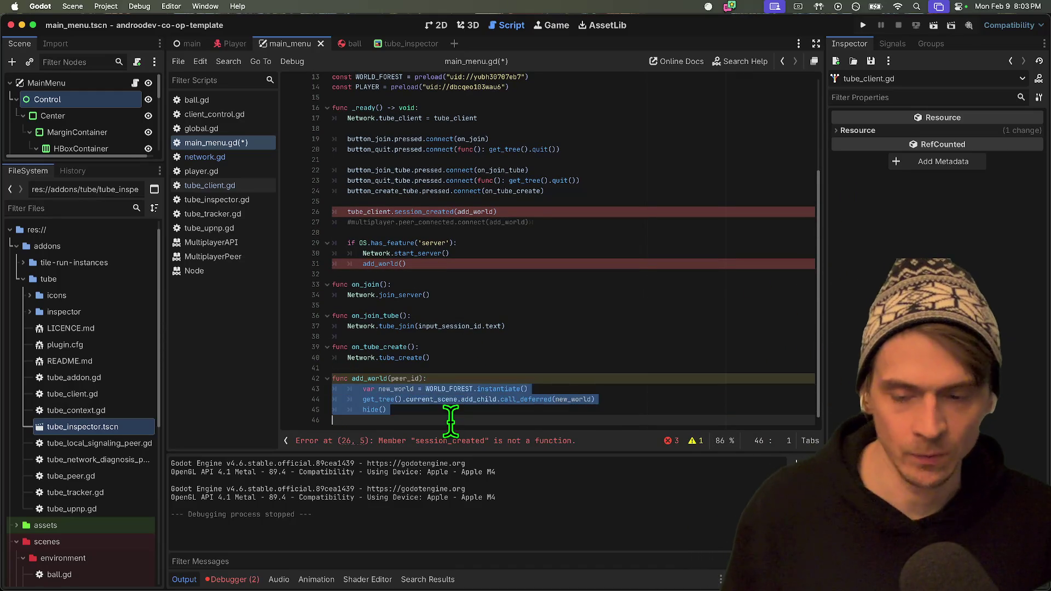
Add a tube_client.session_joined(add_world) line and remove the old commented peer_connected line.
click(539, 211)
key(Return)
text(tube_client.session_j)
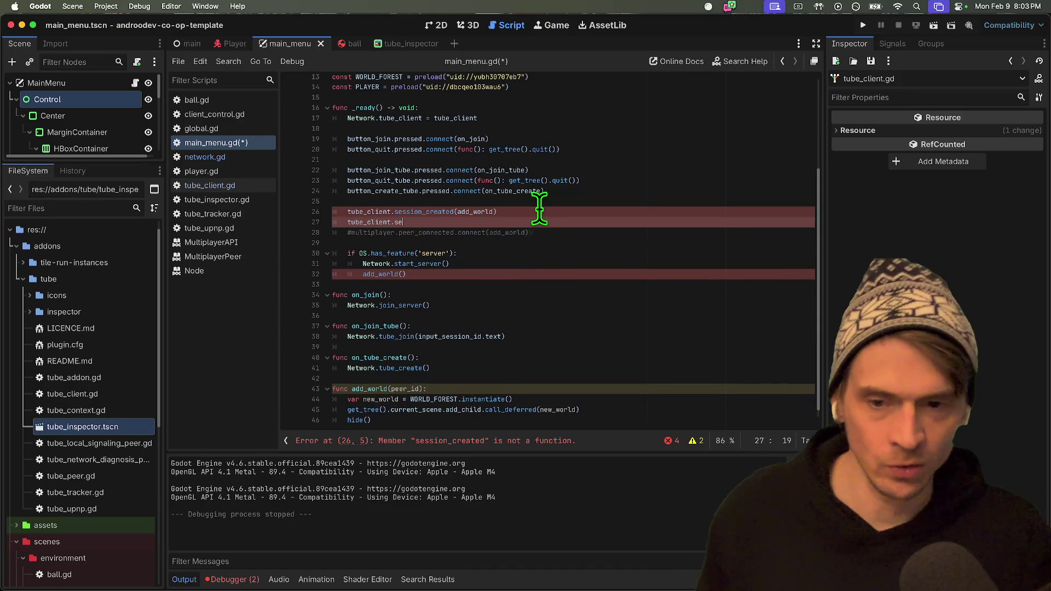
key(Return)
text((add)
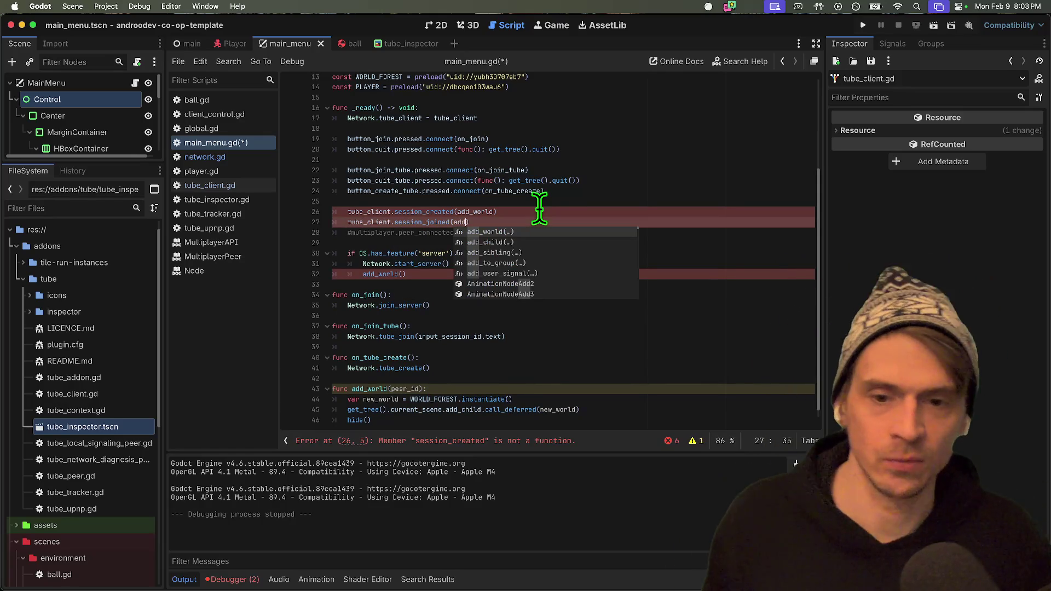
key(Return)
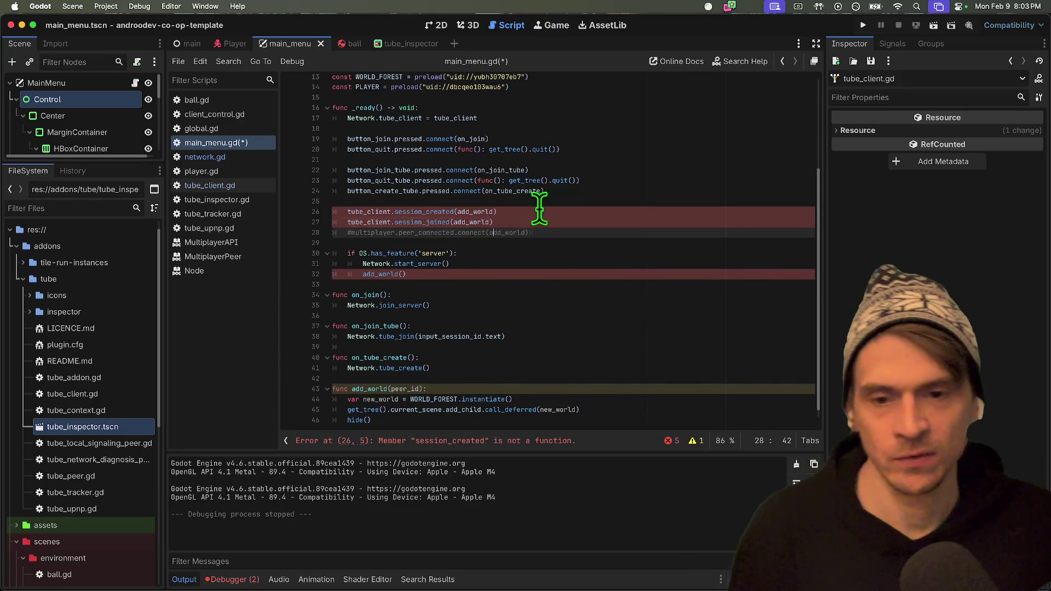
key(Down)
key(ctrl+shift+k)
Insert .connect into the session_joined and session_created lines 26–27.
click(441, 444)
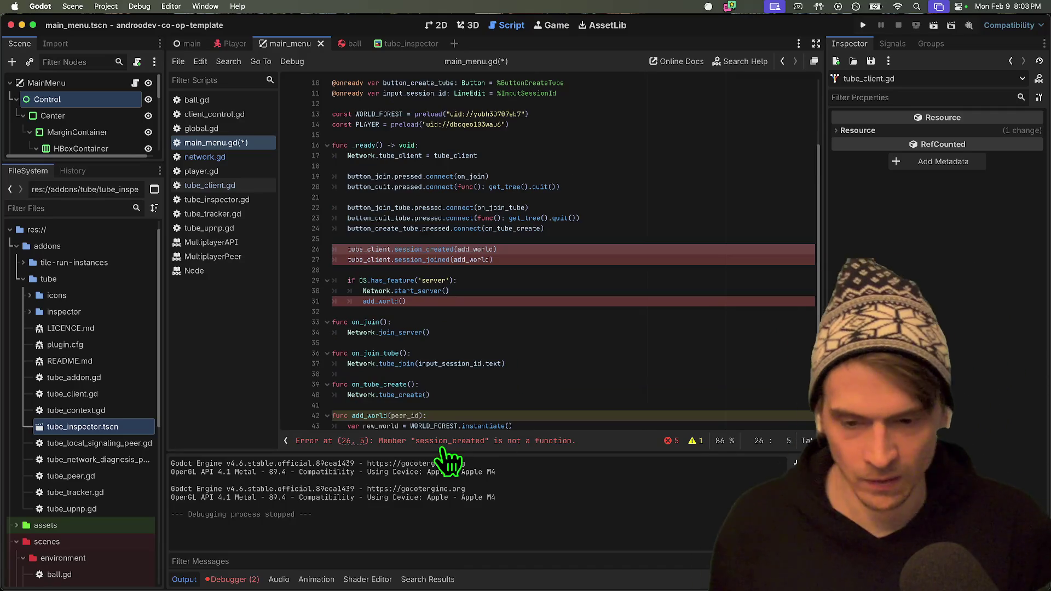
double_click(422, 260)
key(Right)
text(.co)
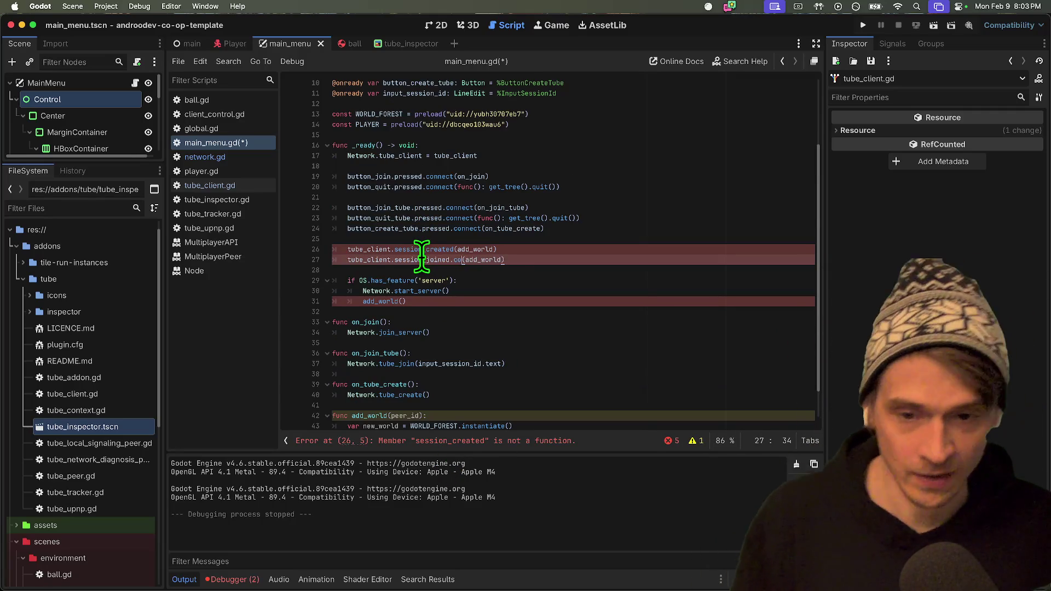
text(nnect)
double_click(439, 249)
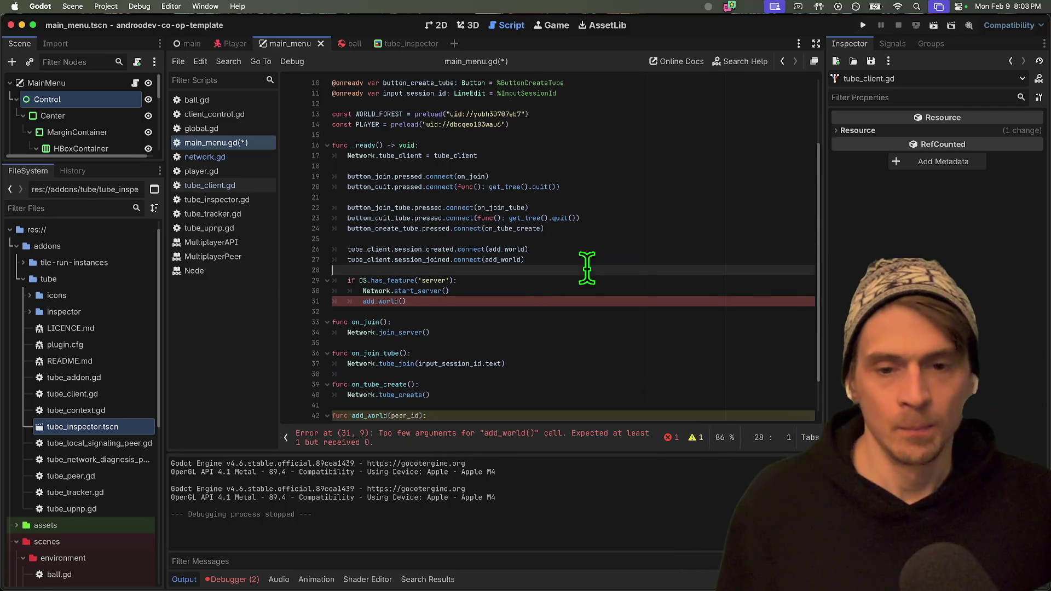
Remove the peer_id parameter from add_world, then save and run the project.
click(427, 303)
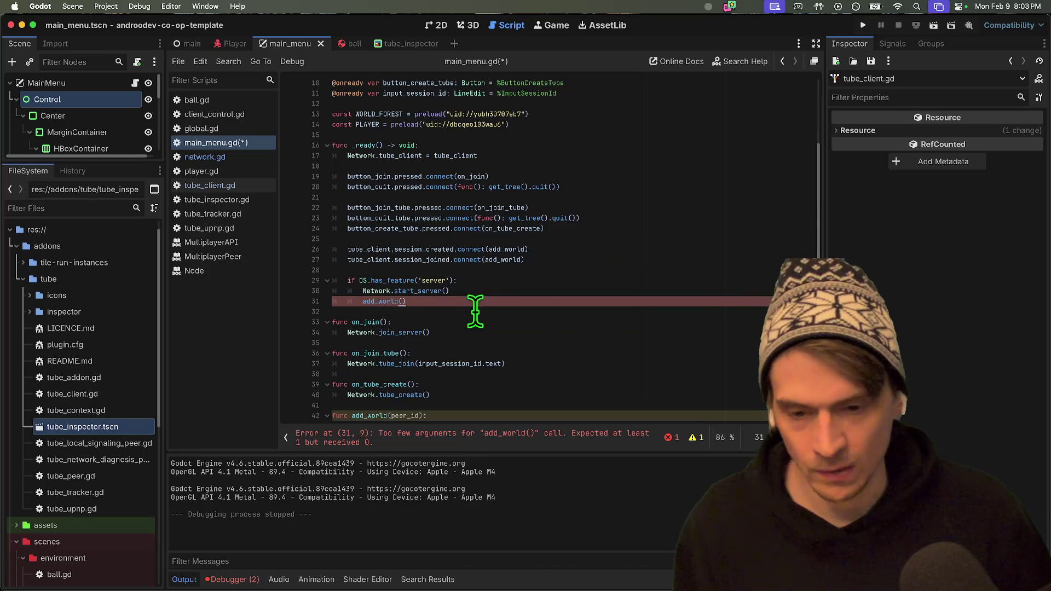
scroll(475, 328, down, 2)
click(481, 362)
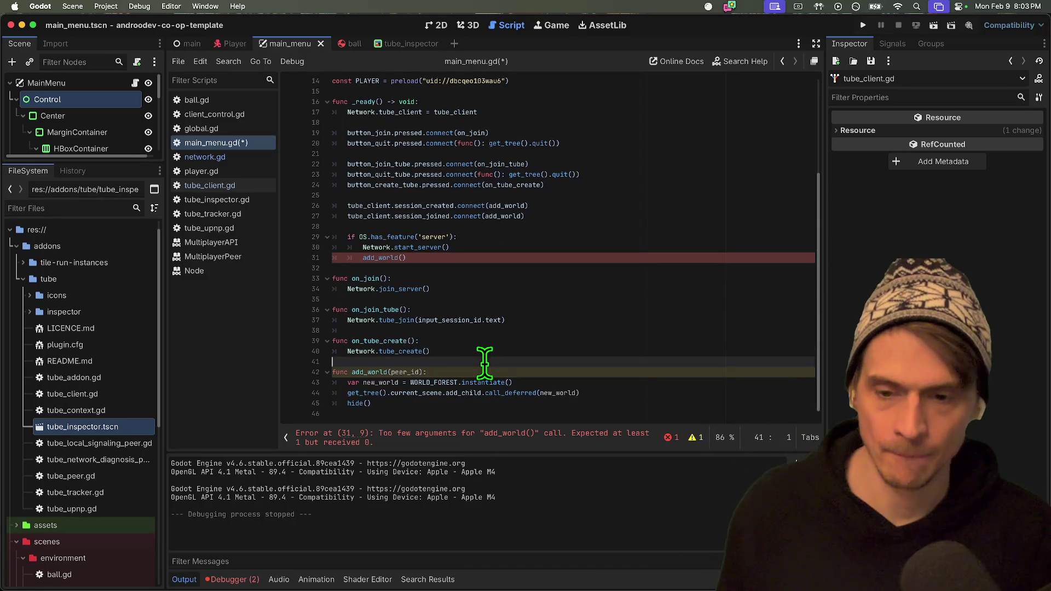
key(Down)
key(End)
key(Left)
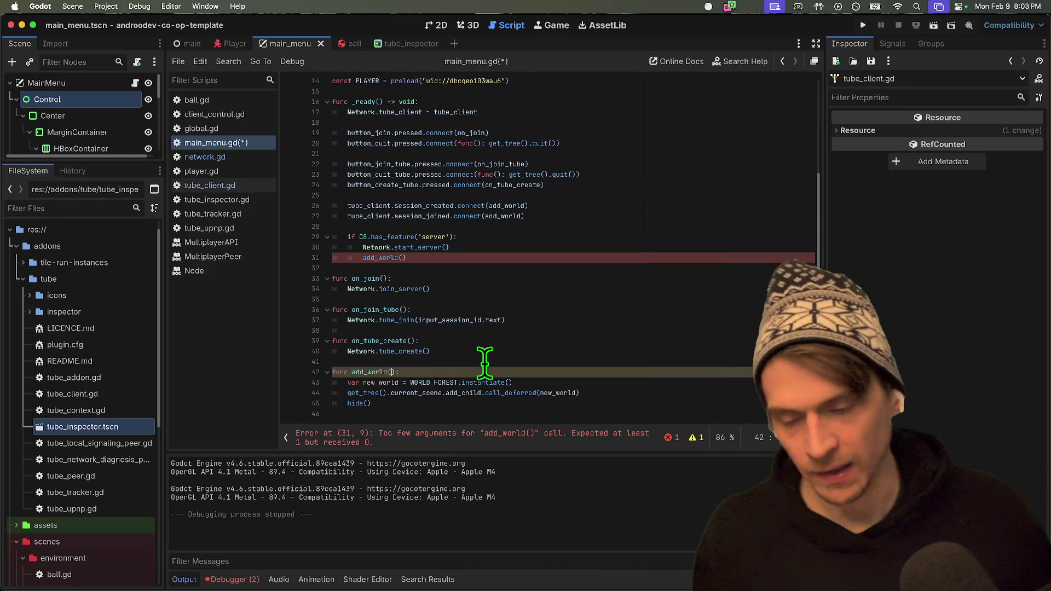
key(super+b)
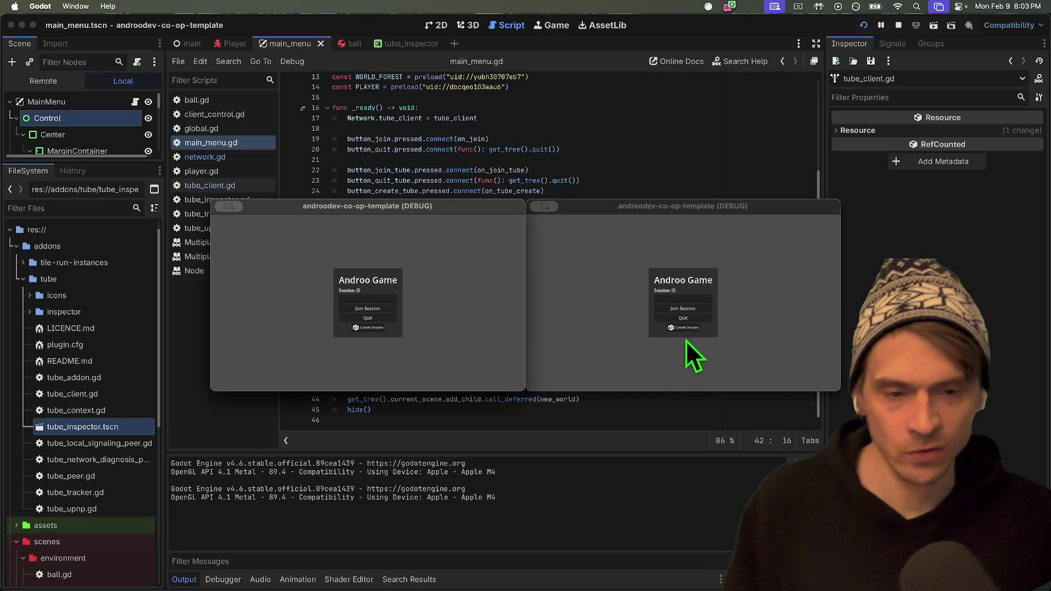
Create a session in the right game and join it from the left game using the copied session ID.
click(685, 328)
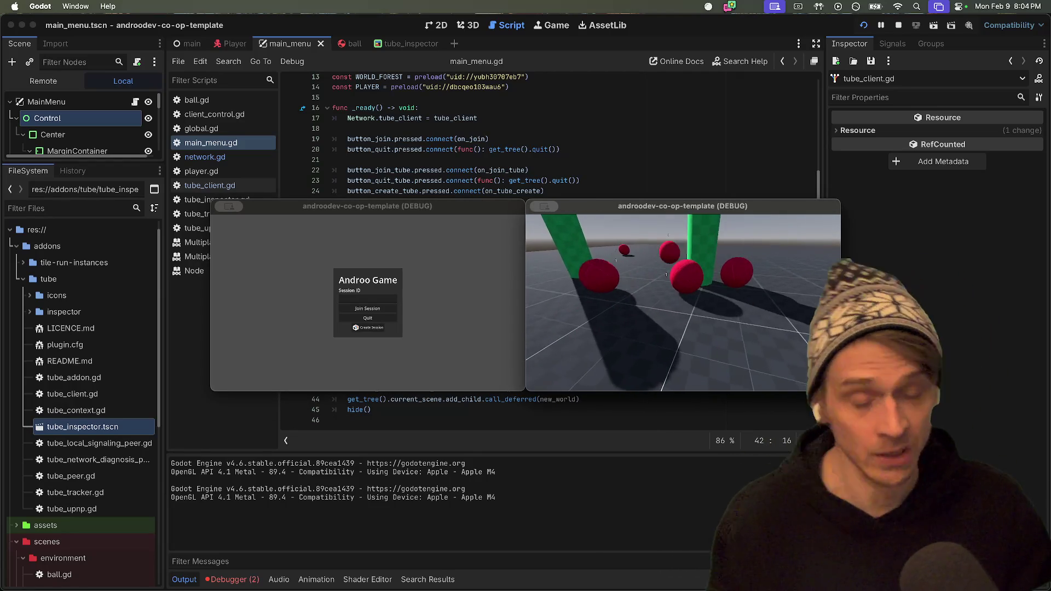
click(368, 298)
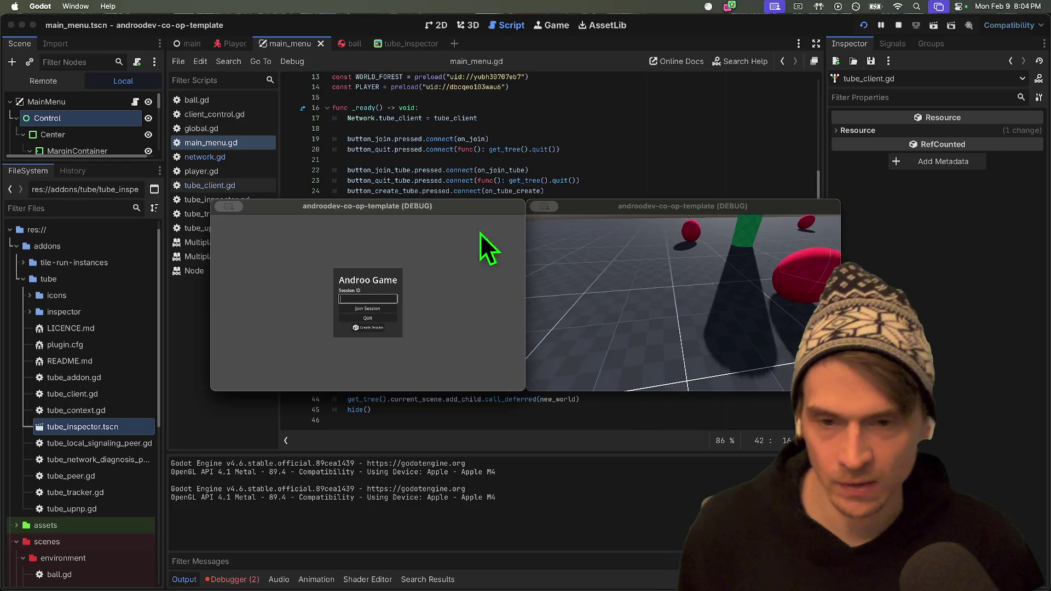
click(581, 224)
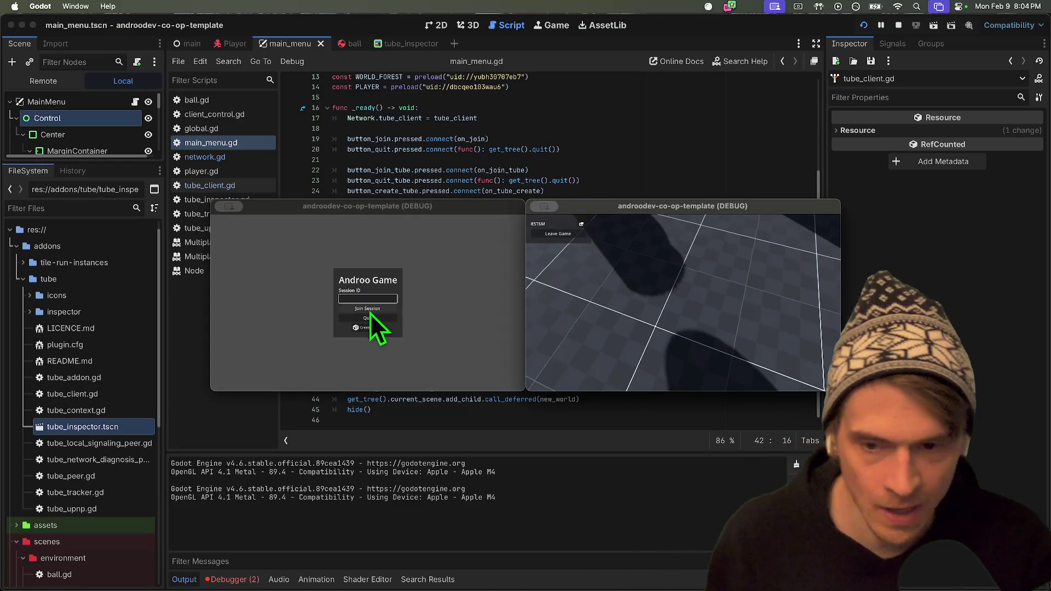
click(370, 311)
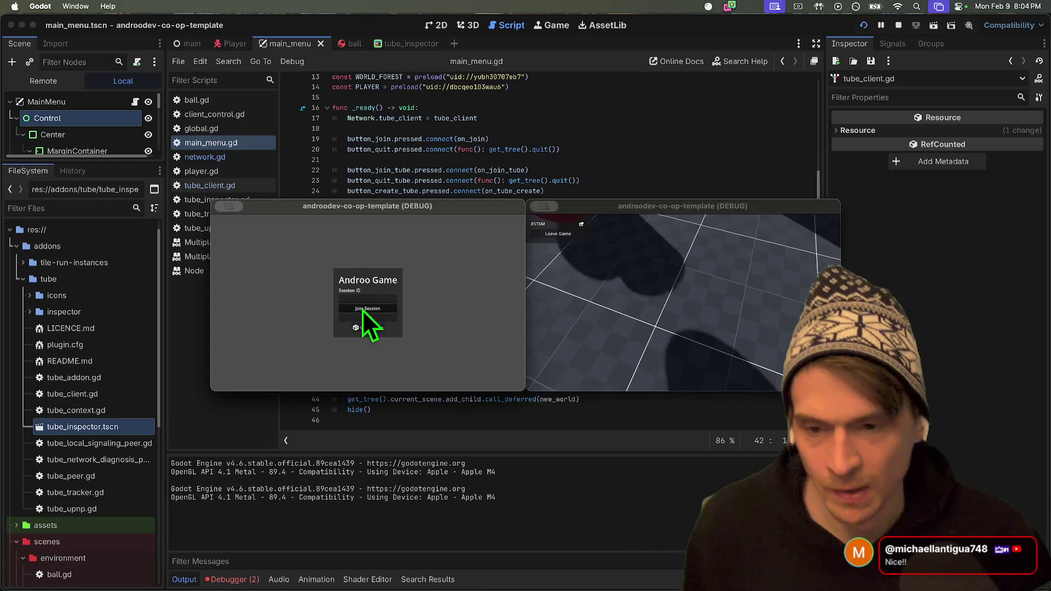
click(361, 299)
key(super+v)
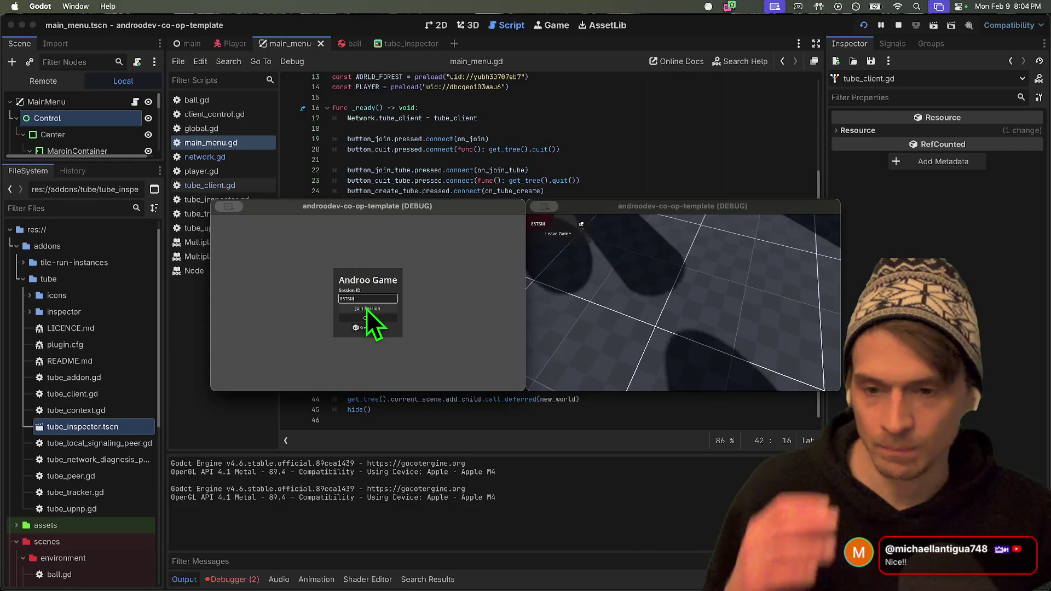
click(366, 308)
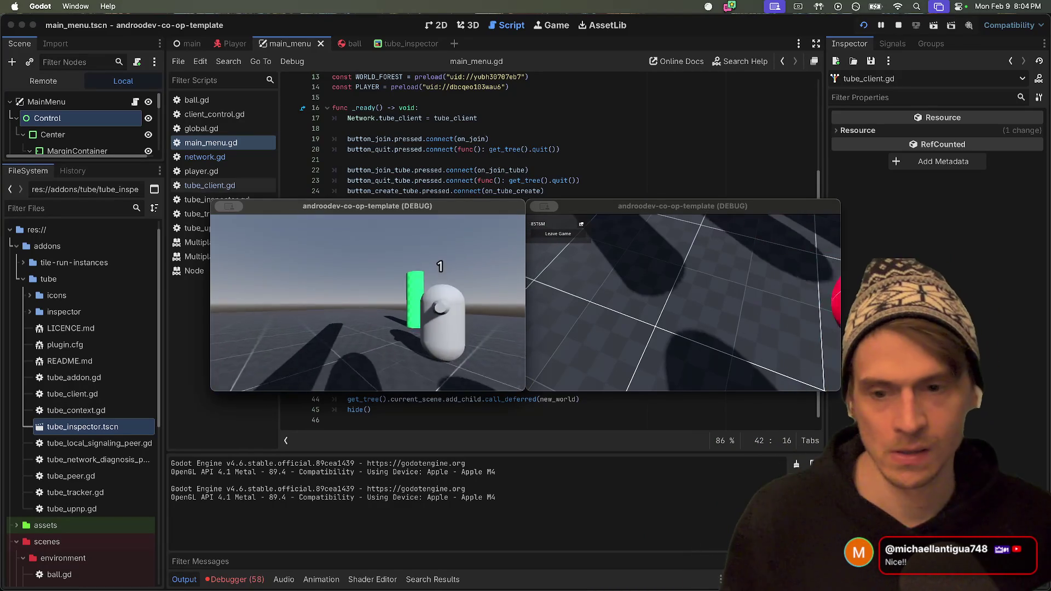
Walk the joined player around, leave to the main menu, and stop the project.
click(680, 314)
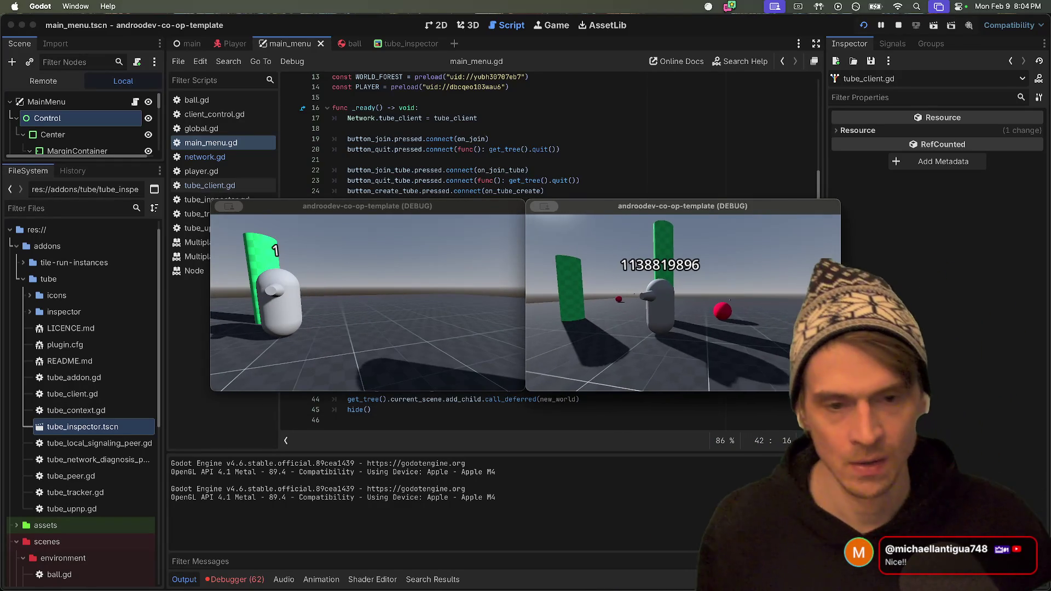
click(399, 314)
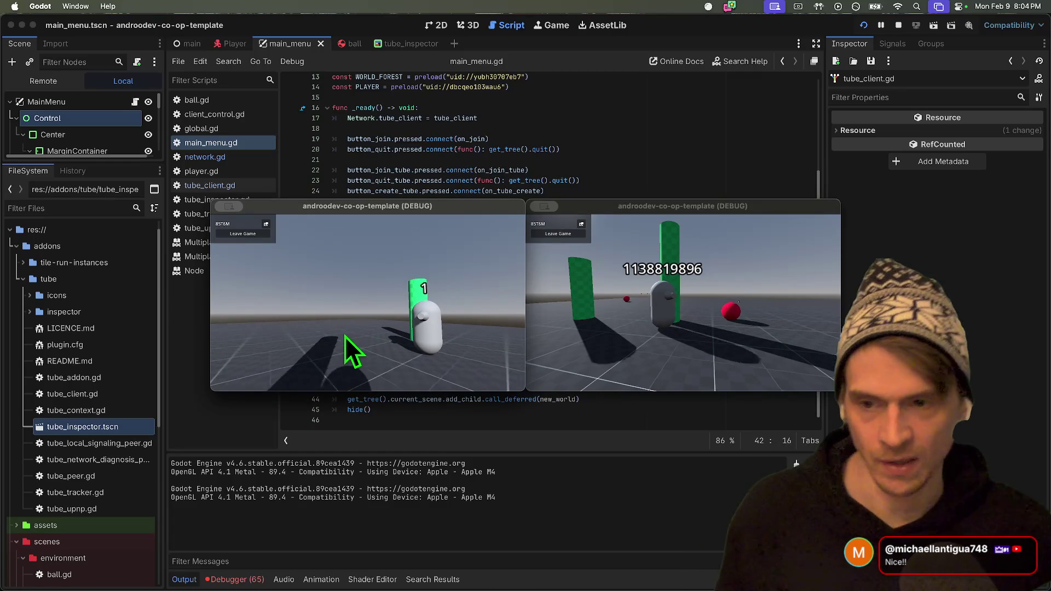
click(369, 304)
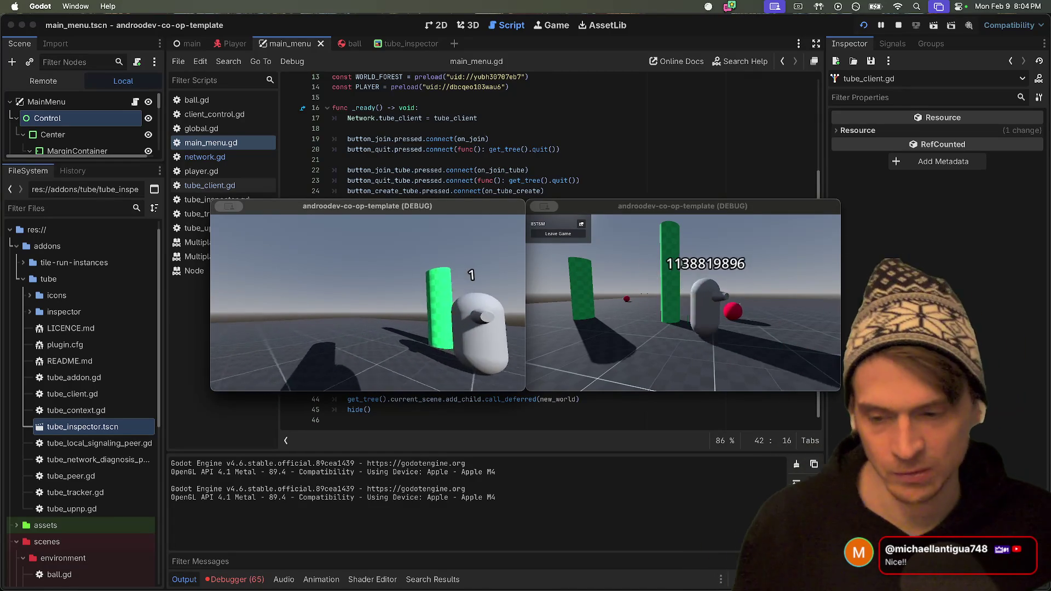
key(d)
key(Escape)
click(264, 234)
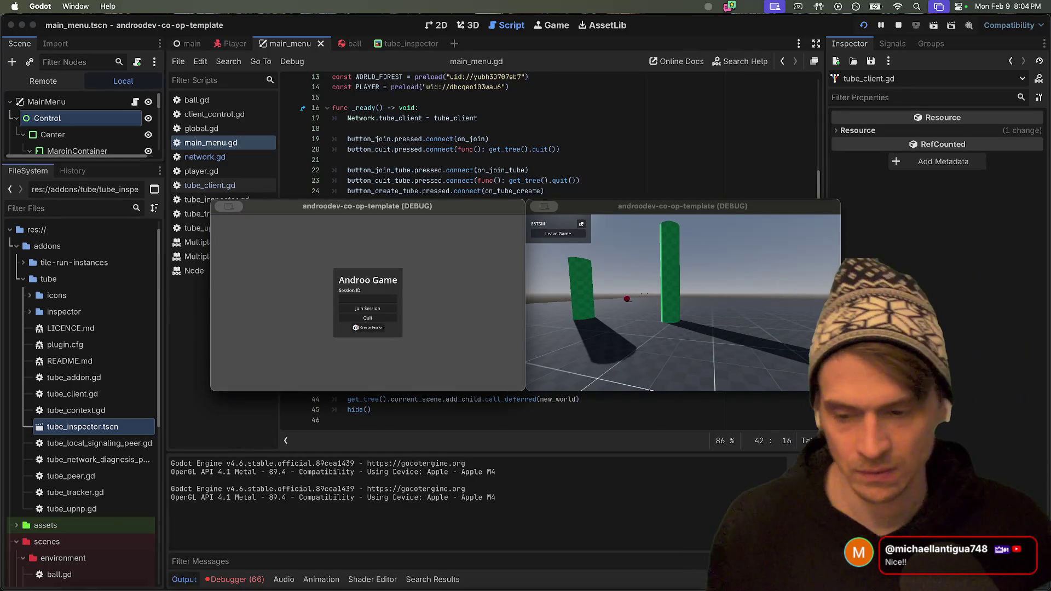
key(super+period)
Show Session 1's error list in the Debugger and scroll to the get_cached_object errors.
click(236, 579)
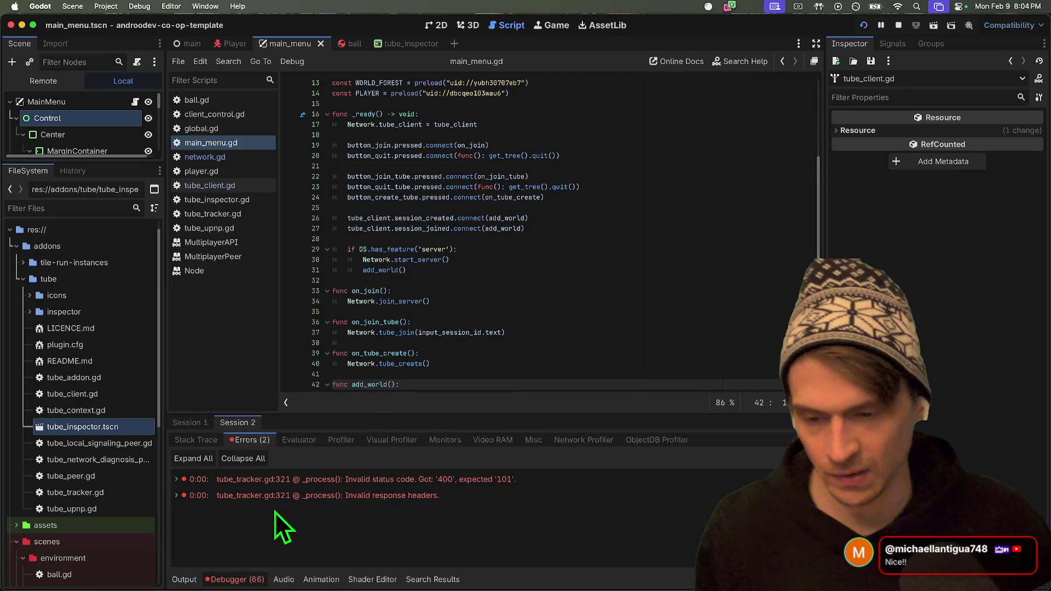
click(206, 426)
click(259, 448)
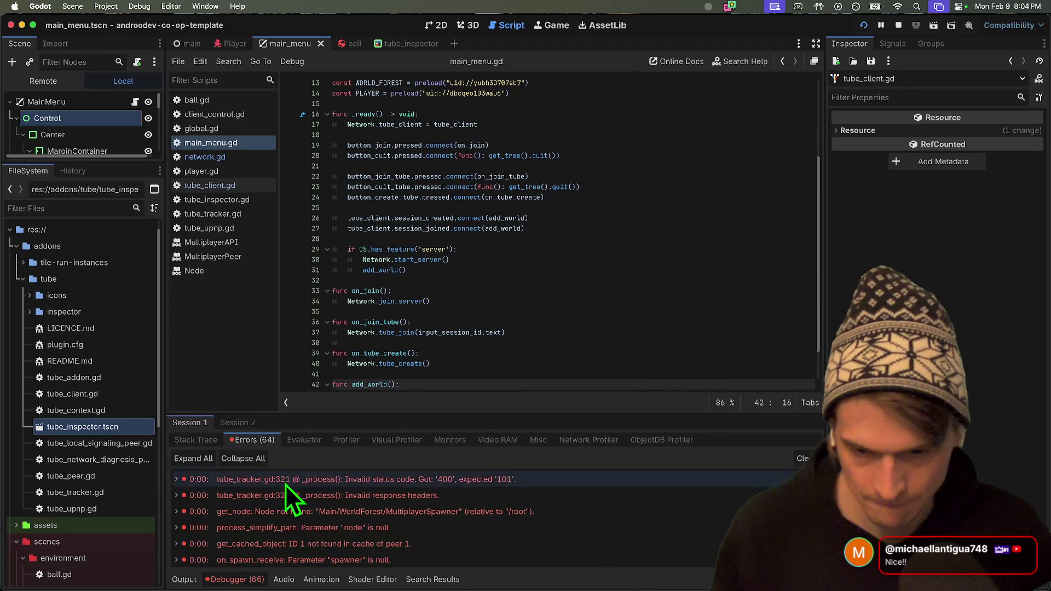
scroll(512, 509, down, 1)
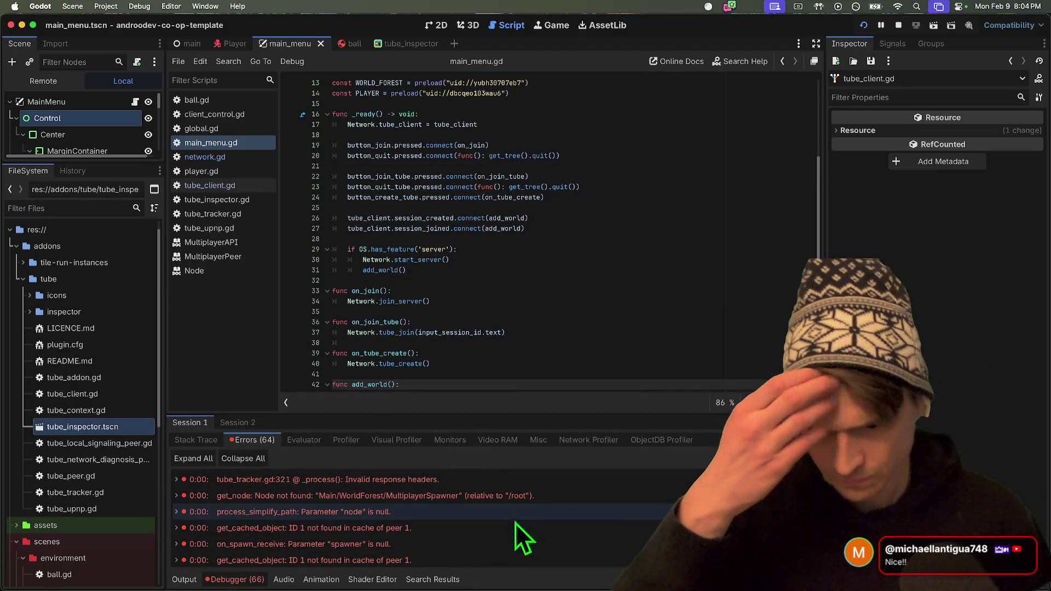
scroll(510, 527, down, 3)
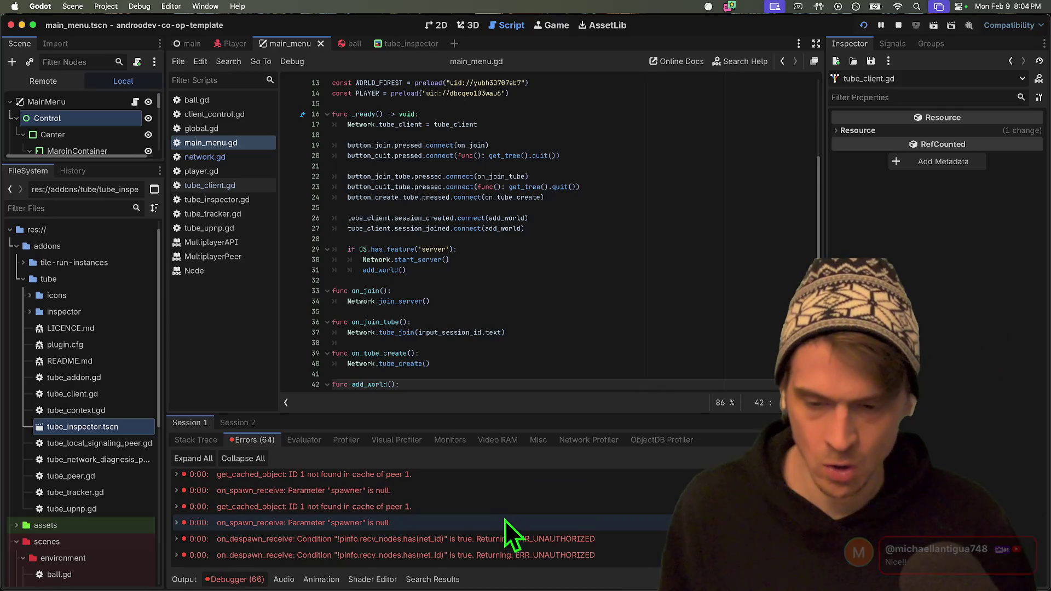
click(504, 521)
key(Up)
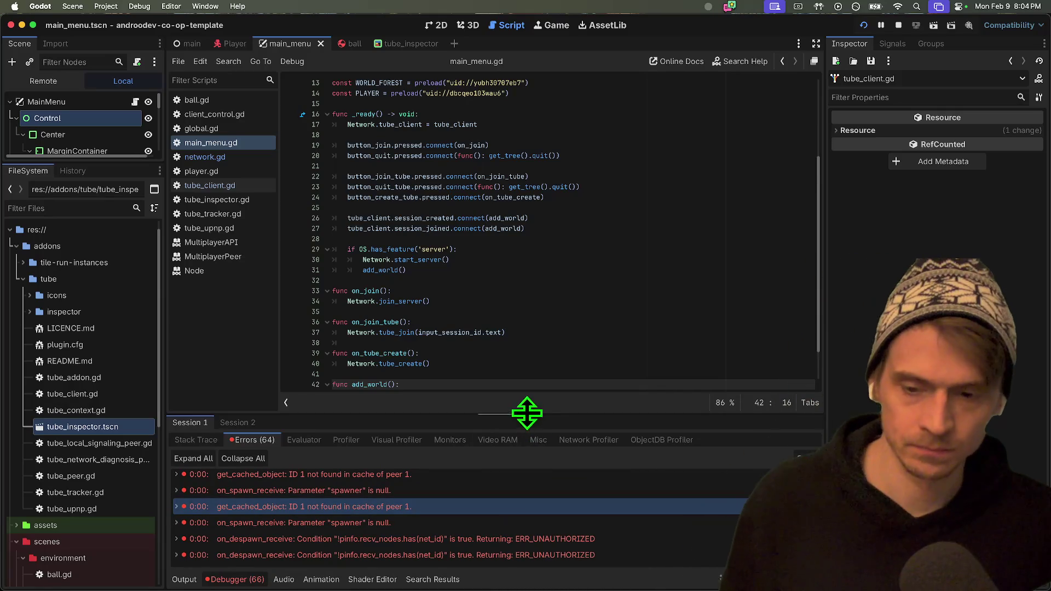
Enlarge the debugger panel to read more errors, then shrink it and return to add_world.
drag(529, 415, 535, 264)
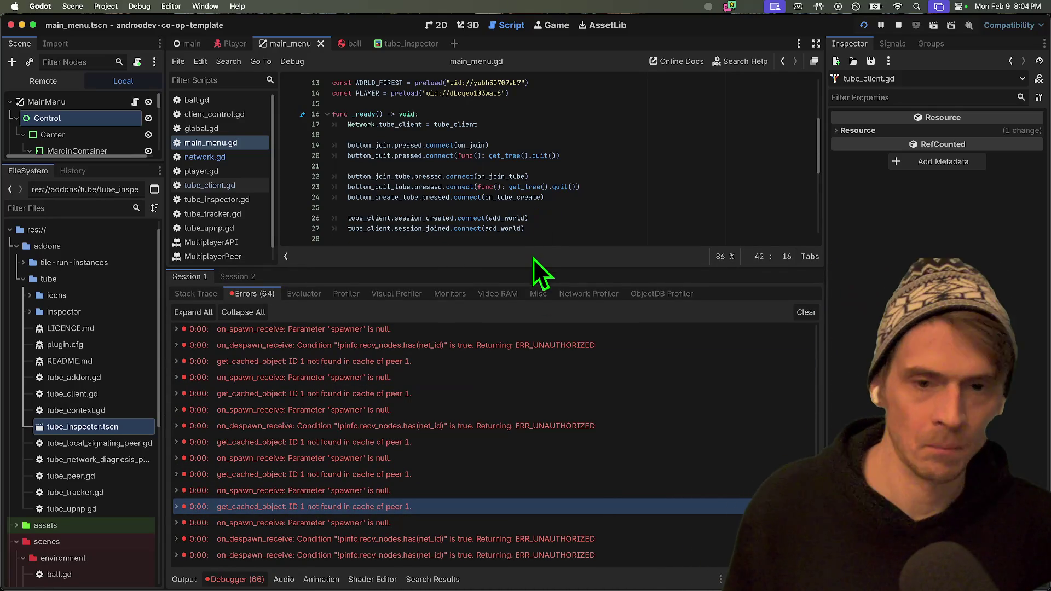
drag(526, 268, 485, 481)
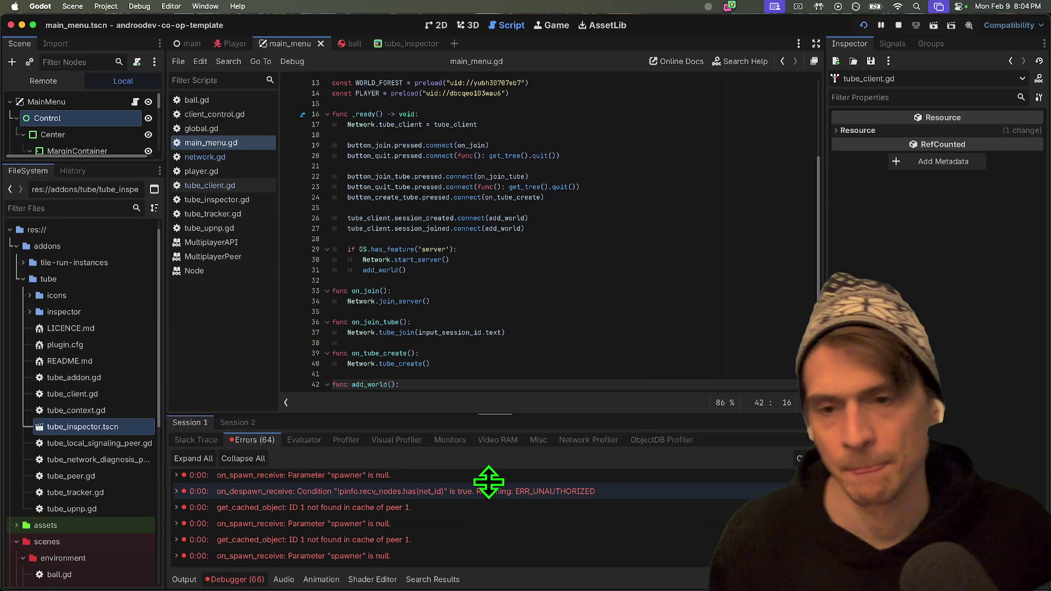
scroll(531, 346, down, 2)
click(491, 375)
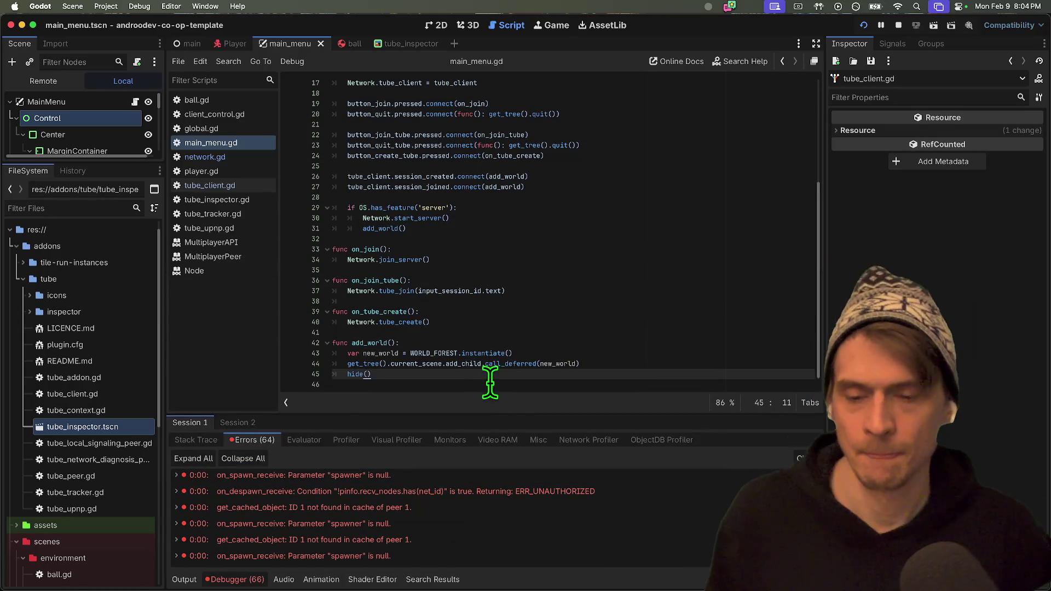
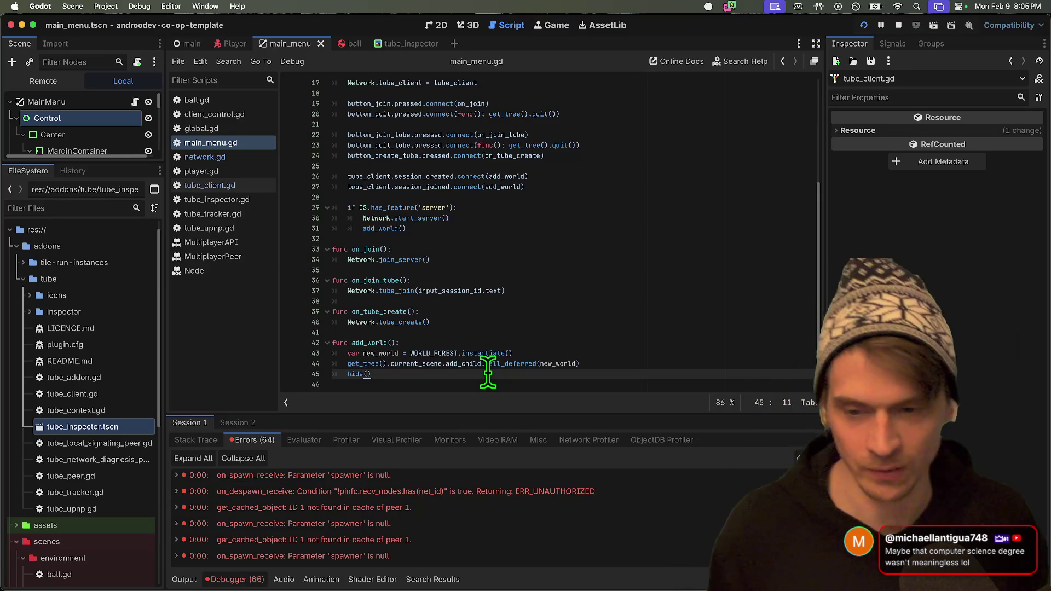
Review the add_world function at the end of the main menu script.
drag(441, 363, 446, 341)
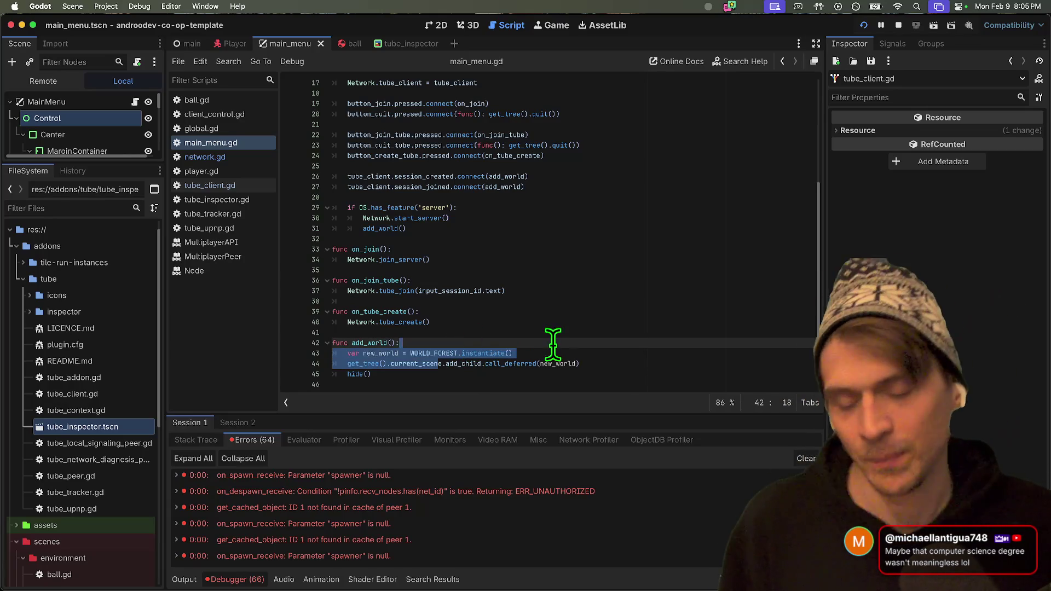
click(586, 374)
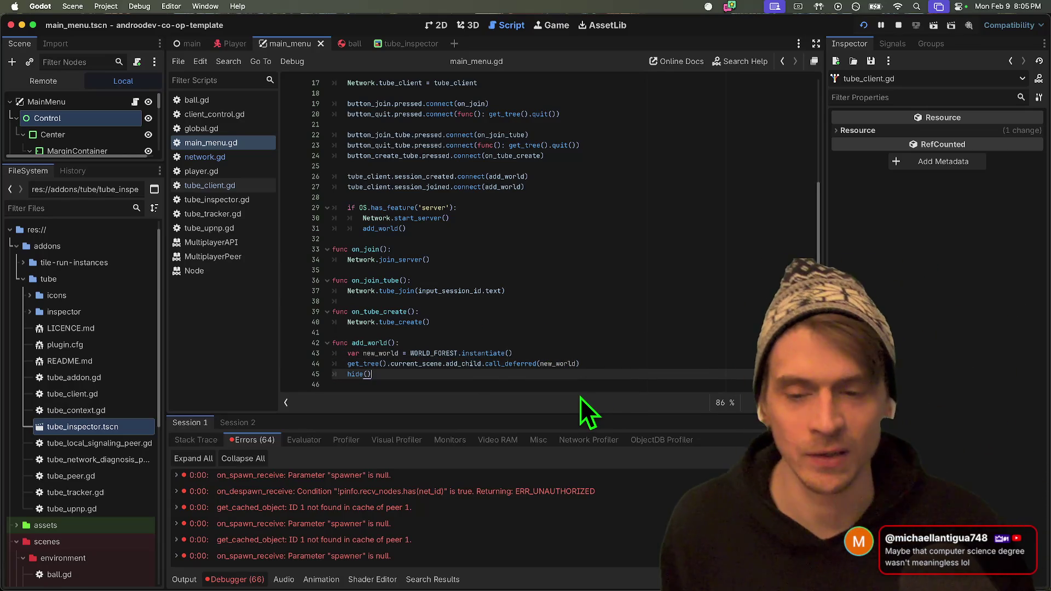
key(Down)
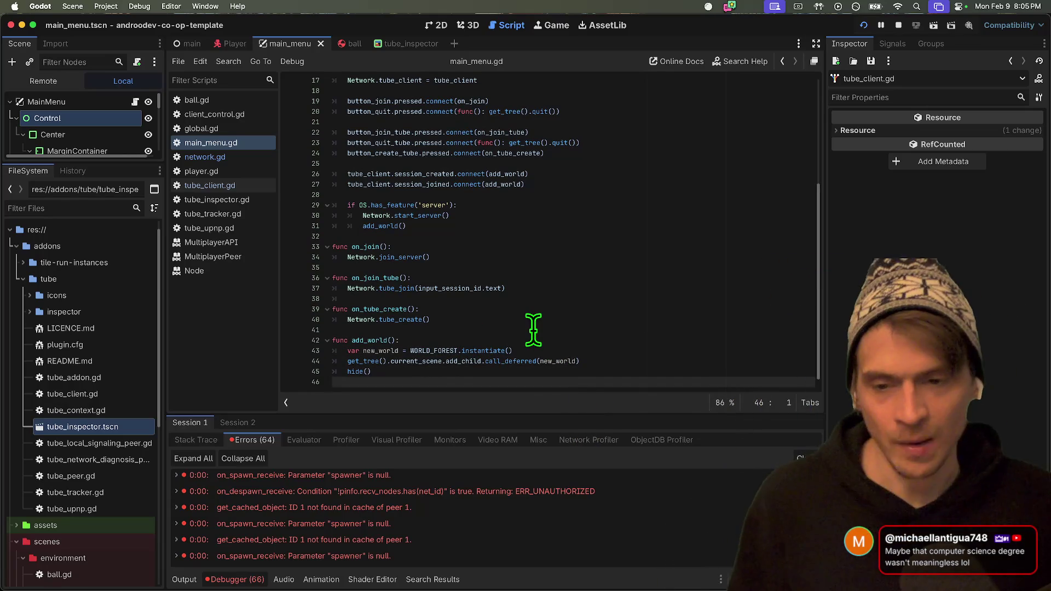
click(534, 331)
right_click(534, 333)
key(Escape)
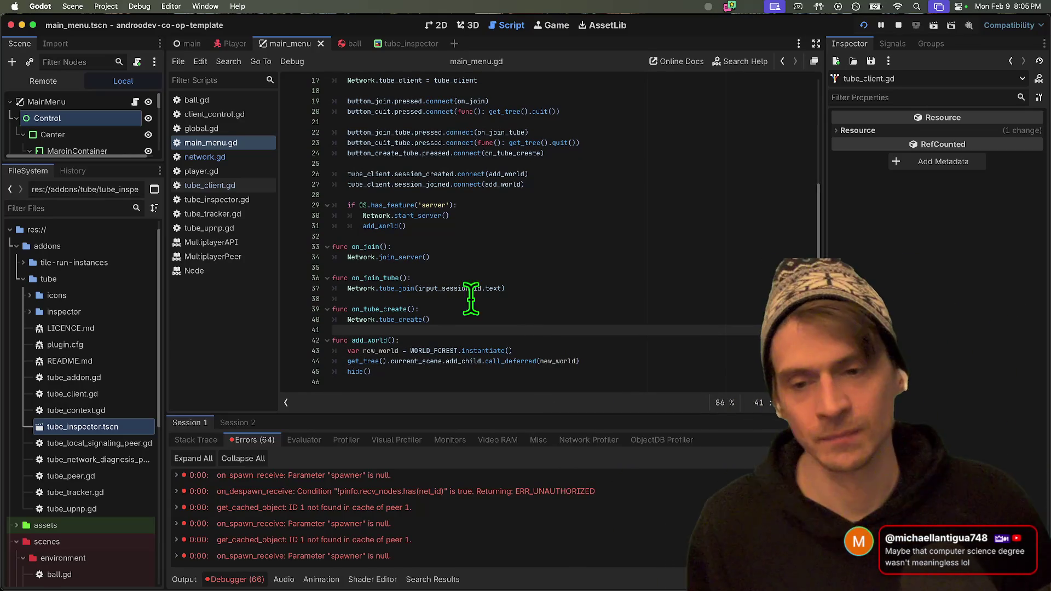
key(Down)
key(Down)
key(Down)
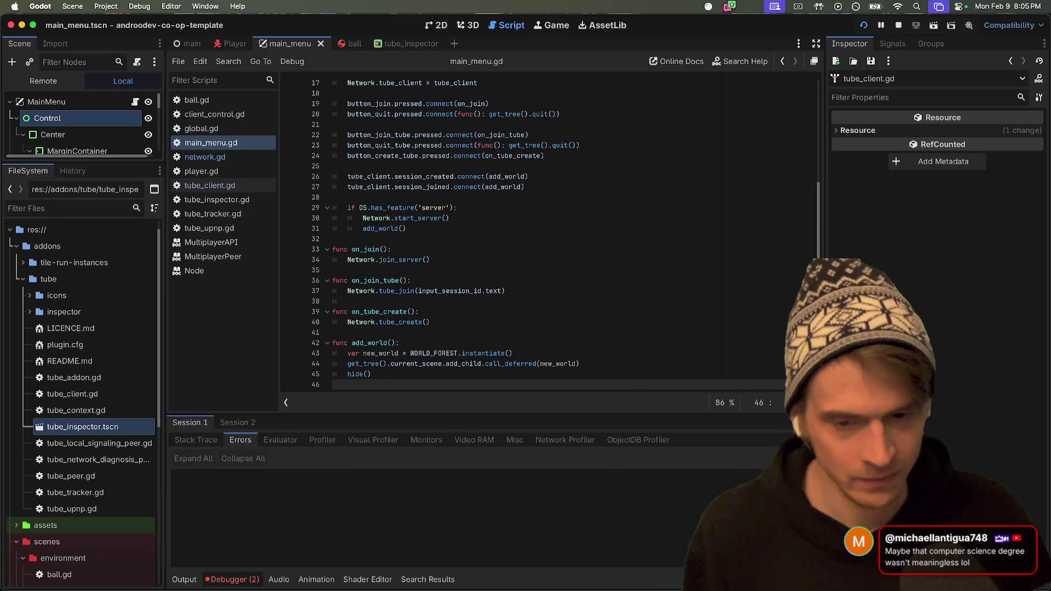
key(Up)
key(Up)
key(Up)
key(Down)
key(Down)
key(Down)
key(End)
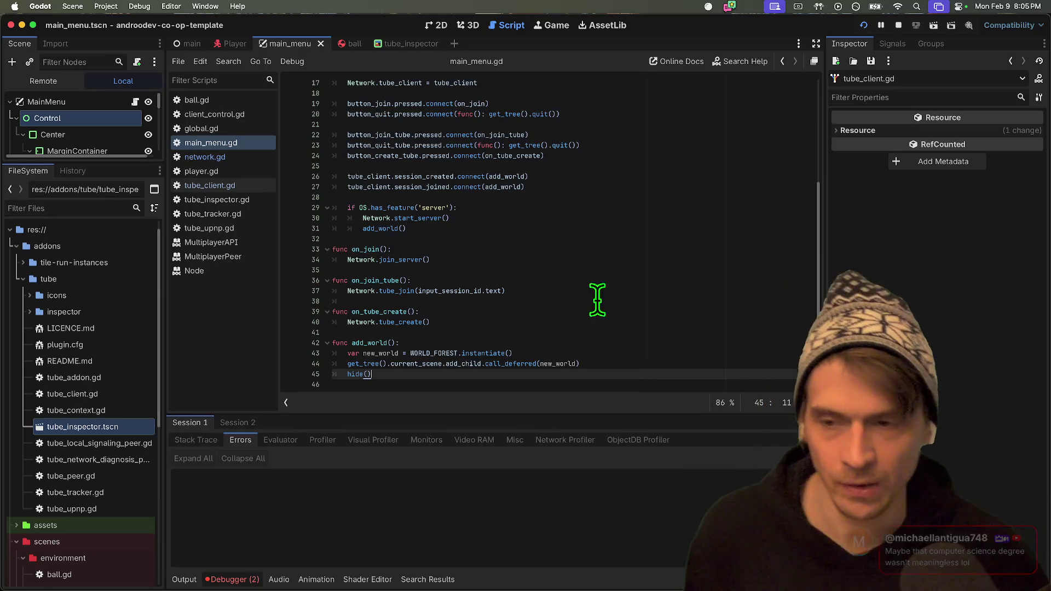
Run two debug instances, create a tube session in the right window and join it from the left.
key(super+b)
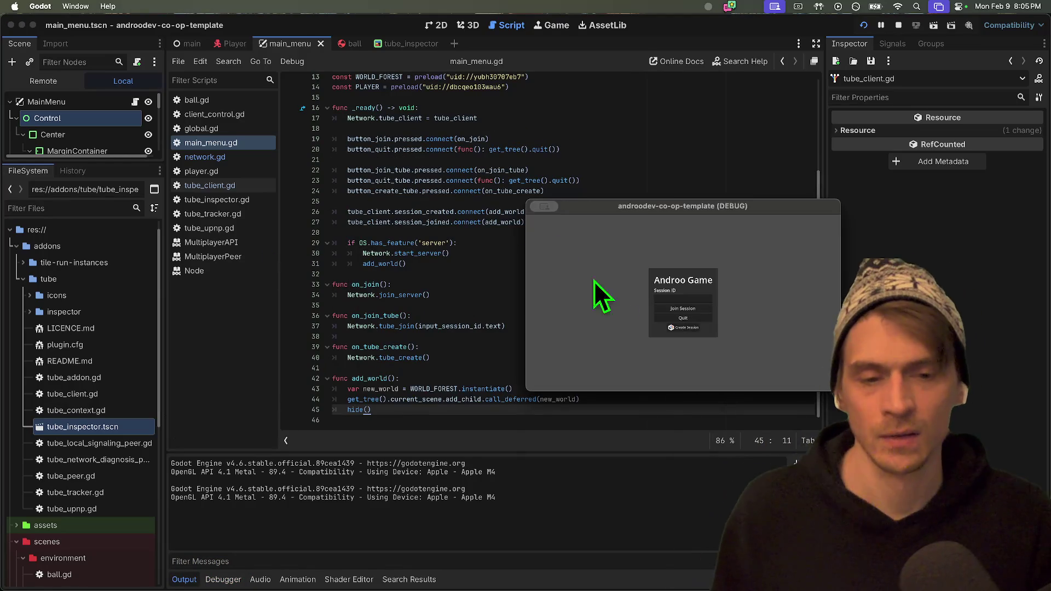
click(682, 328)
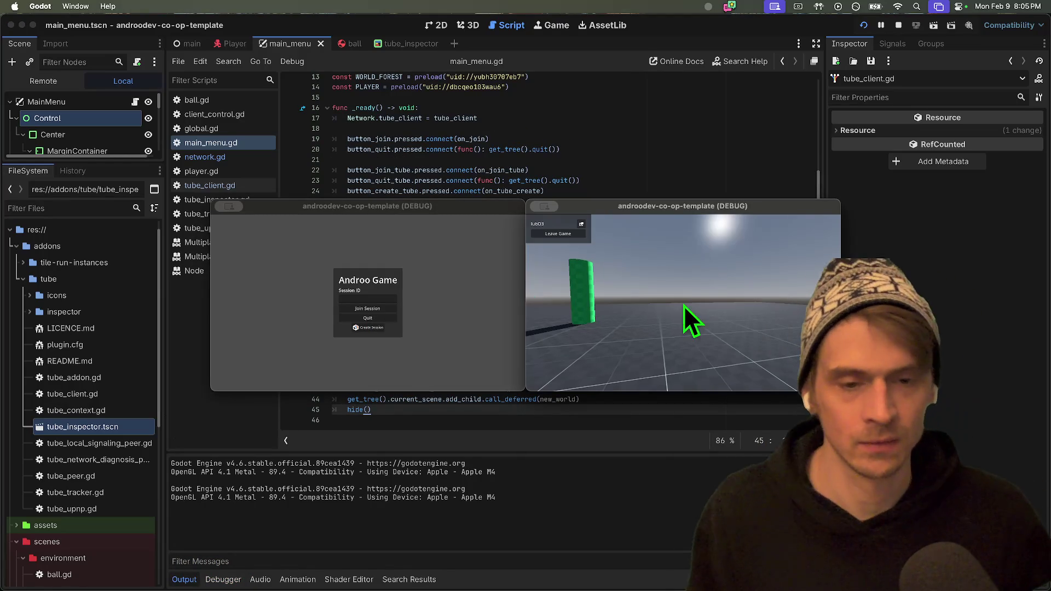
click(581, 224)
click(443, 265)
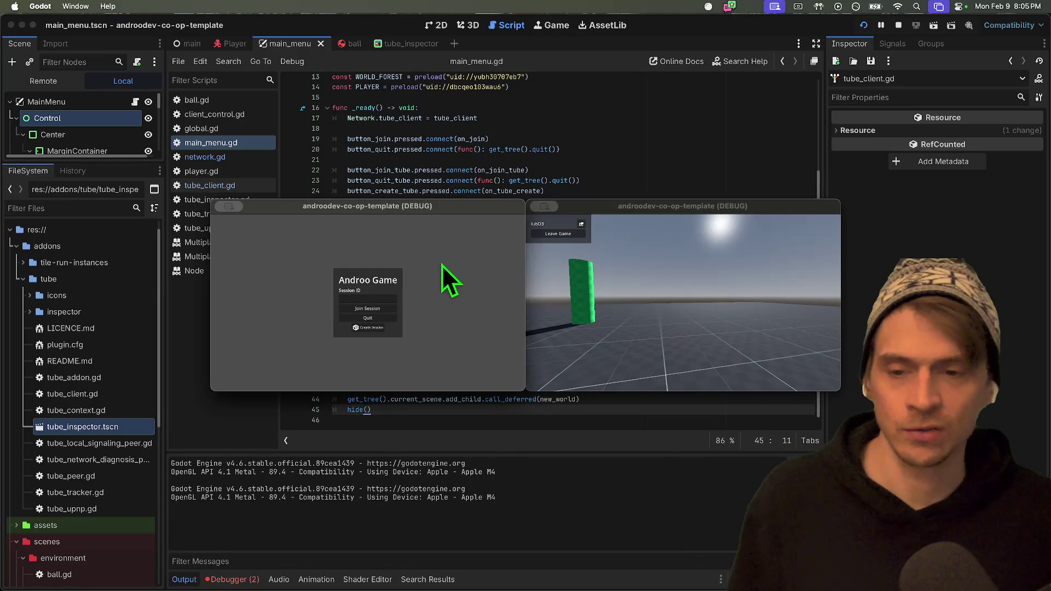
click(367, 298)
key(super+v)
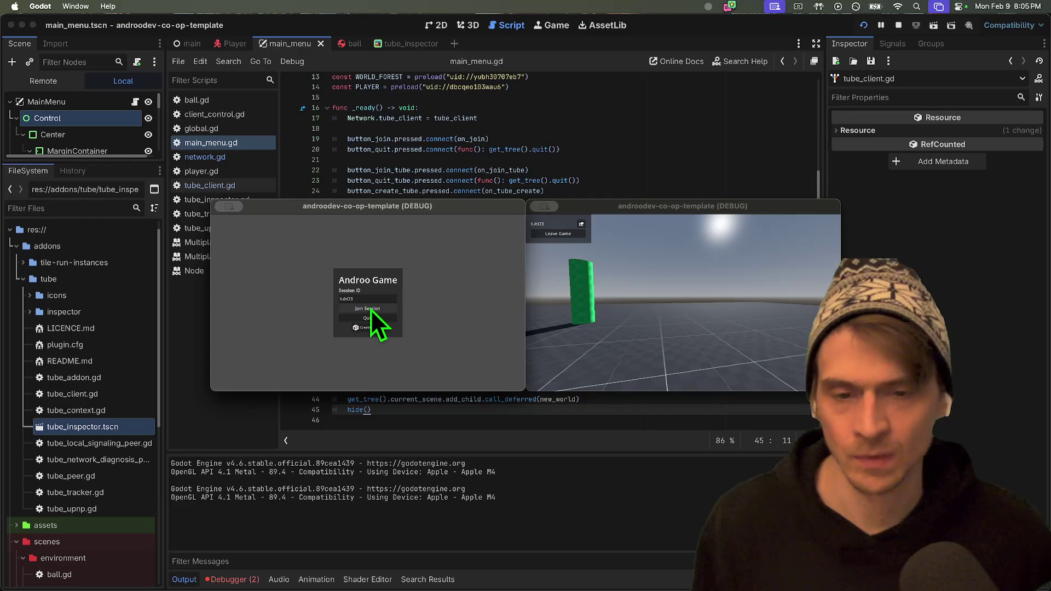
click(376, 309)
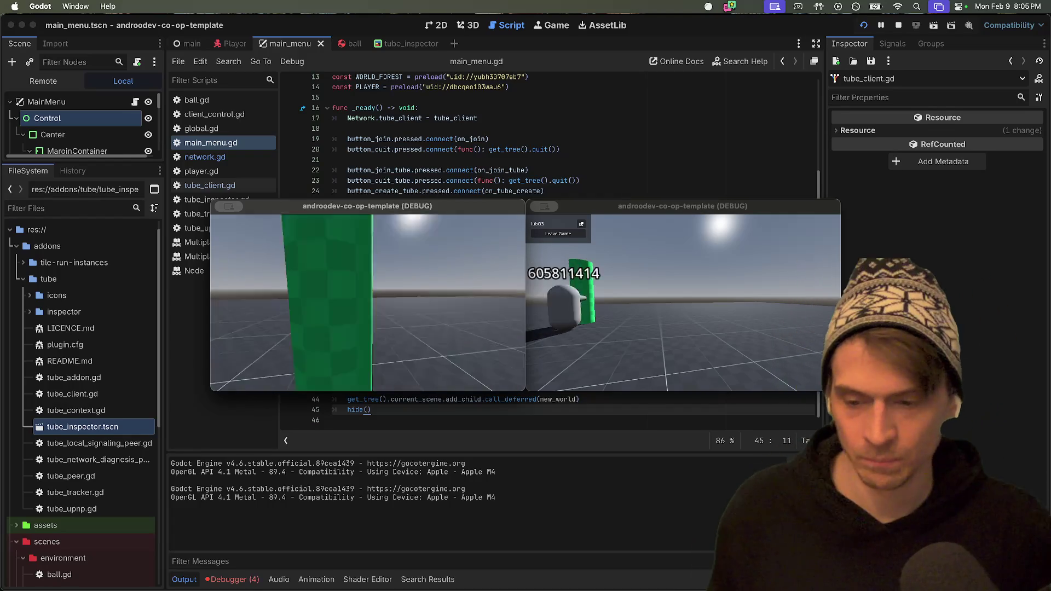
Walk the joined player past the red balls and green pillar toward player 1.
key(w)
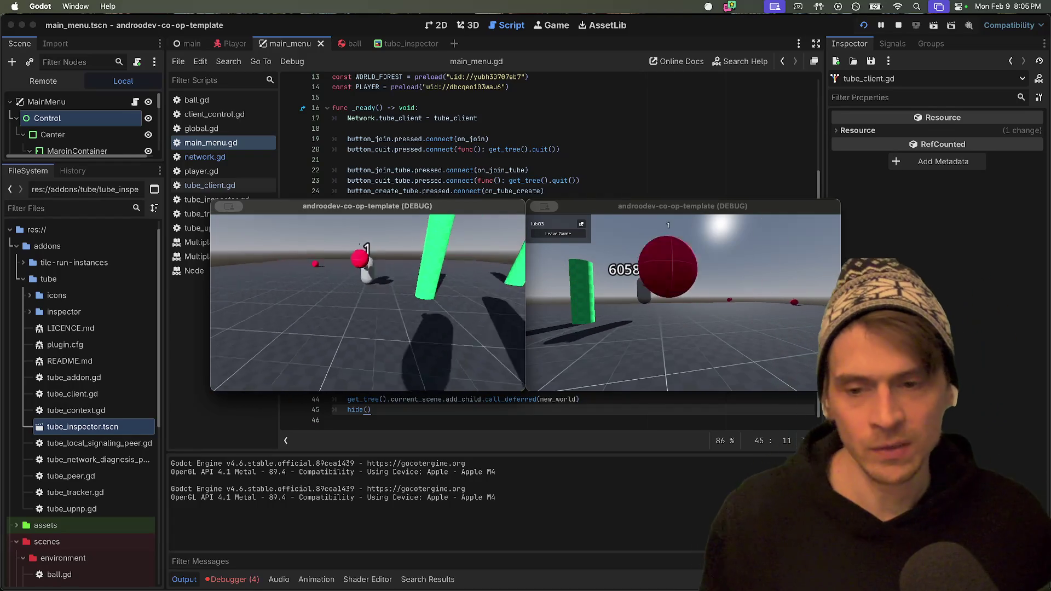
key(w)
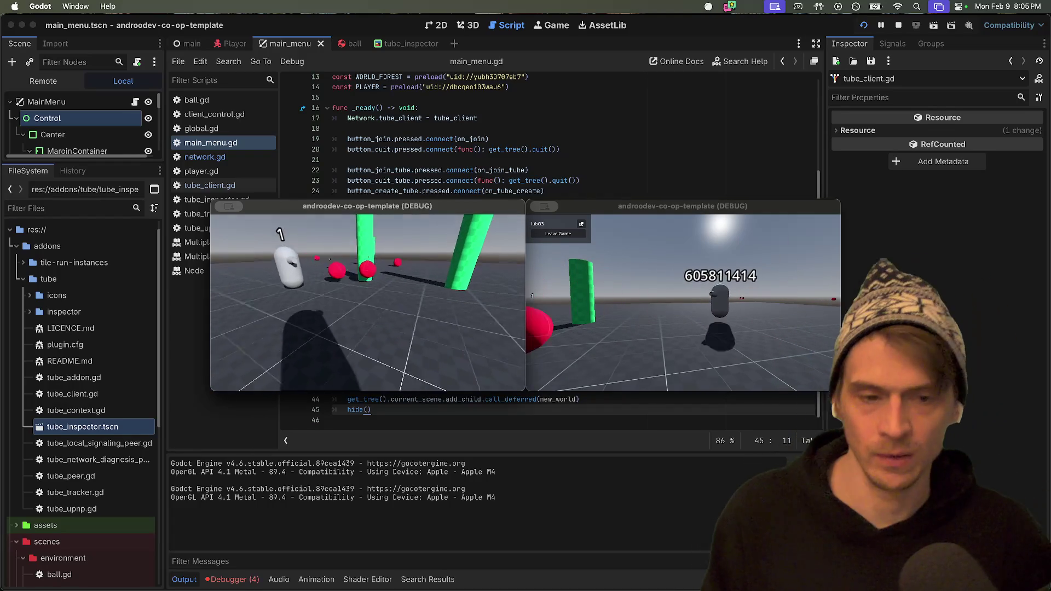
key(w)
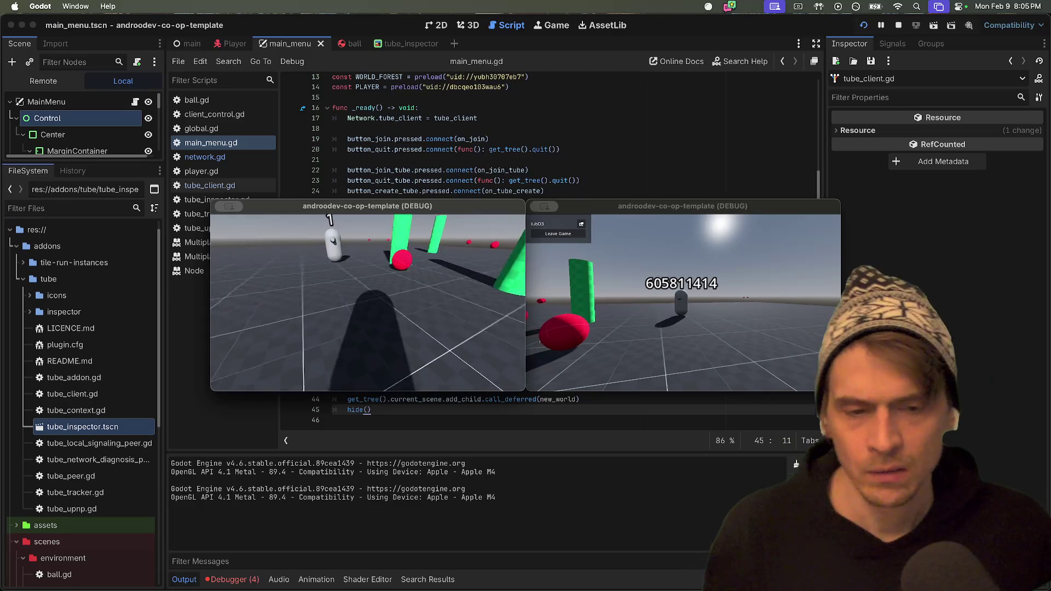
key(w)
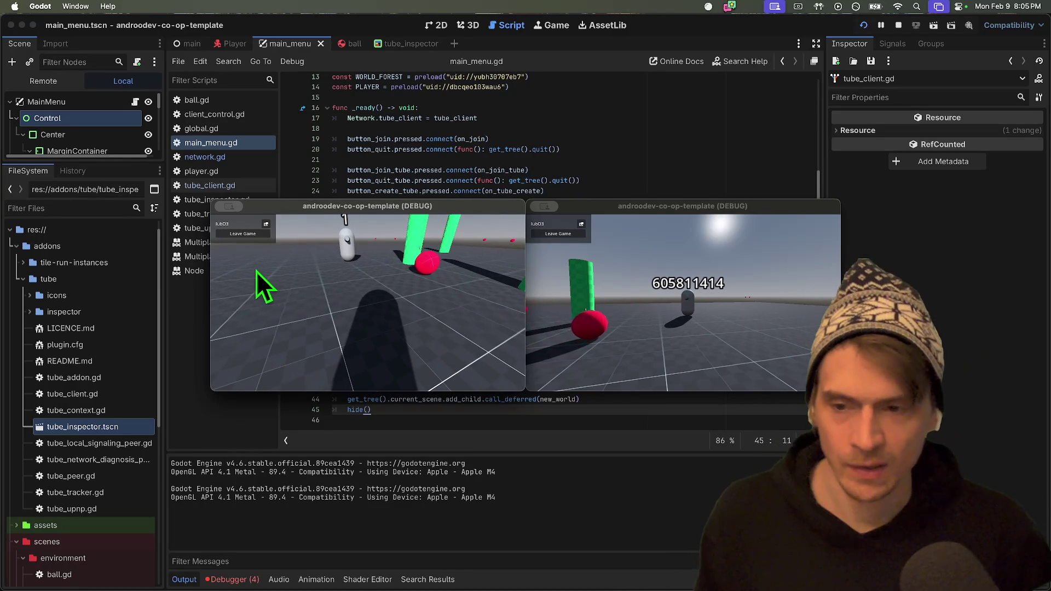
Leave, rejoin, then leave the session so both windows return to the main menu.
click(263, 237)
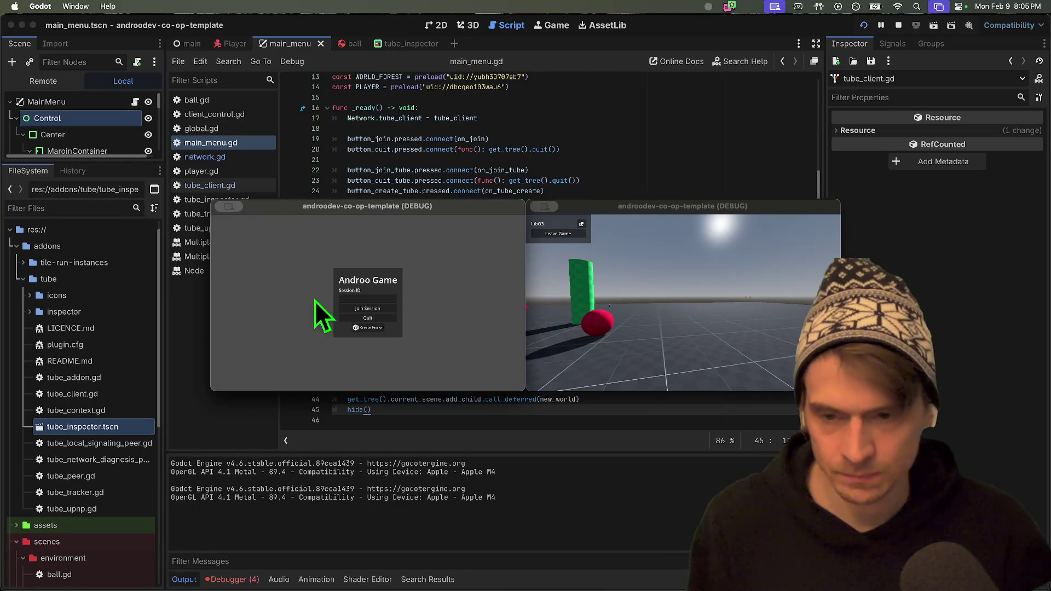
click(360, 307)
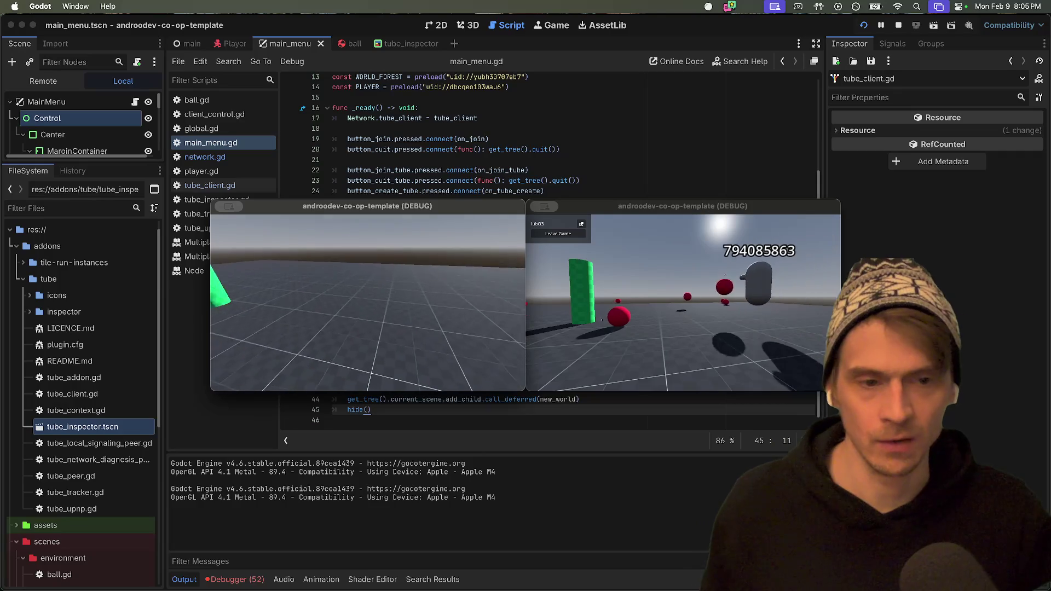
key(Escape)
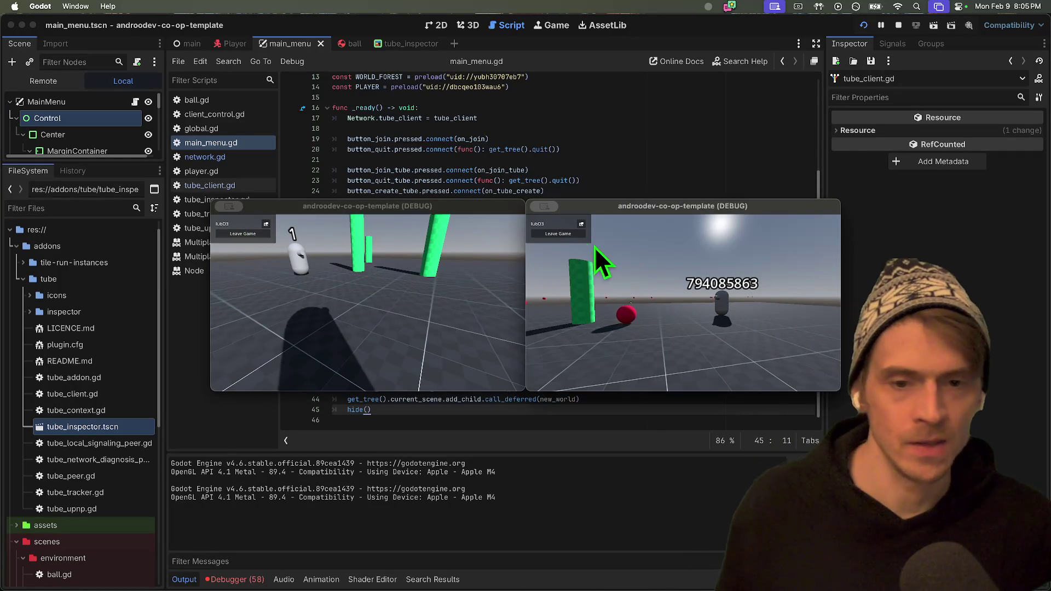
click(570, 235)
click(454, 289)
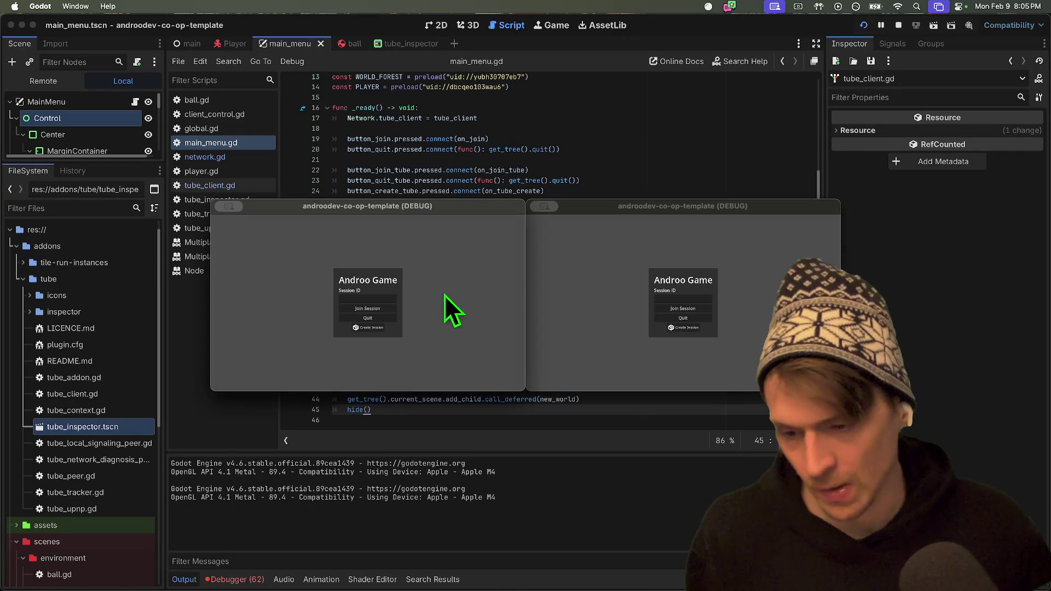
Inspect the SCTP sending and get_cached_object errors in the debugger's Errors list.
click(225, 580)
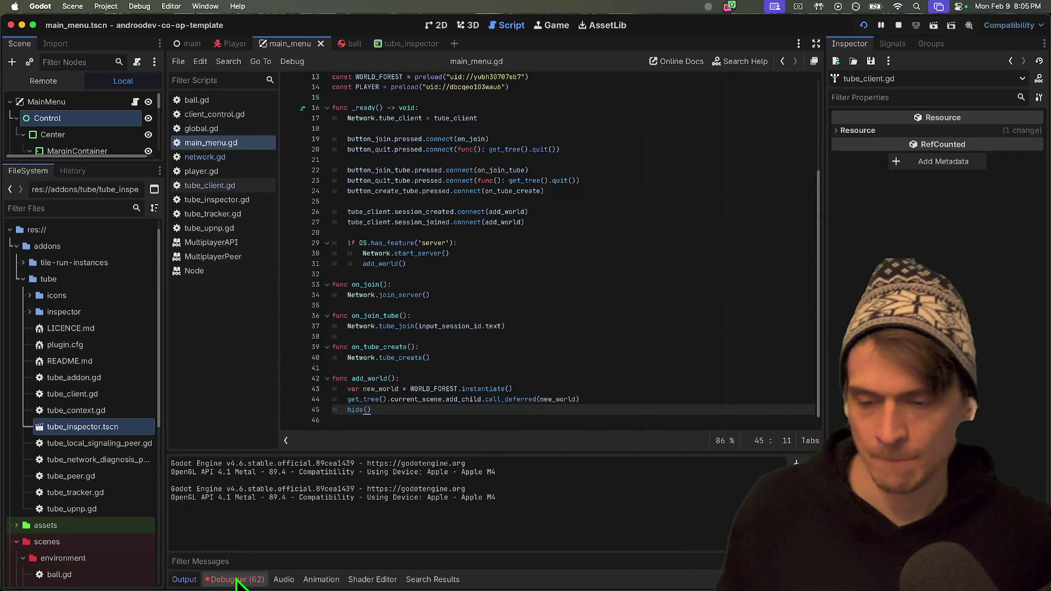
click(230, 579)
click(356, 523)
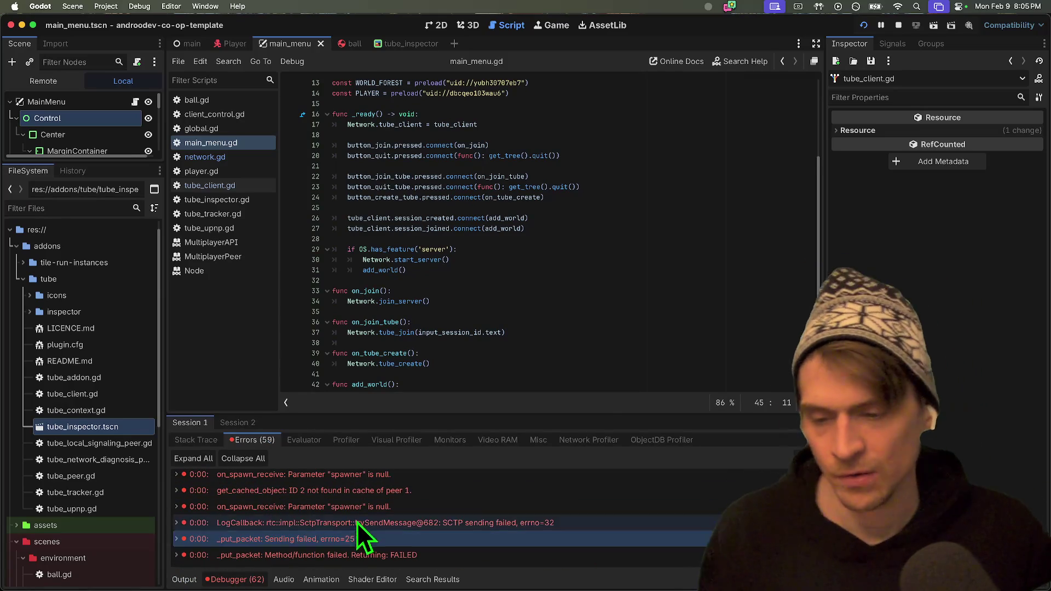
click(508, 494)
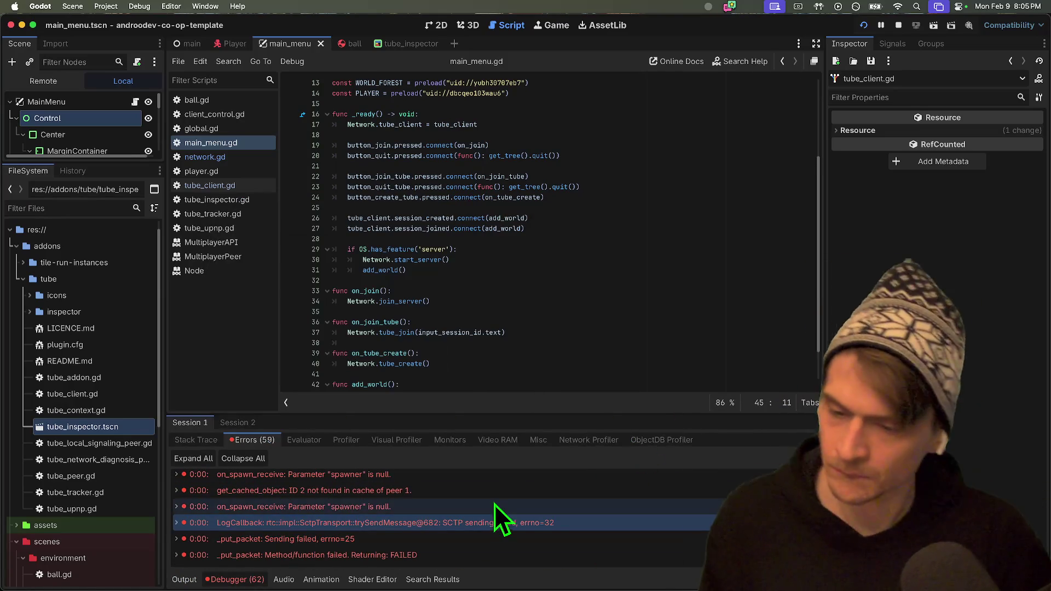
scroll(494, 502, down, 2)
click(506, 488)
Remove the session_joined connection line in main_menu.gd, keeping the session_created line.
click(657, 312)
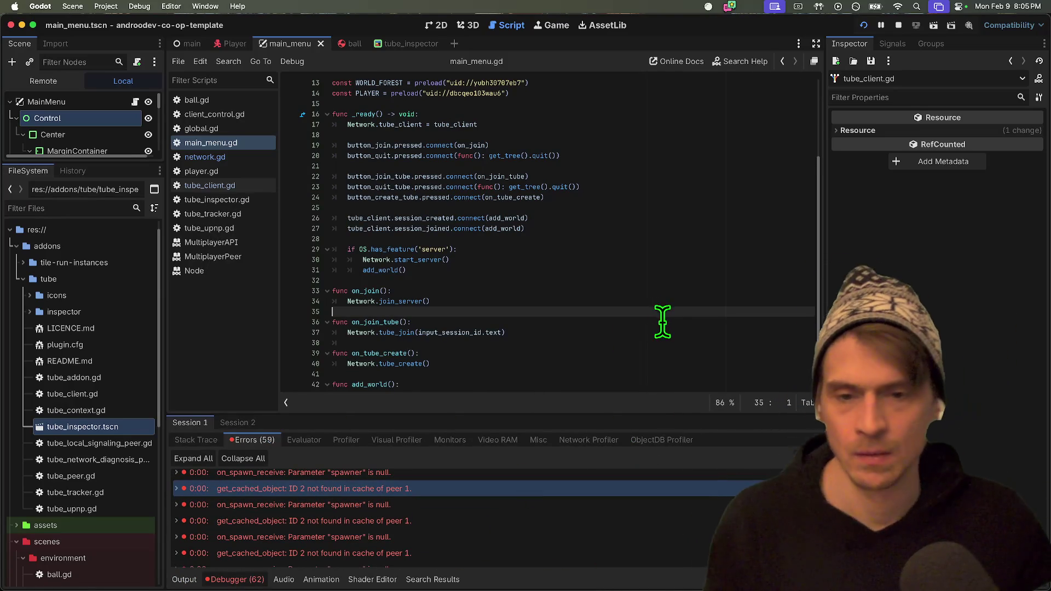
click(608, 207)
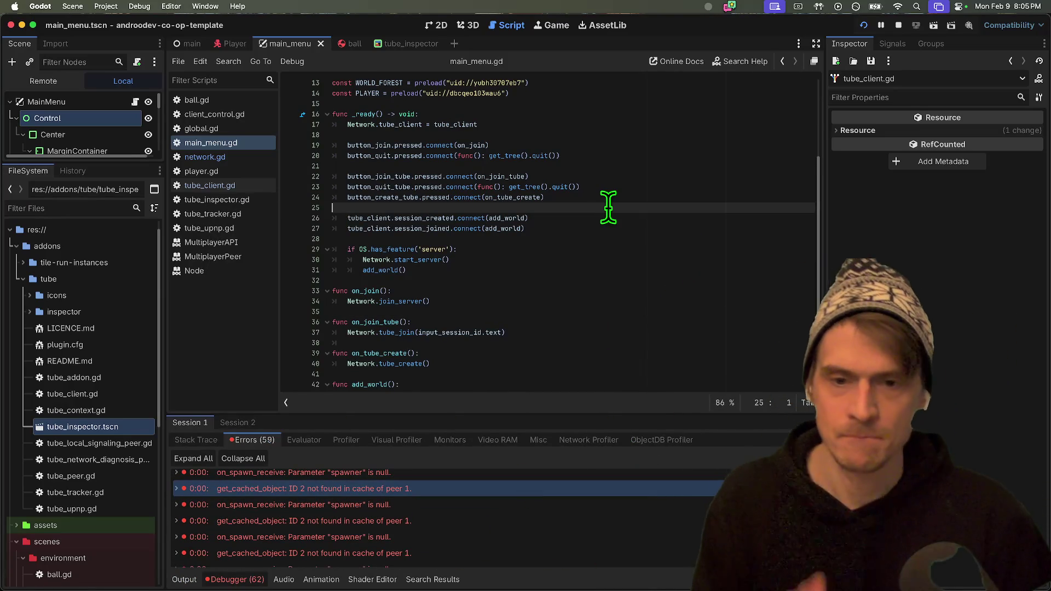
triple_click(618, 213)
key(BackSpace)
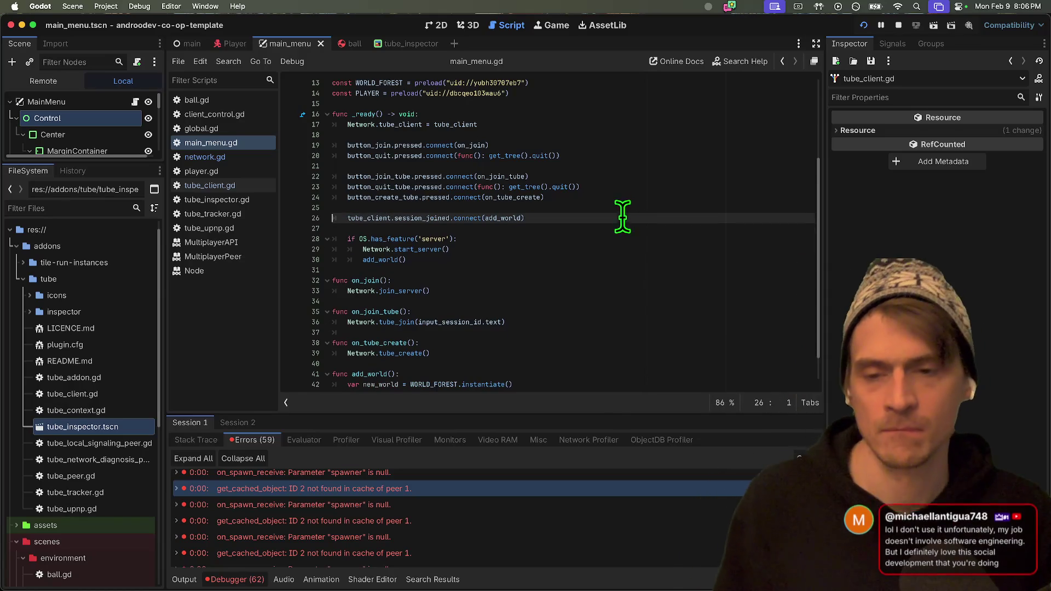
key(super+z)
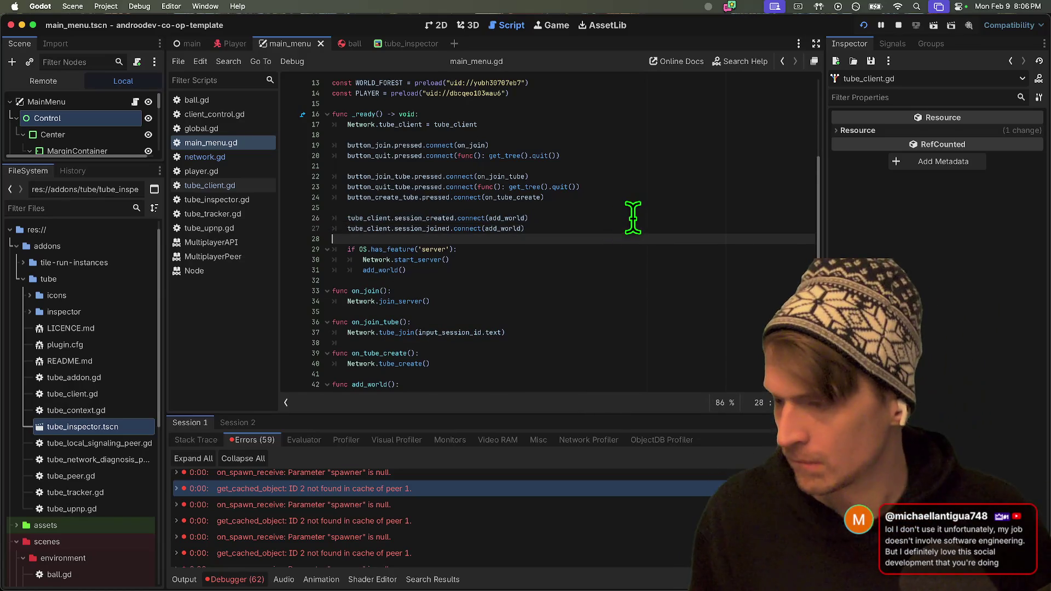
key(super+shift+k)
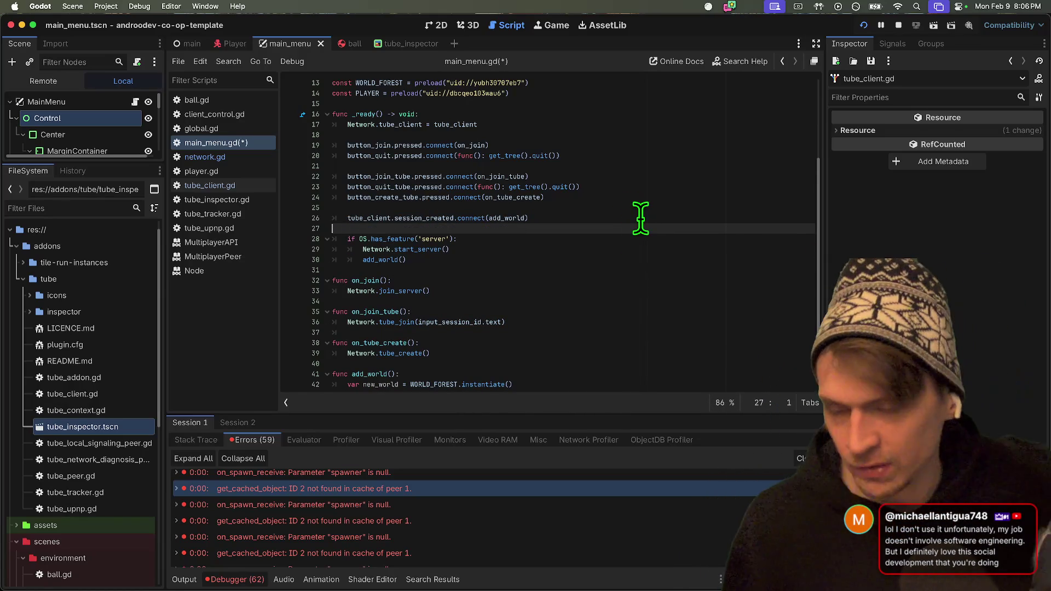
Add add_world() under Network.tube_join in on_join_tube and save main_menu.gd.
click(552, 260)
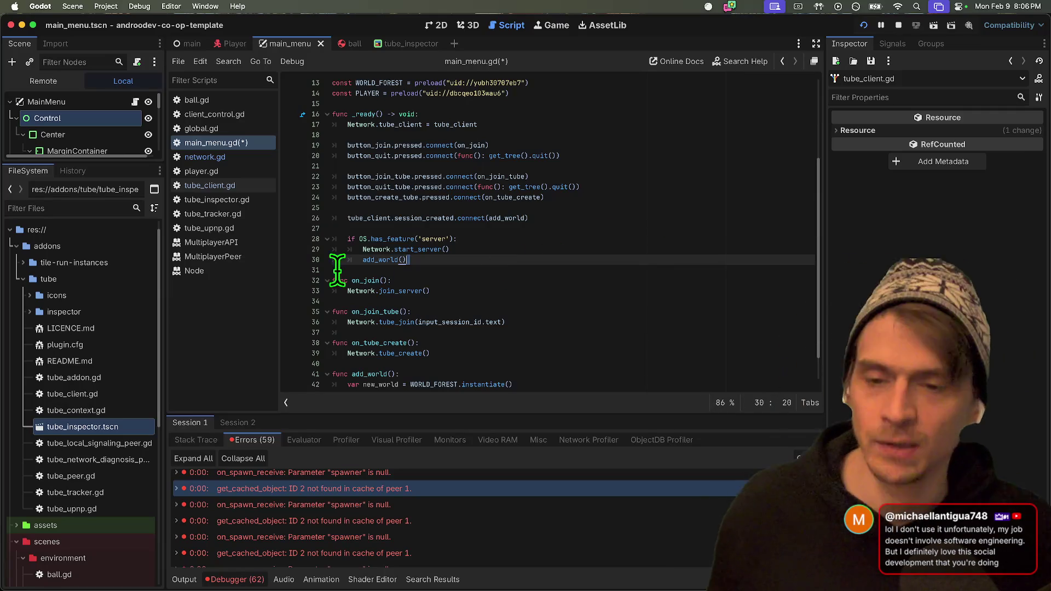
double_click(375, 260)
scroll(491, 248, down, 1)
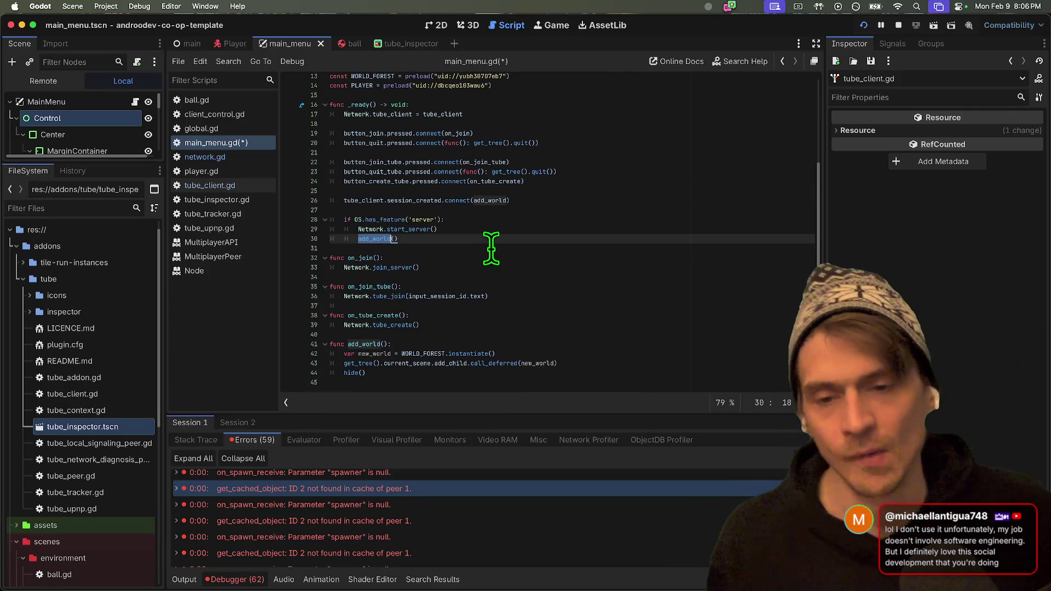
key(Down)
key(Down)
key(Down)
scroll(551, 248, up, 1)
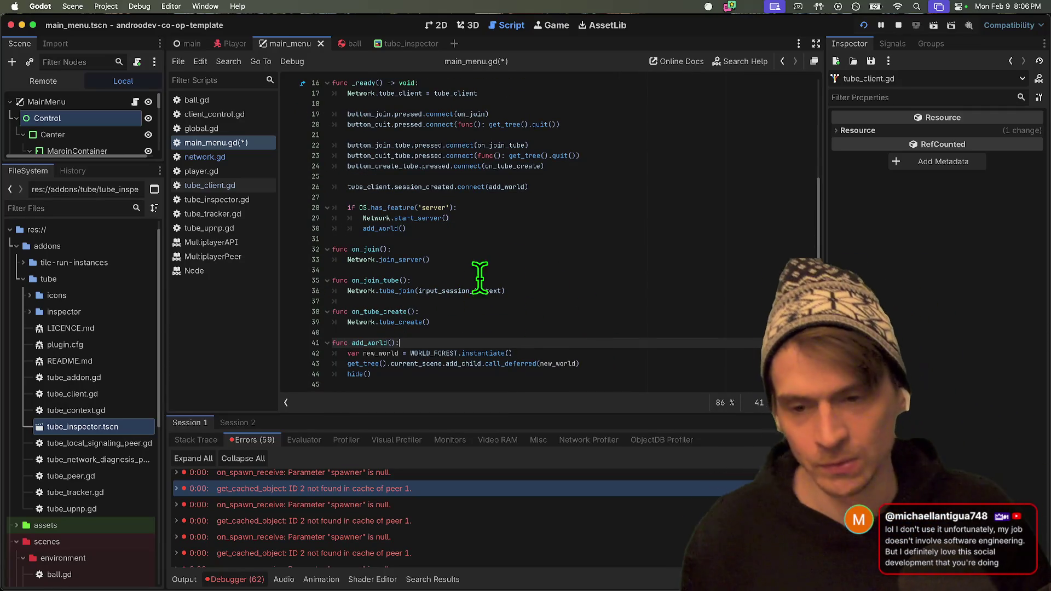
click(533, 300)
text(add_world())
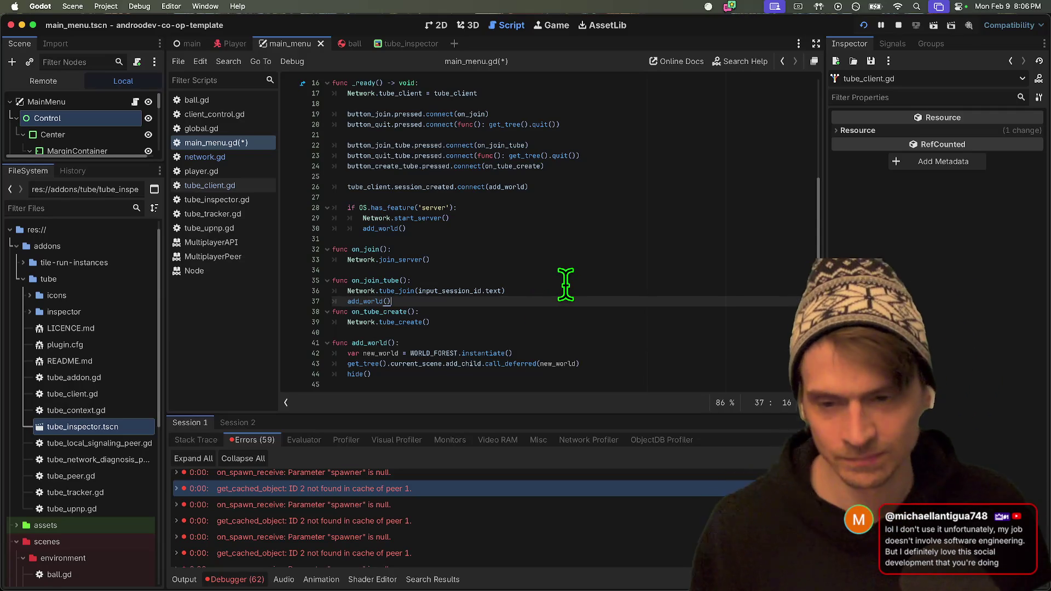
key(Return)
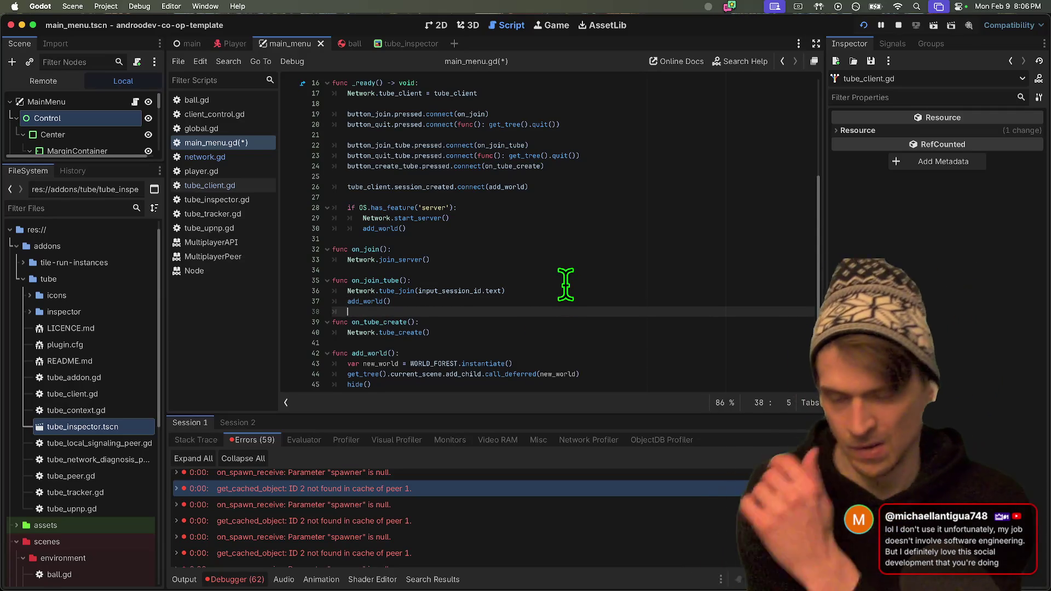
click(636, 195)
key(super+s)
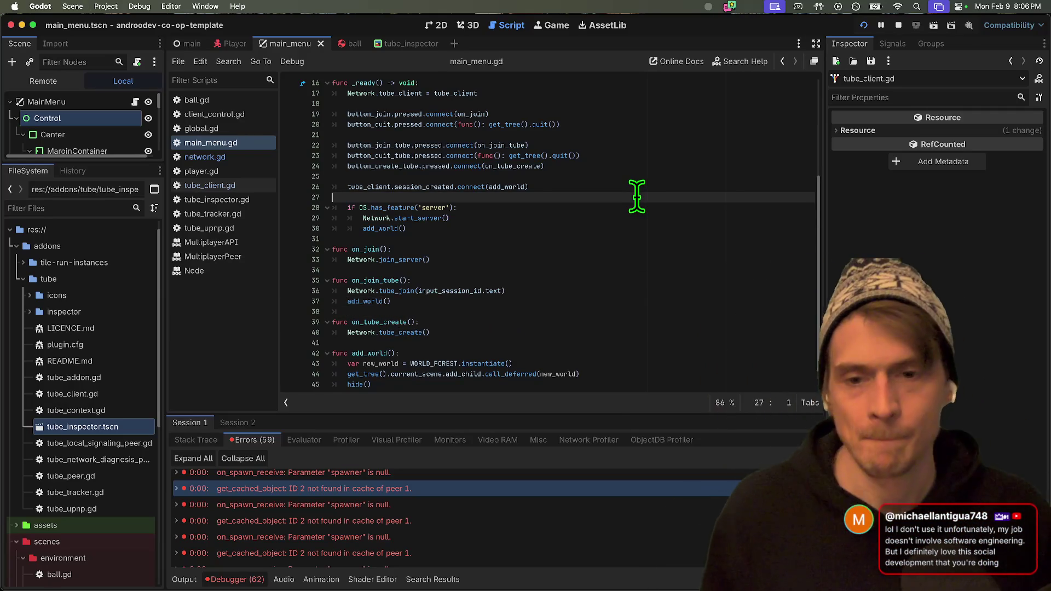
key(super+b)
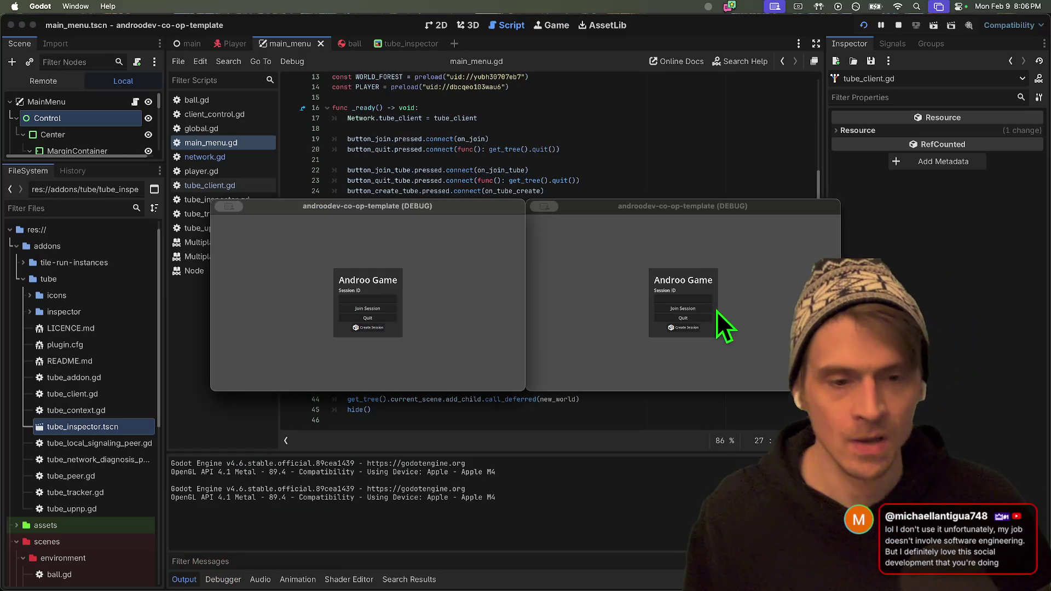
Create a tube session in the right game and join it from the left game.
click(694, 327)
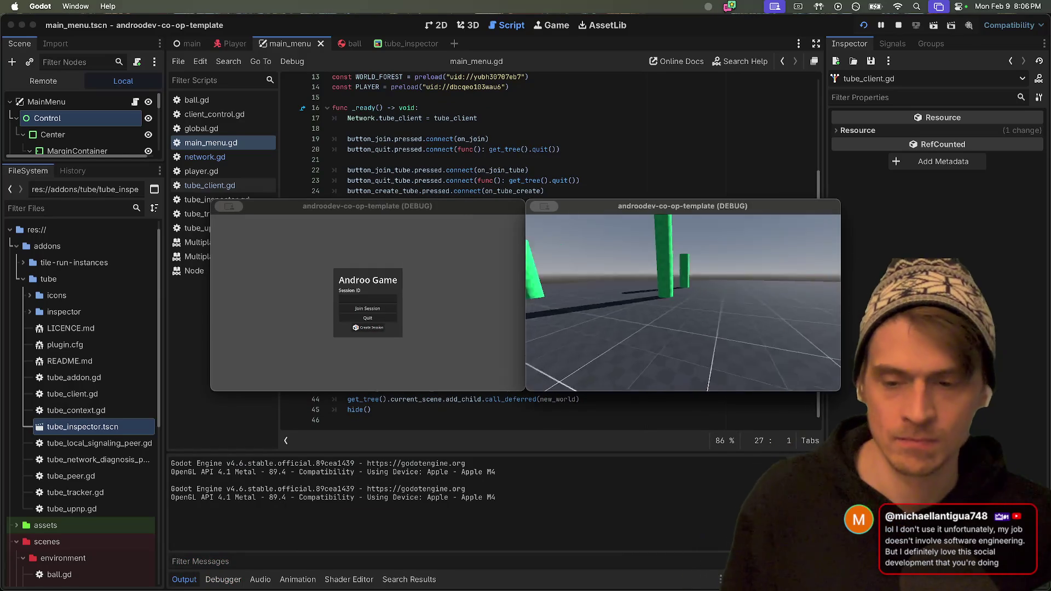
click(356, 299)
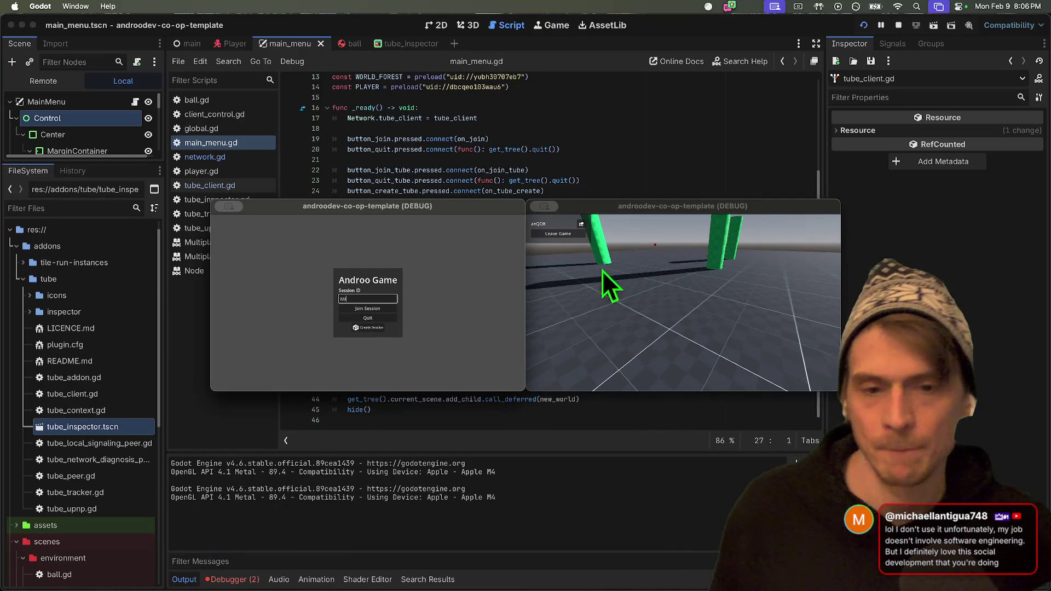
click(572, 234)
click(477, 260)
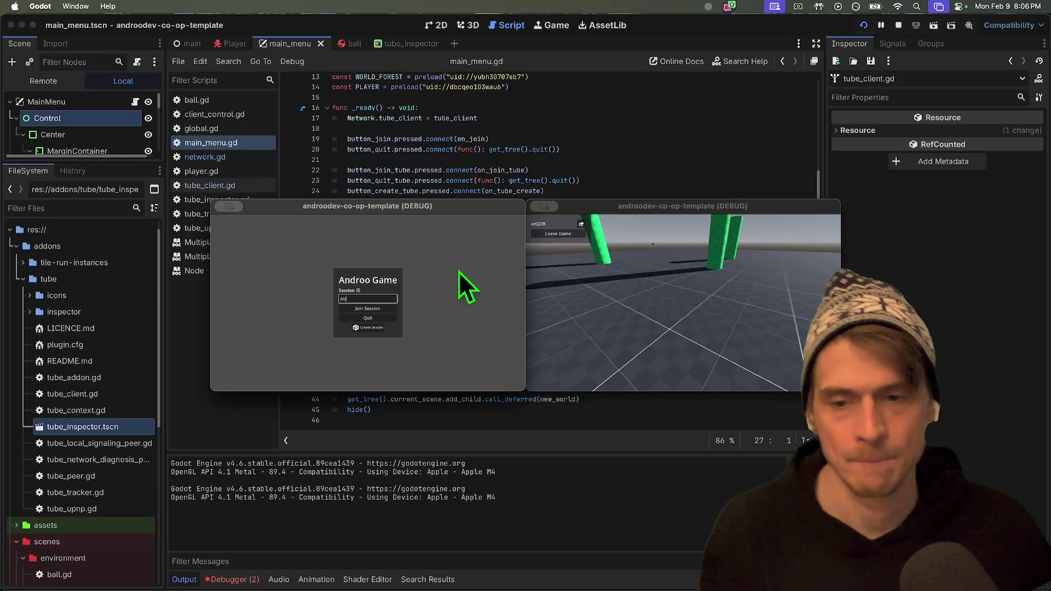
click(379, 308)
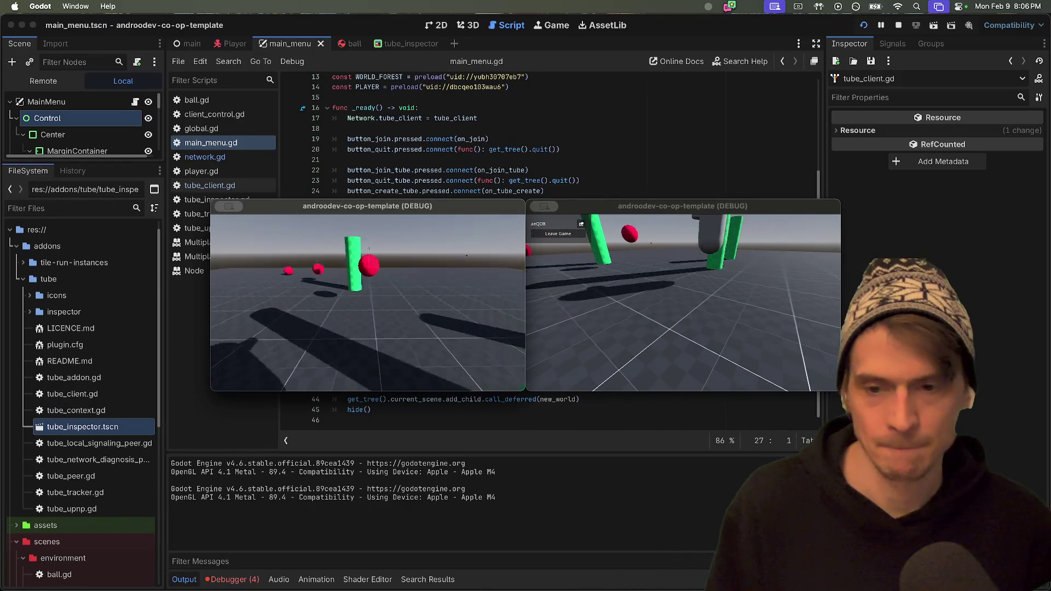
Leave and rejoin the session from the left game twice.
key(Escape)
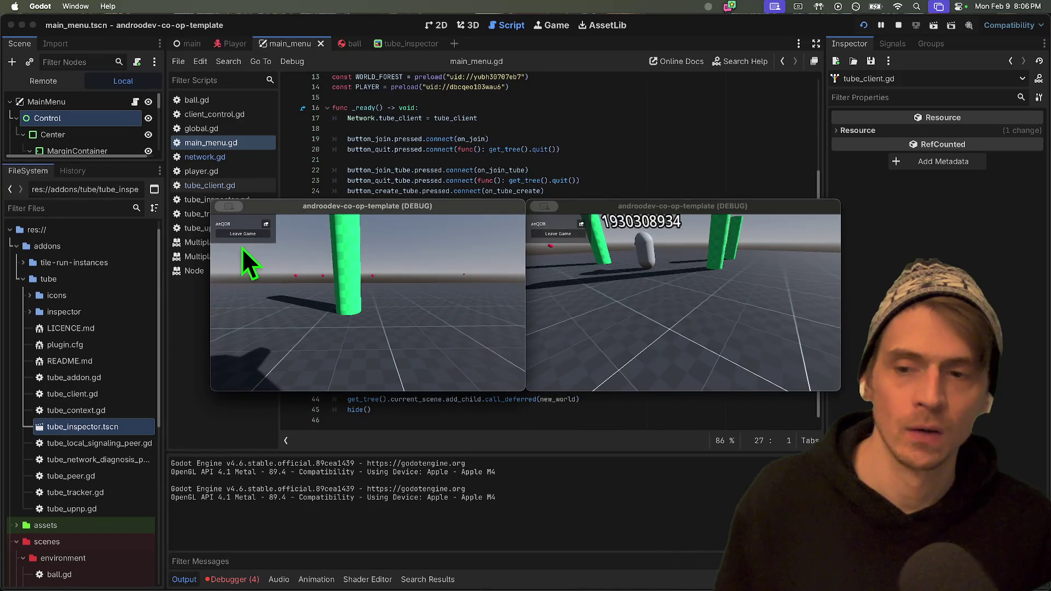
click(236, 240)
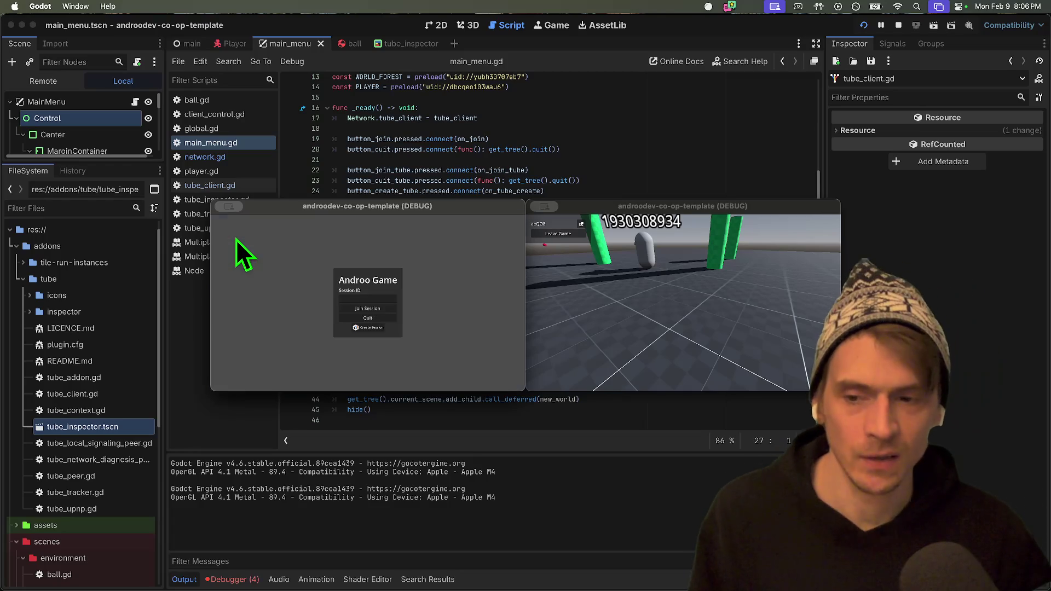
click(363, 314)
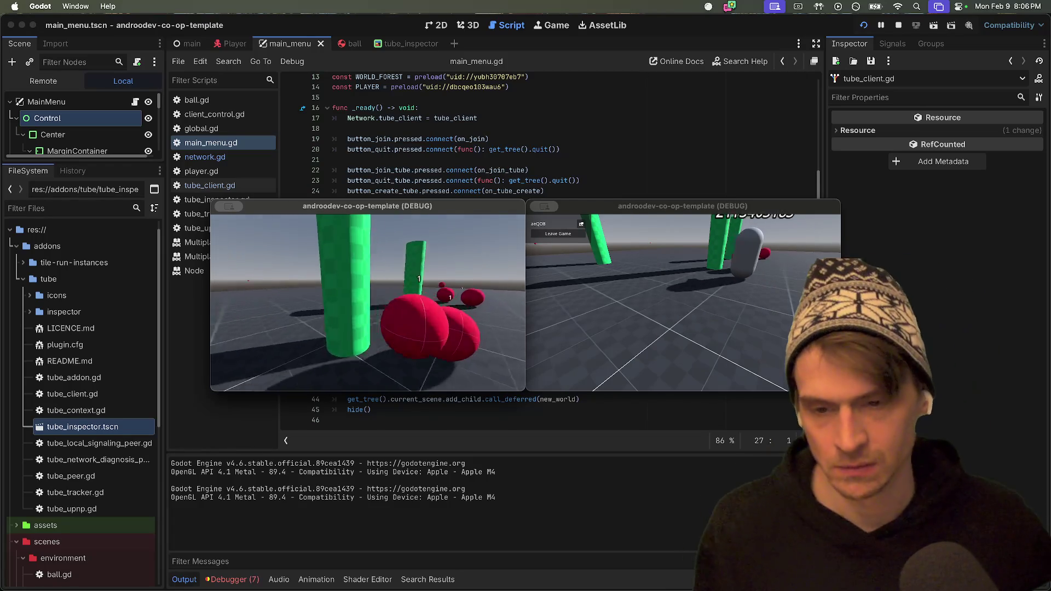
key(Escape)
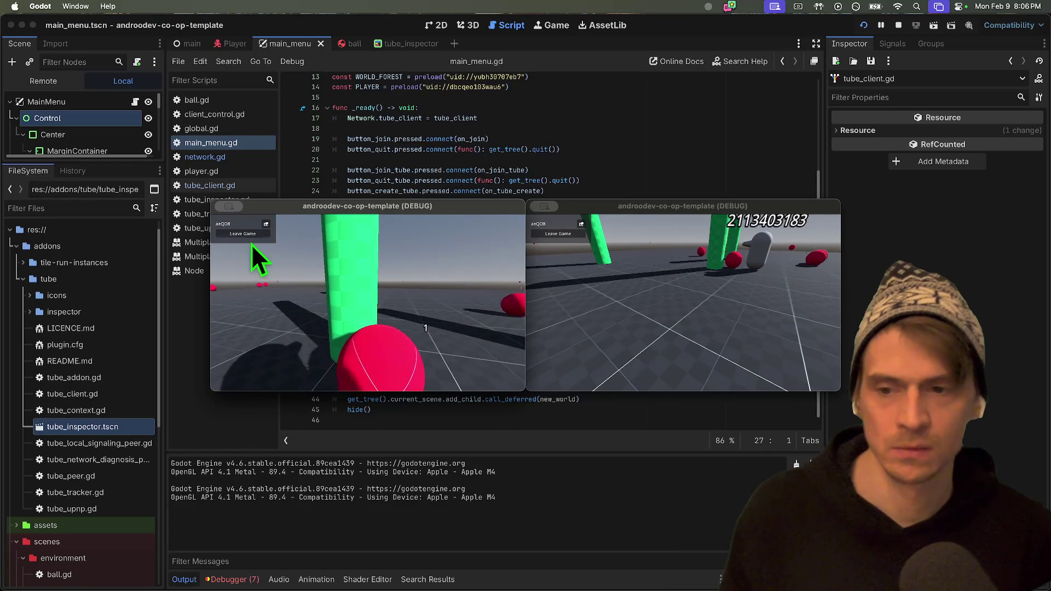
click(243, 234)
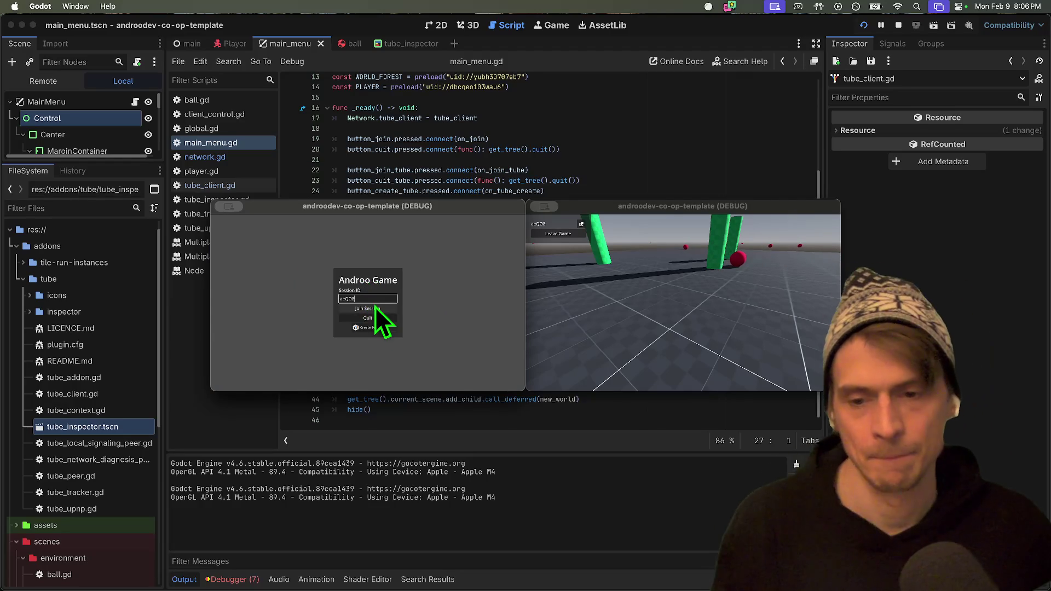
click(375, 308)
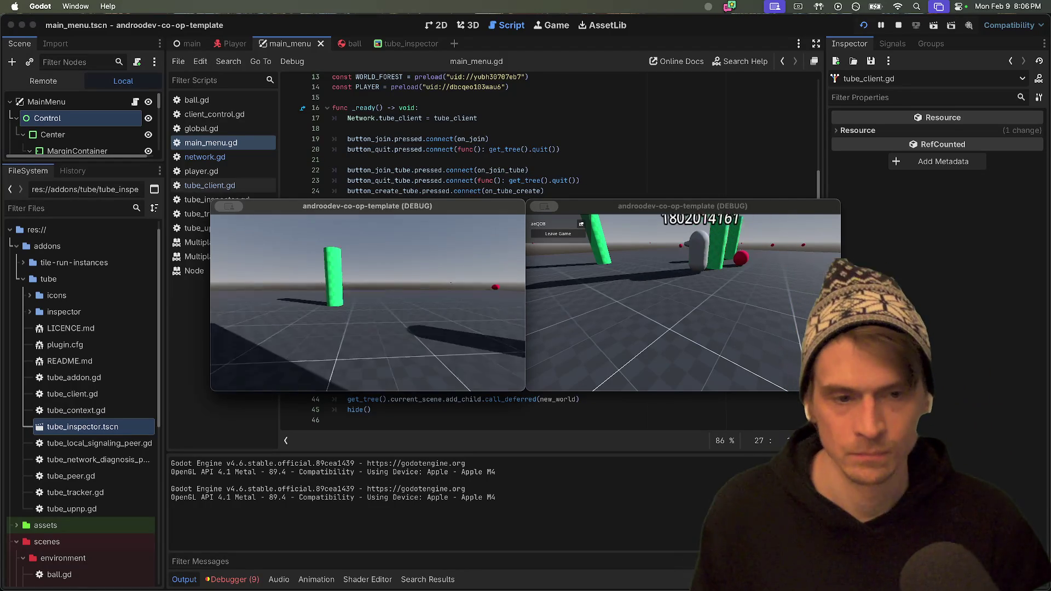
Move both players into view, then leave the session, dropping both games to the menu.
key(w)
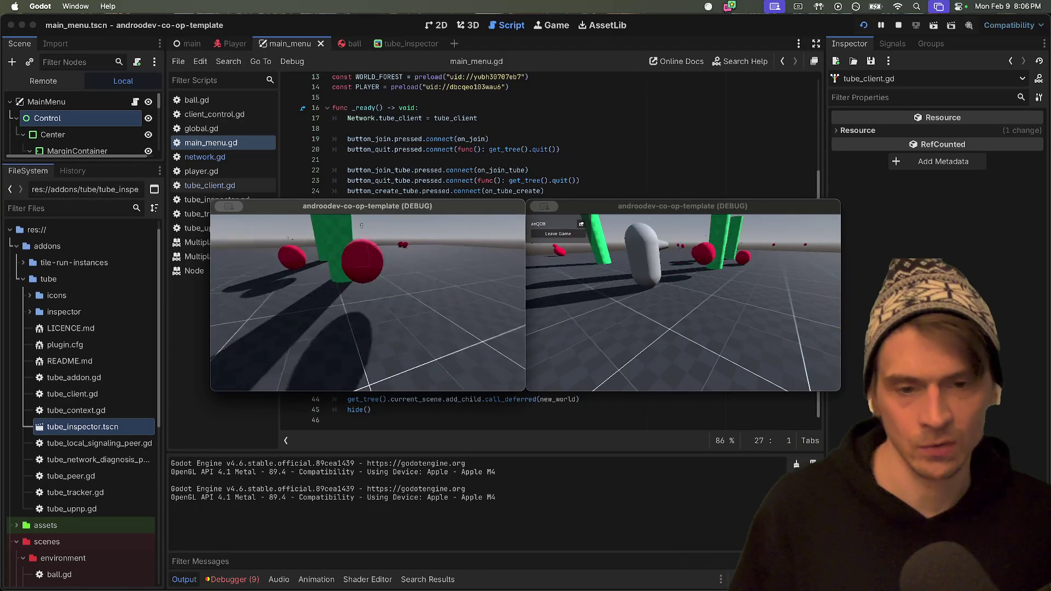
key(Escape)
click(770, 319)
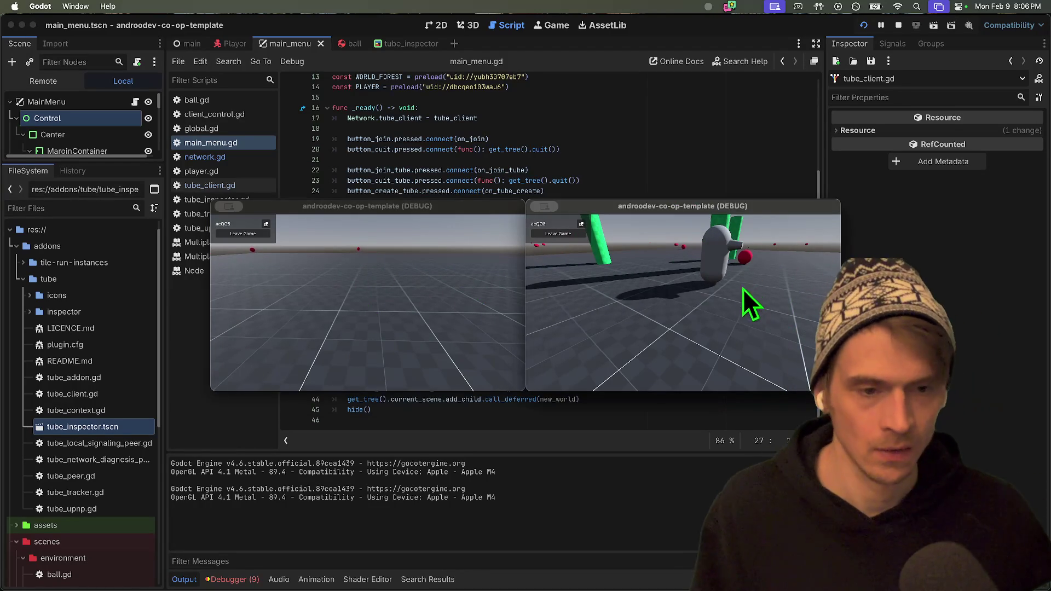
key(w)
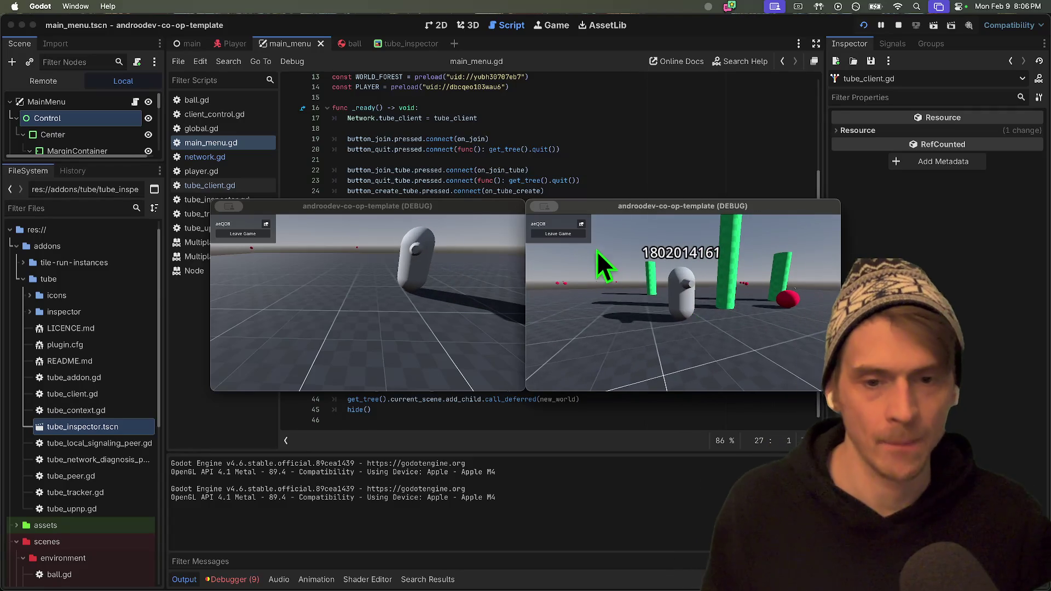
click(555, 235)
click(402, 307)
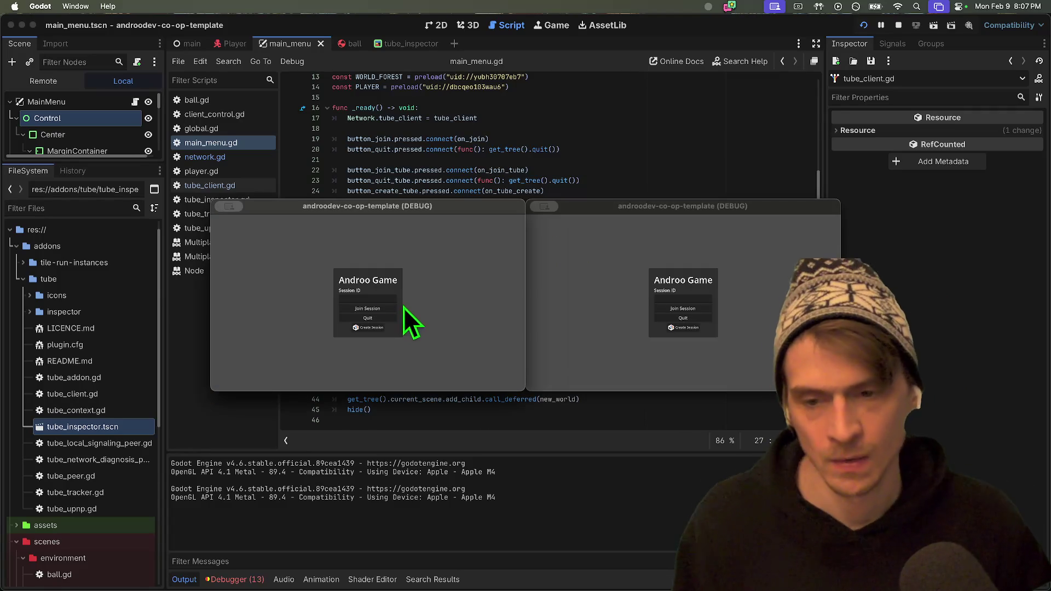
Host a new session in the left game and join it from the right by pasting its ID.
click(360, 330)
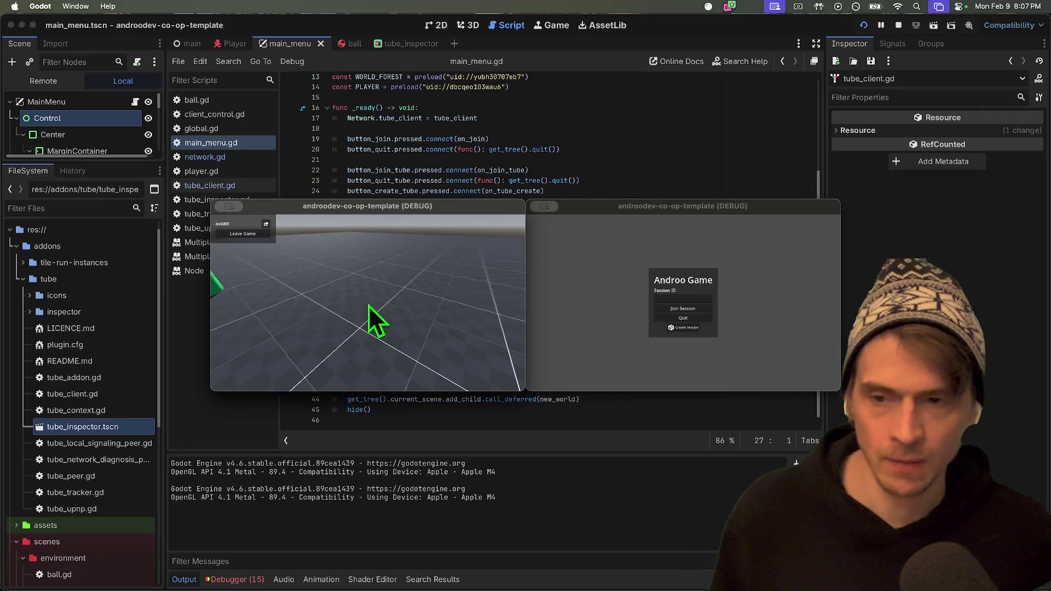
click(595, 280)
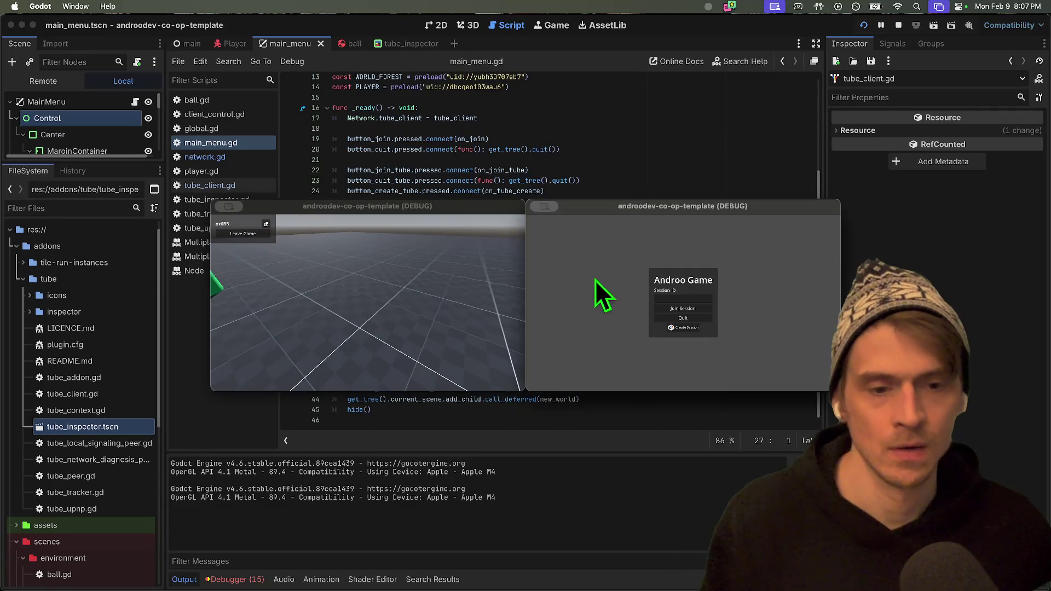
click(700, 298)
key(super+v)
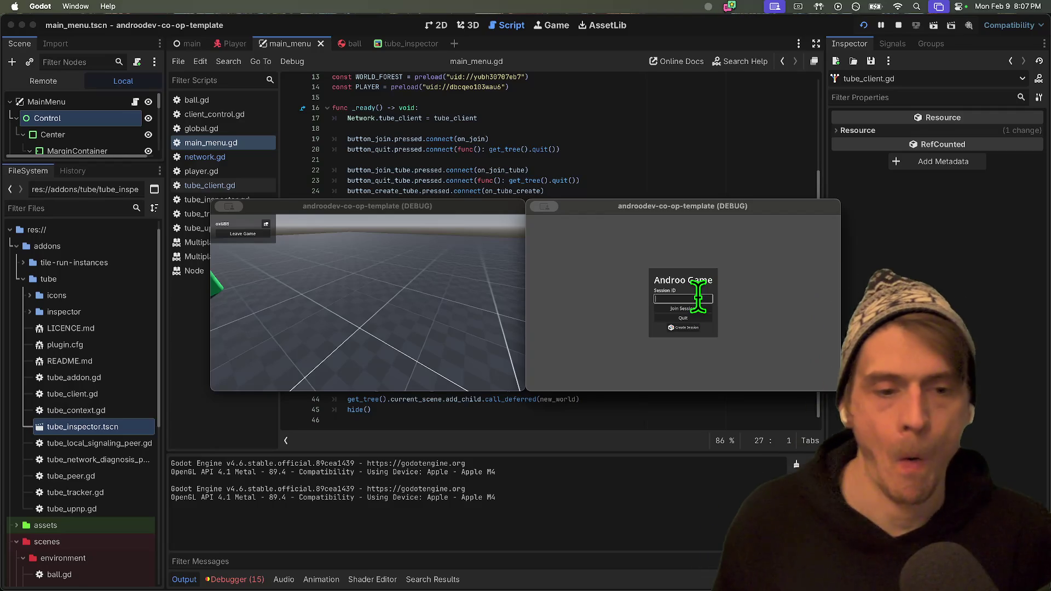
click(679, 308)
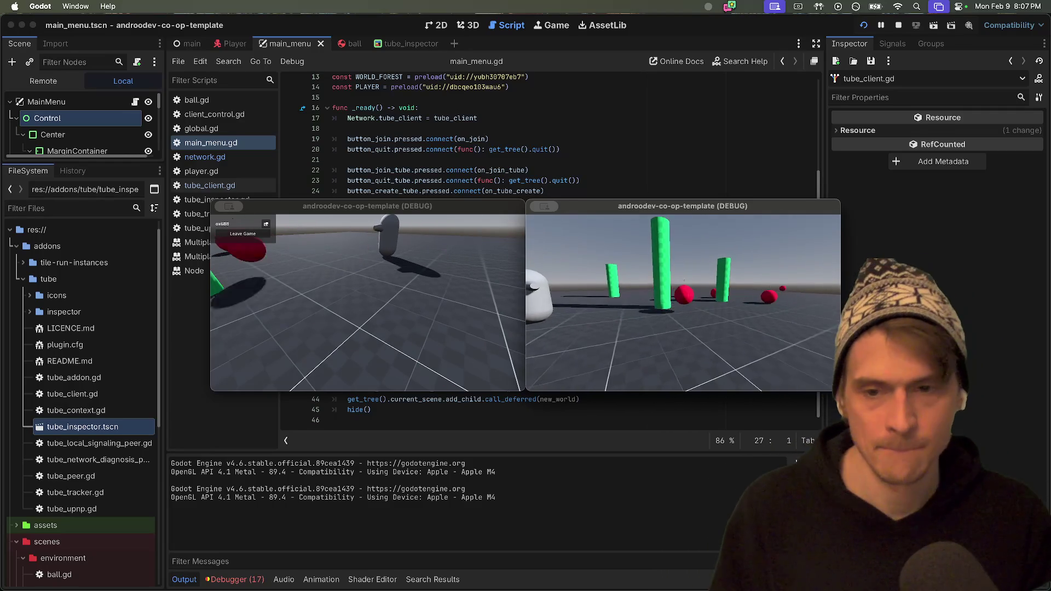
click(428, 299)
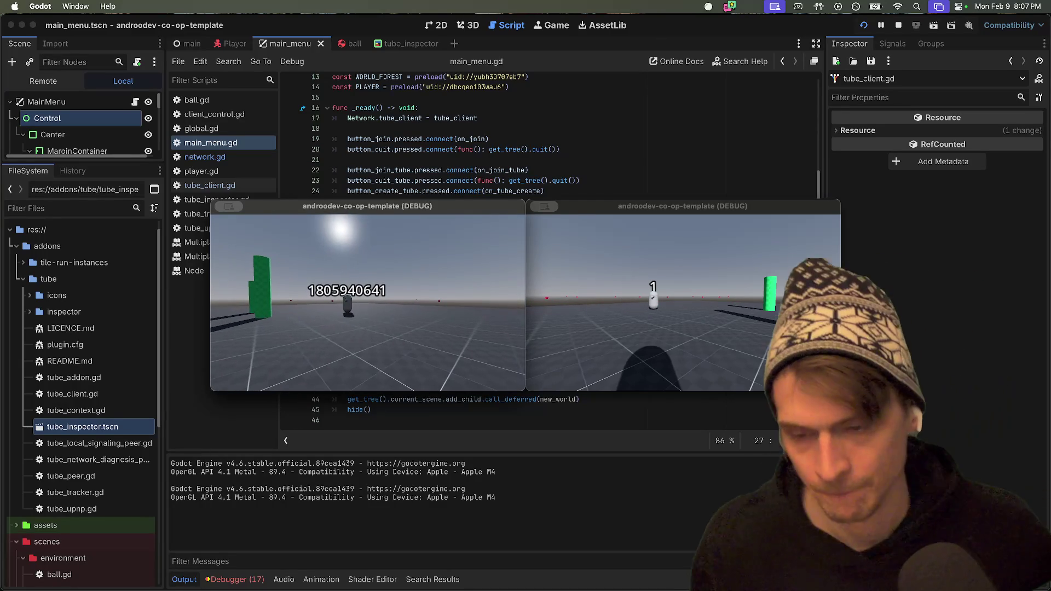
key(super+Tab)
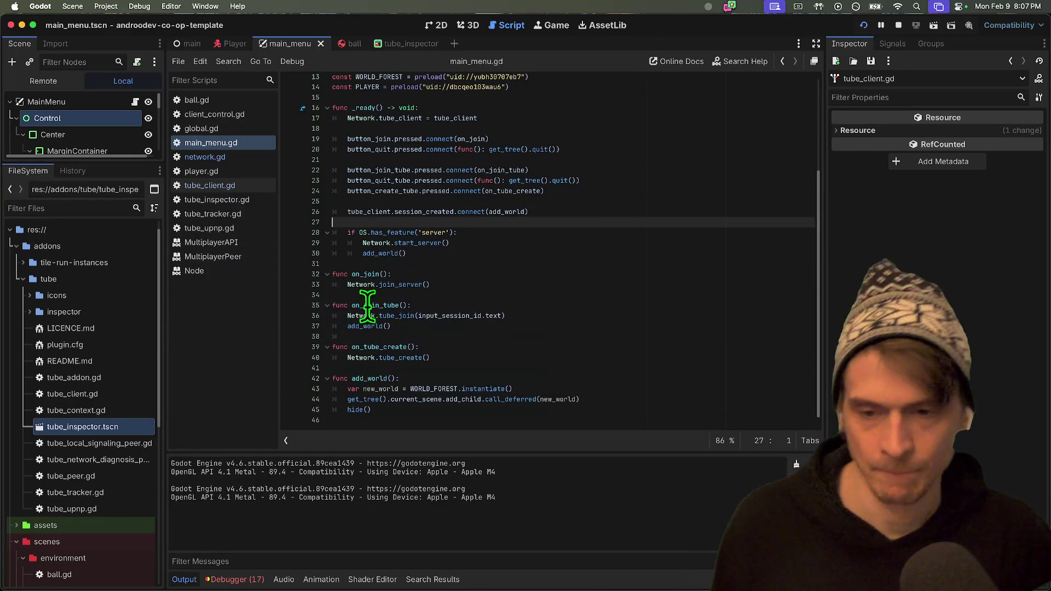
Leave the session in both game windows and open the network.gd disconnect error from the debugger.
key(super+Tab)
key(super+Tab)
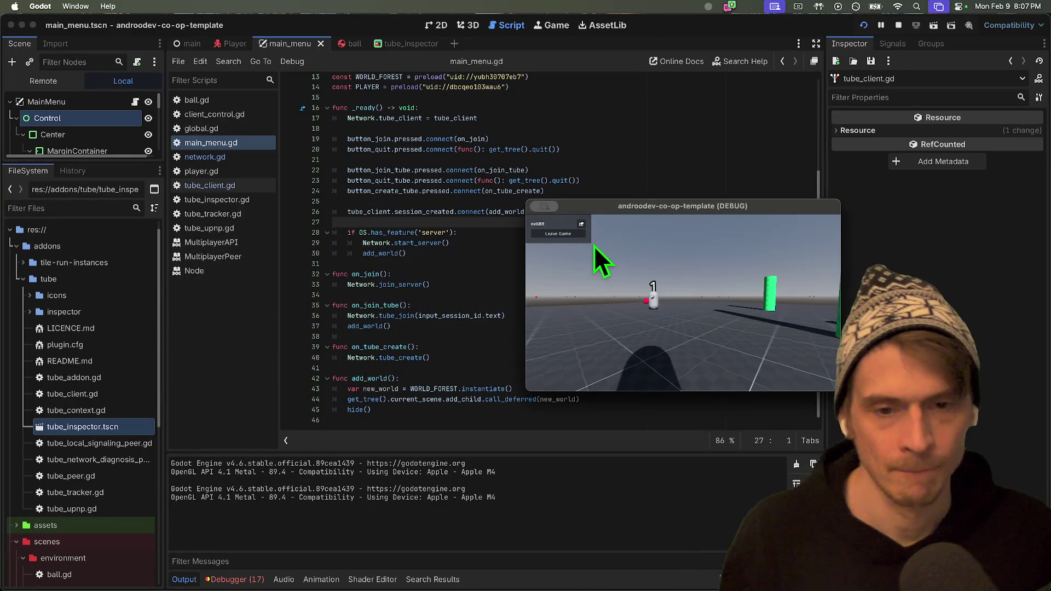
click(567, 232)
key(super+Tab)
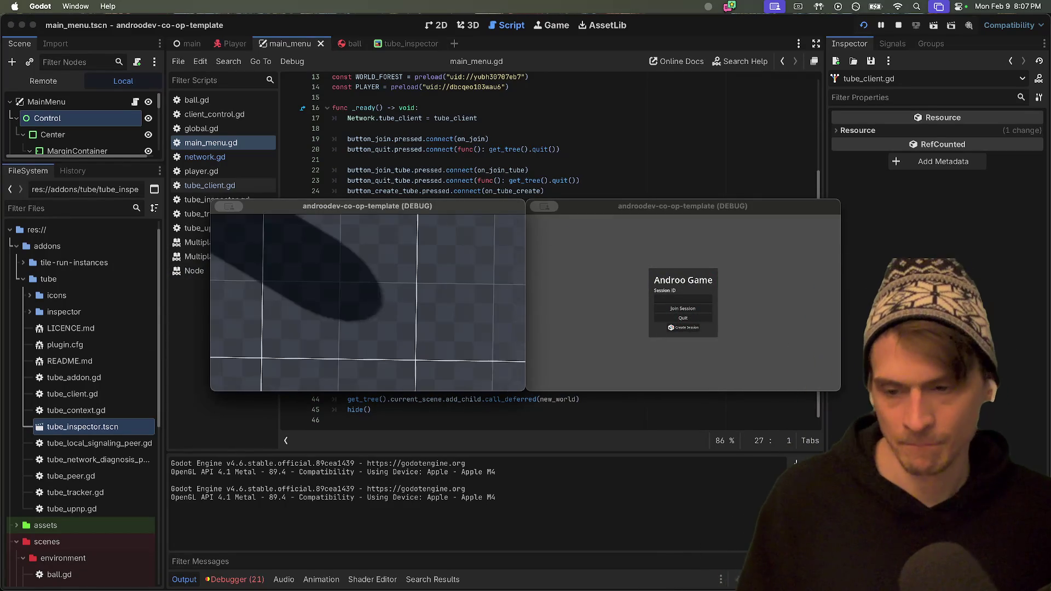
click(249, 575)
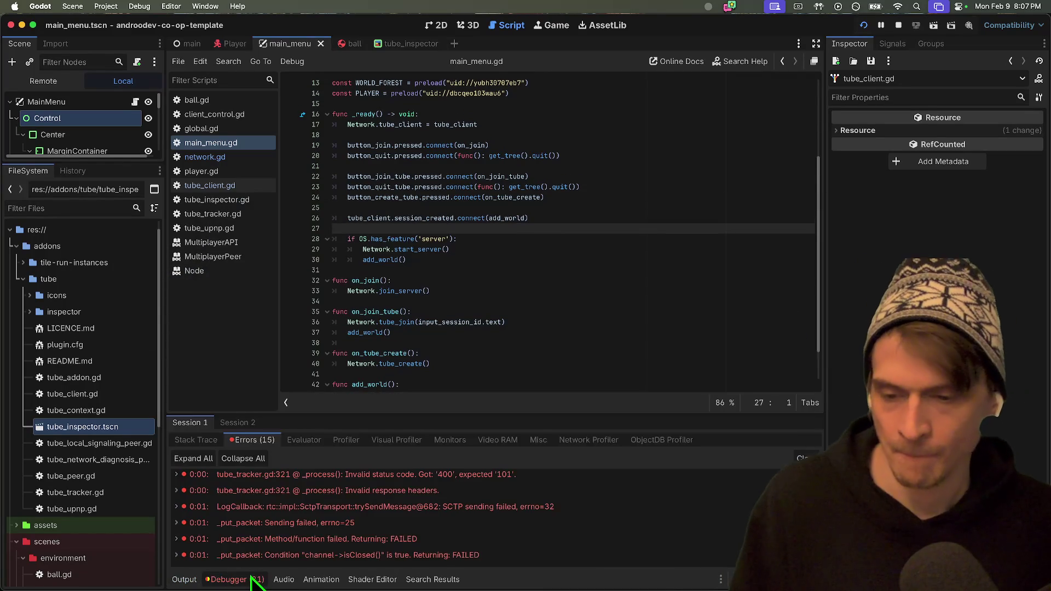
click(258, 540)
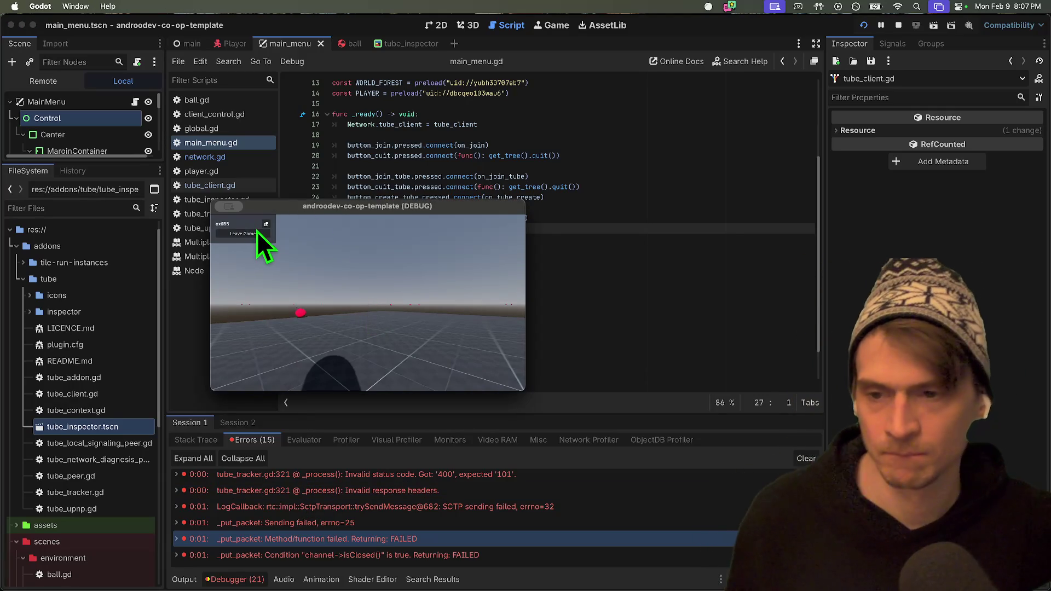
click(255, 233)
click(317, 547)
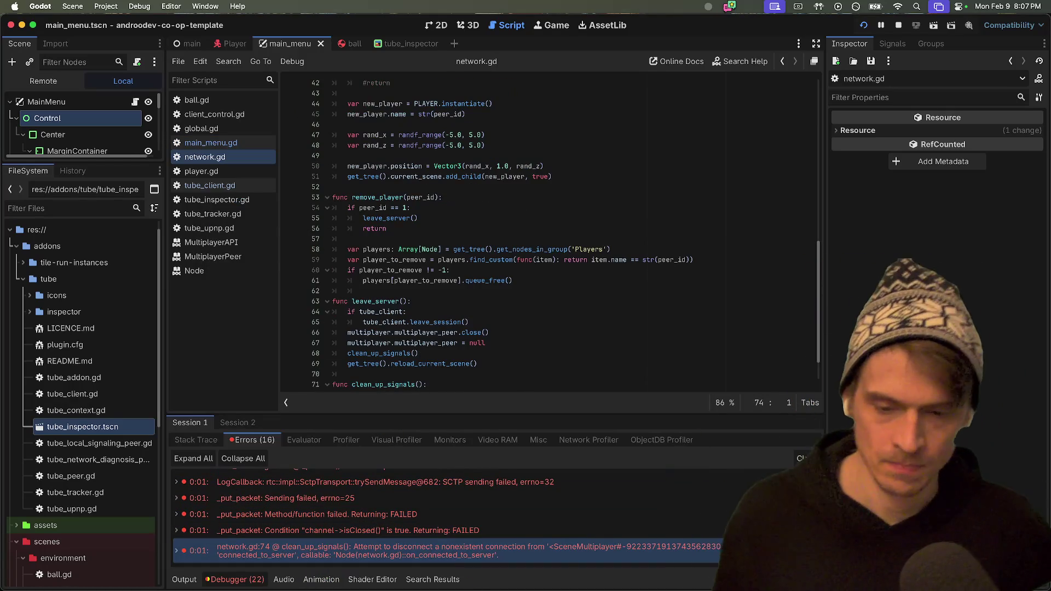
Inspect the clean_up_signals definition and its call inside leave_server in network.gd.
click(574, 331)
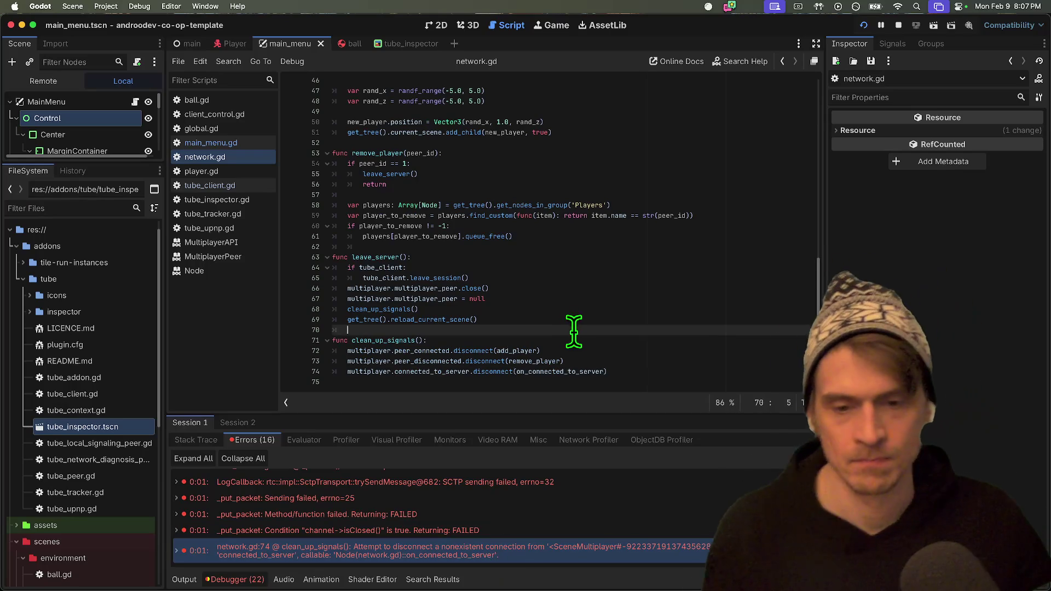
double_click(402, 348)
click(398, 341)
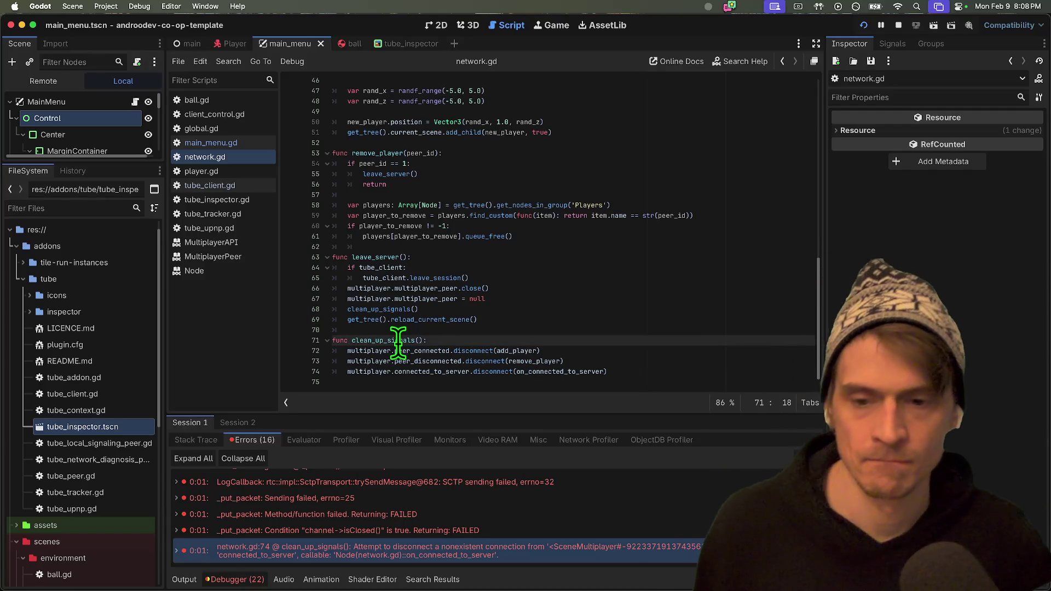
click(397, 309)
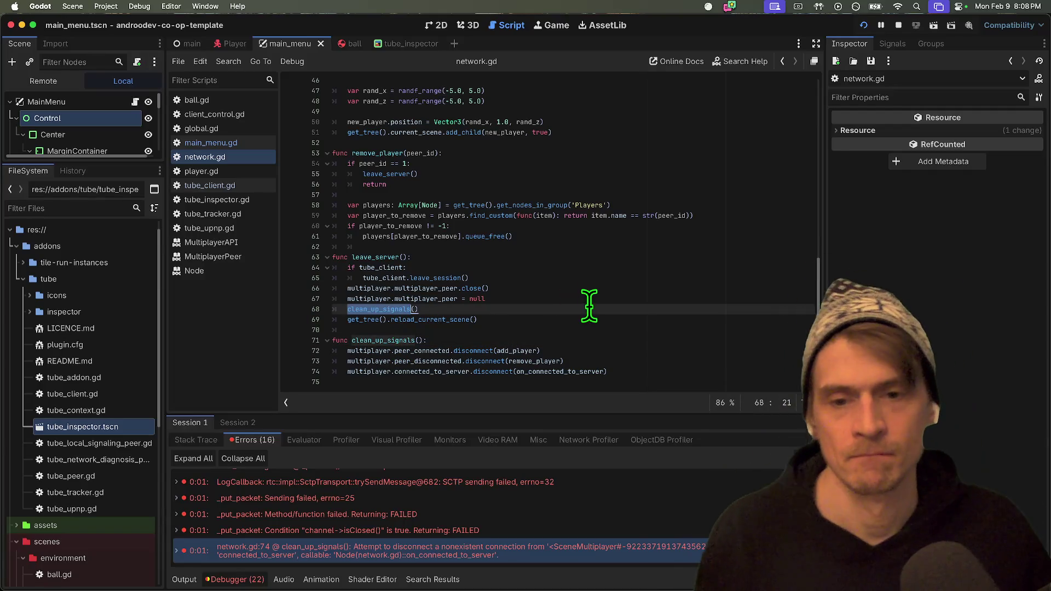
scroll(593, 298, up, 3)
scroll(595, 274, down, 3)
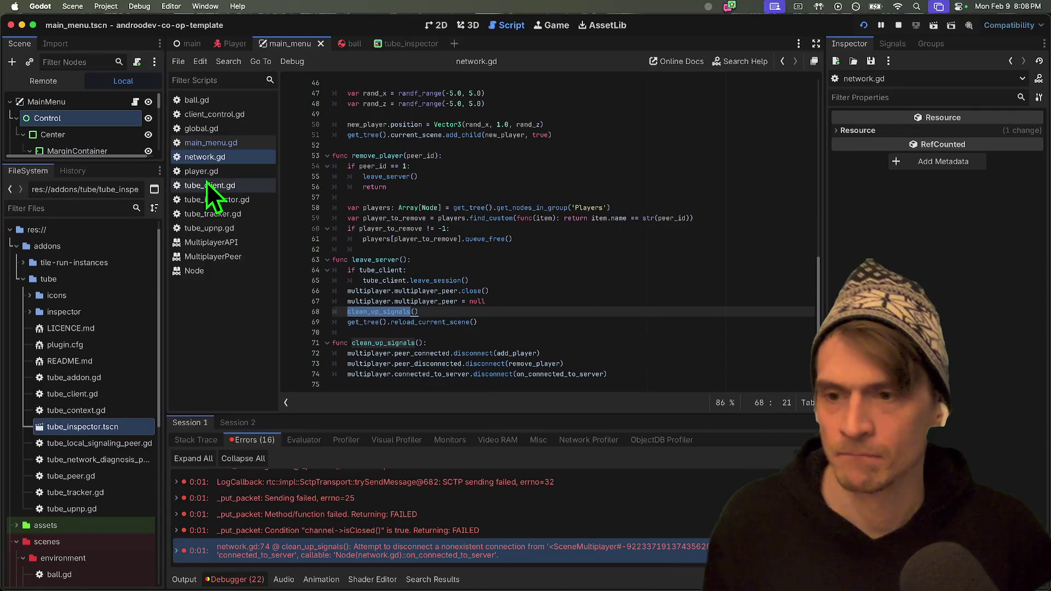
Open player.gd and then main_menu.gd from the script list.
click(201, 171)
scroll(541, 331, up, 3)
scroll(544, 333, down, 3)
click(210, 142)
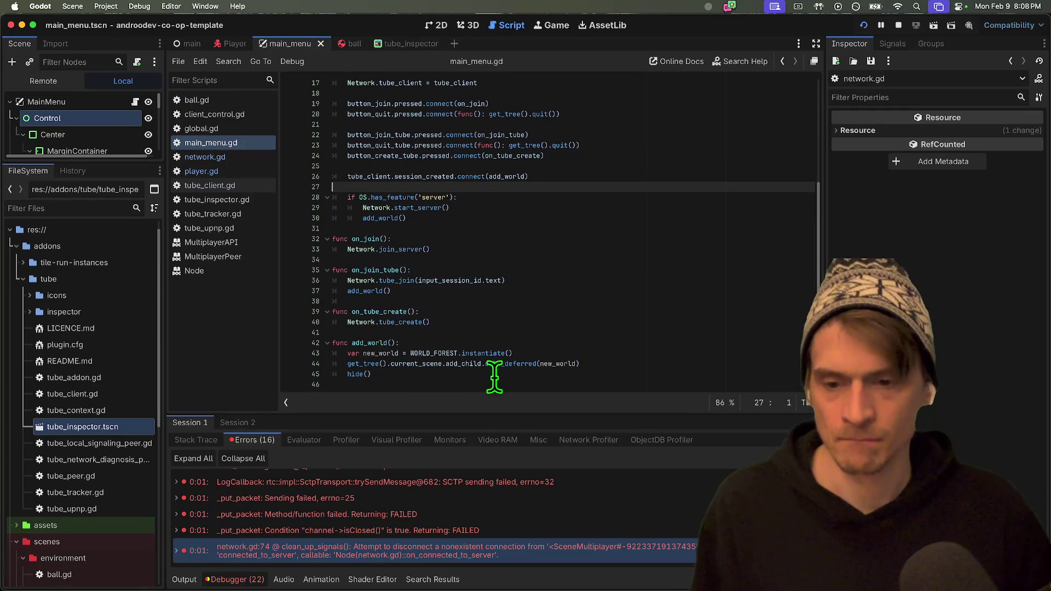
click(494, 374)
Search all project files for '_on_exit', then for '_exit'.
key(super+shift+f)
text(_on_)
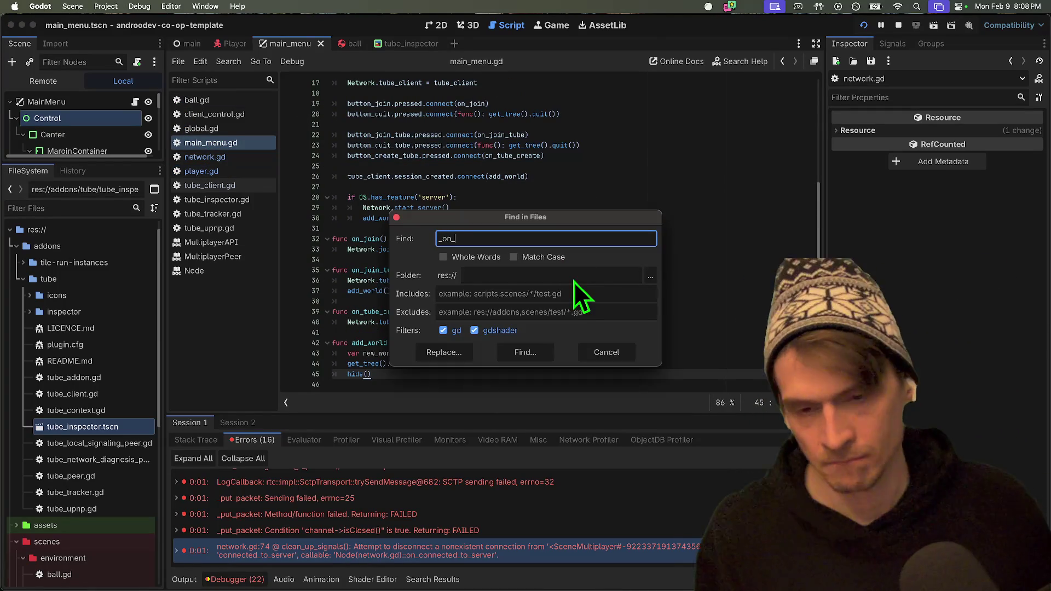
text(exit)
key(Return)
key(super+shift+f)
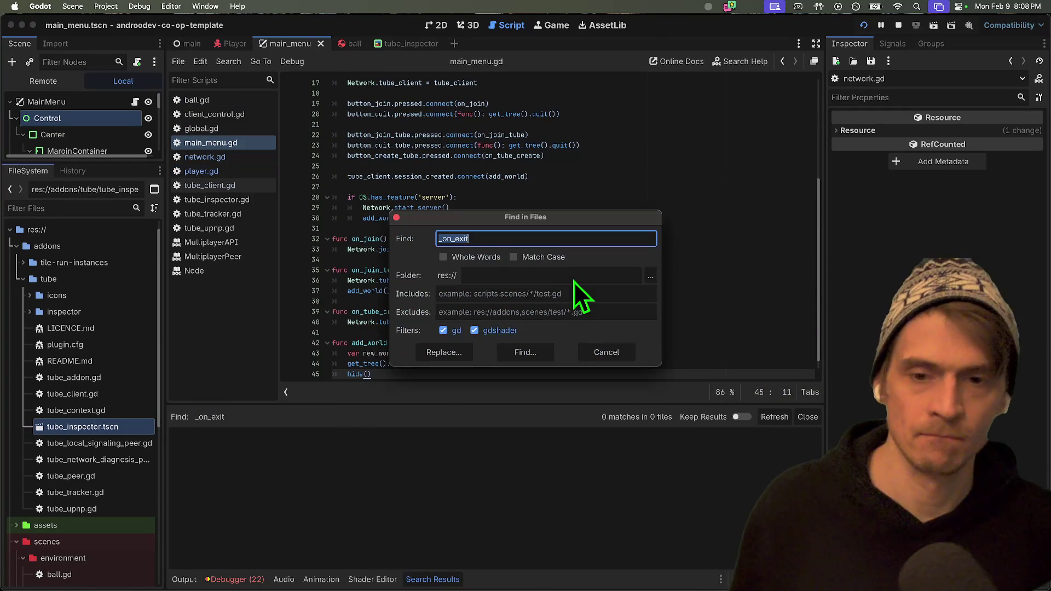
key(BackSpace)
text(_exit)
key(Return)
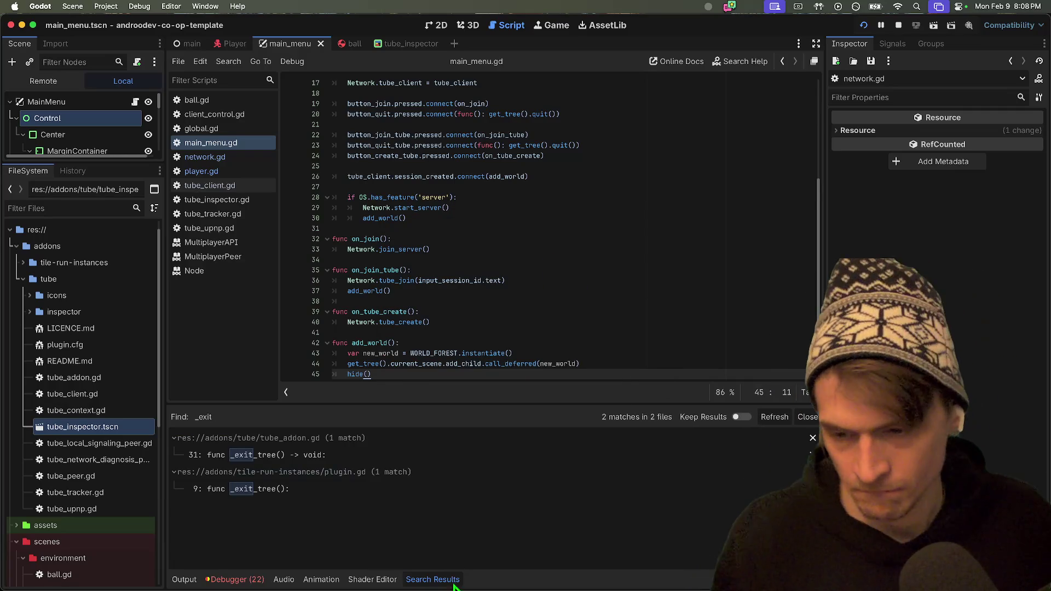
Review the _exit_tree matches in tube_addon.gd and plugin.gd, then close both scripts.
click(507, 460)
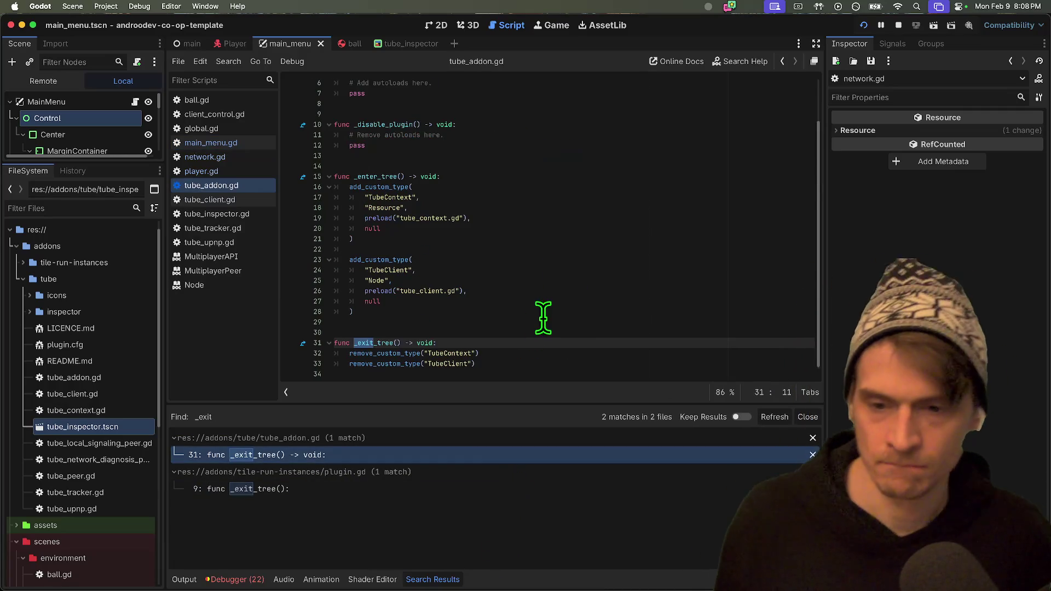
click(538, 322)
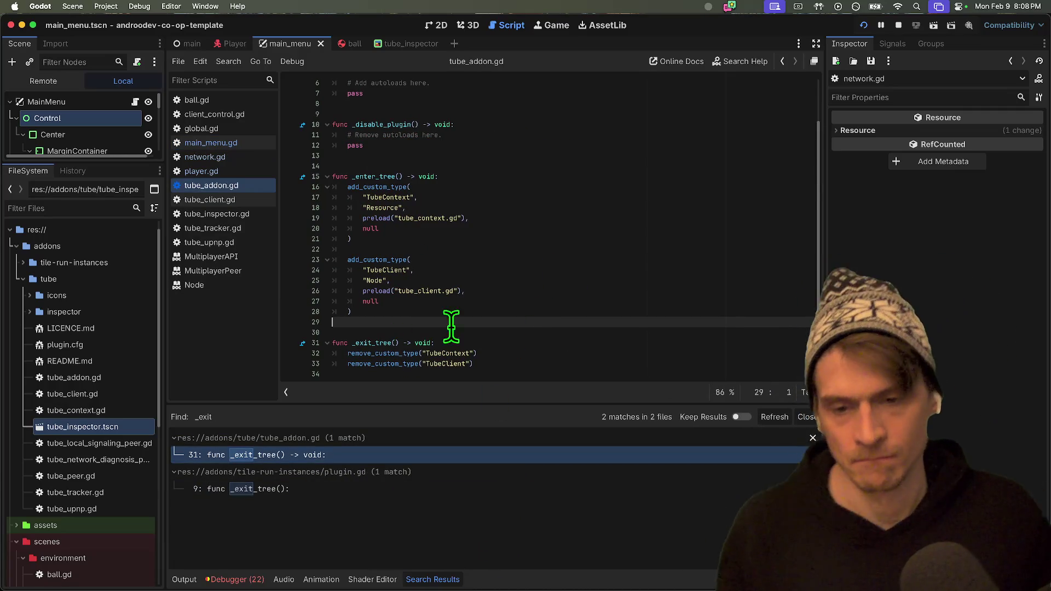
click(458, 487)
click(519, 291)
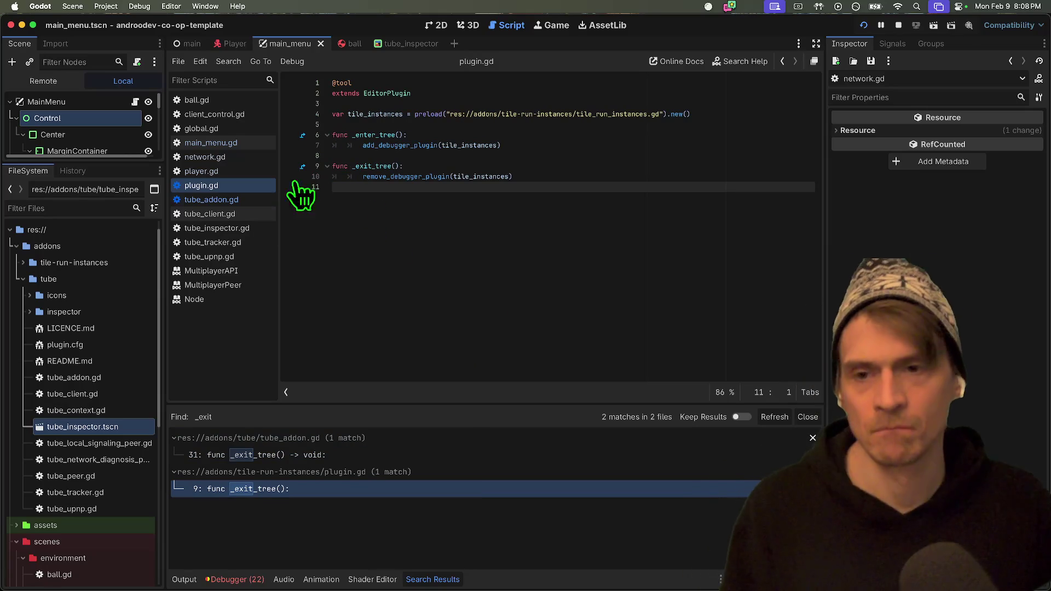
middle_click(236, 204)
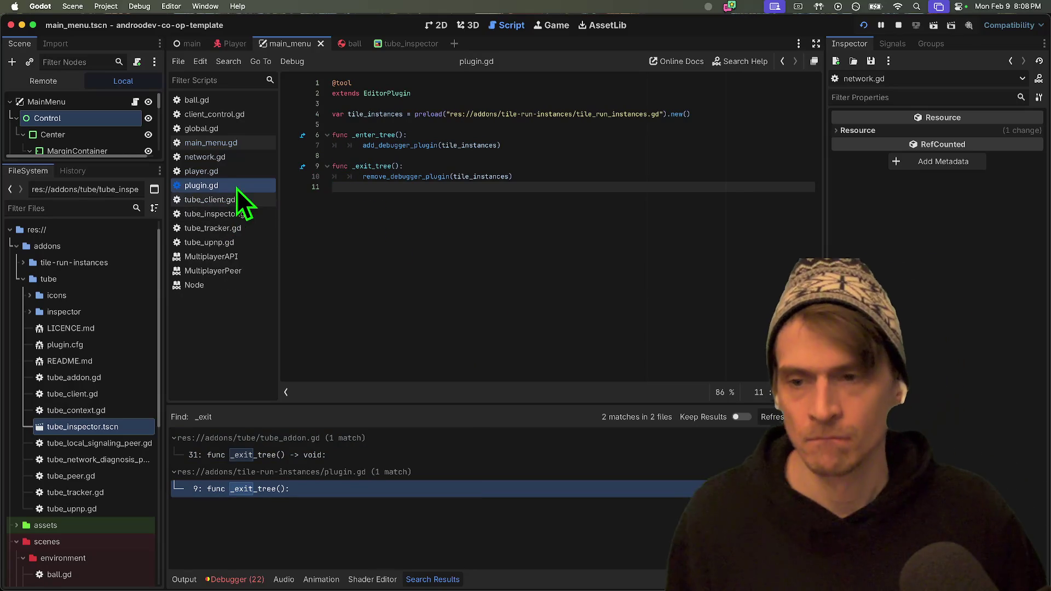
middle_click(235, 188)
drag(496, 176, 499, 168)
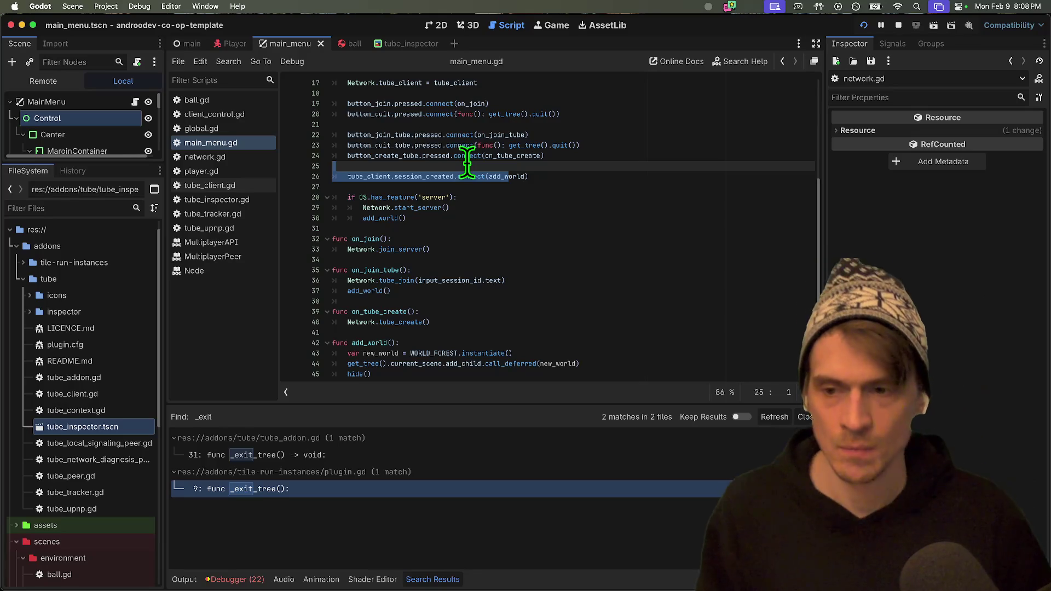
Close tube_client.gd, tube_tracker.gd, tube_upnp.gd and the MultiplayerPeer, Node, MultiplayerAPI entries.
middle_click(235, 186)
middle_click(225, 205)
middle_click(225, 206)
middle_click(225, 211)
middle_click(224, 211)
middle_click(226, 206)
click(502, 104)
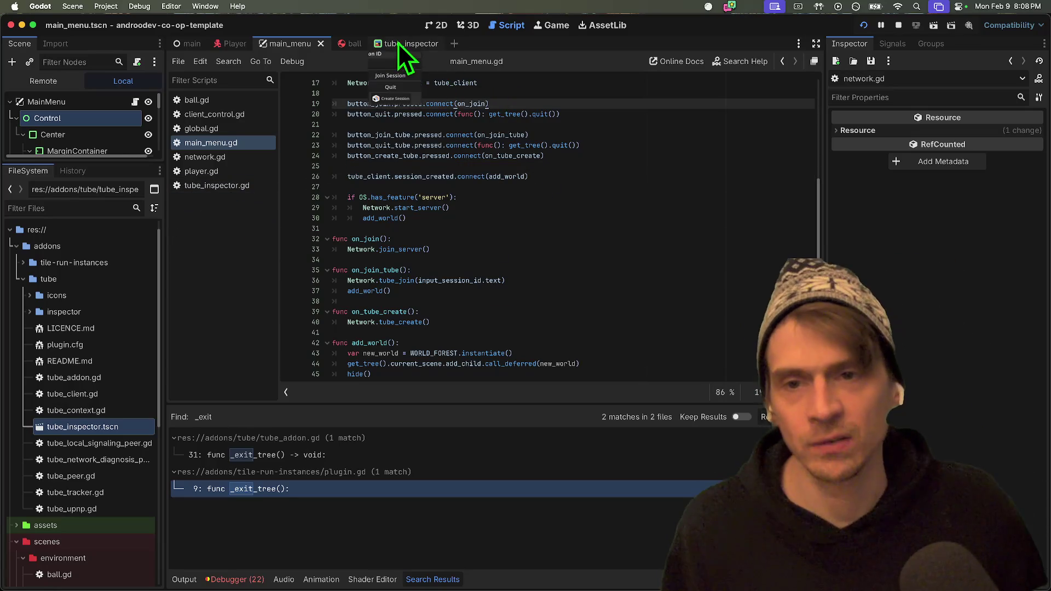
Close the tube_inspector scene and inspect main.tscn in the 2D view before returning to scripts.
click(398, 43)
middle_click(399, 43)
key(ctrl+shift+Tab)
key(ctrl+shift+Tab)
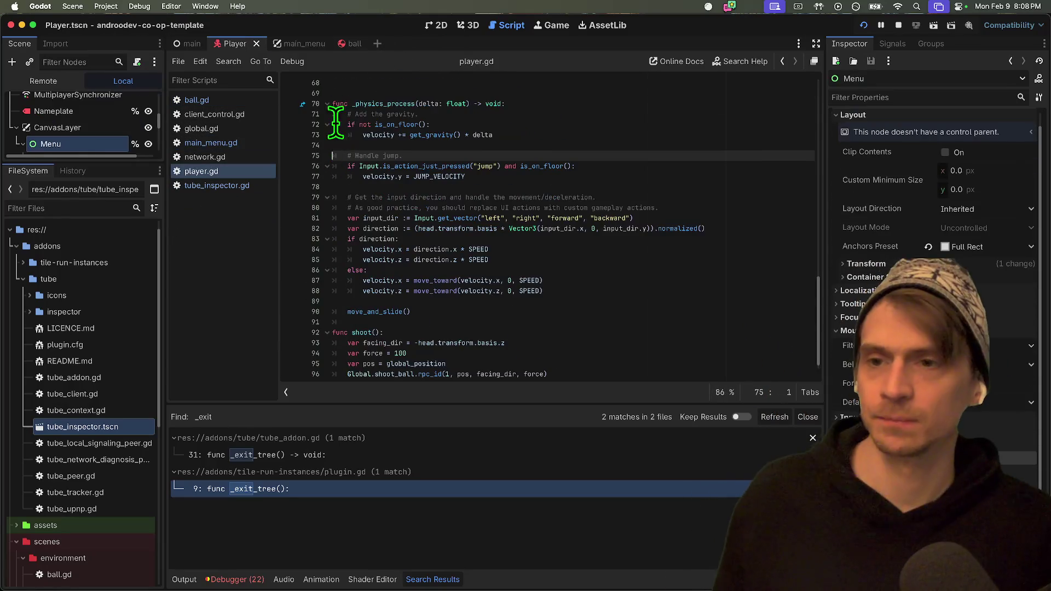
key(ctrl+shift+Tab)
click(441, 25)
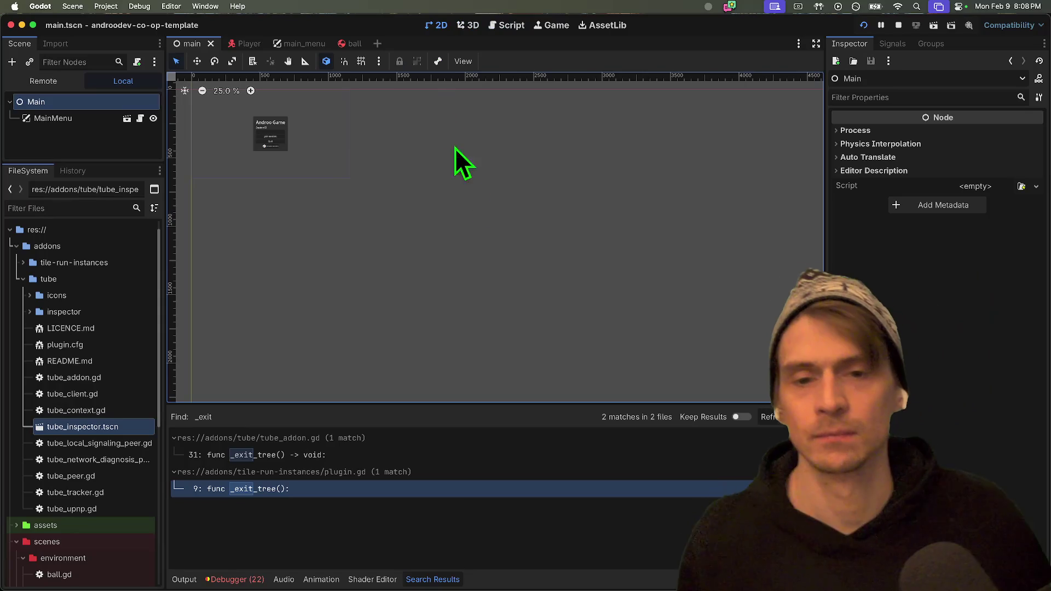
scroll(451, 263, up, 5)
scroll(451, 263, left, 4)
scroll(363, 310, up, 3)
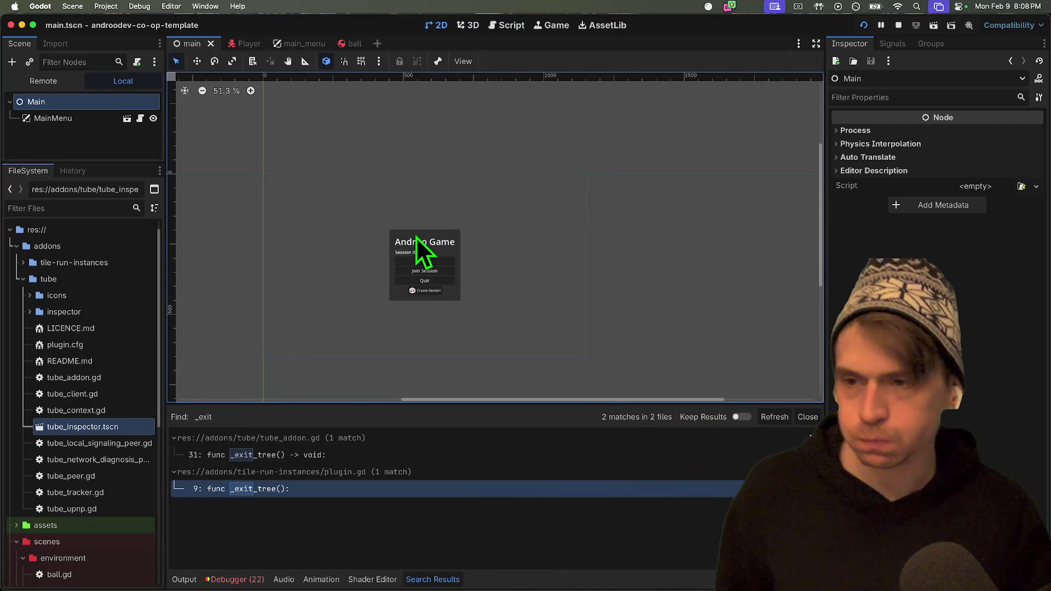
click(498, 25)
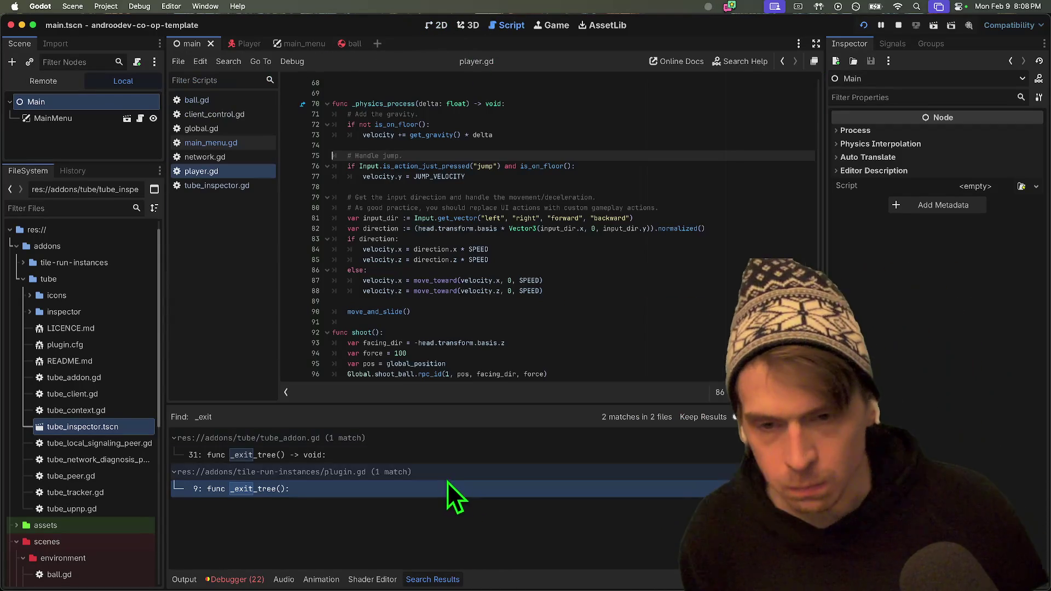
click(334, 557)
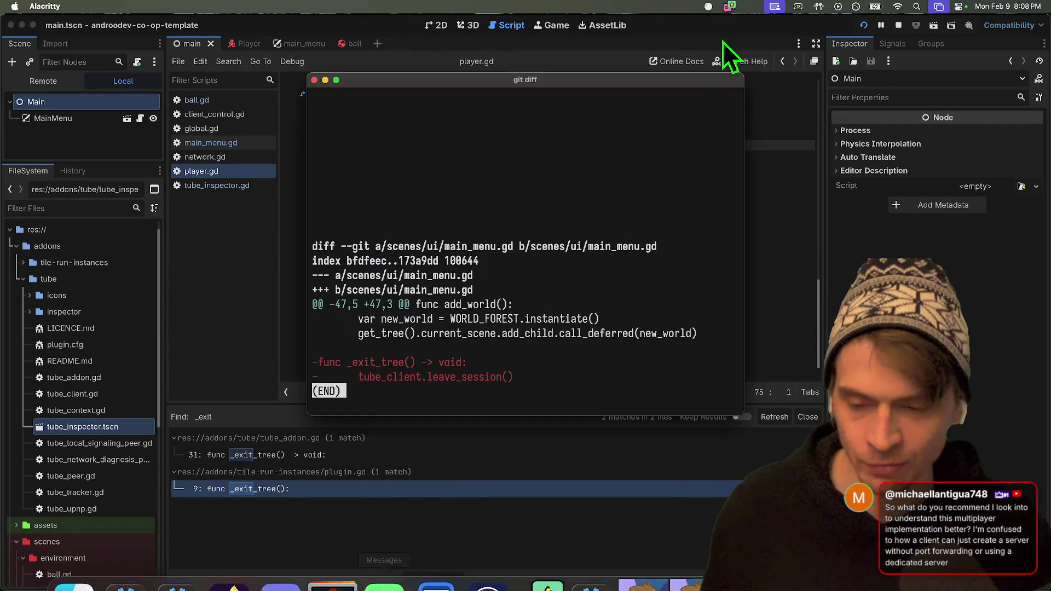
Quit the git diff, maximize the Alacritty window, and switch to the MultiplayerAPI docs in Firefox.
key(q)
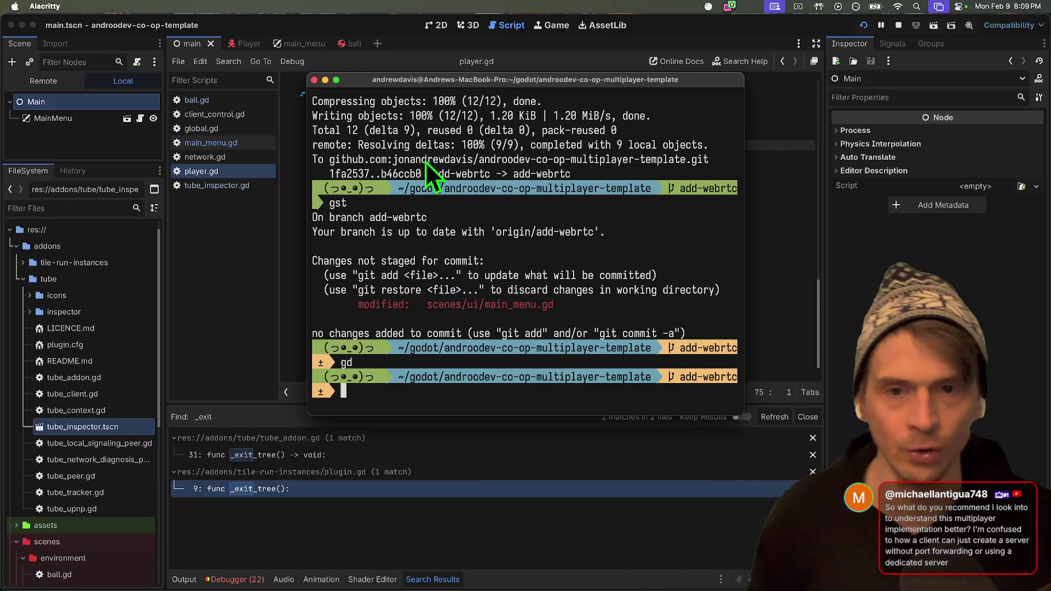
drag(520, 80, 520, 2)
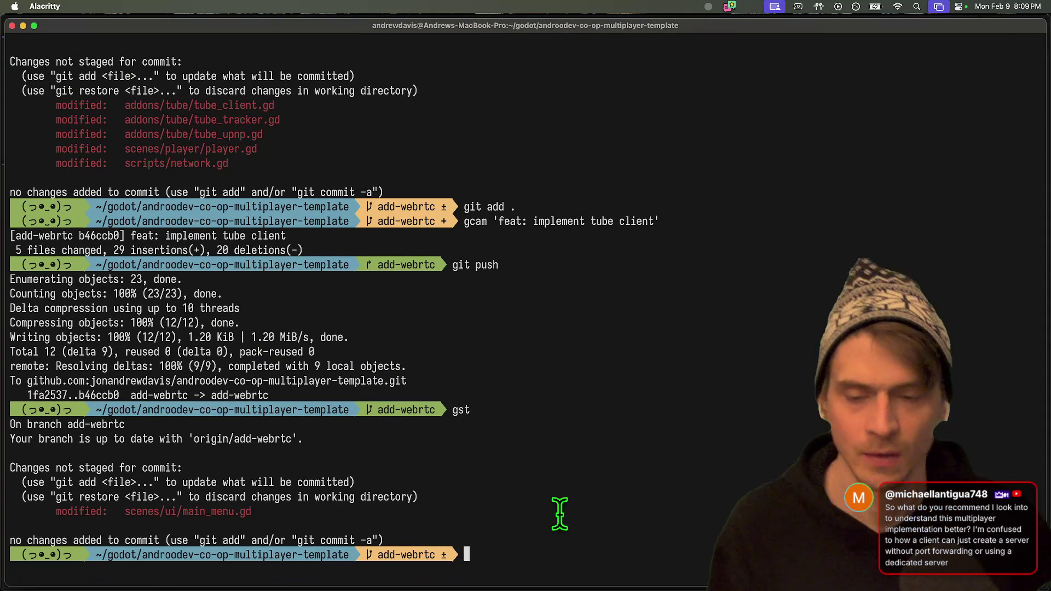
key(super+Tab)
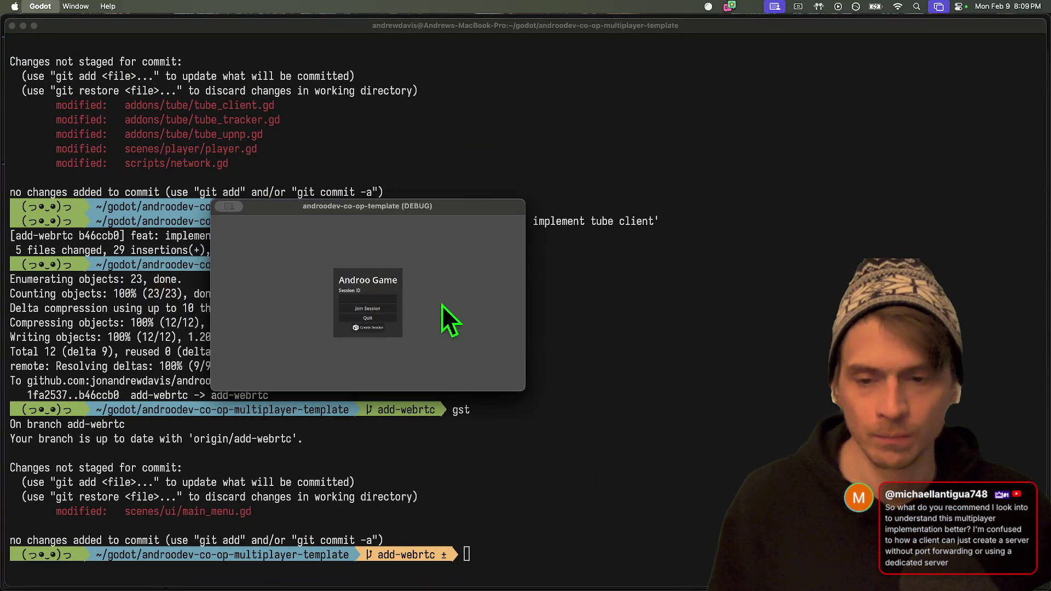
key(super+Tab)
key(super+Tab)
key(Escape)
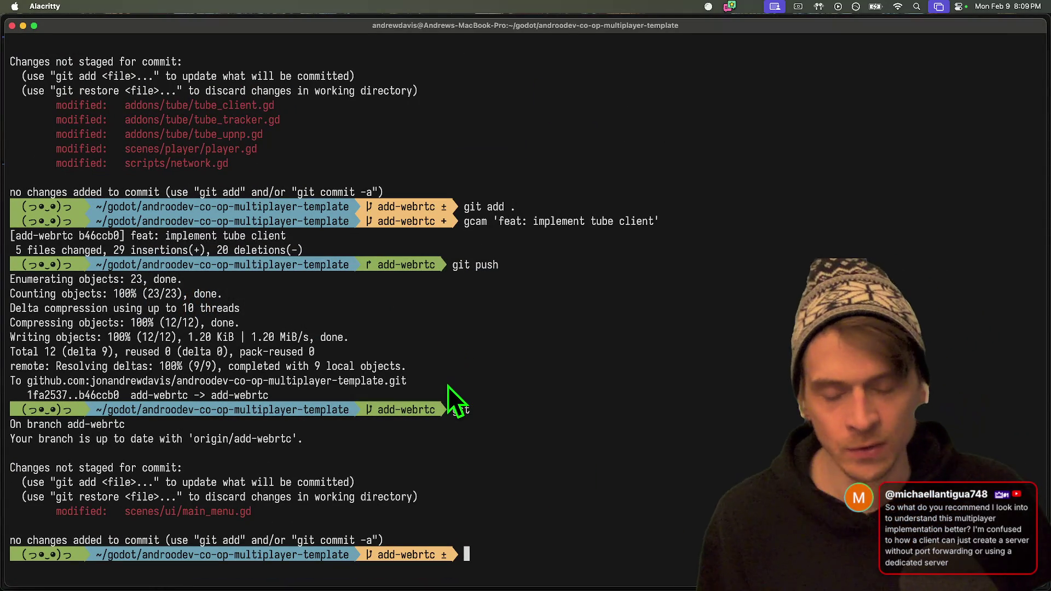
key(super+Tab)
key(super+Tab)
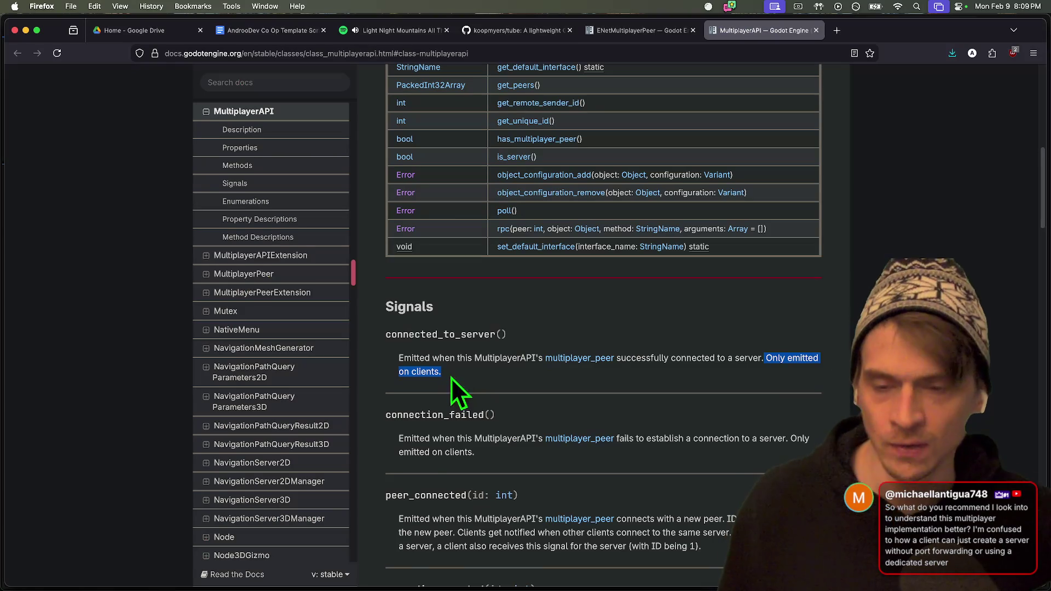
Open the FriendGem 2026 Miro board in a new browser tab.
key(super+t)
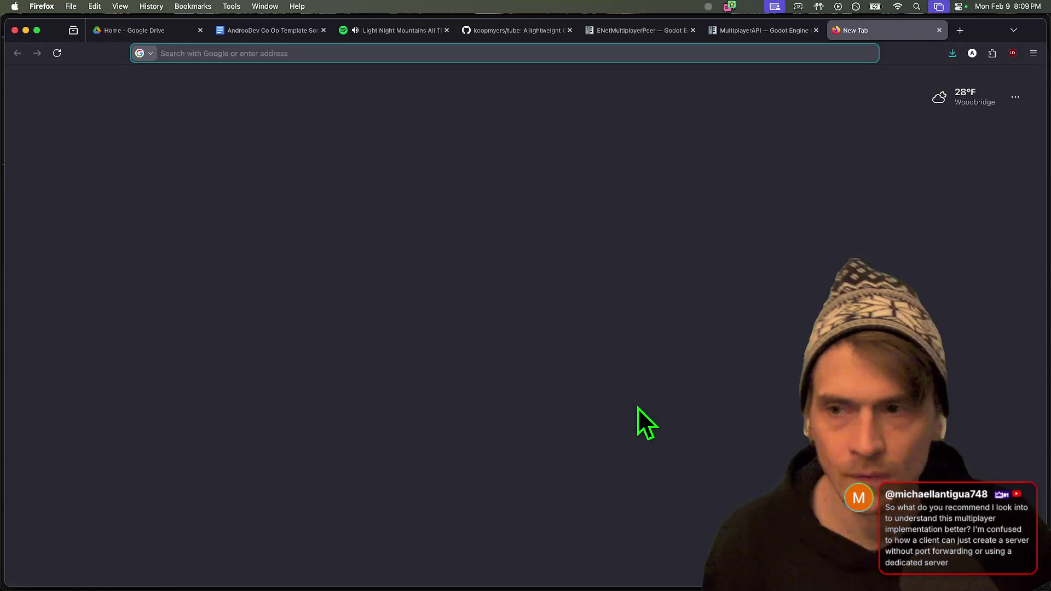
text(miro)
key(Return)
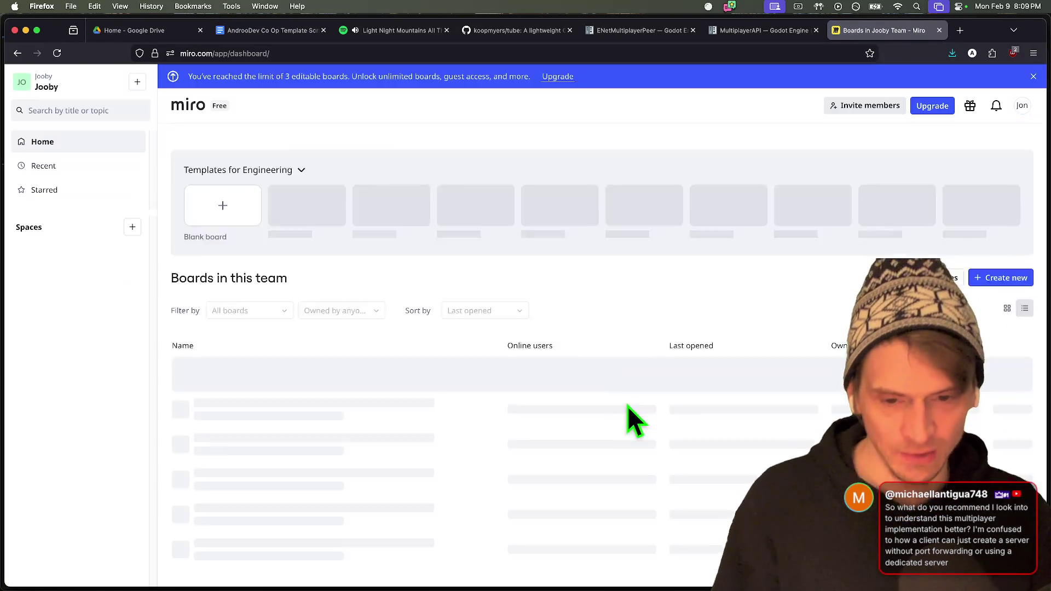
click(421, 454)
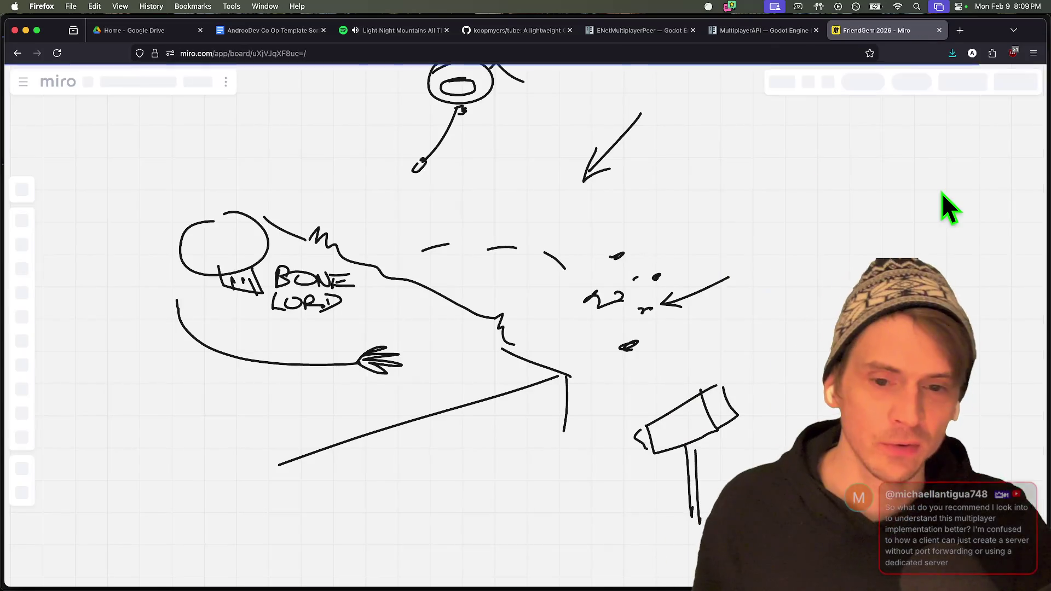
scroll(348, 343, down, 10)
scroll(359, 365, up, 10)
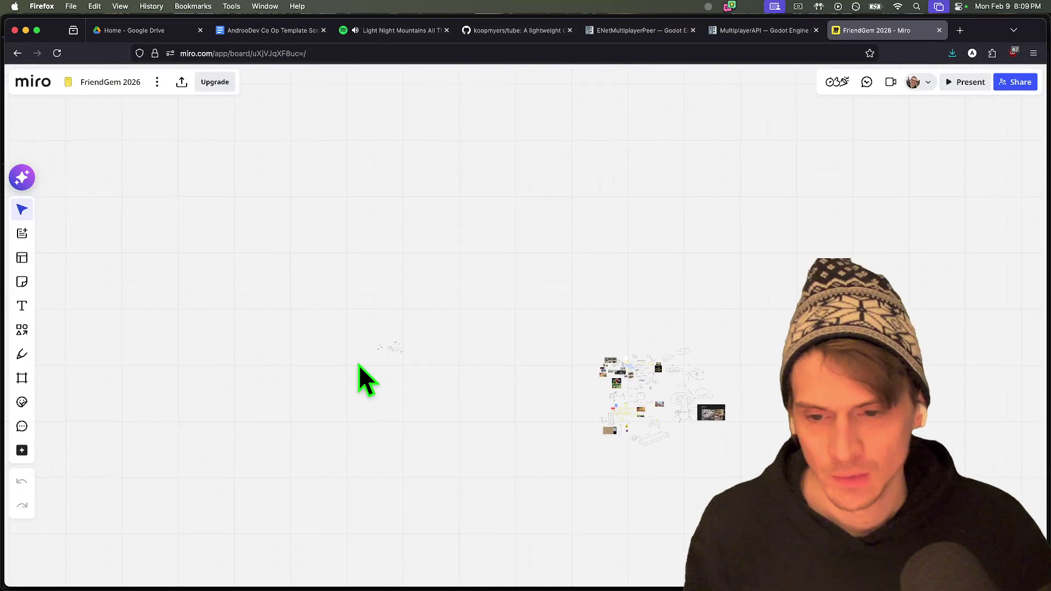
scroll(463, 310, up, 10)
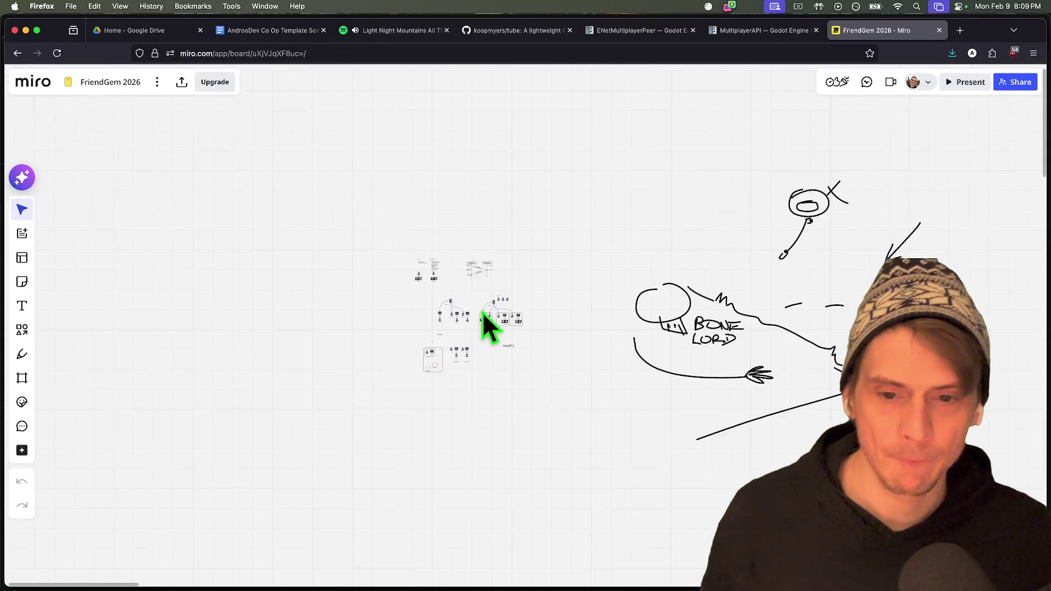
scroll(239, 195, left, 10)
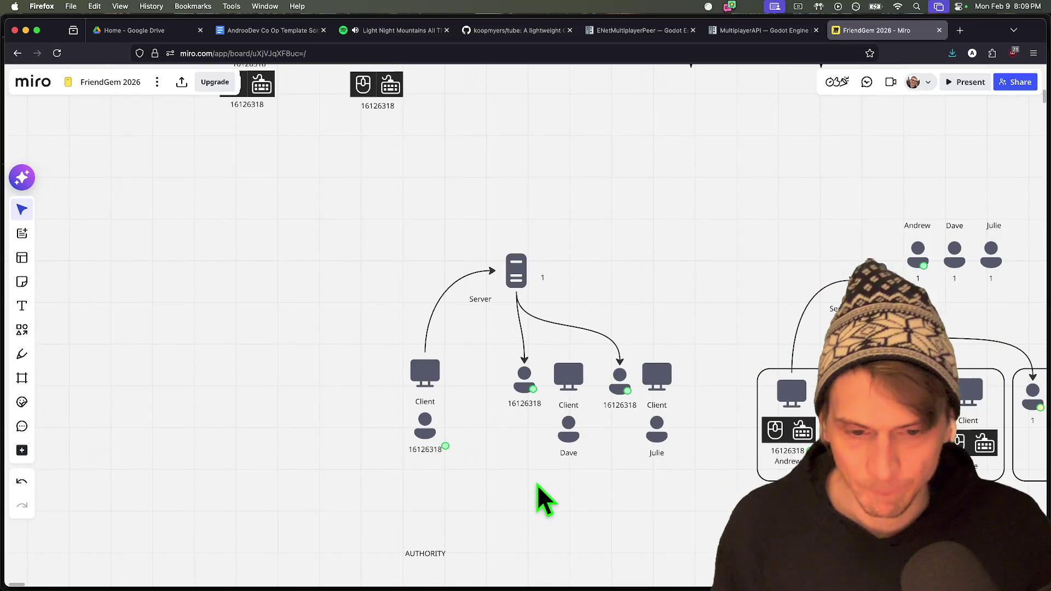
scroll(564, 481, up, 1)
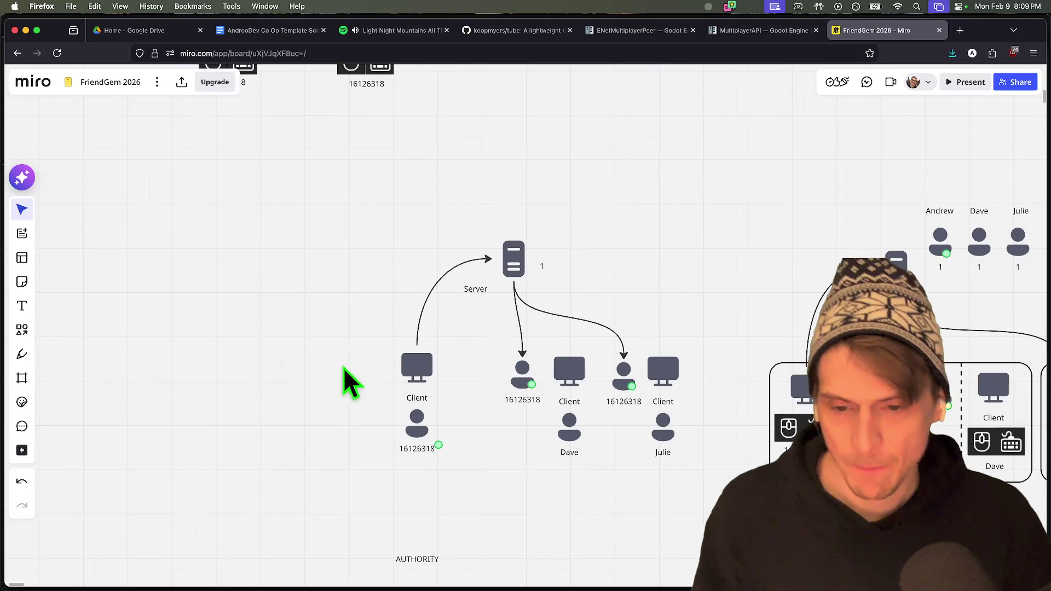
Raise the Server icon slightly and add the text label 127.10231023 beside it.
drag(511, 281, 518, 257)
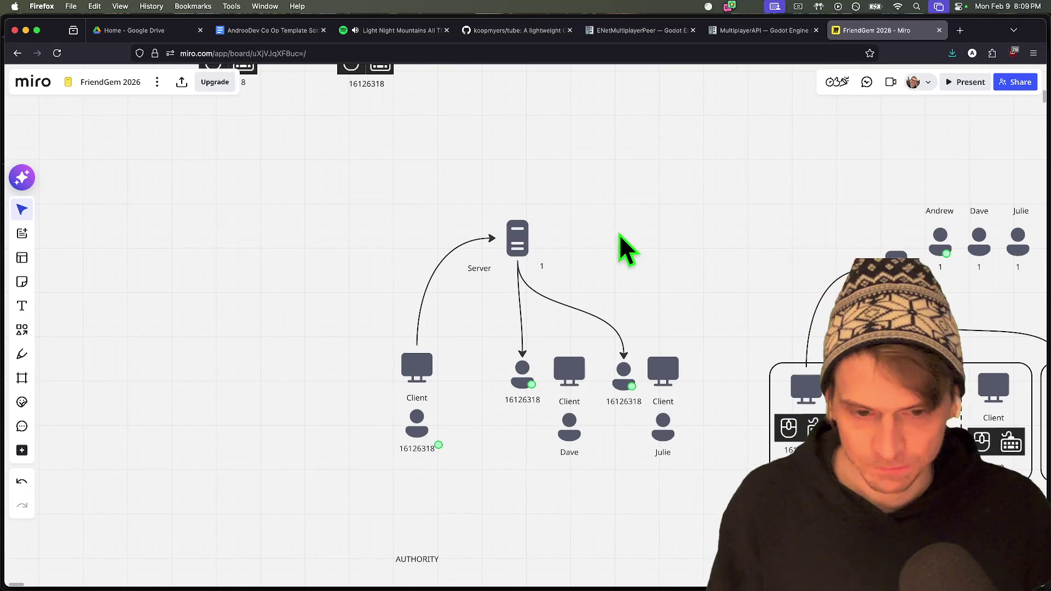
drag(352, 364, 435, 453)
click(593, 218)
key(t)
click(556, 227)
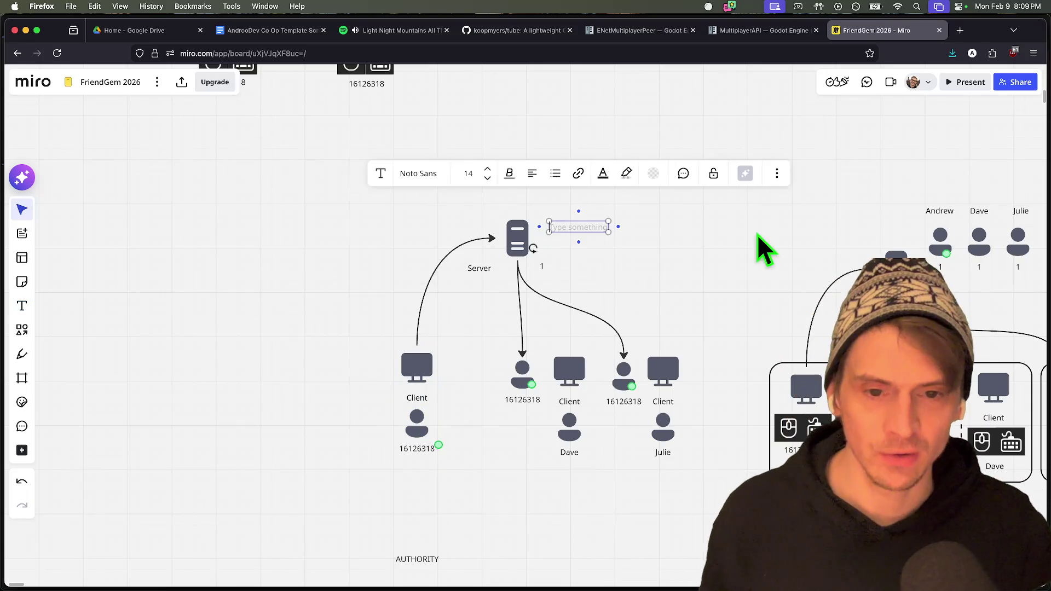
text(127.10231023)
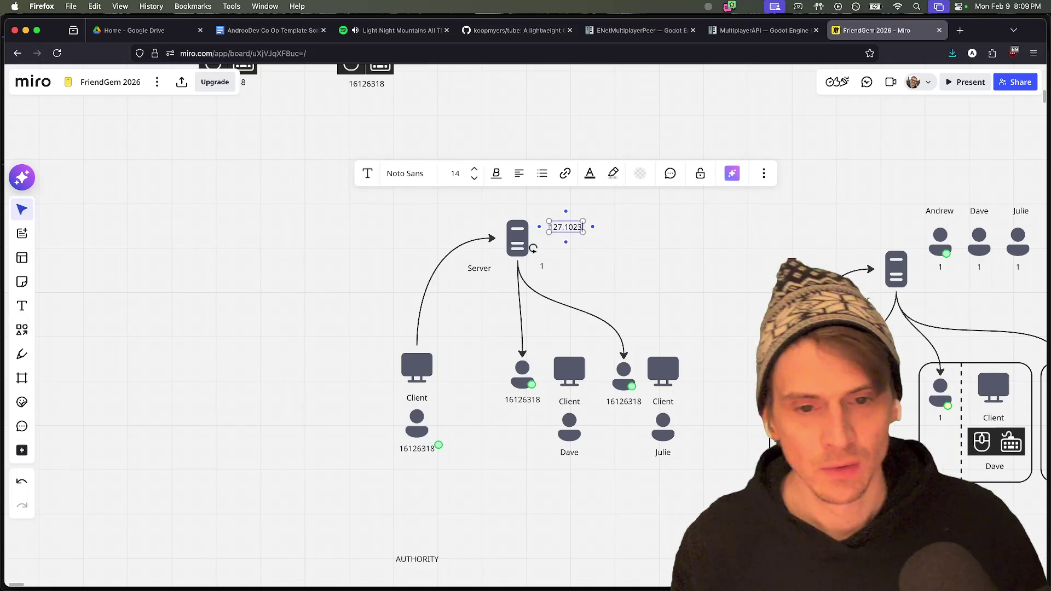
click(733, 287)
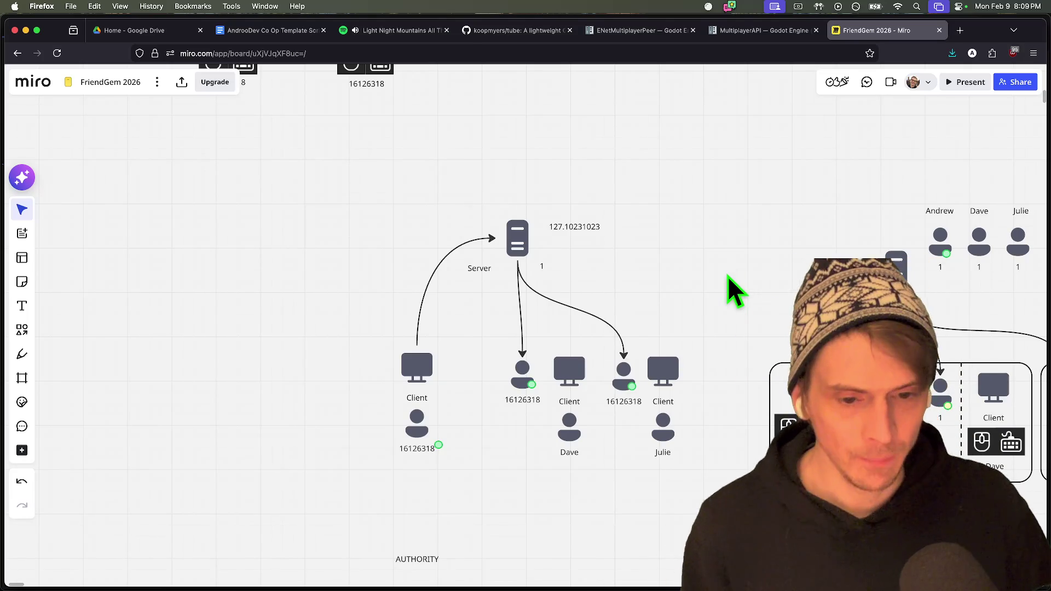
drag(727, 289, 719, 295)
drag(687, 436, 761, 339)
drag(701, 430, 709, 438)
scroll(703, 492, down, 2)
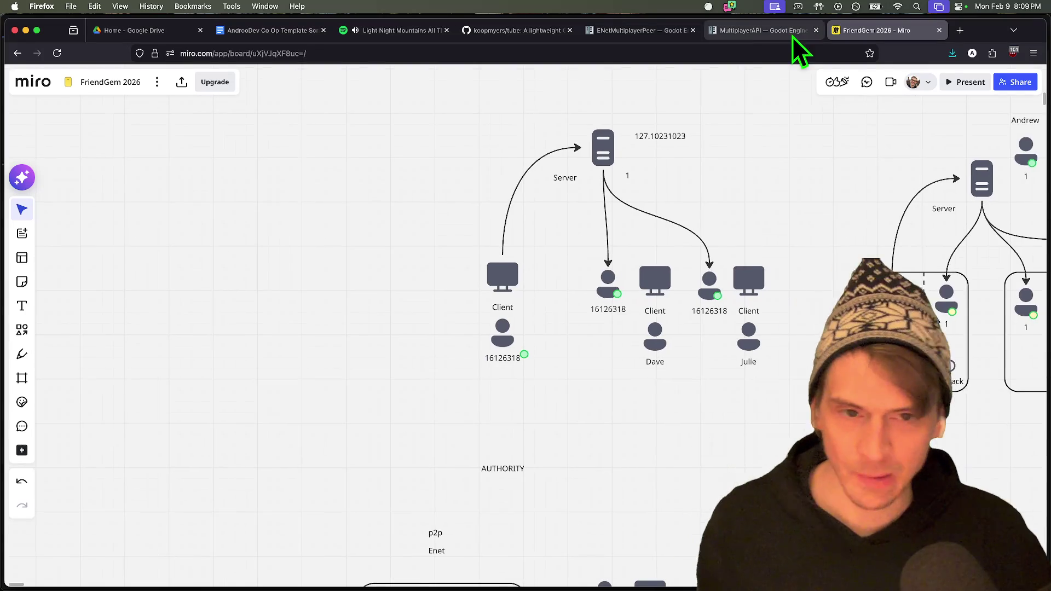
Move the left Client group up beside the Server, then undo that move.
scroll(657, 181, up, 2)
click(582, 193)
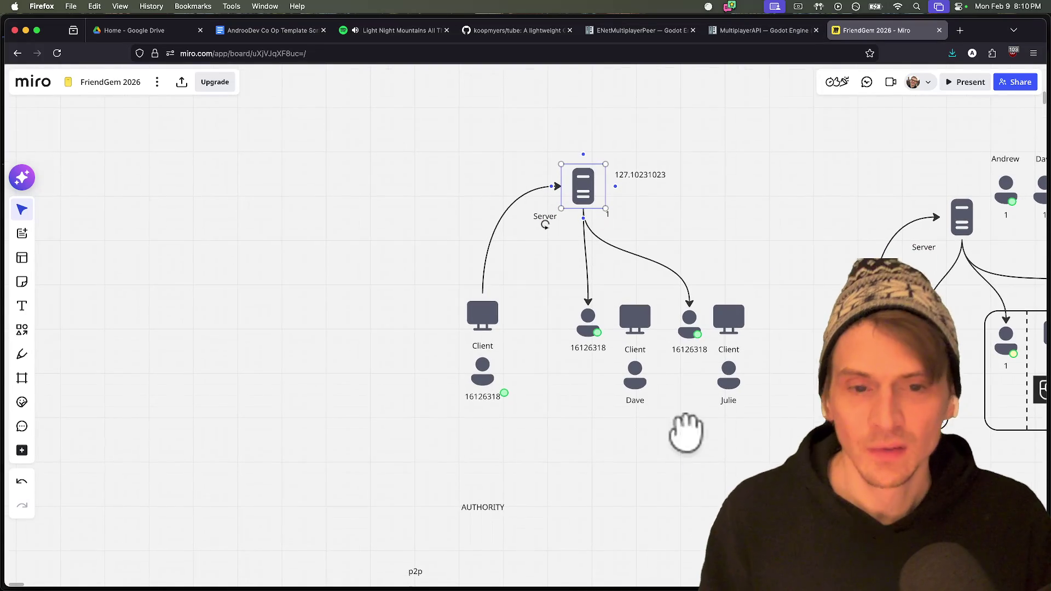
click(481, 362)
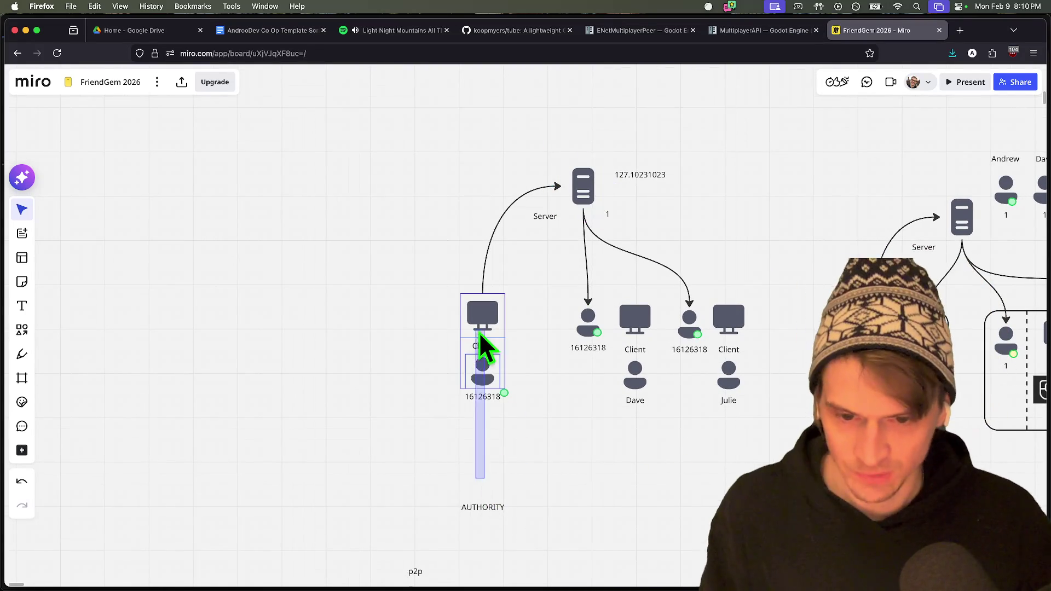
mouse_move(521, 464)
mouse_down()
mouse_move(476, 368)
mouse_move(499, 176)
mouse_move(516, 156)
mouse_up()
click(564, 199)
click(598, 223)
click(600, 224)
scroll(694, 239, up, 1)
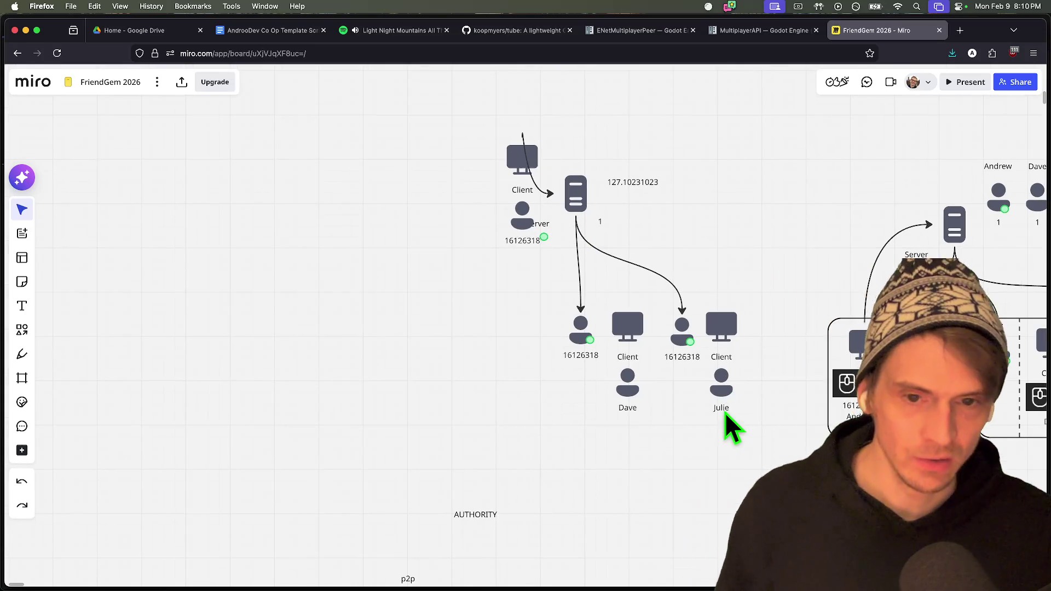
key(super+z)
Scroll down to the p2p Enet section and shift its container rectangle up-left.
scroll(719, 431, down, 10)
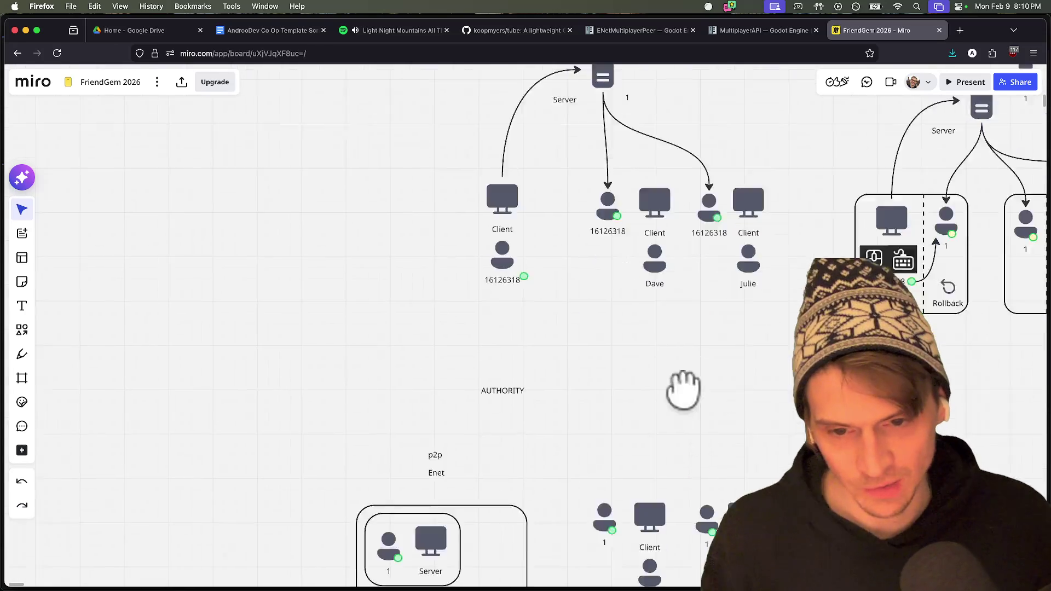
scroll(712, 462, down, 4)
mouse_move(514, 454)
mouse_down()
mouse_move(449, 406)
mouse_move(659, 432)
mouse_move(607, 404)
mouse_move(630, 481)
mouse_up()
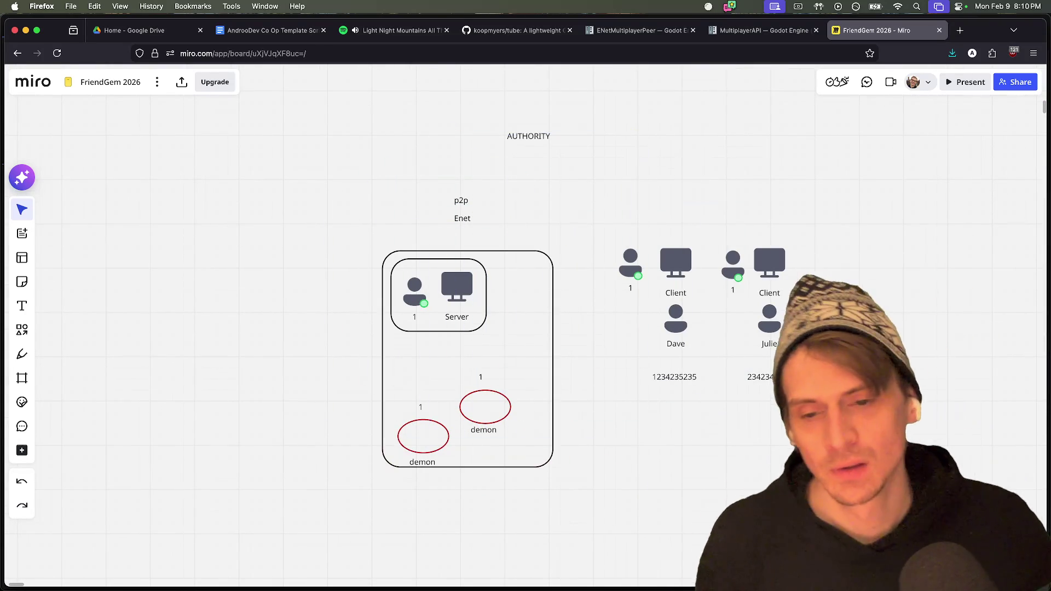
Delete the two person icons labelled 1 from the p2p diagram.
scroll(674, 267, right, 3)
scroll(675, 267, down, 2)
mouse_move(773, 383)
mouse_down()
mouse_move(434, 129)
mouse_move(528, 164)
mouse_up()
mouse_move(786, 362)
mouse_down()
mouse_move(550, 215)
mouse_move(553, 228)
mouse_up()
scroll(563, 427, down, 5)
scroll(547, 419, up, 5)
scroll(769, 391, up, 5)
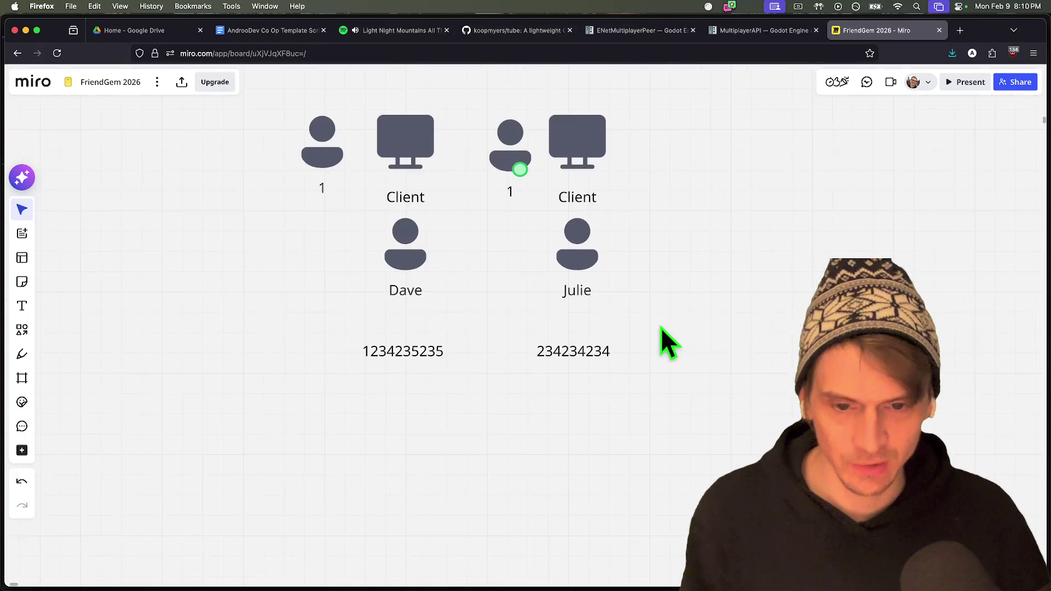
scroll(676, 290, up, 1)
scroll(602, 268, up, 1)
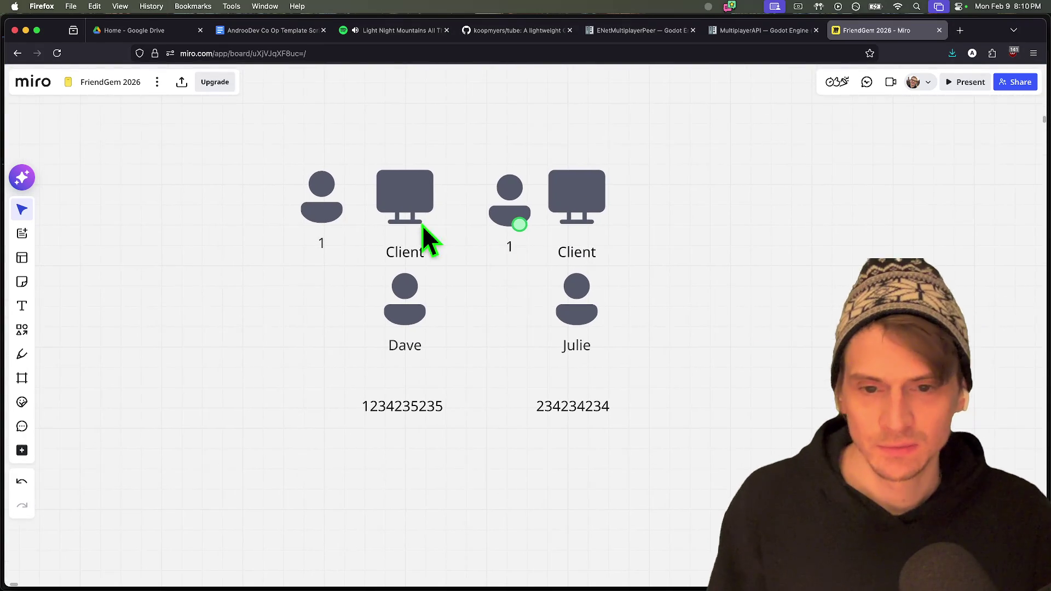
click(319, 201)
key(BackSpace)
click(495, 200)
key(BackSpace)
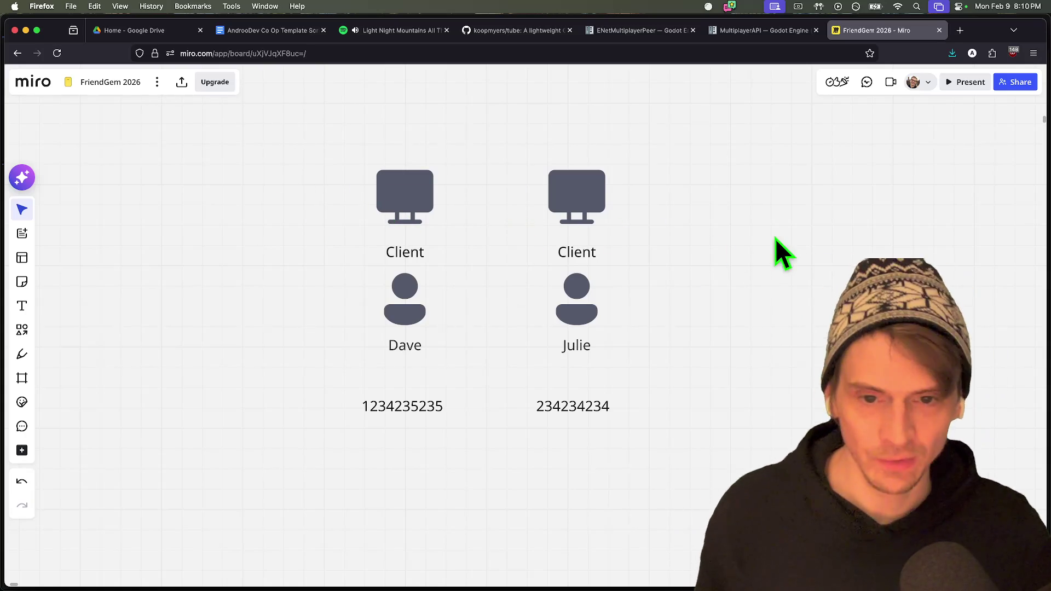
Move the Client and Dave column to the left.
scroll(657, 262, up, 4)
mouse_move(420, 137)
mouse_down()
mouse_move(481, 192)
mouse_move(559, 192)
mouse_up()
scroll(383, 481, down, 3)
mouse_move(383, 481)
mouse_down()
mouse_move(335, 215)
mouse_move(257, 213)
mouse_move(225, 198)
mouse_up()
click(703, 370)
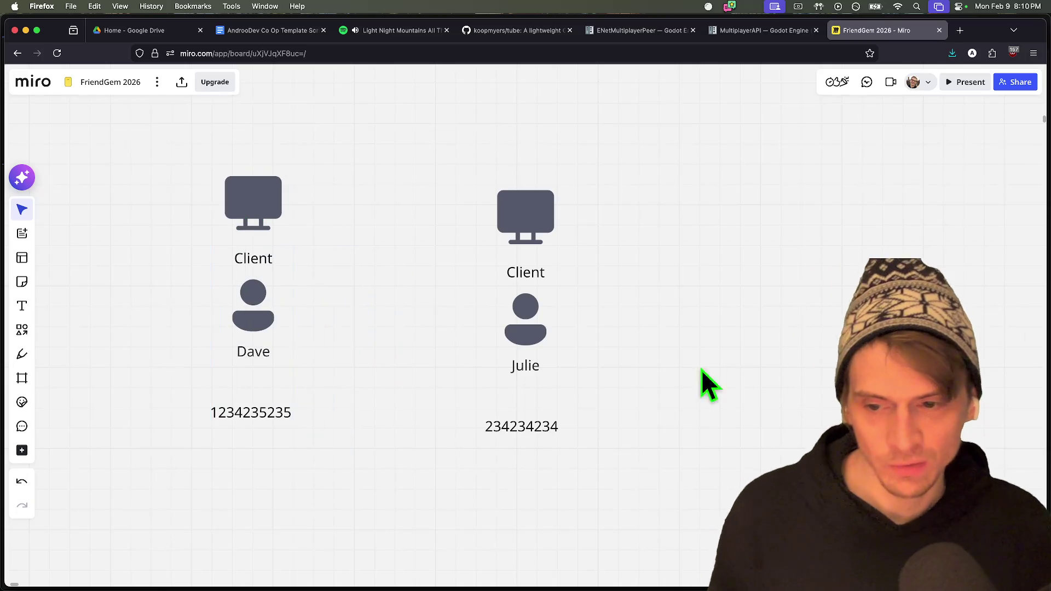
click(251, 420)
double_click(251, 419)
text(1)
click(225, 420)
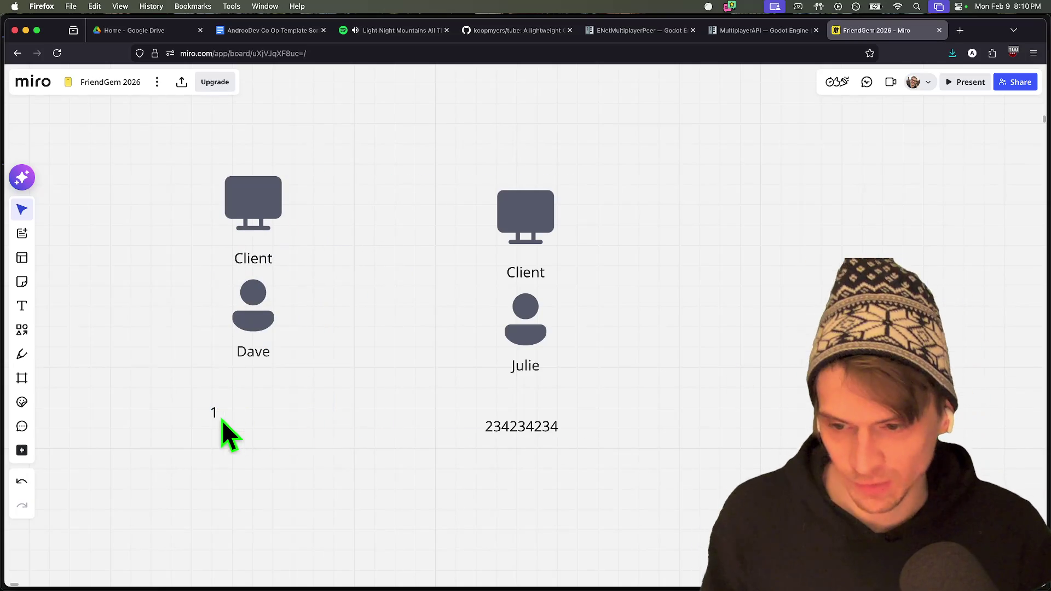
drag(261, 216, 372, 207)
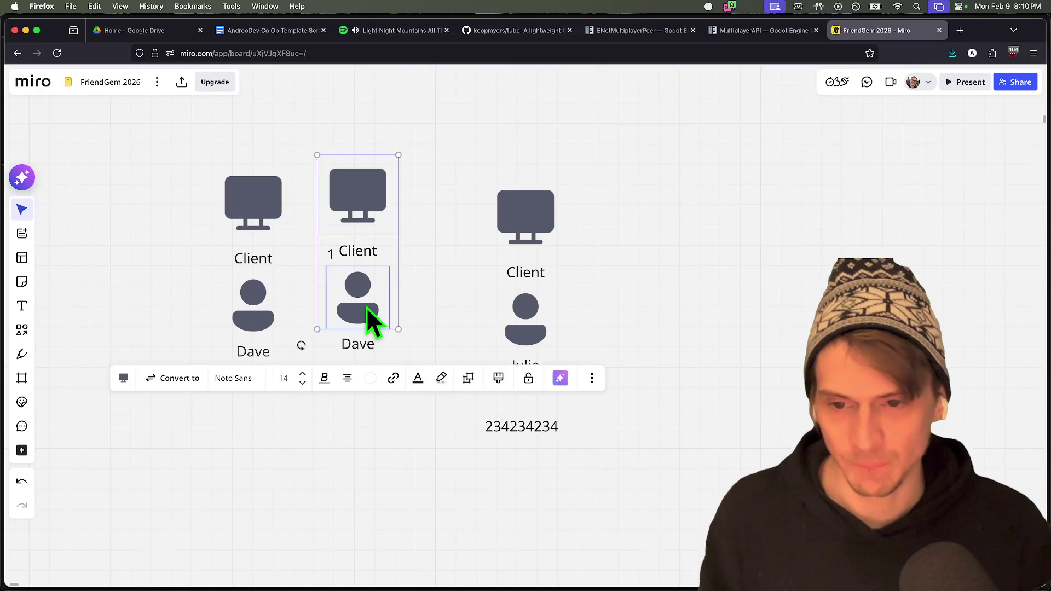
key(BackSpace)
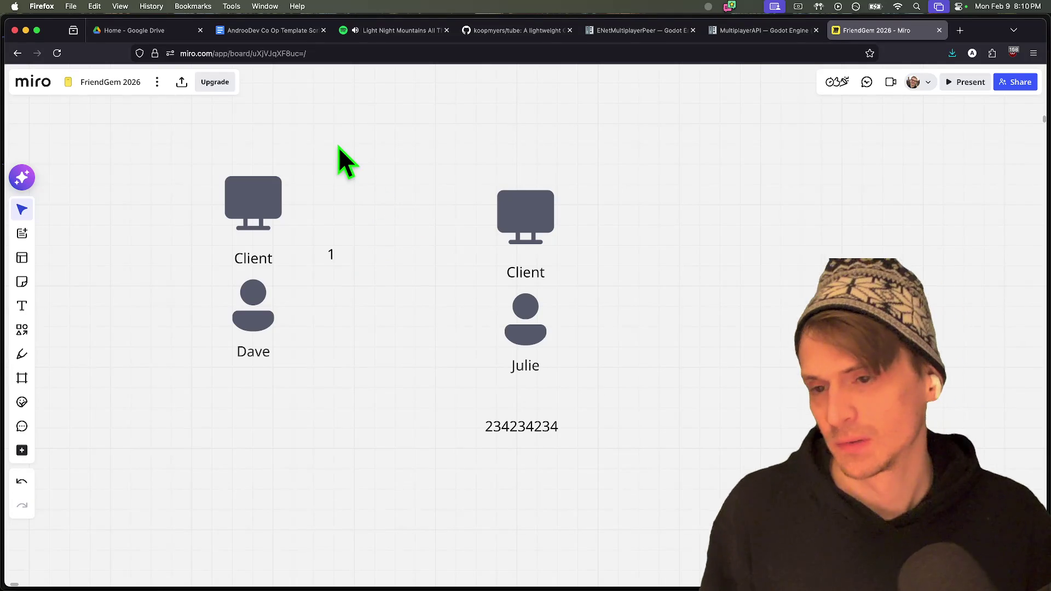
Copy the upper diagram's Server icon and paste it above the two clients.
scroll(340, 152, down, 2)
scroll(375, 169, up, 5)
scroll(461, 305, down, 3)
scroll(460, 203, down, 3)
scroll(335, 290, up, 5)
scroll(425, 200, up, 5)
click(424, 200)
scroll(488, 434, down, 15)
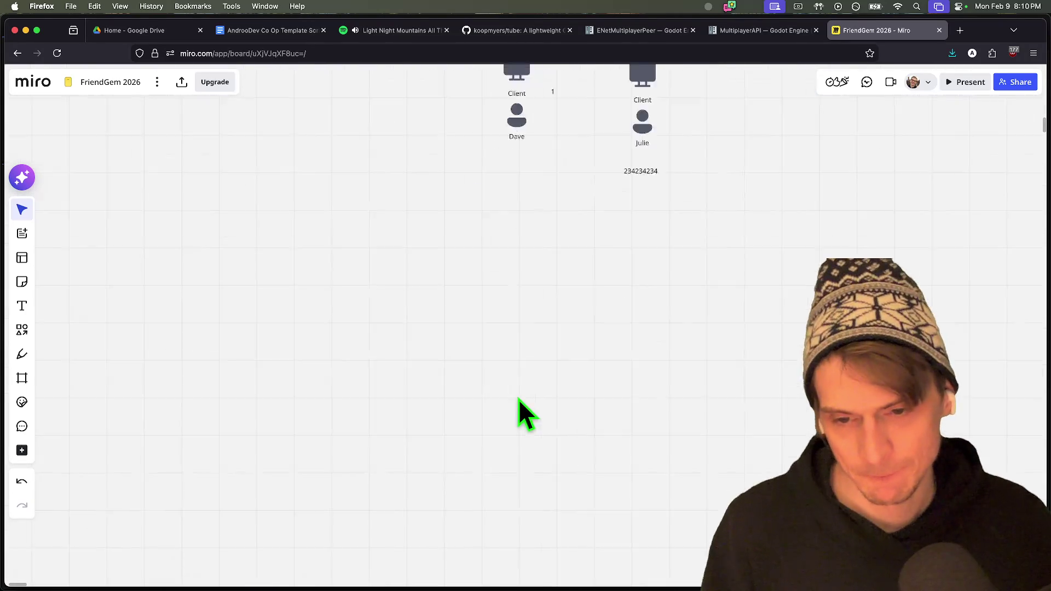
scroll(482, 384, up, 6)
key(super+v)
mouse_move(521, 216)
mouse_down()
mouse_move(515, 170)
mouse_move(498, 182)
mouse_up()
click(795, 298)
Reposition the pasted Server icon, then undo the move and the placement.
scroll(700, 372, up, 1)
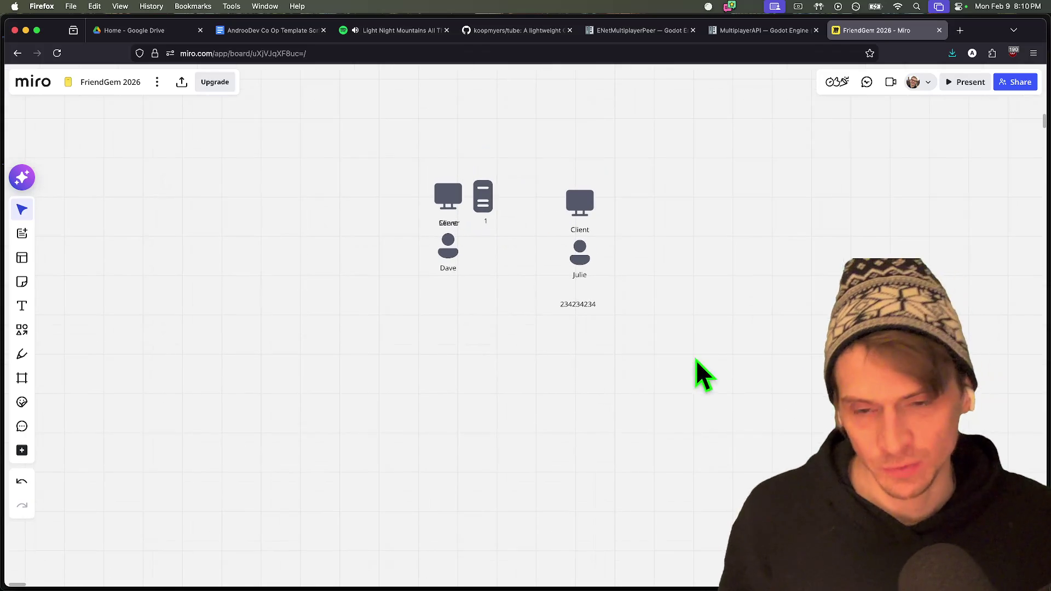
click(451, 225)
click(444, 207)
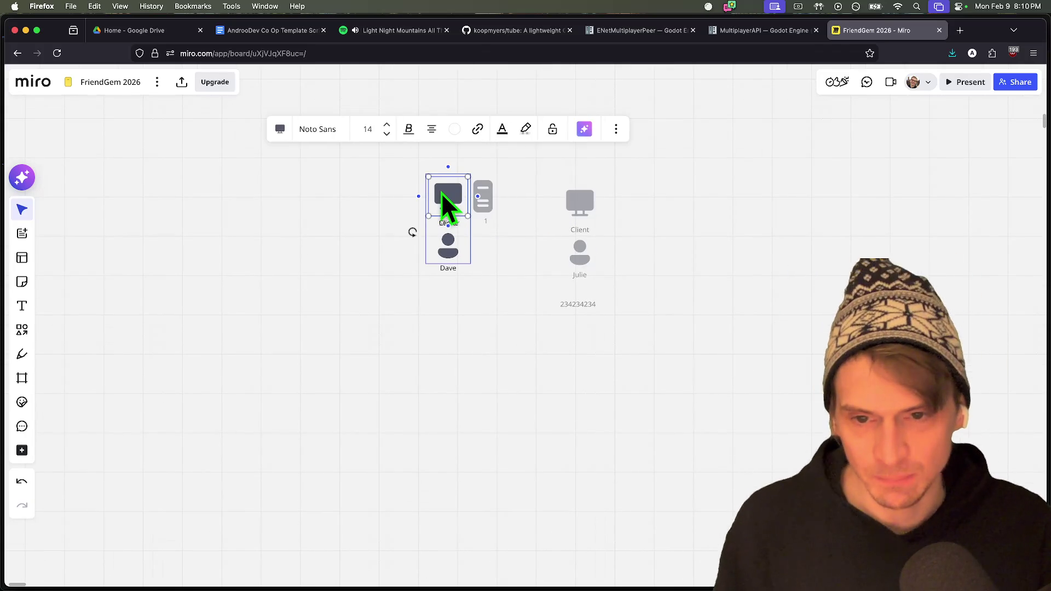
click(487, 195)
scroll(565, 197, up, 3)
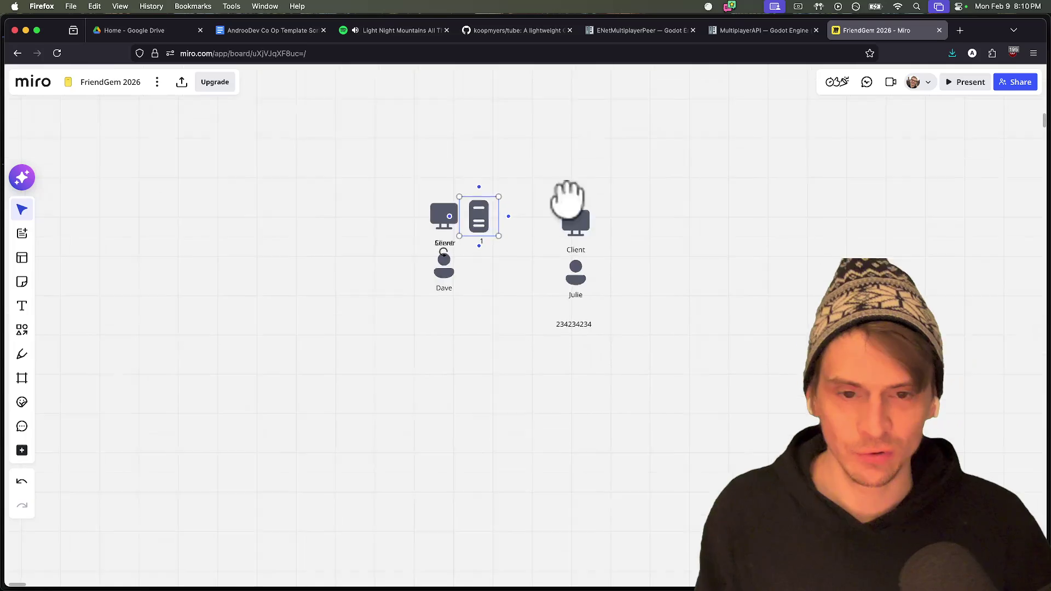
mouse_move(470, 265)
mouse_down()
mouse_move(526, 200)
mouse_move(510, 163)
mouse_up()
mouse_move(664, 244)
mouse_down()
mouse_move(567, 265)
mouse_move(533, 346)
mouse_up()
click(469, 268)
drag(469, 268, 711, 230)
key(super+z)
key(super+shift+z)
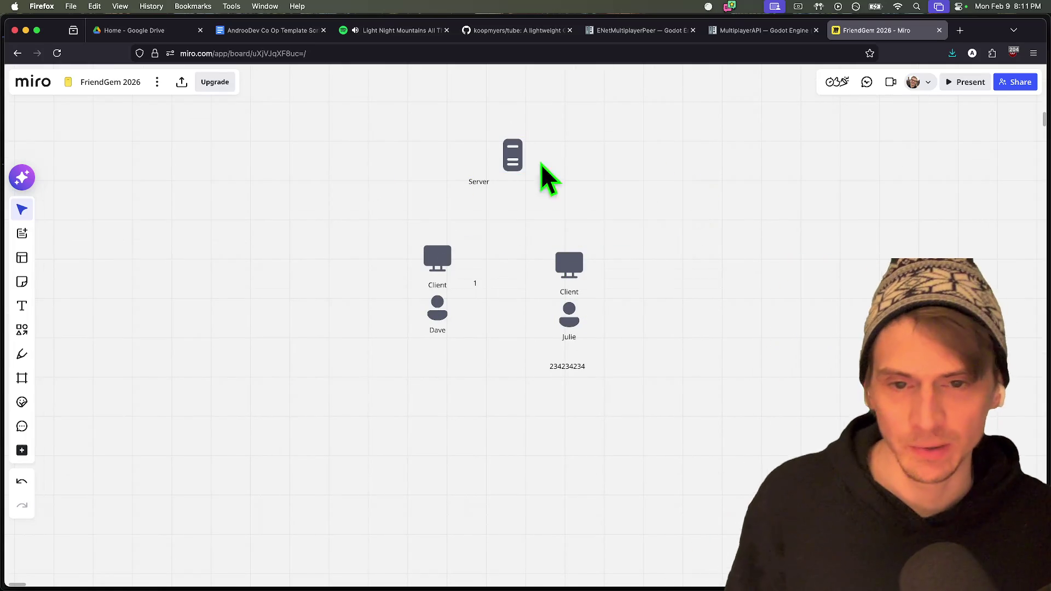
drag(630, 169, 399, 122)
Undo the remaining Server edits, return to Select, clear the selection, and open a new tab.
click(22, 354)
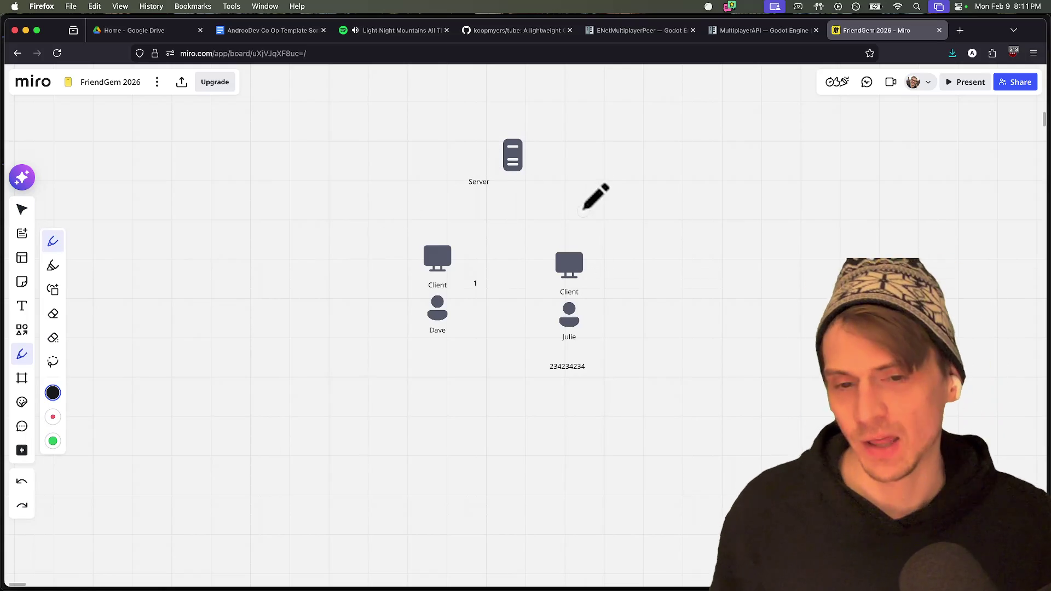
key(super+z)
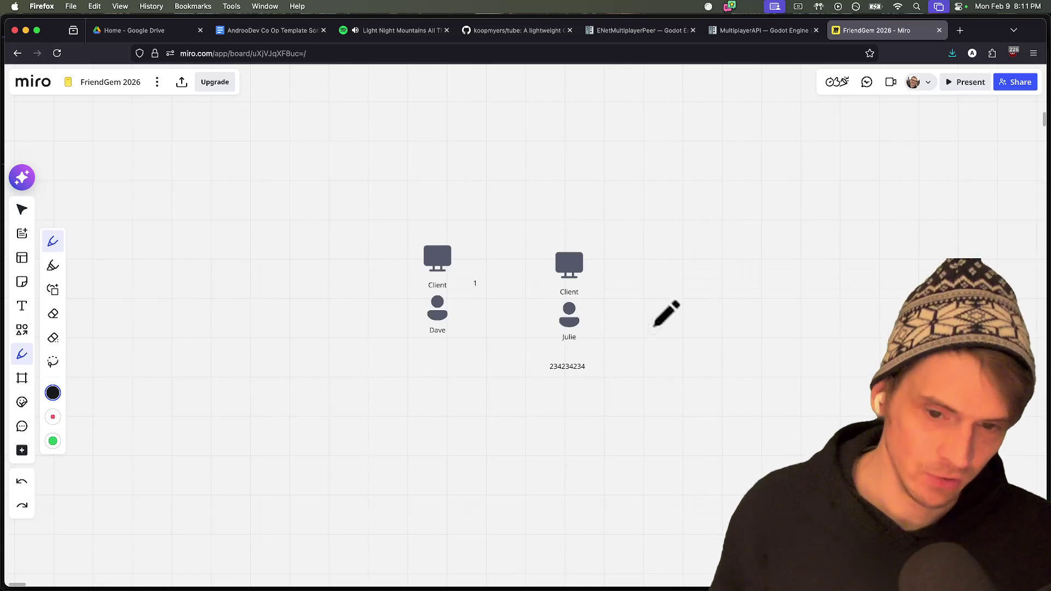
key(v)
drag(656, 348, 388, 224)
key(BackSpace)
key(super+t)
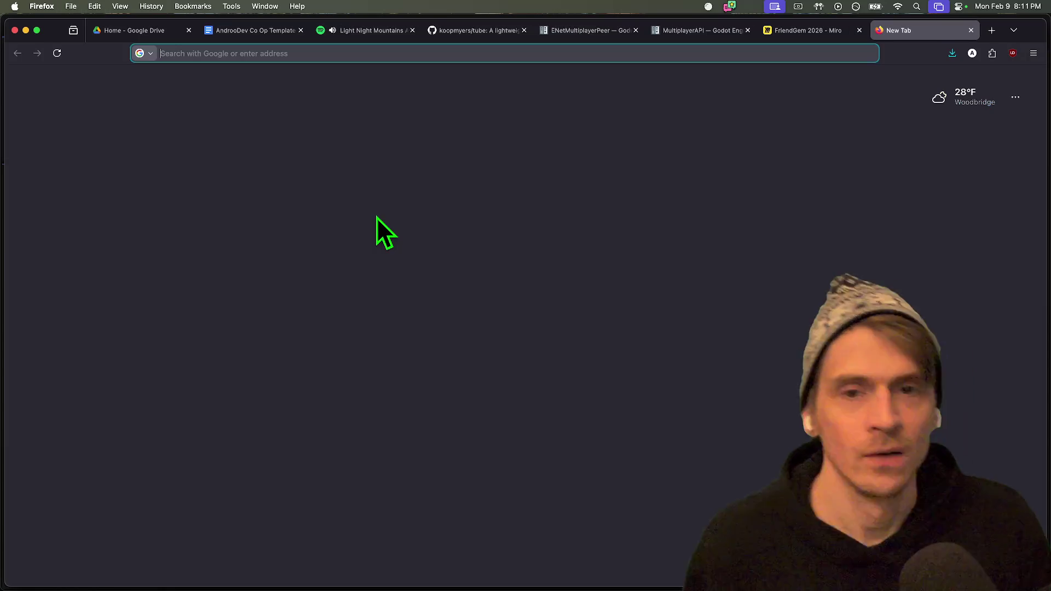
Search Google for webwrtc, then go back to the FriendGem 2026 Miro tab.
text(webwr)
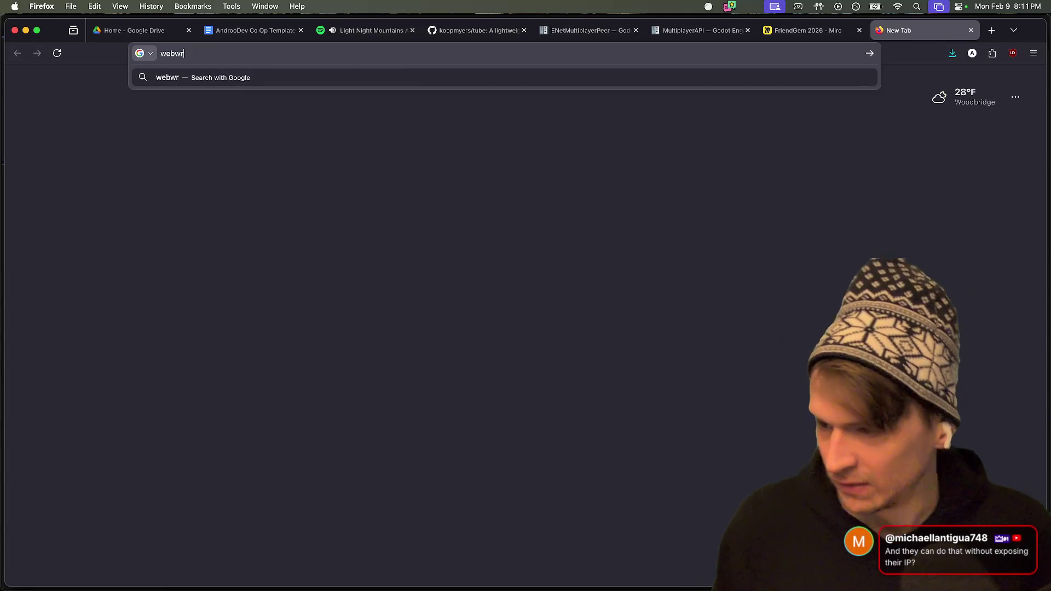
key(Return)
key(super+Tab)
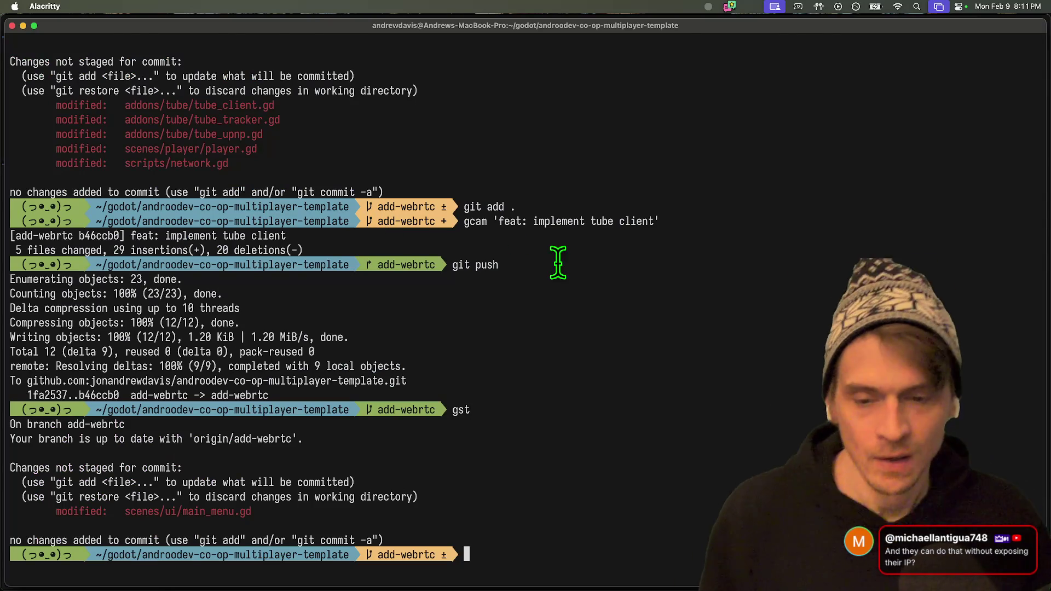
key(super+Tab)
key(super+Tab)
key(super+Tab)
key(ctrl+shift+Tab)
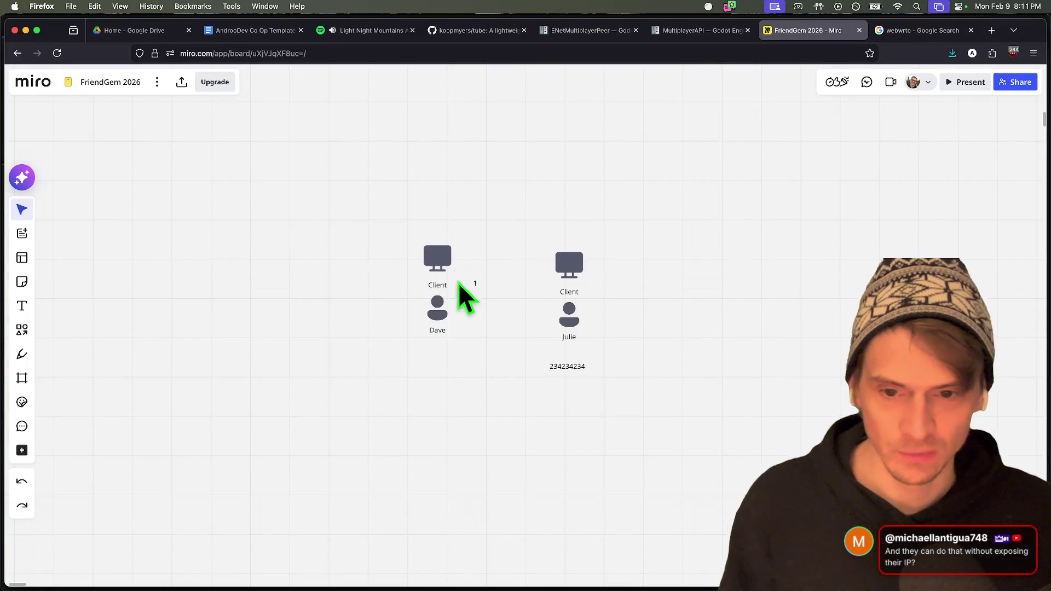
Move the Client and Dave group and the second client group lower, side by side.
click(436, 275)
drag(439, 277, 406, 346)
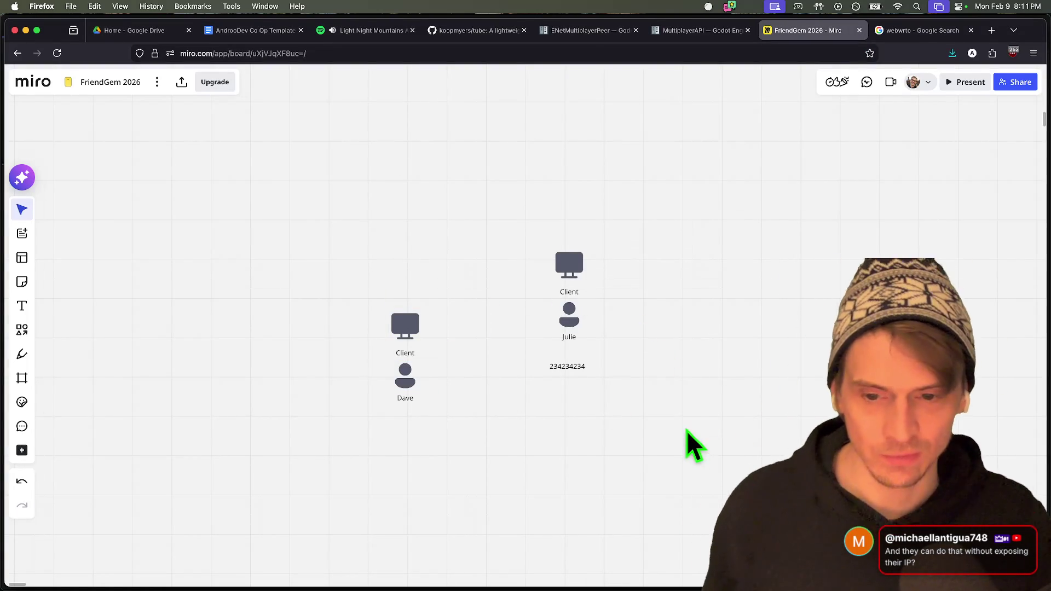
drag(552, 371, 553, 380)
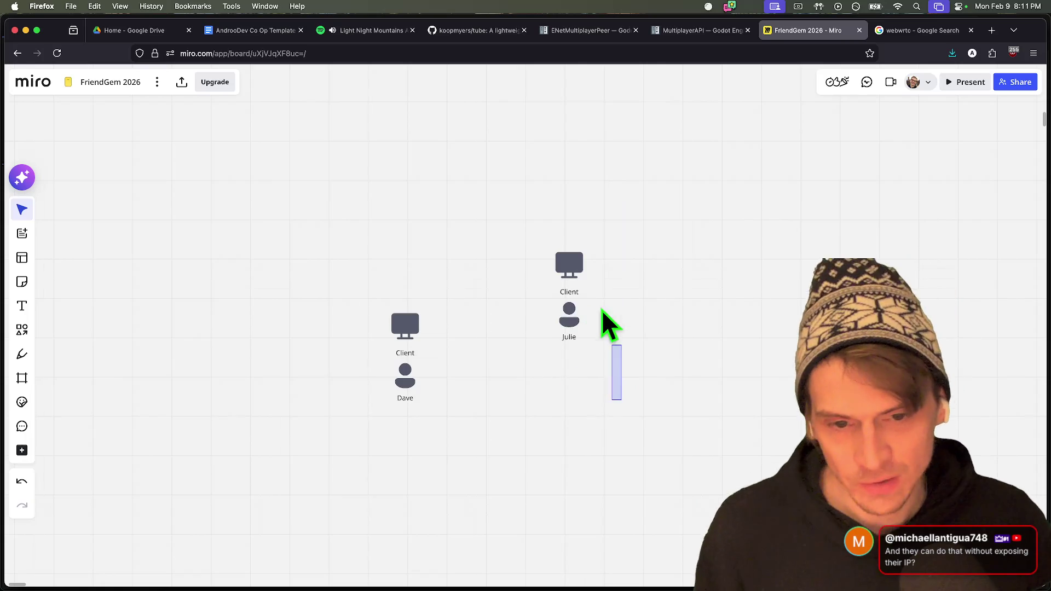
click(574, 276)
drag(577, 281, 579, 369)
click(334, 192)
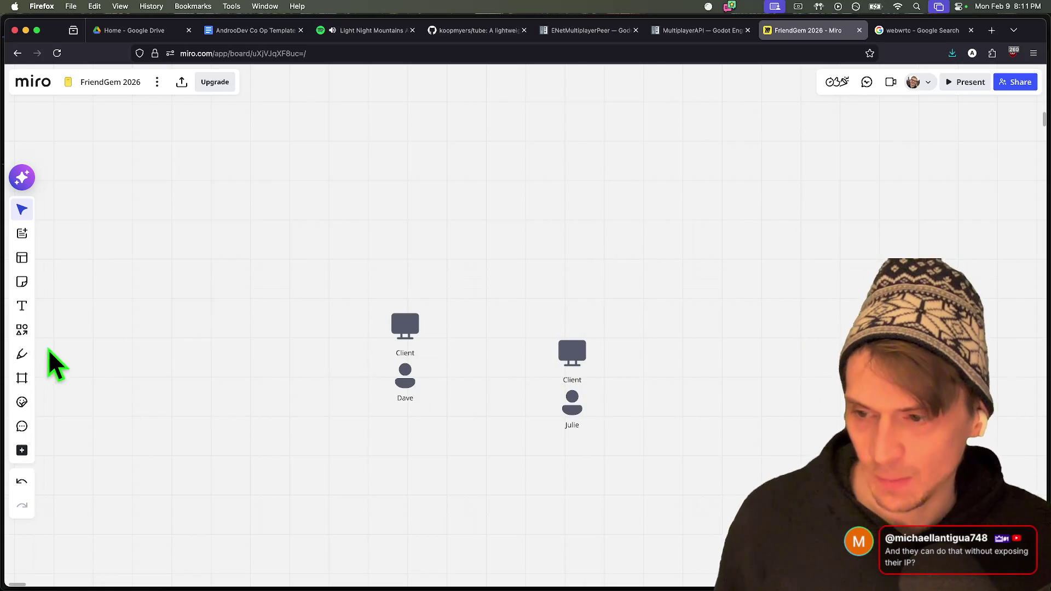
Draw an empty rectangle above the clients, nudge the first group lower, and return to the search results.
click(22, 329)
click(59, 336)
mouse_move(448, 206)
mouse_down()
mouse_move(469, 227)
mouse_move(537, 246)
mouse_up()
click(454, 372)
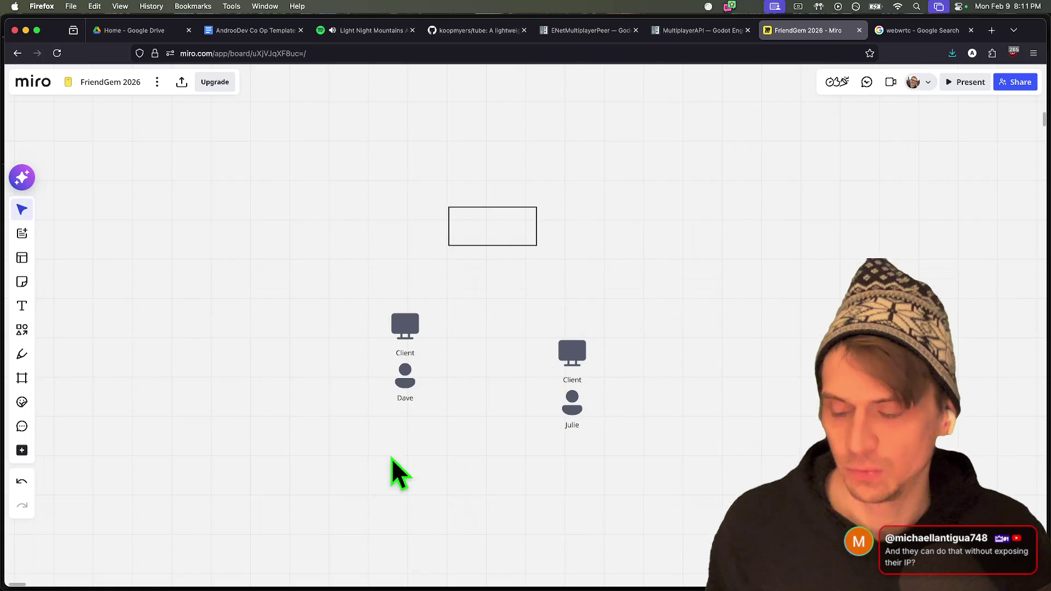
drag(446, 437, 356, 293)
drag(383, 334, 416, 362)
click(674, 413)
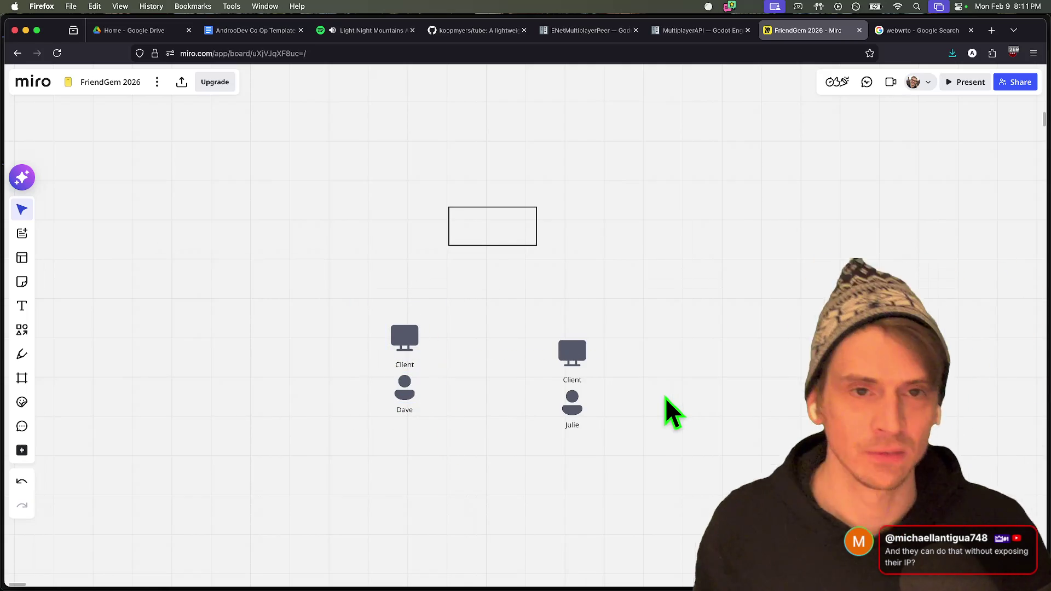
key(ctrl+Tab)
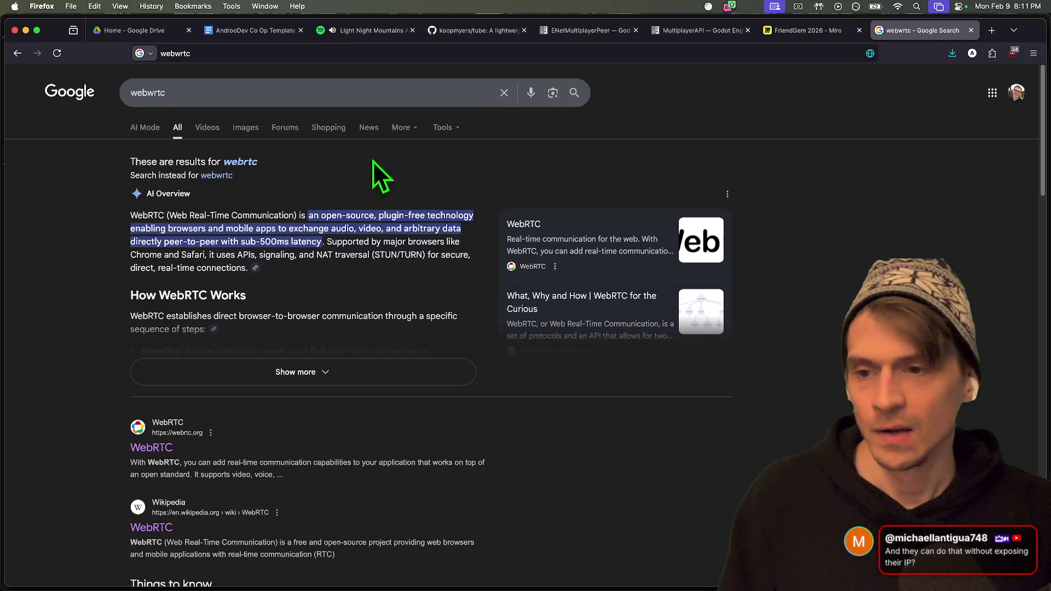
Open webrtc.org and the WebRTC Wikipedia article, highlighting webrtc.org's sentence about peer data.
super+click(163, 448)
scroll(368, 462, down, 3)
click(156, 432)
key(ctrl+Tab)
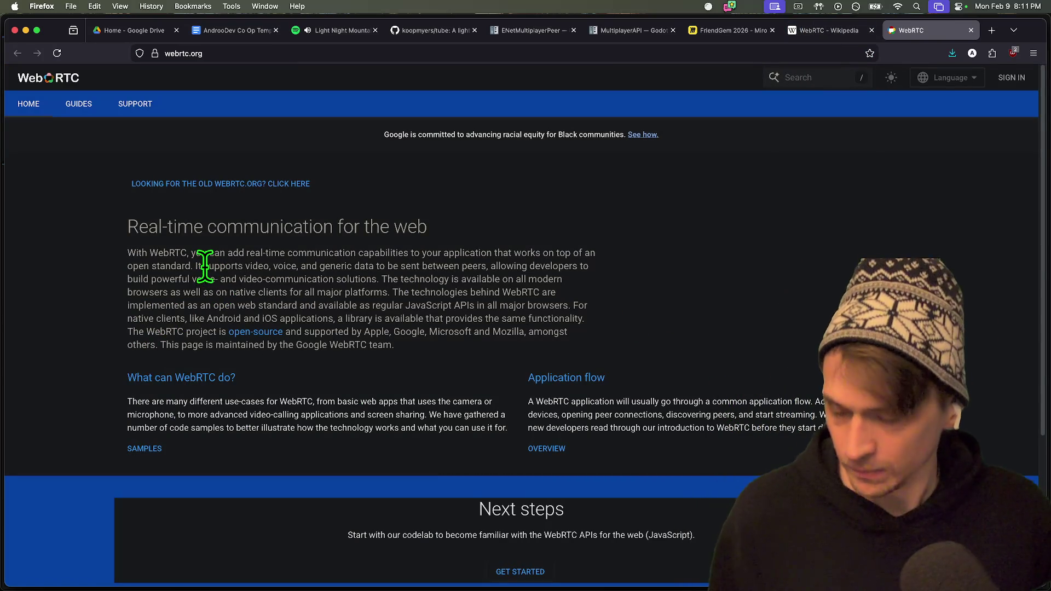
drag(205, 268, 293, 285)
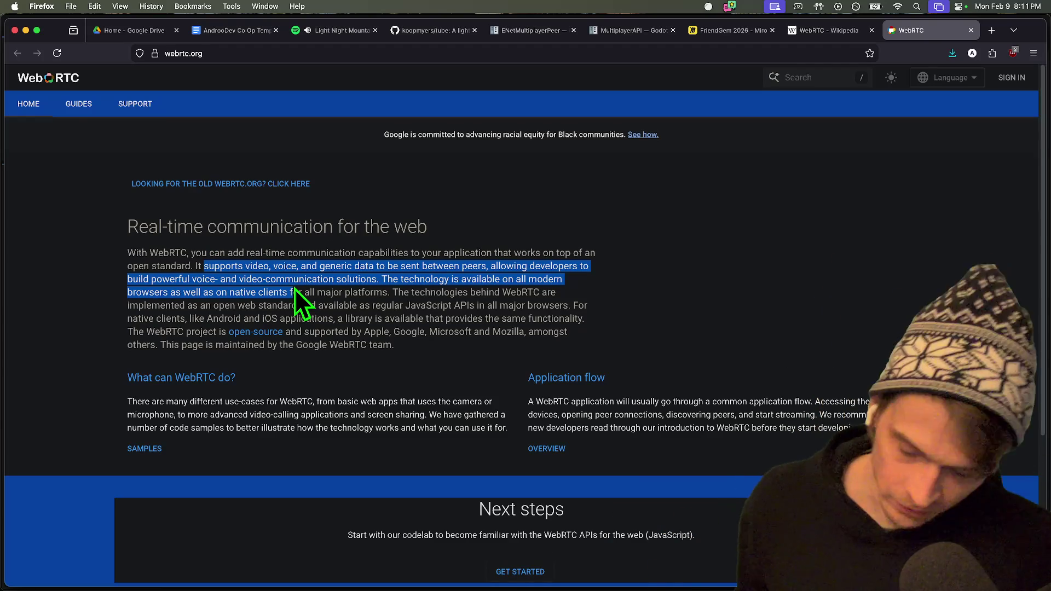
drag(296, 288, 215, 280)
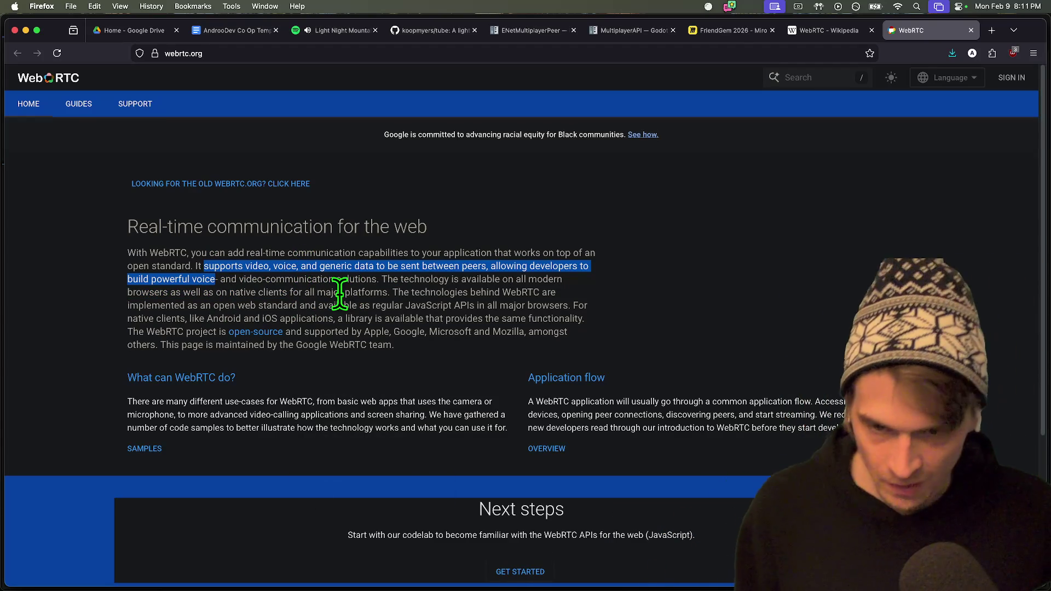
scroll(1012, 264, down, 2)
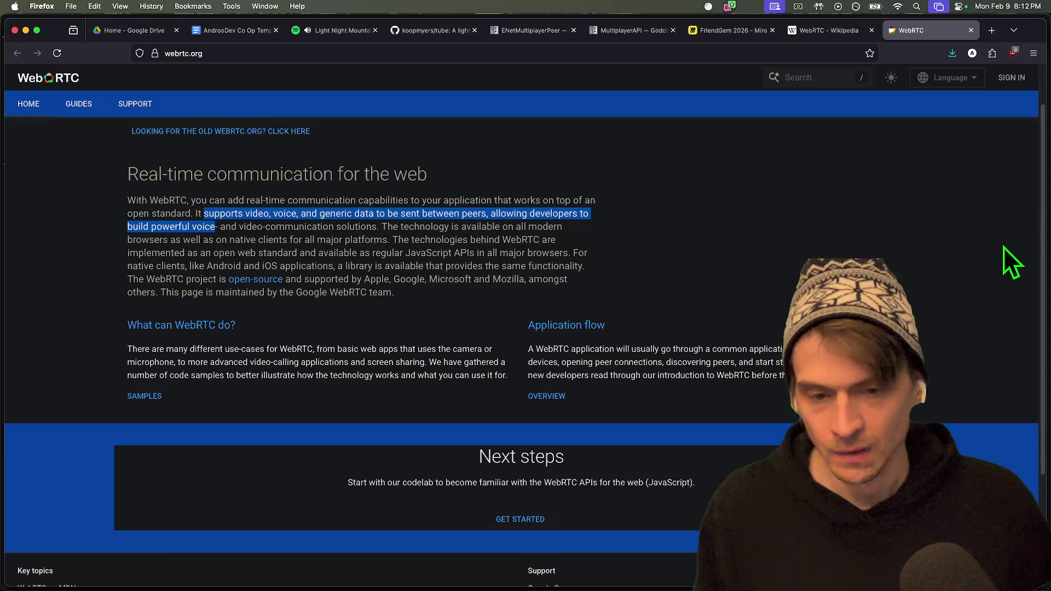
scroll(1006, 249, down, 5)
Read through the WebRTC Wikipedia article, then start a blank new tab.
key(ctrl+shift+Tab)
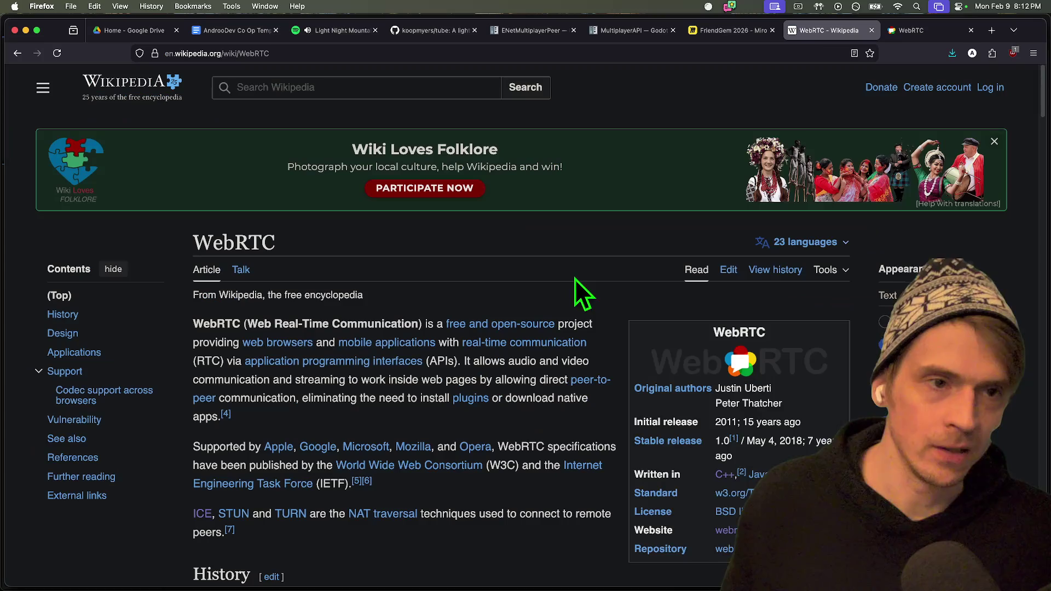
scroll(571, 412, down, 2)
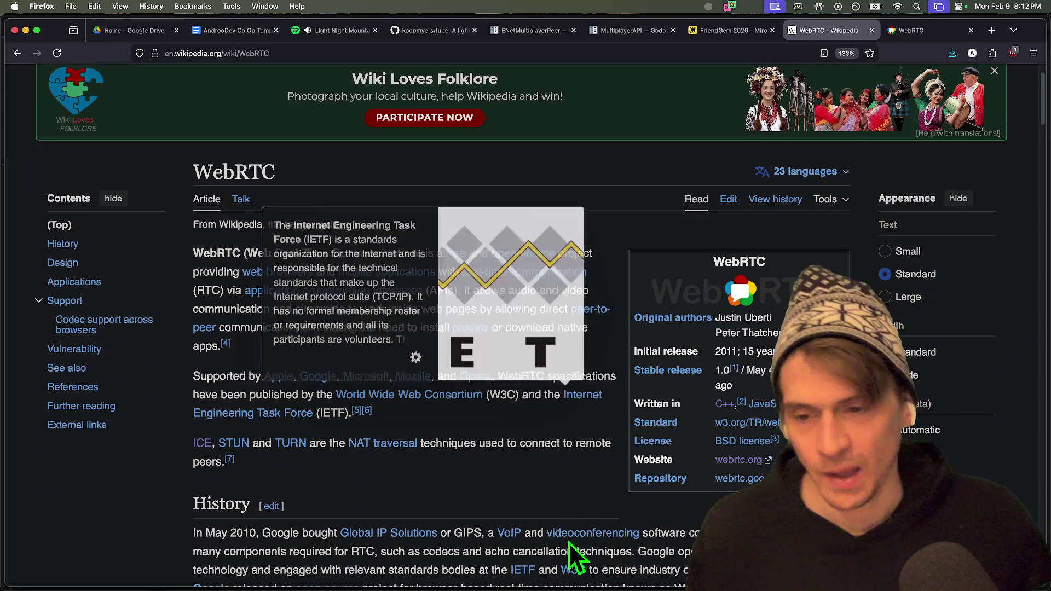
scroll(572, 498, down, 5)
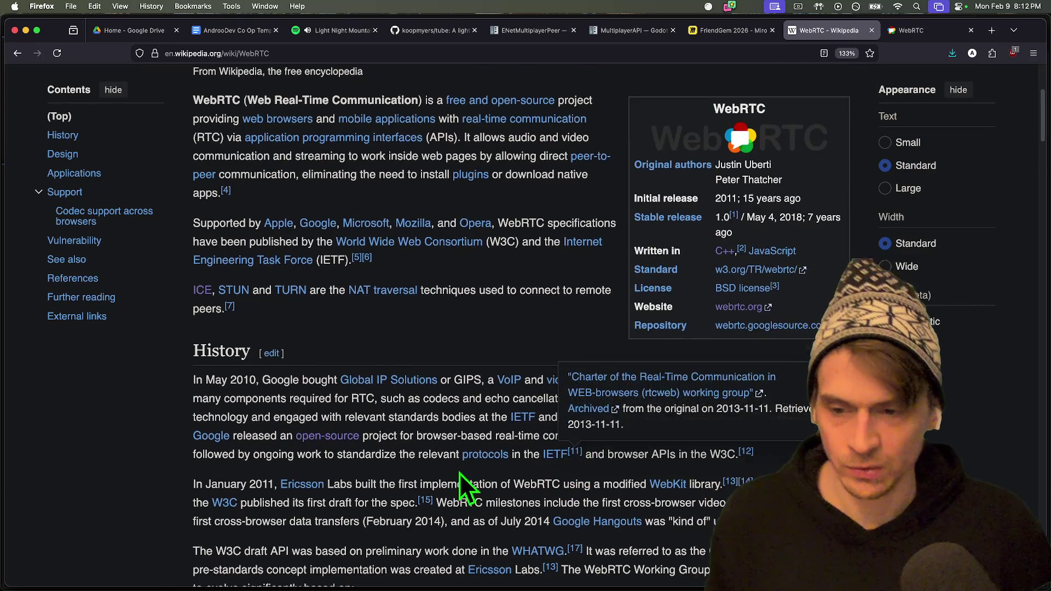
scroll(485, 472, down, 8)
scroll(740, 451, down, 20)
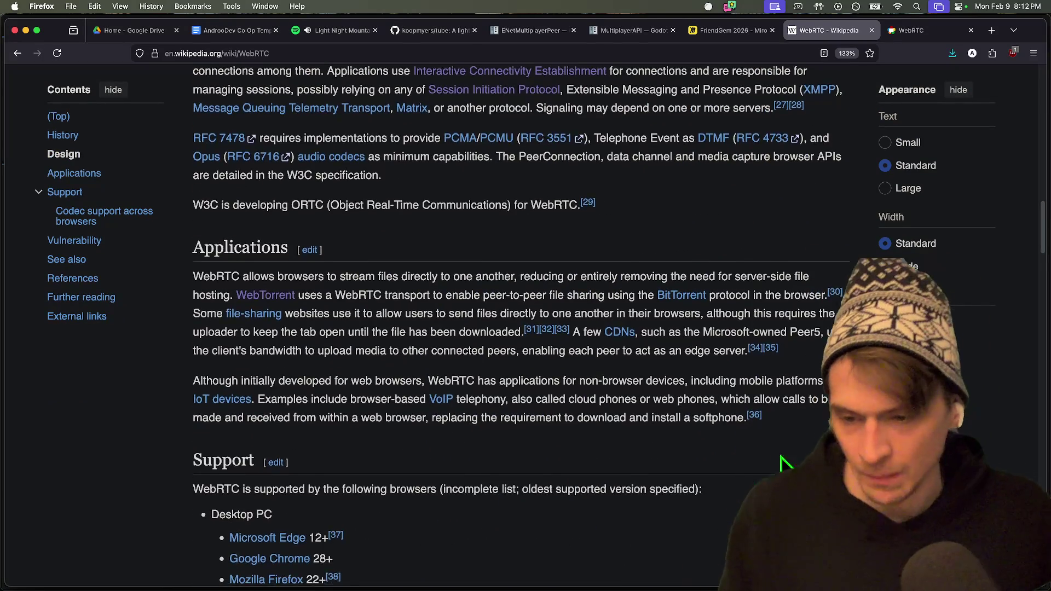
scroll(755, 451, down, 3)
scroll(792, 408, down, 10)
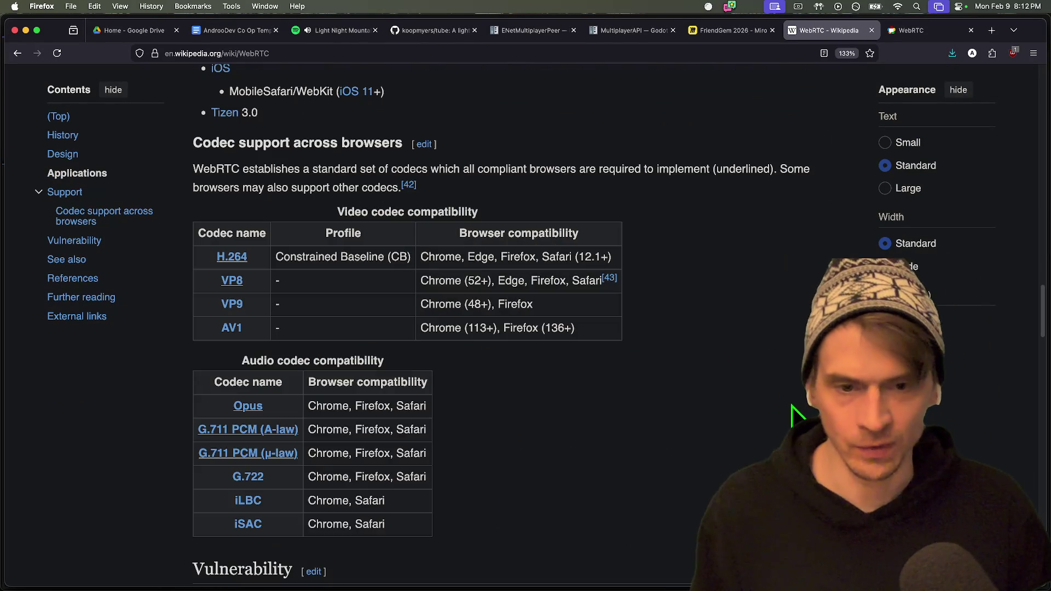
scroll(791, 407, down, 15)
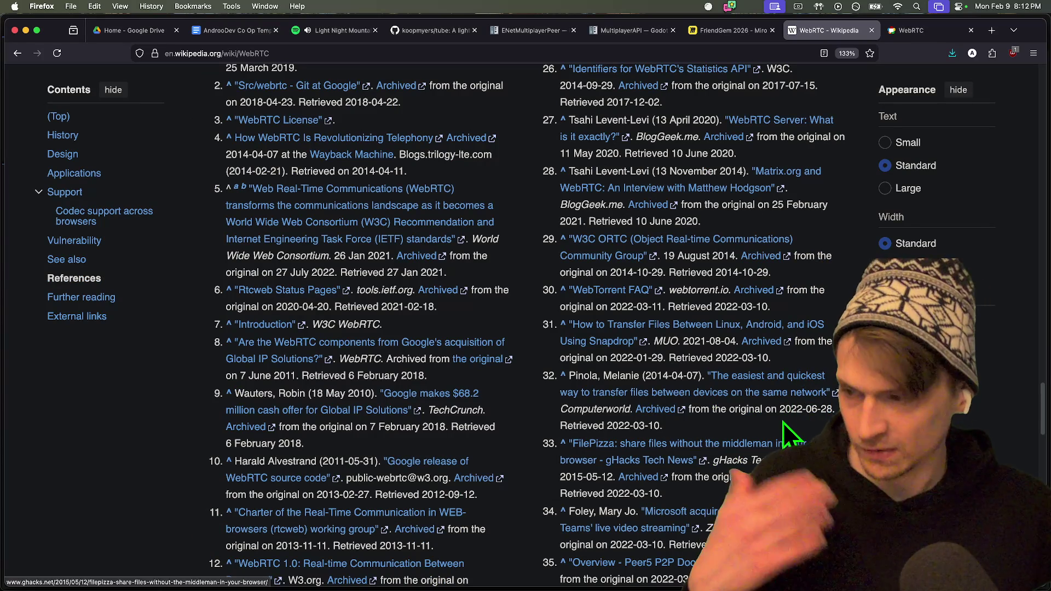
scroll(777, 448, up, 20)
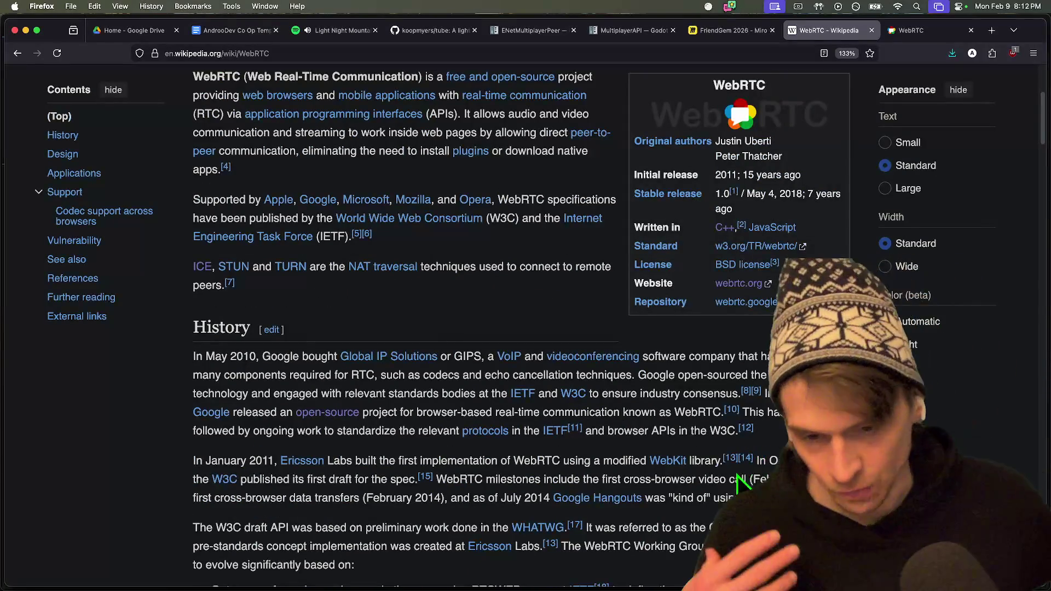
key(super+t)
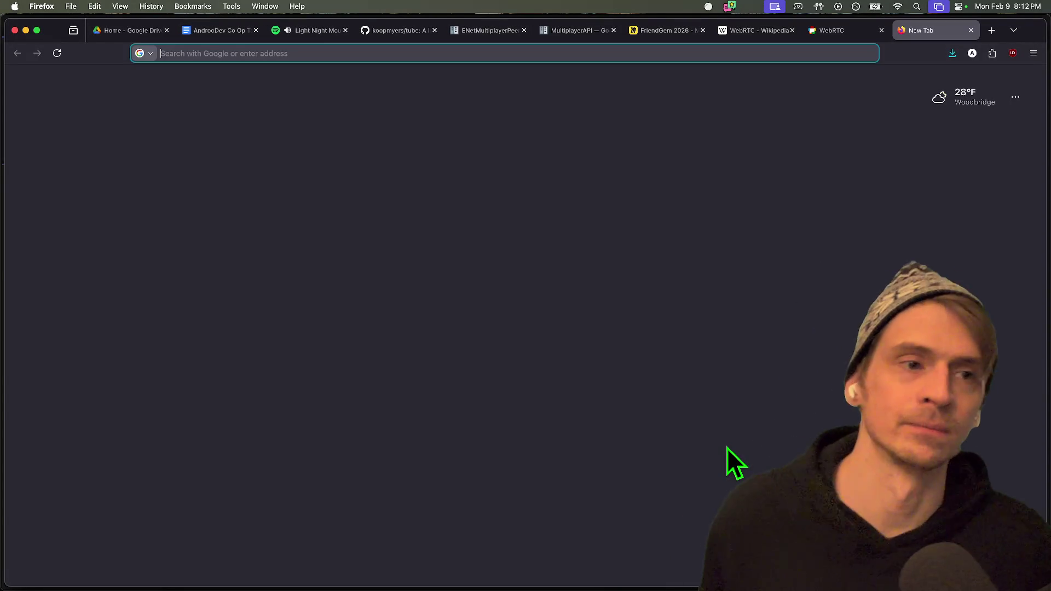
Search 'webrtc handshake isp' and open the WebRTC.ventures getting-started article.
text(i)
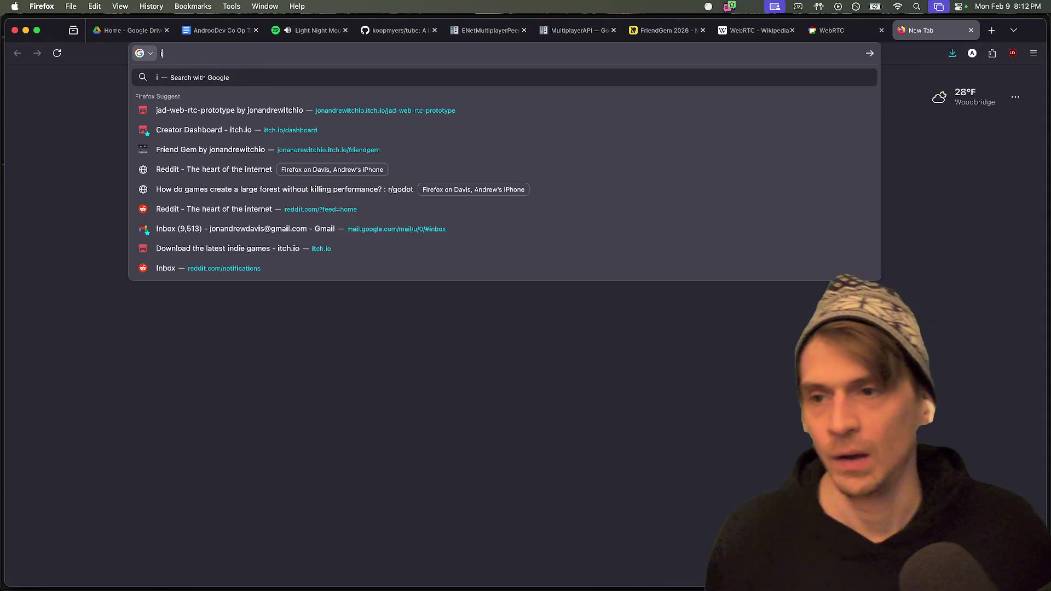
key(BackSpace)
text(webrtc ha)
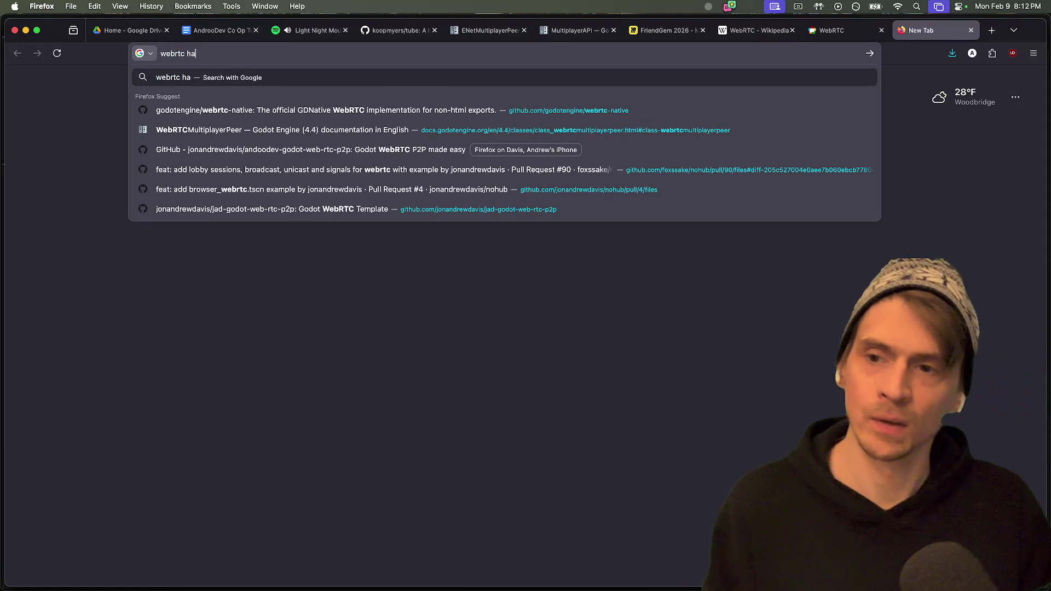
text(ndshake isp)
key(Return)
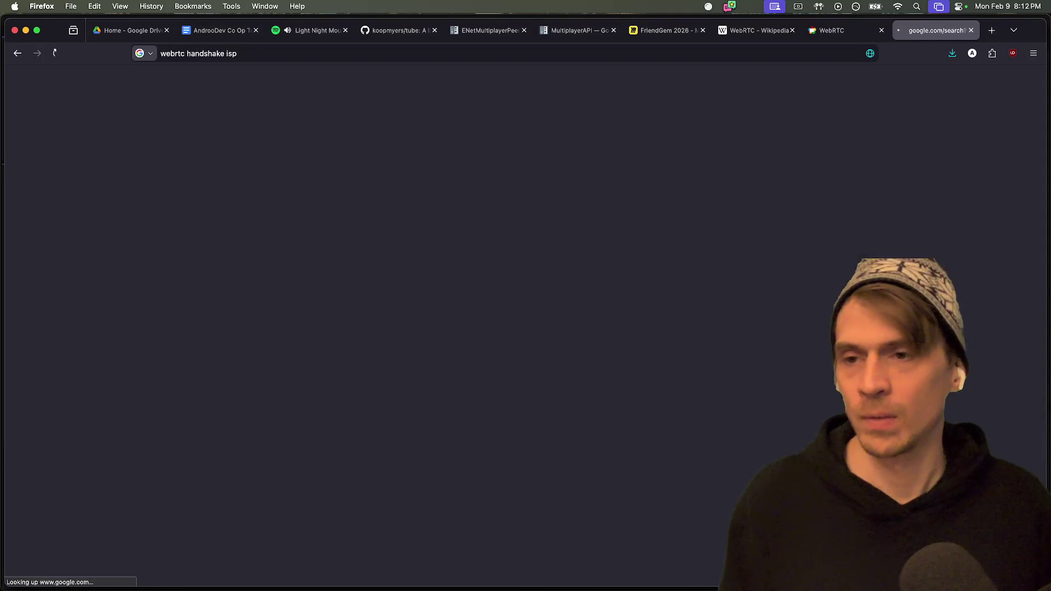
scroll(596, 460, down, 3)
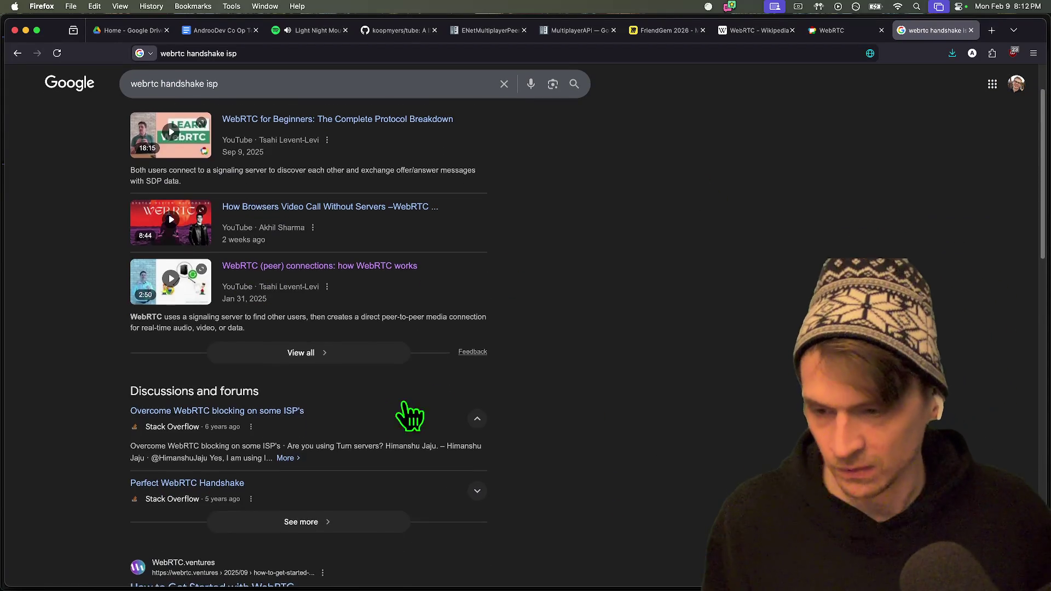
scroll(367, 407, down, 5)
click(287, 420)
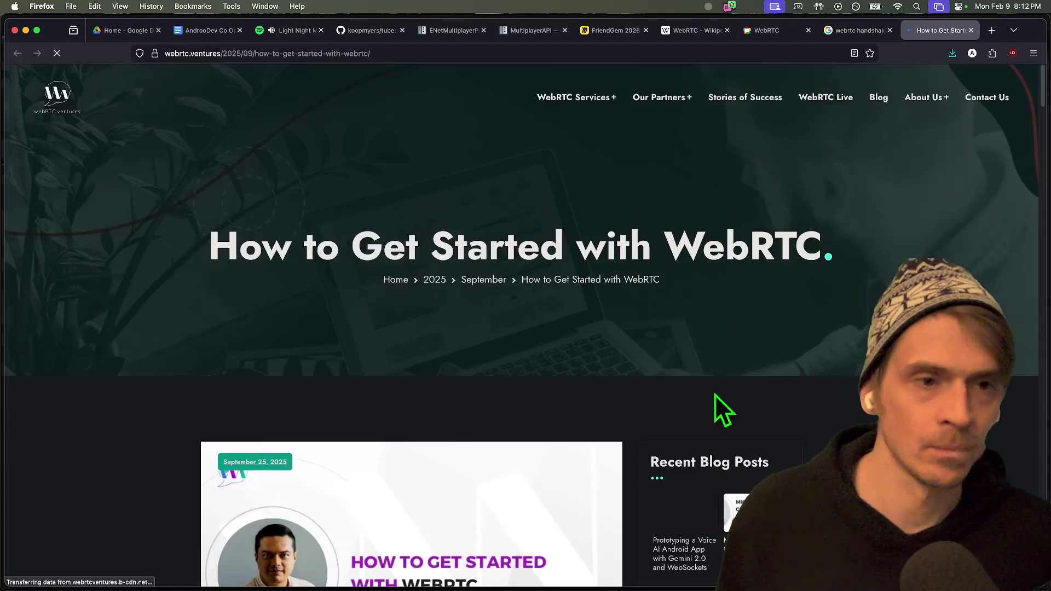
Scroll down the article to its peer signaling diagram.
scroll(688, 350, down, 15)
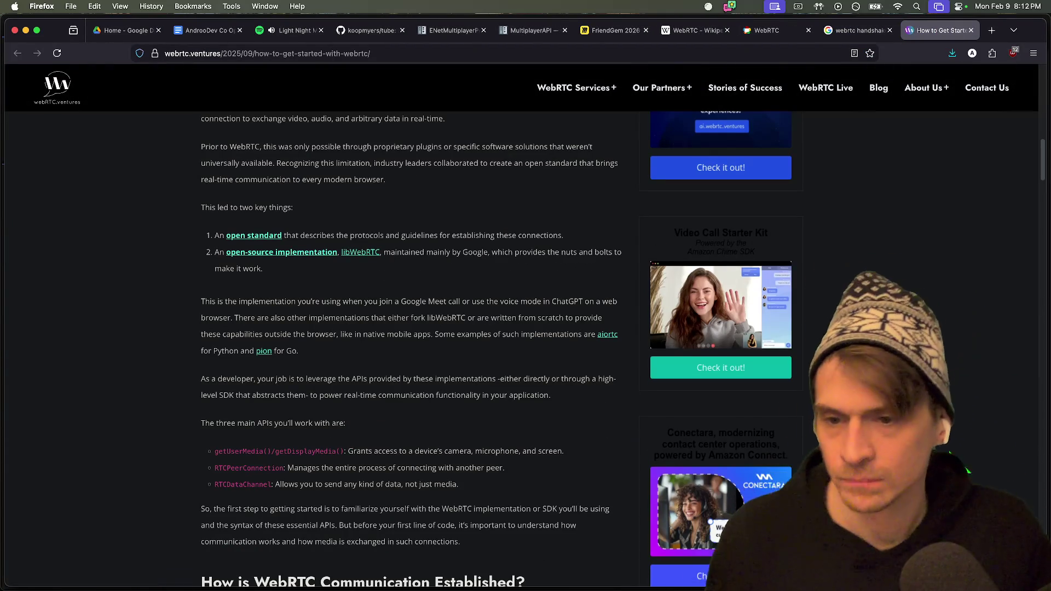
scroll(412, 351, down, 1)
scroll(413, 351, down, 15)
scroll(492, 368, up, 2)
scroll(739, 435, down, 2)
scroll(798, 431, down, 5)
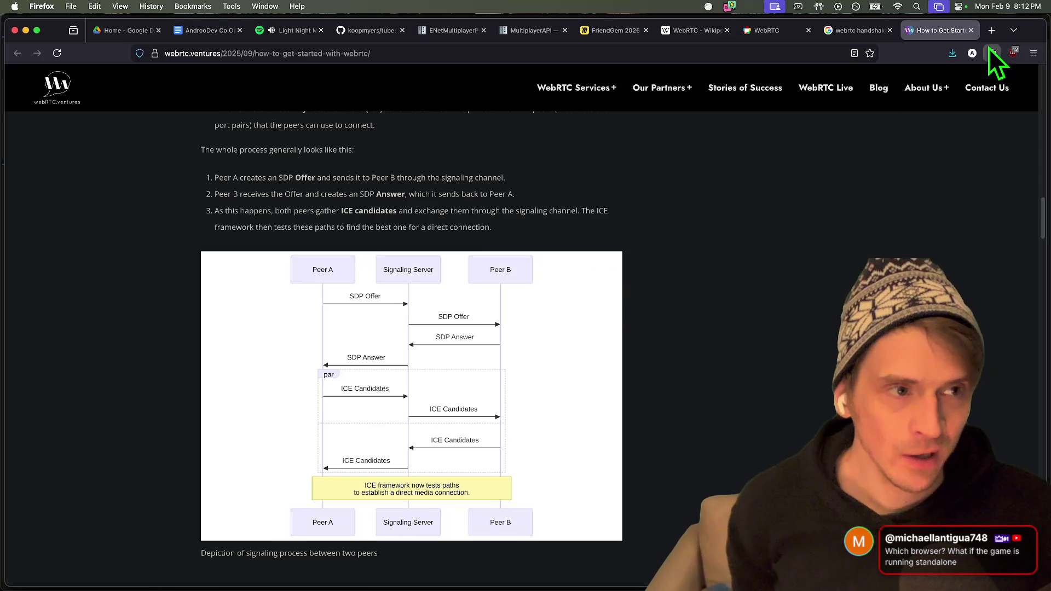
Load the mail site in a new tab, close it, and keep reading the article.
click(990, 31)
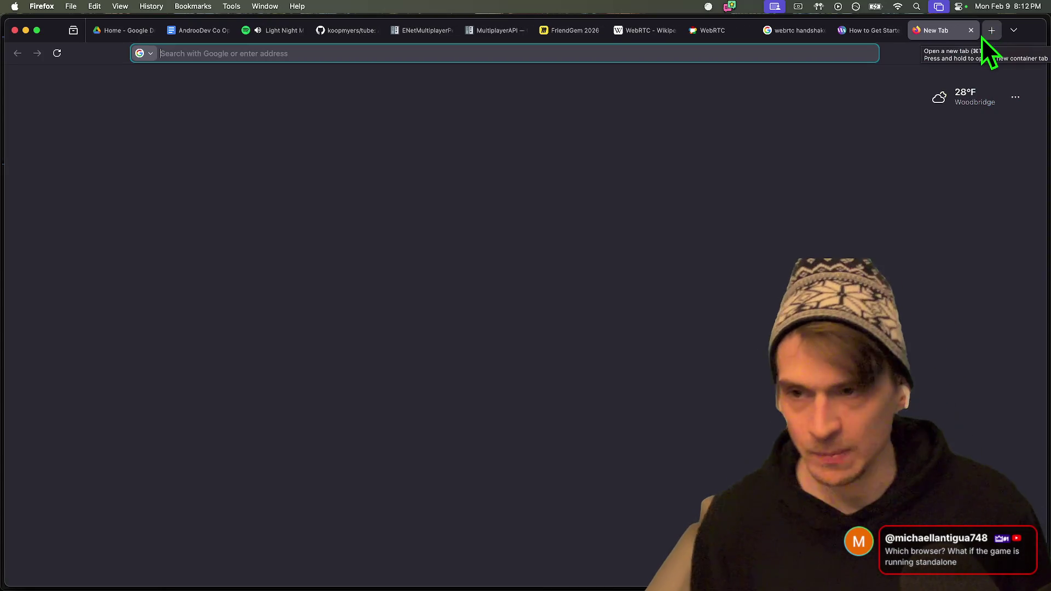
text(gmail)
key(Return)
click(971, 31)
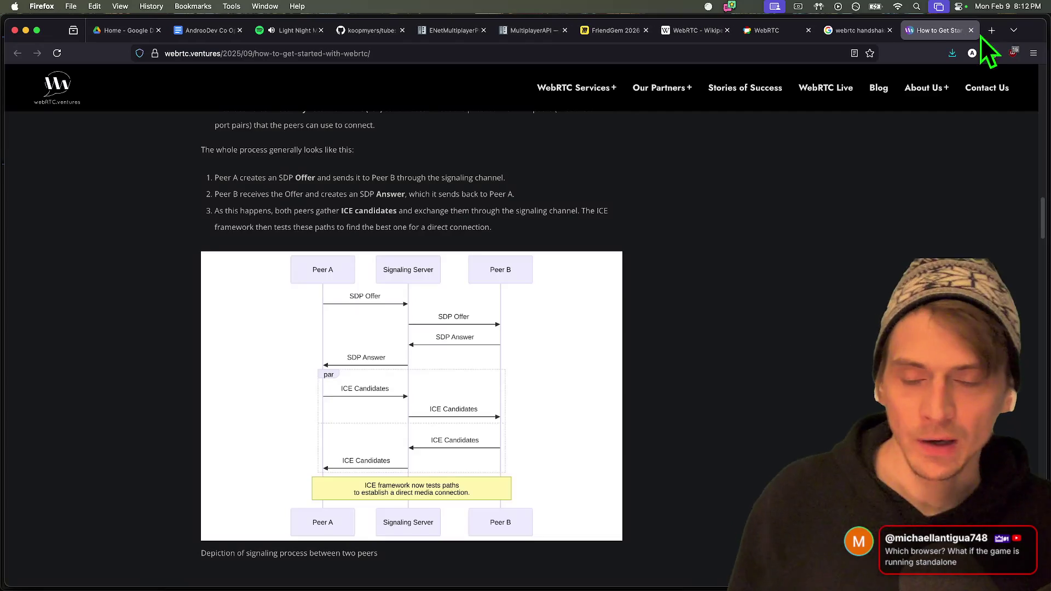
scroll(859, 251, down, 5)
scroll(857, 264, up, 5)
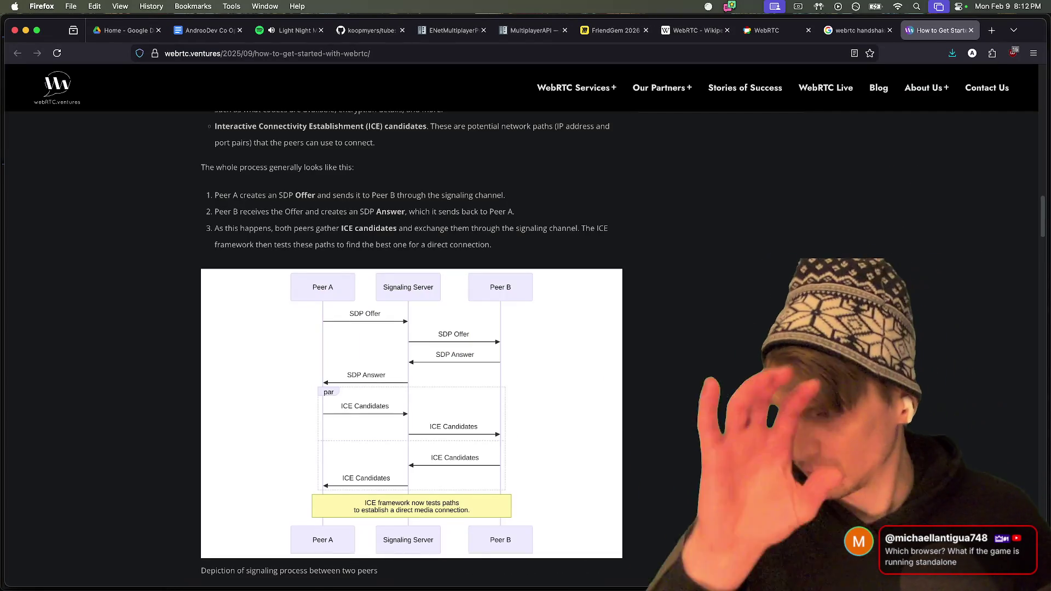
scroll(847, 254, down, 2)
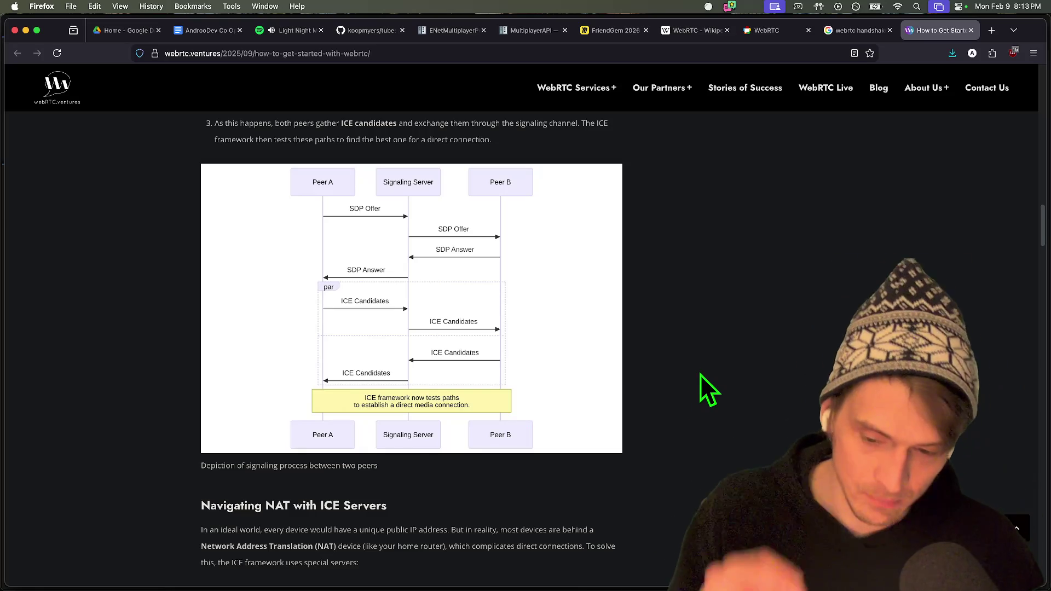
Highlight the STUN and NAT explanation and open Stories of Success in a background tab.
scroll(701, 375, down, 5)
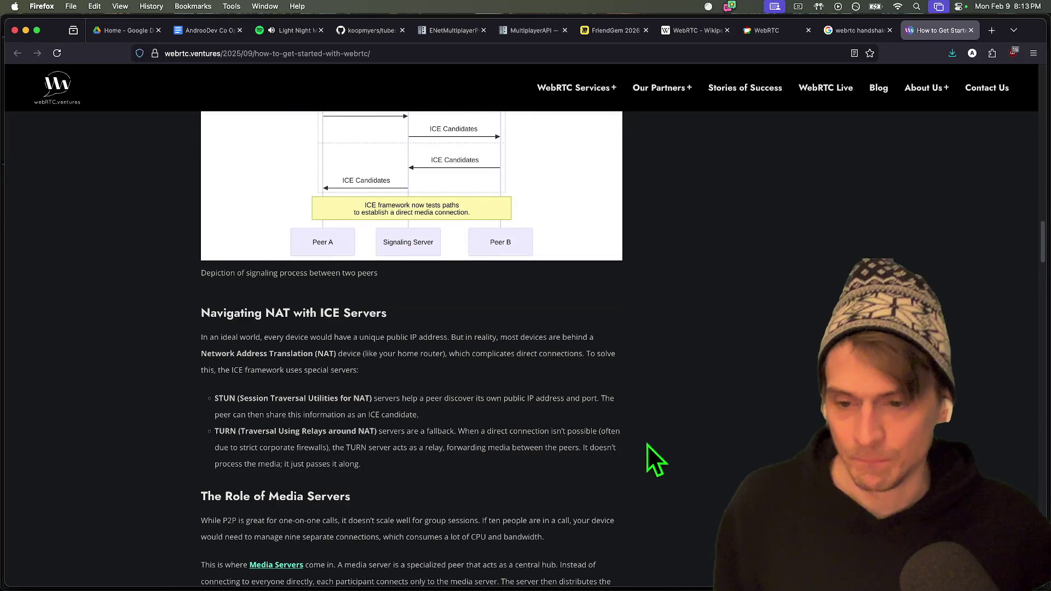
mouse_move(668, 403)
mouse_down()
mouse_move(481, 399)
mouse_move(704, 410)
mouse_up()
click(725, 382)
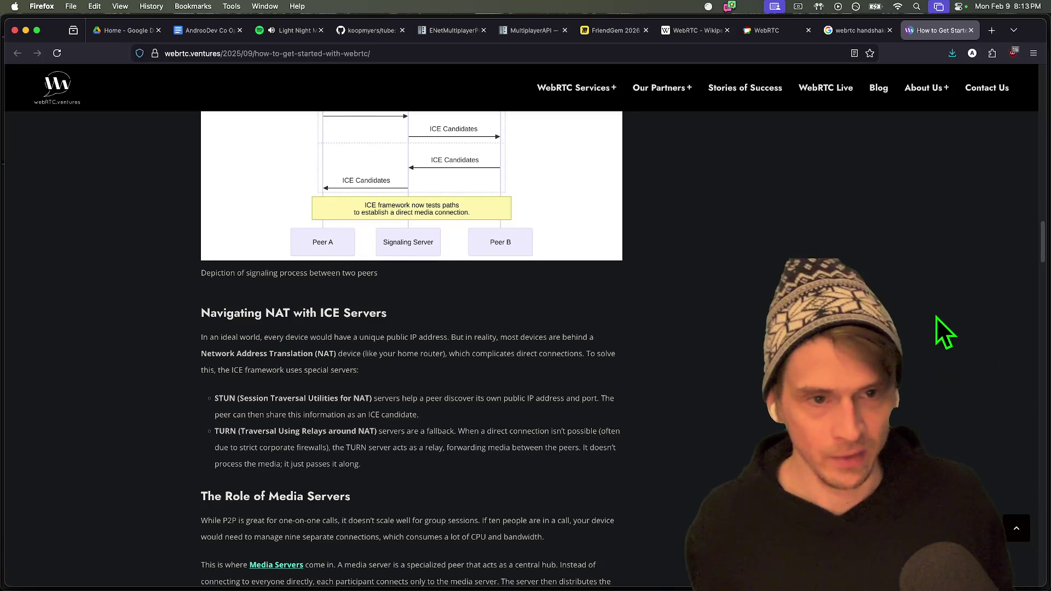
super+click(767, 94)
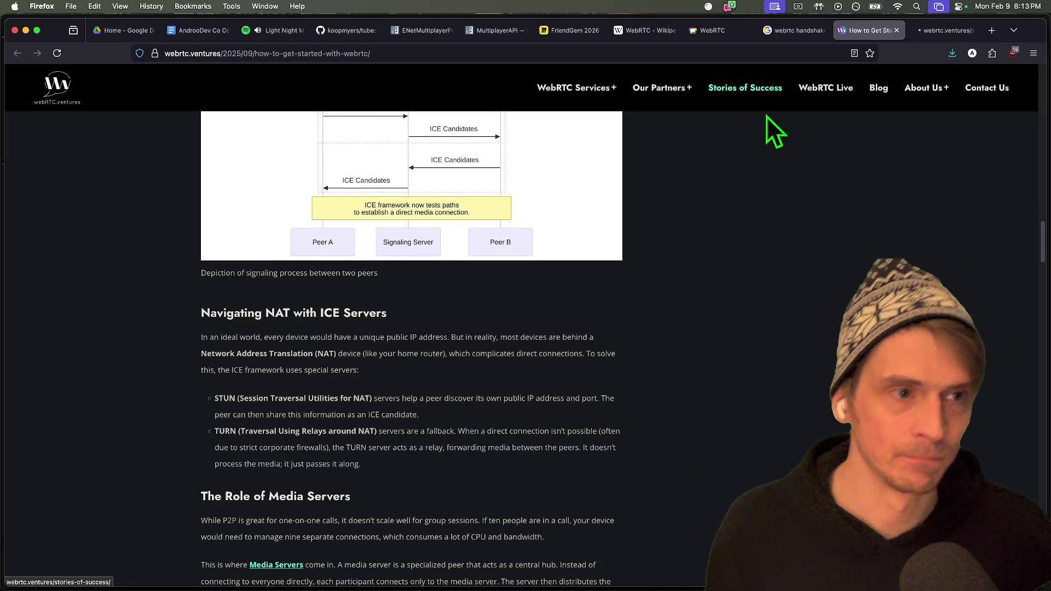
Read on, highlighting the passages on P2P not scaling and on TURN relays and media servers.
scroll(848, 335, down, 5)
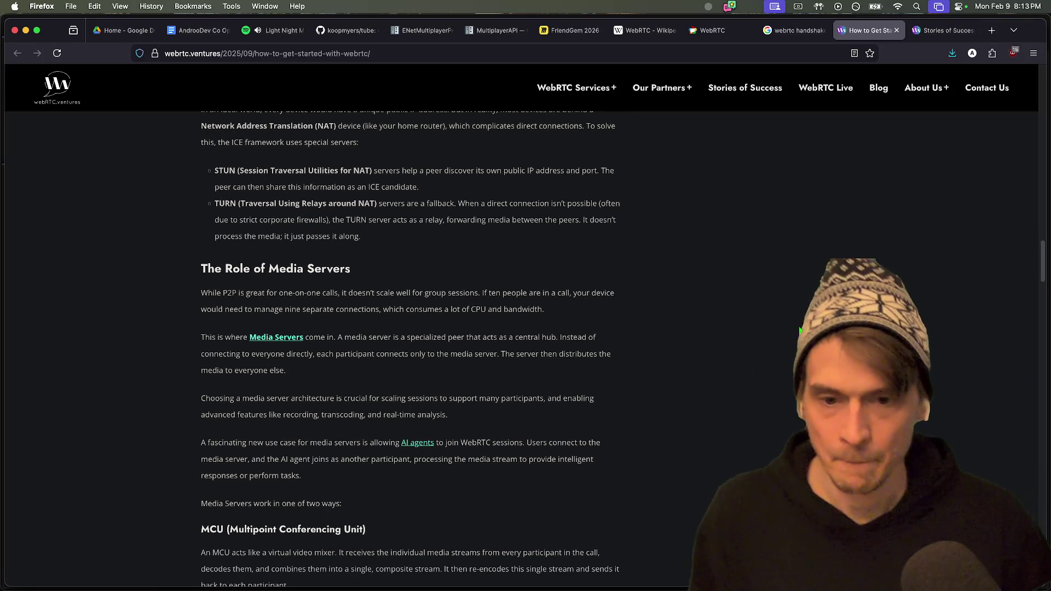
drag(601, 309, 495, 273)
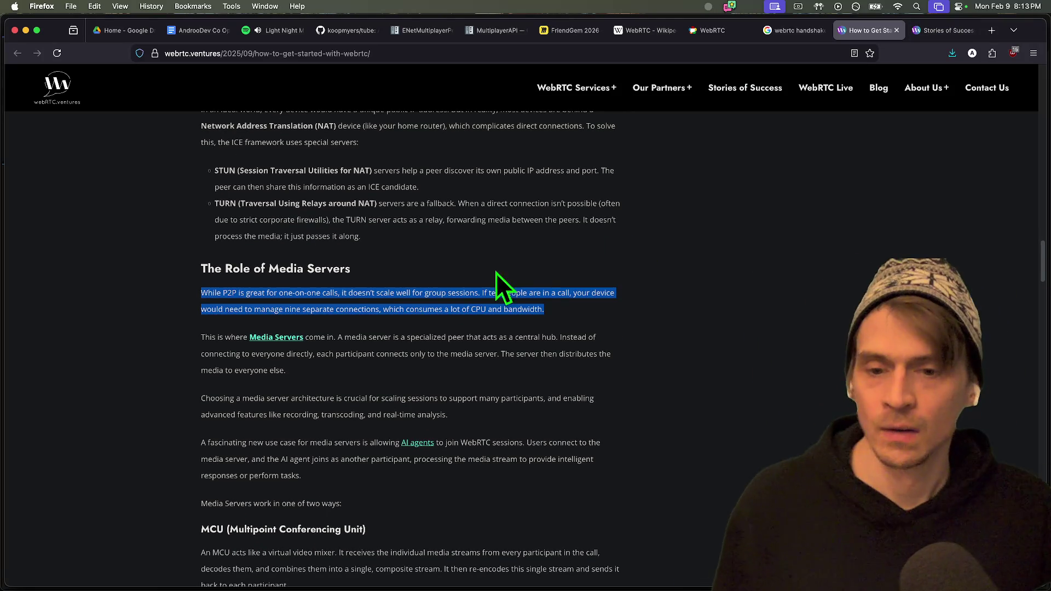
click(814, 362)
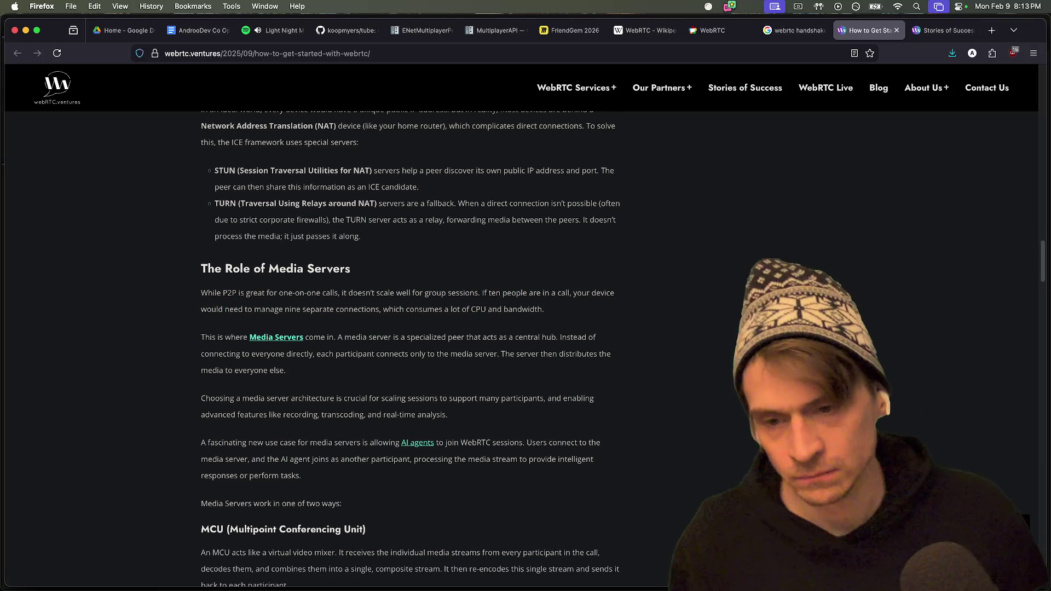
scroll(411, 350, down, 3)
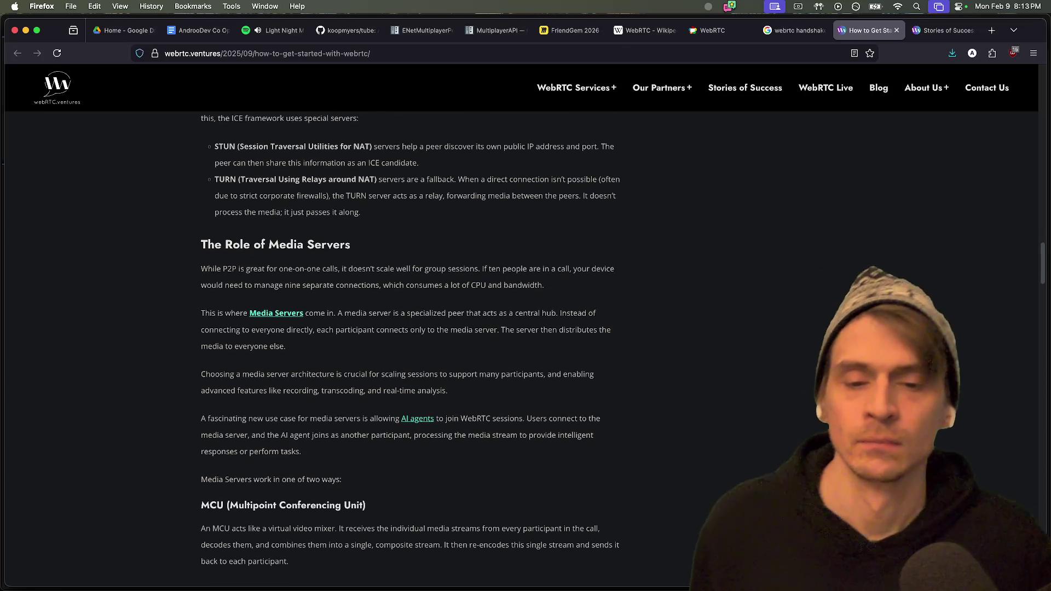
mouse_move(214, 119)
mouse_down()
mouse_move(330, 260)
mouse_move(363, 284)
mouse_up()
click(563, 237)
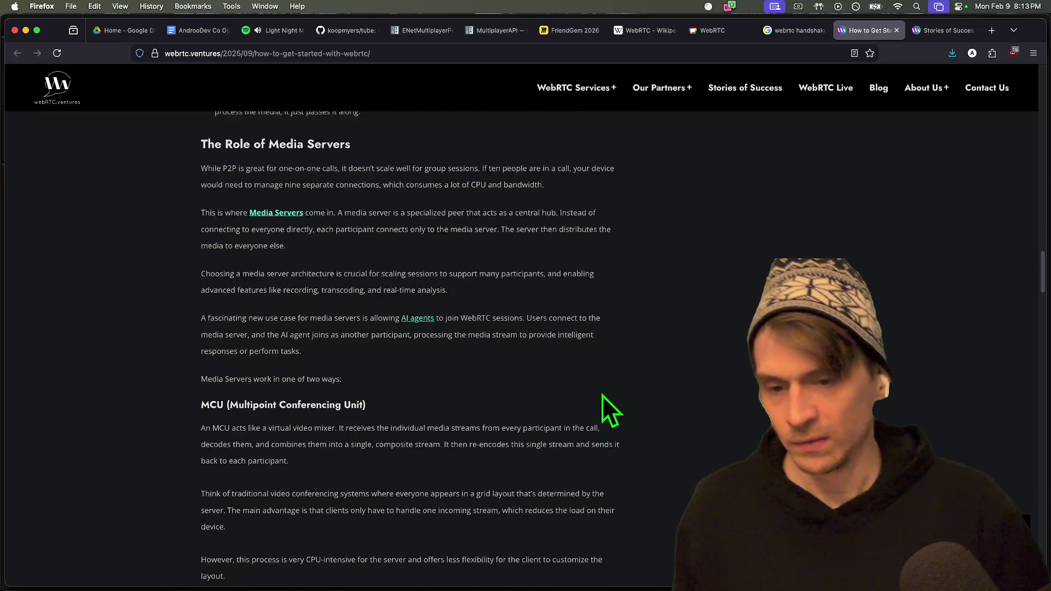
scroll(658, 367, down, 5)
scroll(717, 391, down, 4)
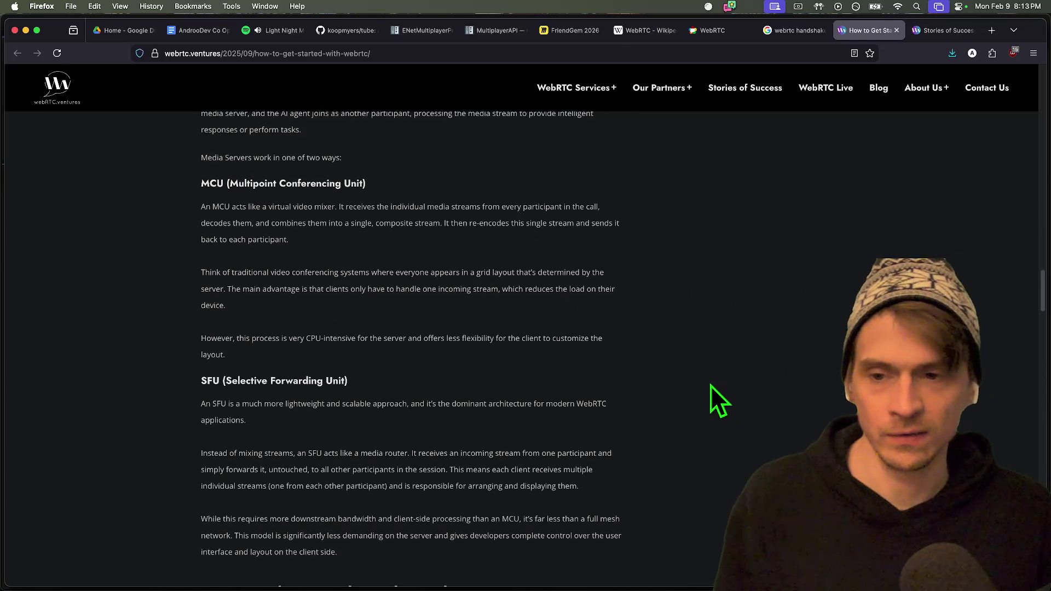
scroll(713, 387, down, 8)
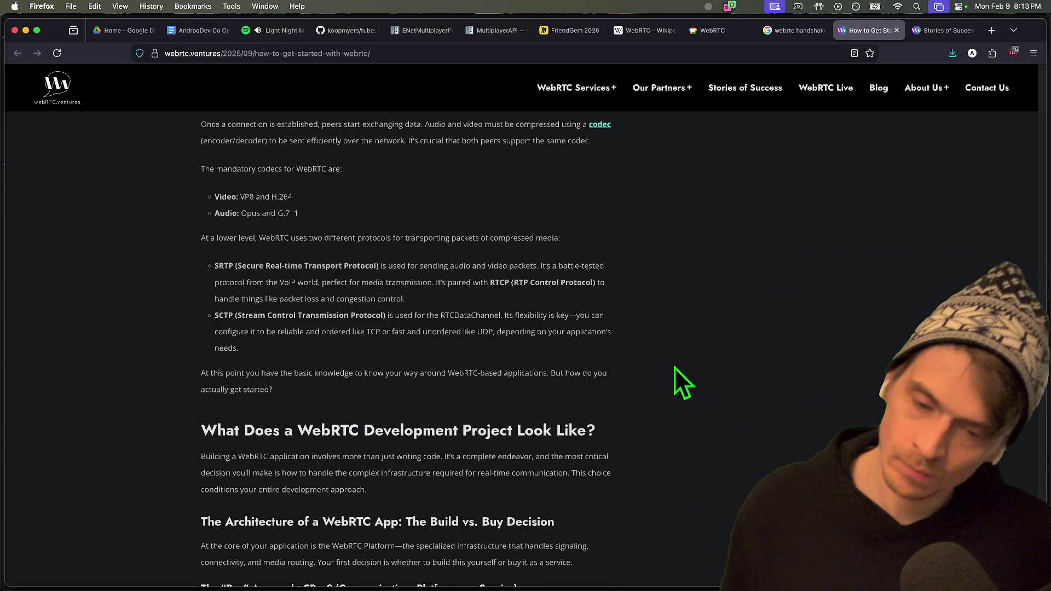
scroll(677, 376, down, 4)
Flip between Stories of Success and the article, then scroll through to Wrapping Up.
key(ctrl+Tab)
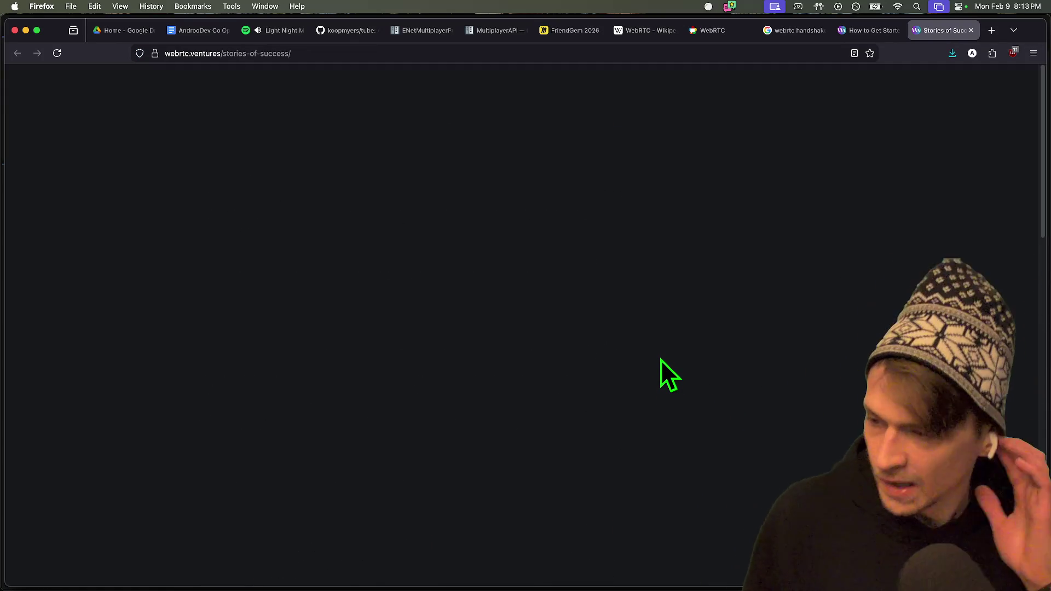
key(ctrl+shift+Tab)
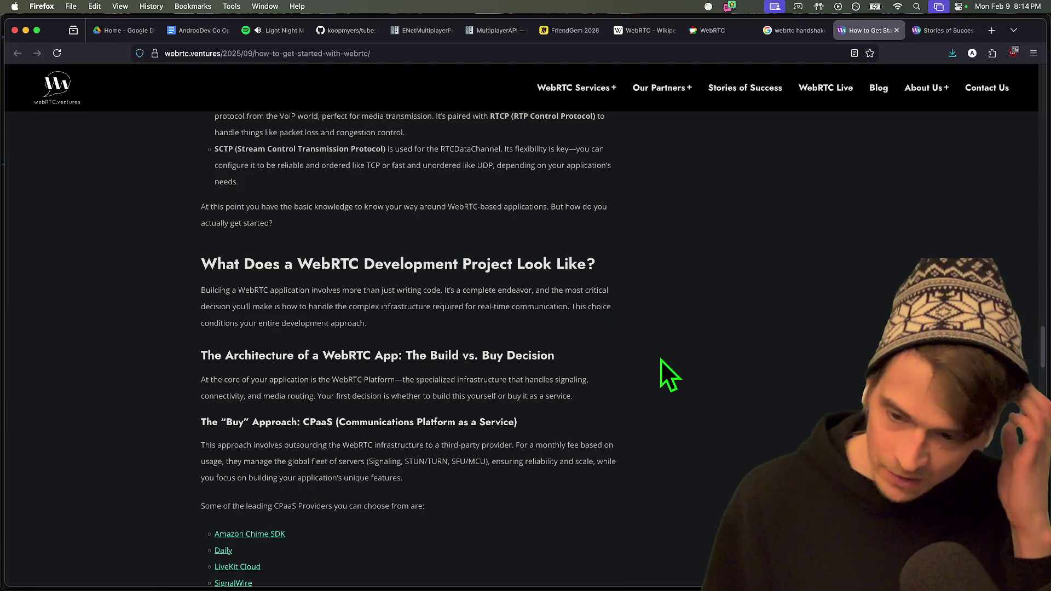
key(ctrl+Tab)
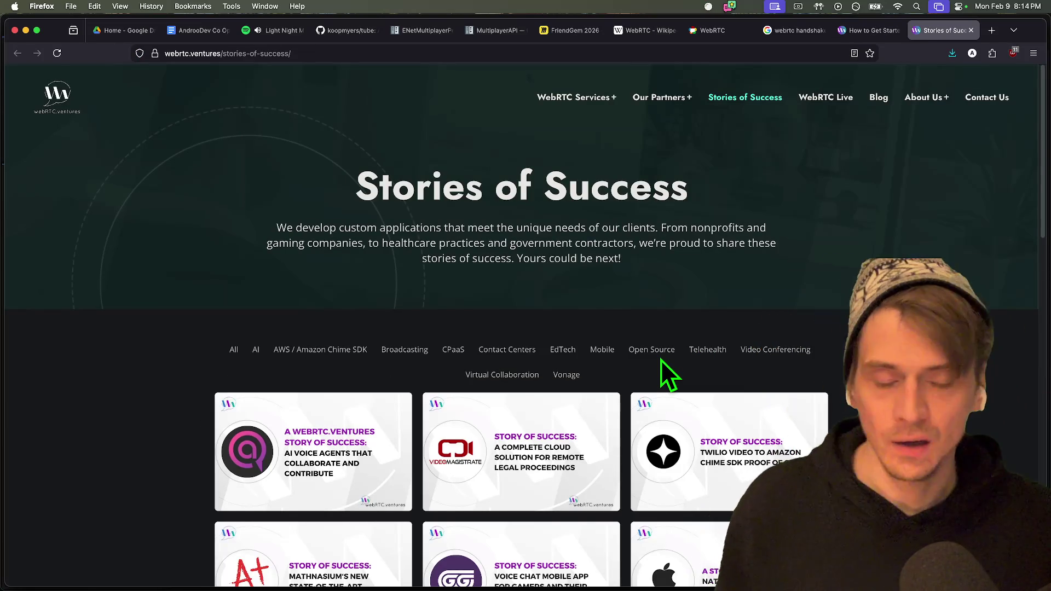
key(ctrl+shift+Tab)
scroll(655, 356, up, 1)
scroll(656, 356, up, 10)
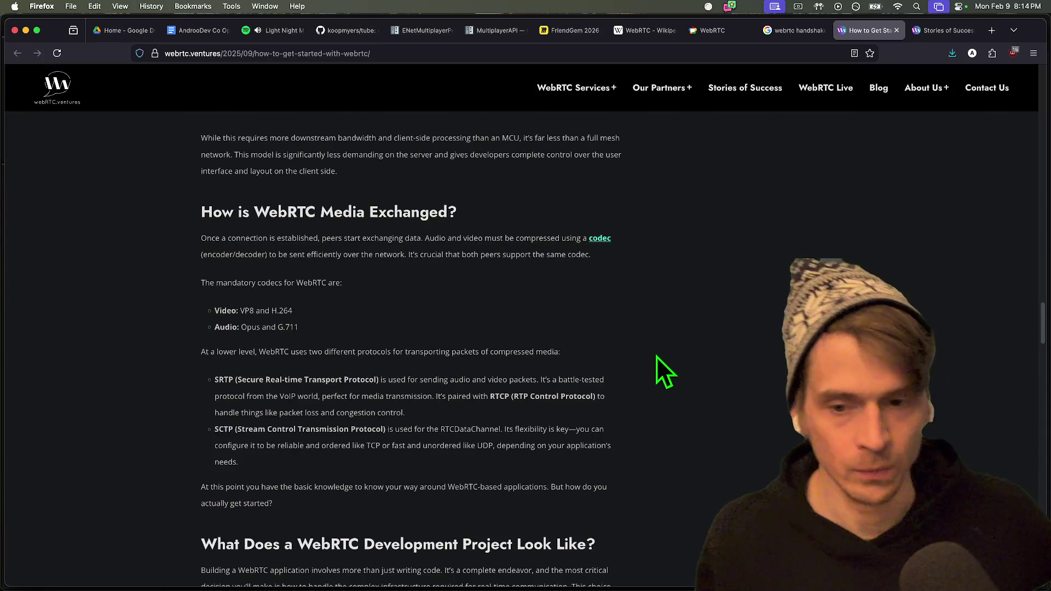
scroll(658, 358, down, 20)
scroll(523, 507, down, 5)
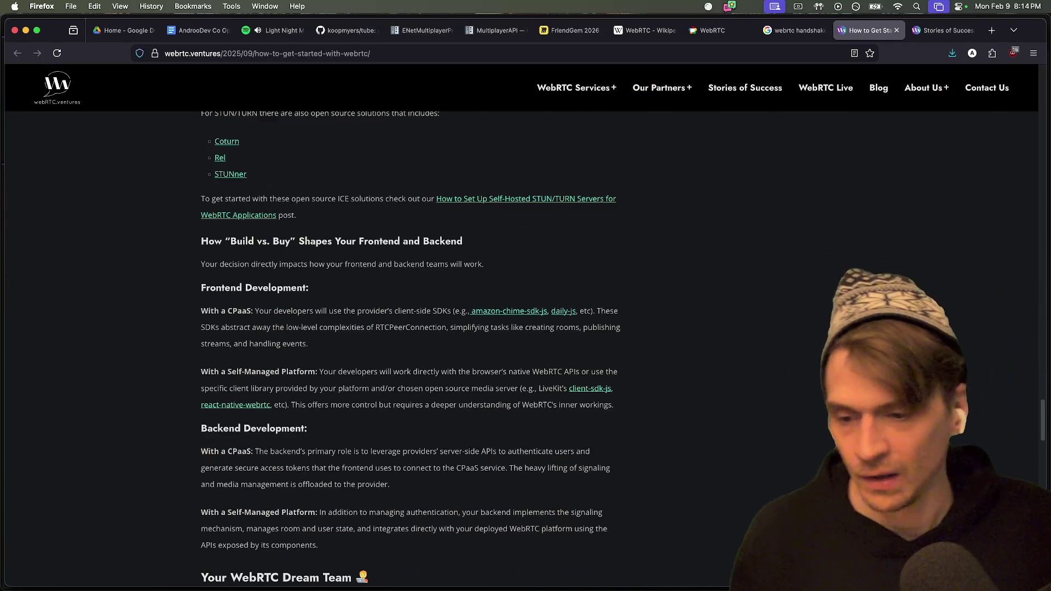
scroll(410, 351, down, 8)
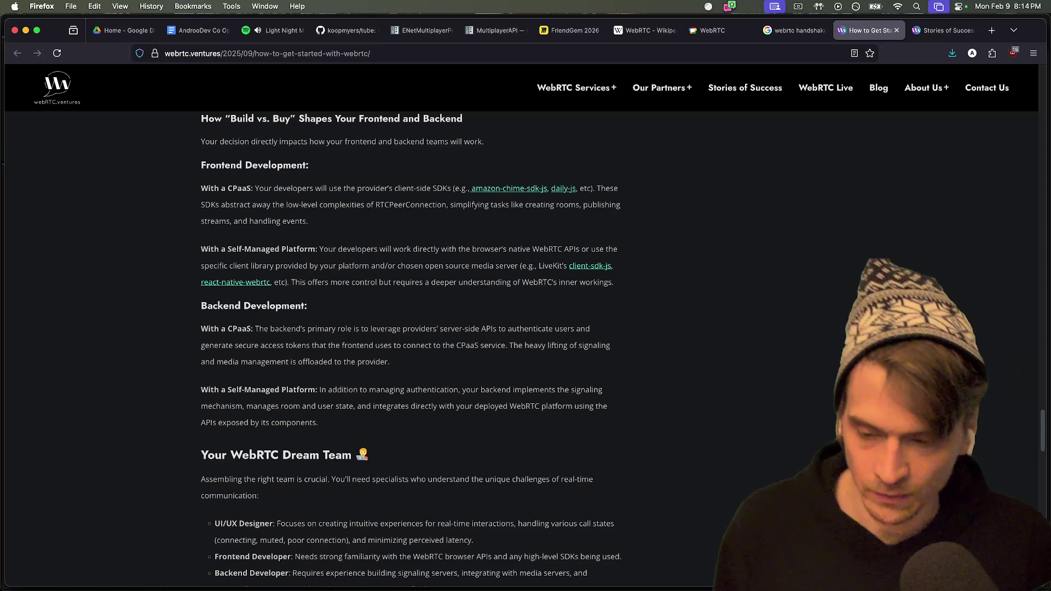
scroll(411, 350, down, 3)
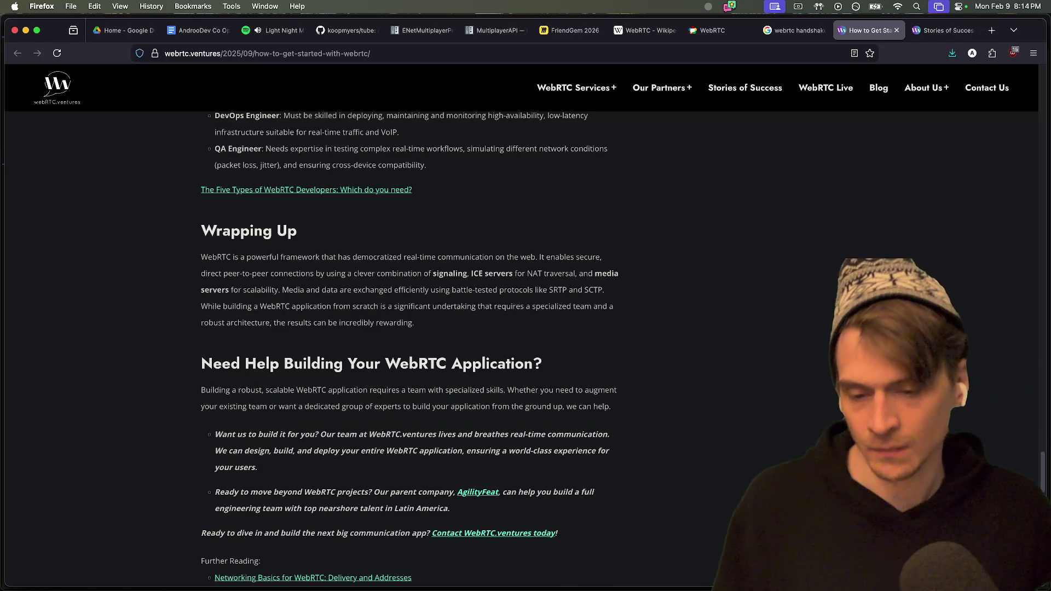
Open the author's personal website in a new tab and its bandwidth limits blog post.
key(super+t)
text(jonandrewdavis.com/)
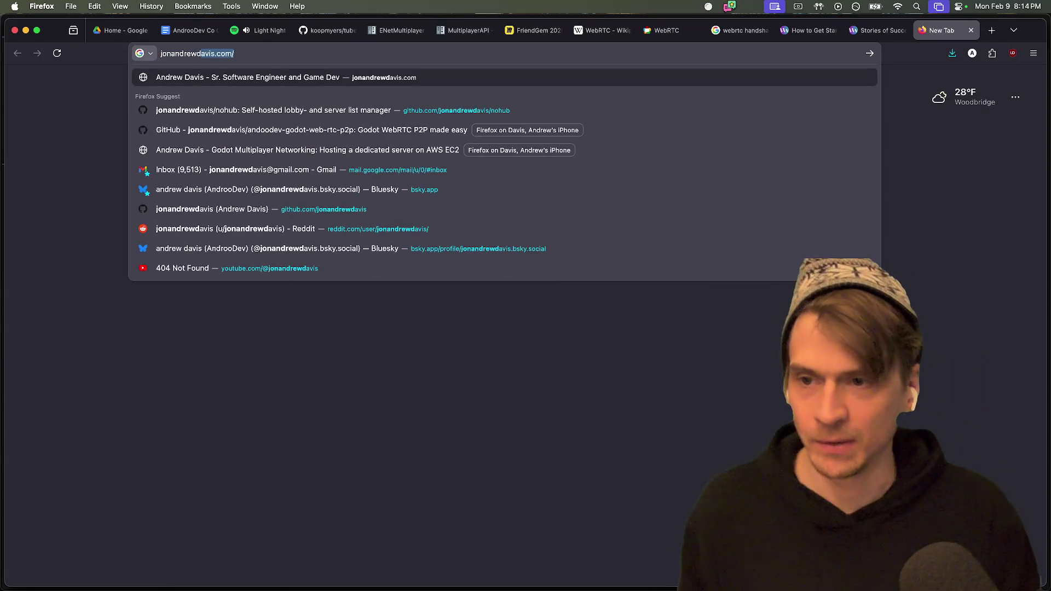
key(Return)
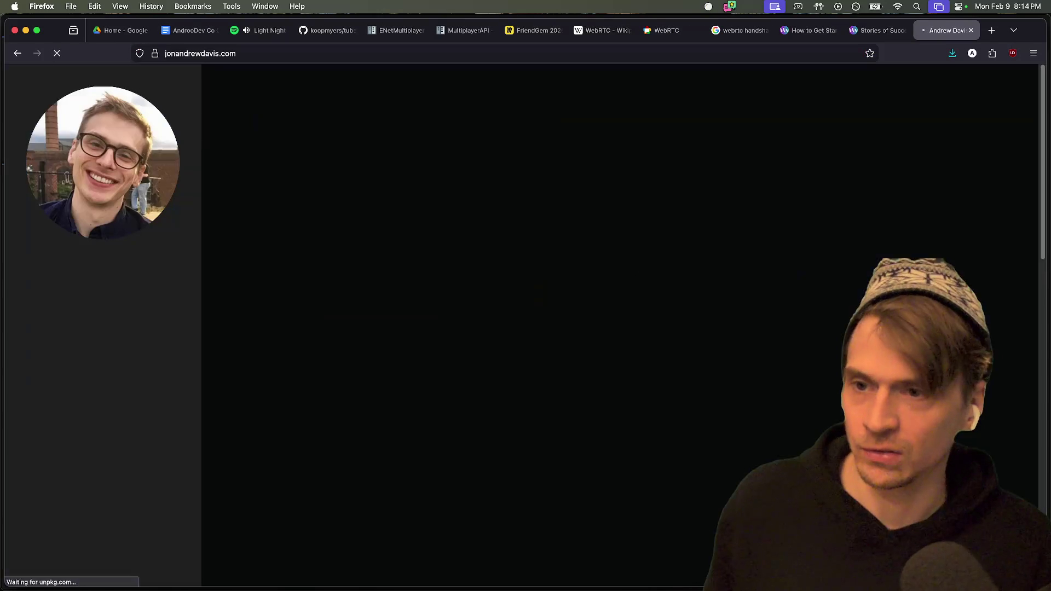
click(486, 125)
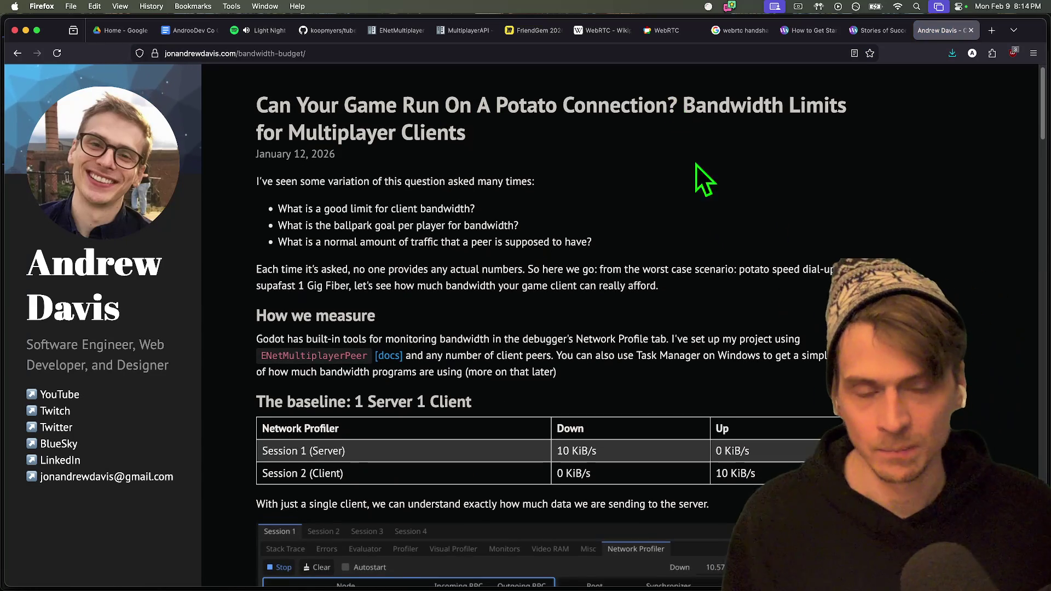
Return to the WebRTC getting-started article and scroll through it.
key(ctrl+shift+Tab)
key(ctrl+shift+Tab)
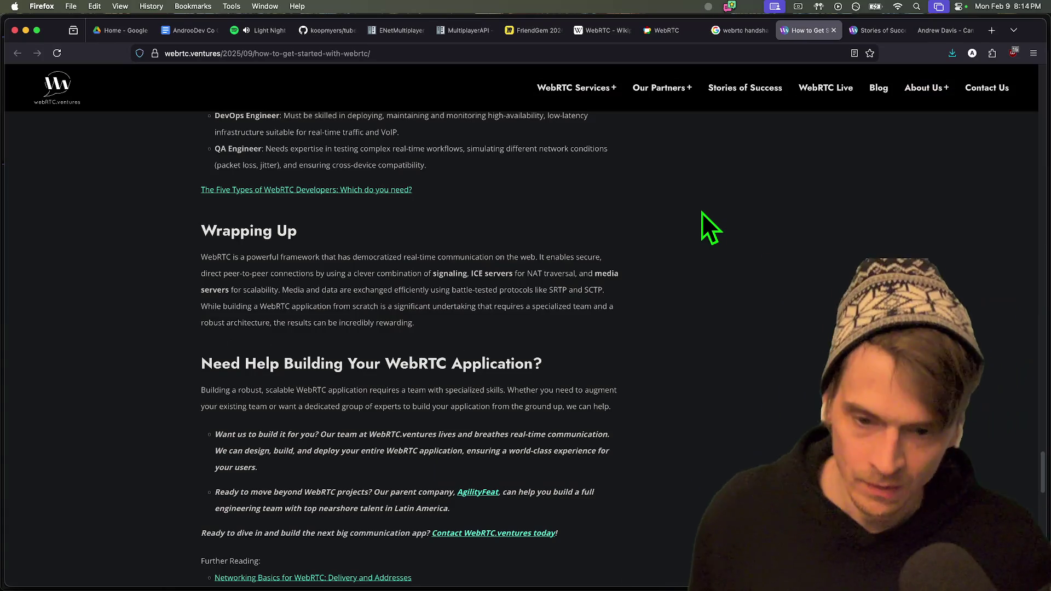
scroll(687, 257, up, 15)
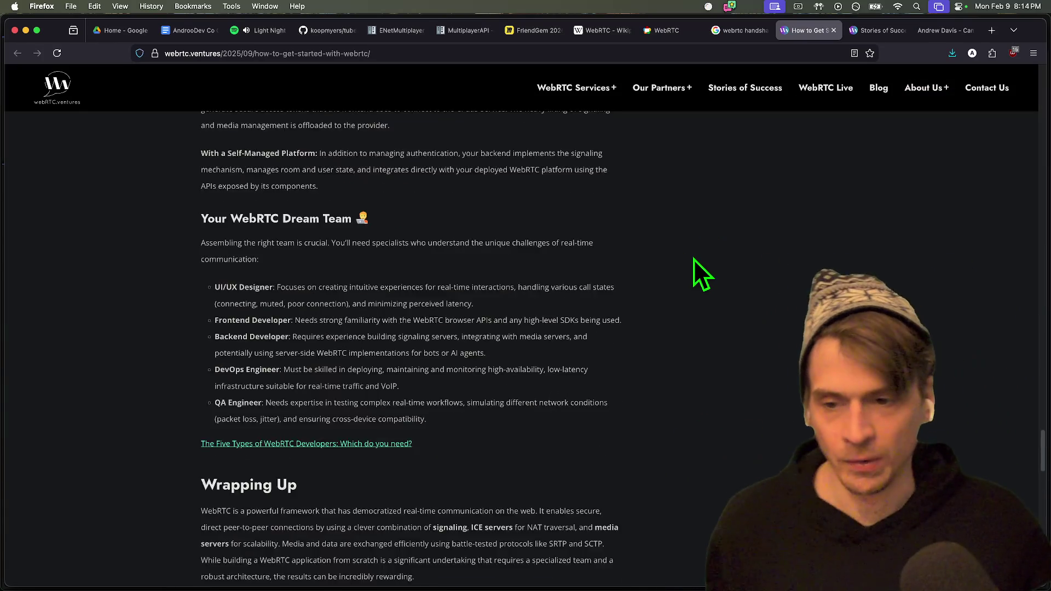
scroll(693, 259, up, 20)
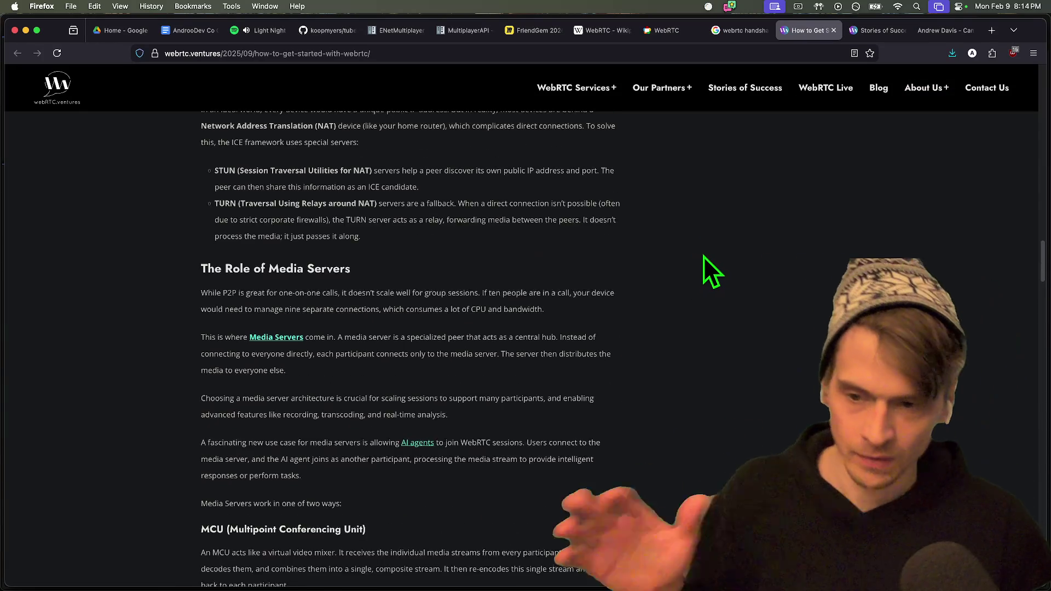
scroll(454, 337, down, 1)
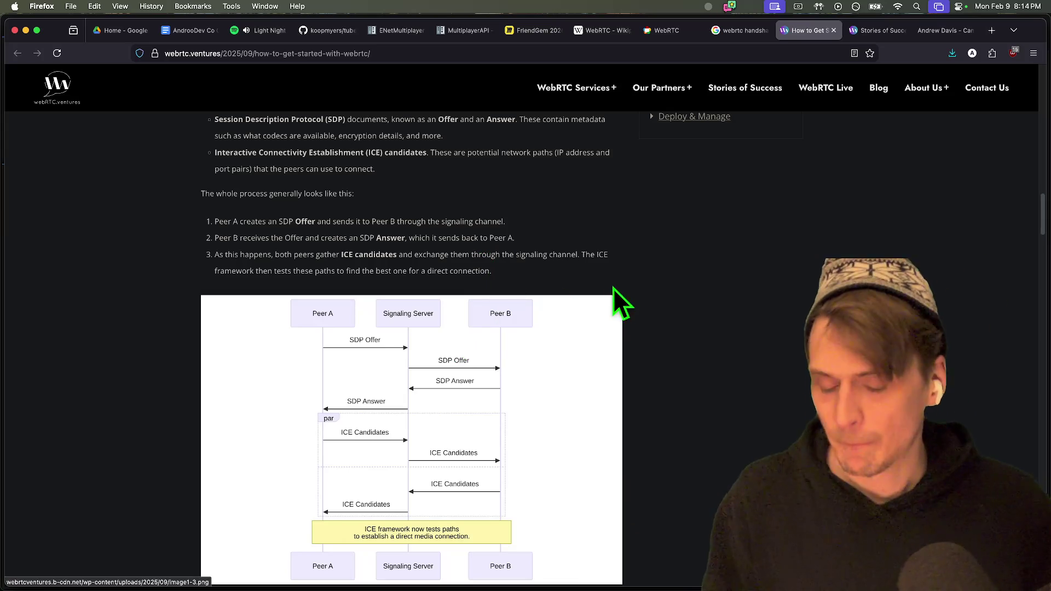
scroll(646, 317, down, 2)
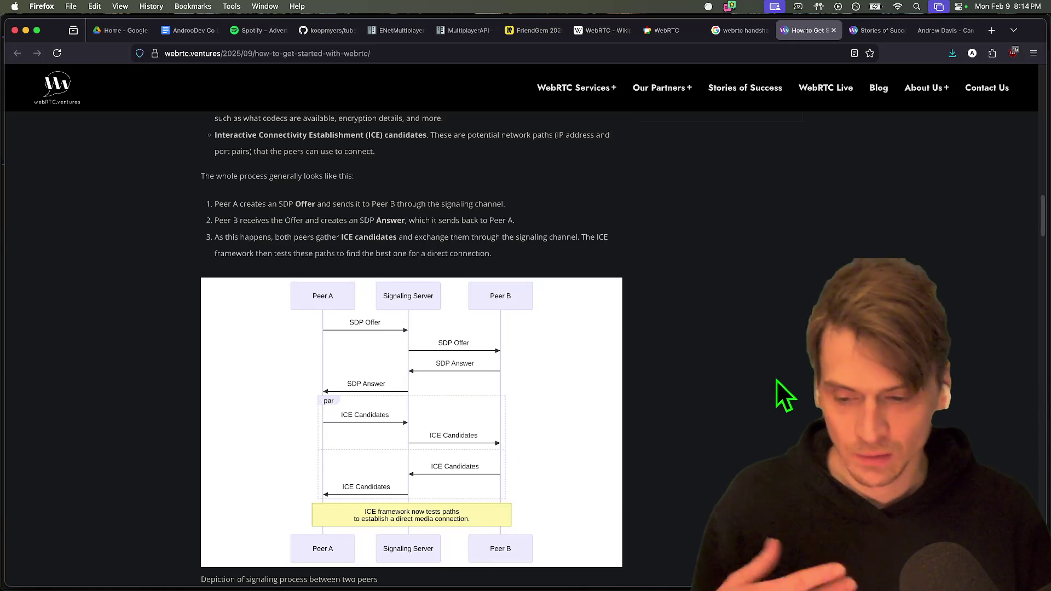
Leave Firefox for the Godot editor and run the co-op template project.
key(cmd+t)
text(c)
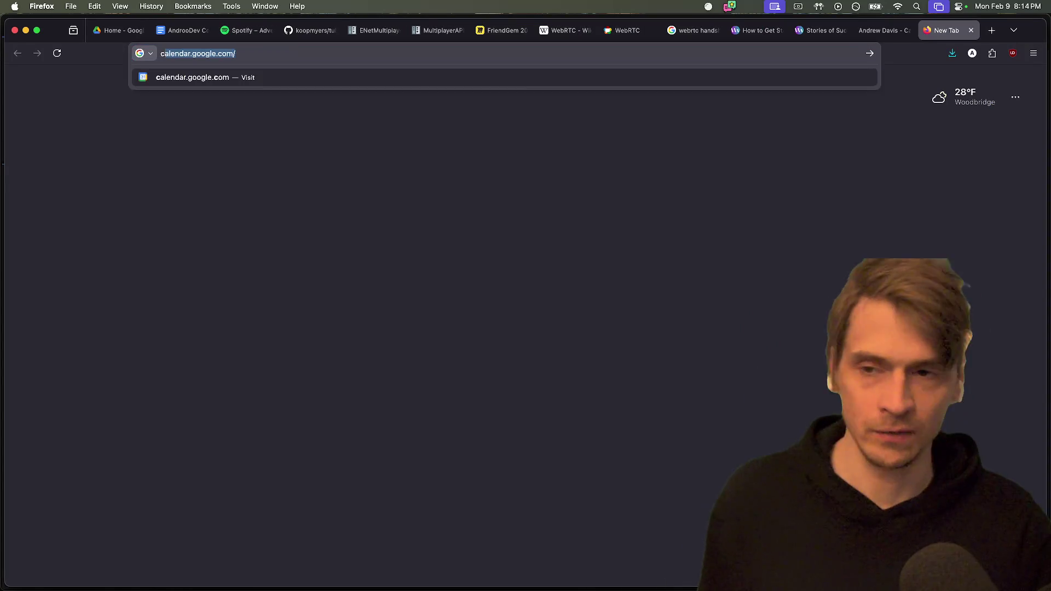
key(BackSpace)
key(BackSpace)
key(cmd+Tab)
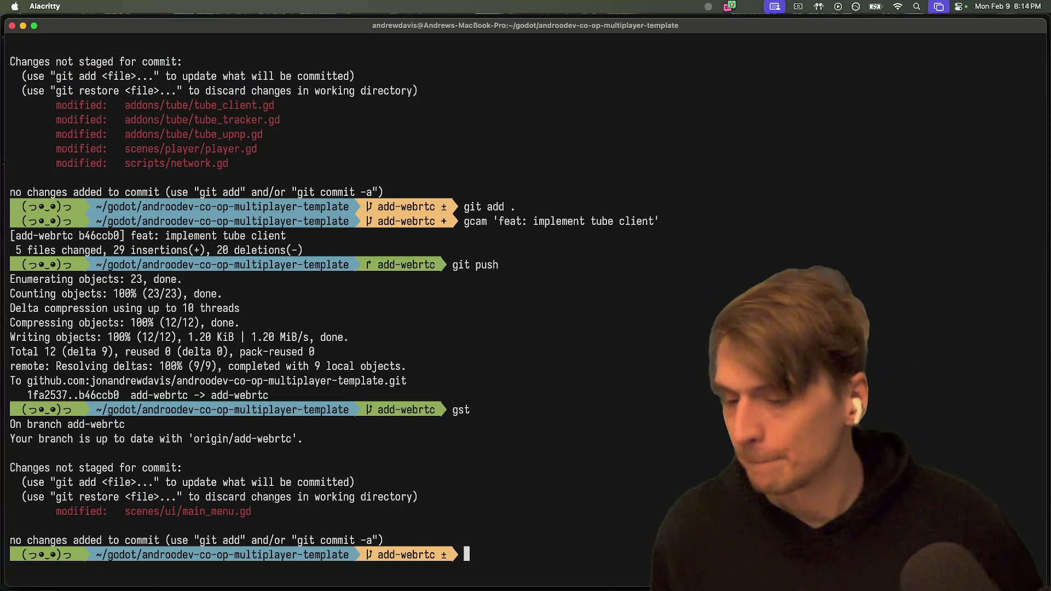
mouse_move(540, 554)
click(639, 545)
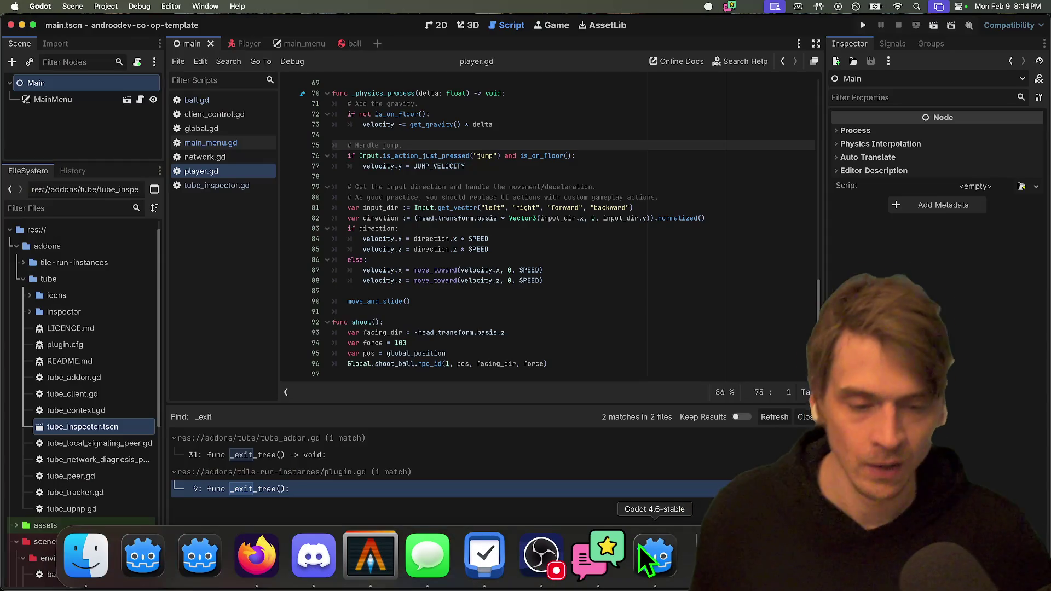
key(super+b)
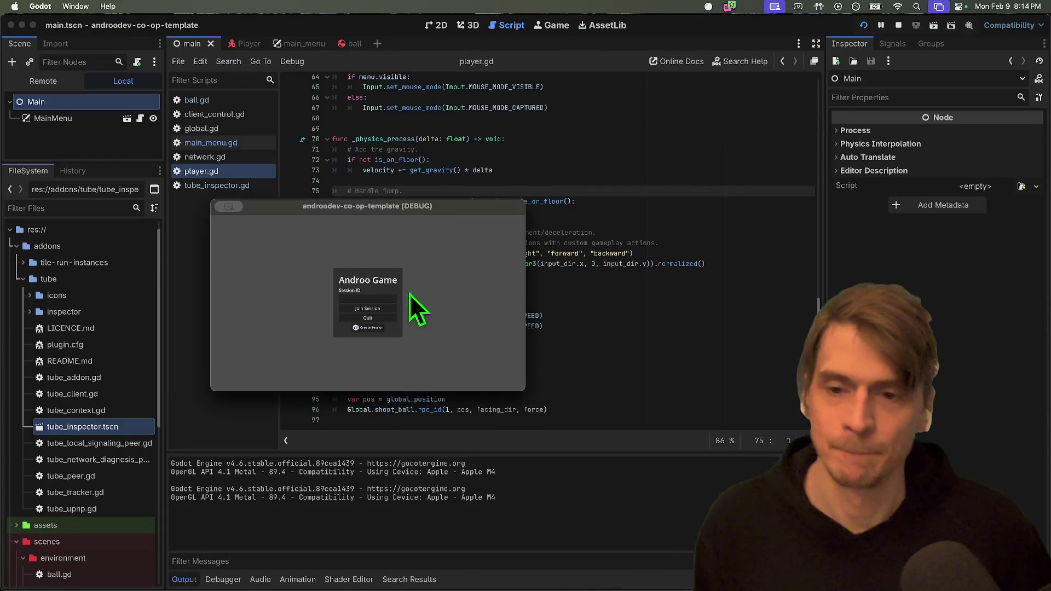
Stop the co-op game, return to the project list, and open the Friend Gem project.
key(super+period)
click(104, 7)
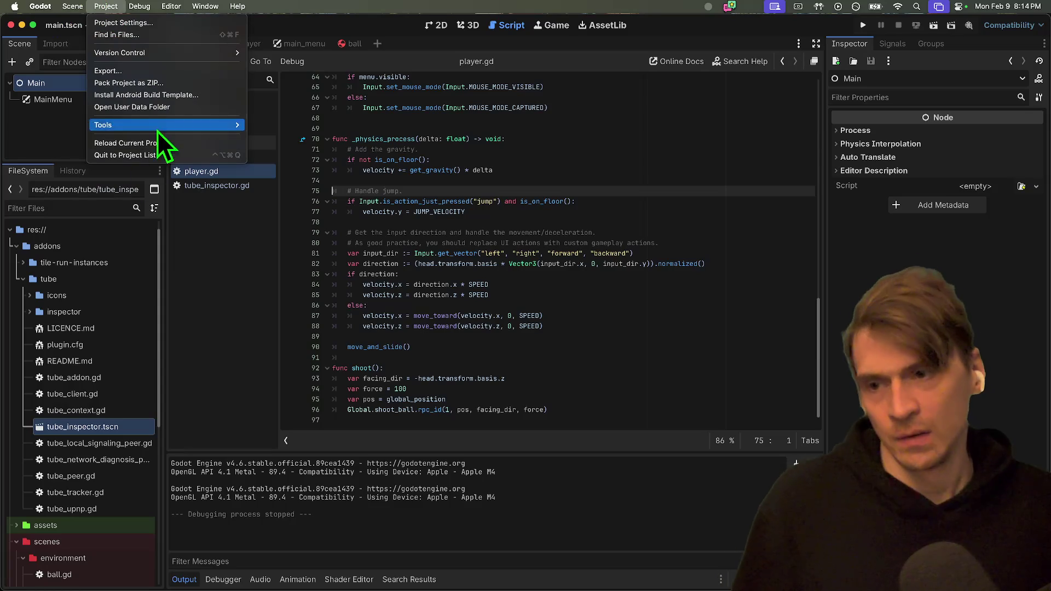
key(Escape)
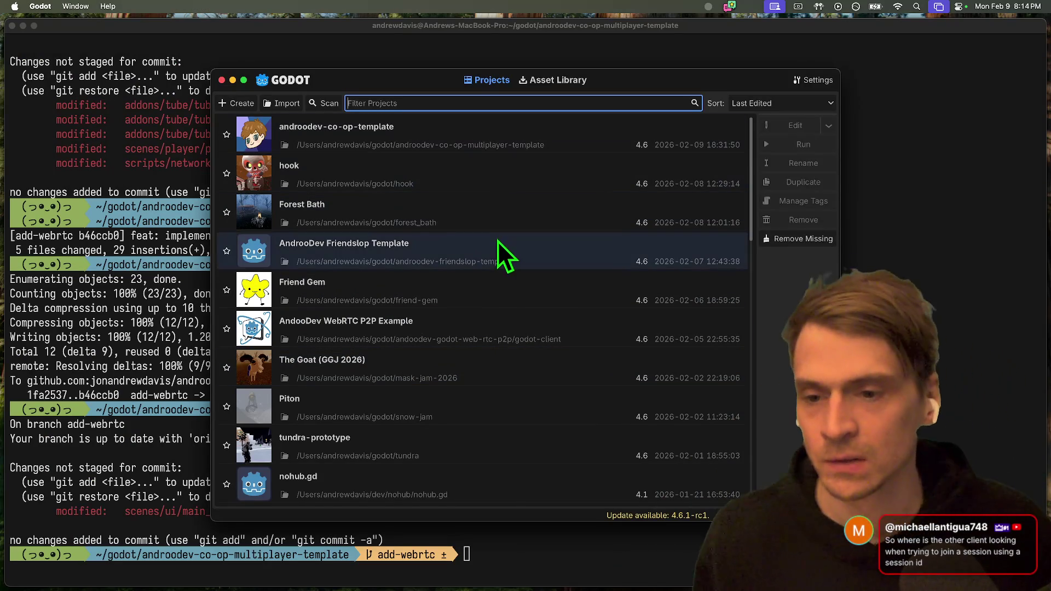
double_click(482, 277)
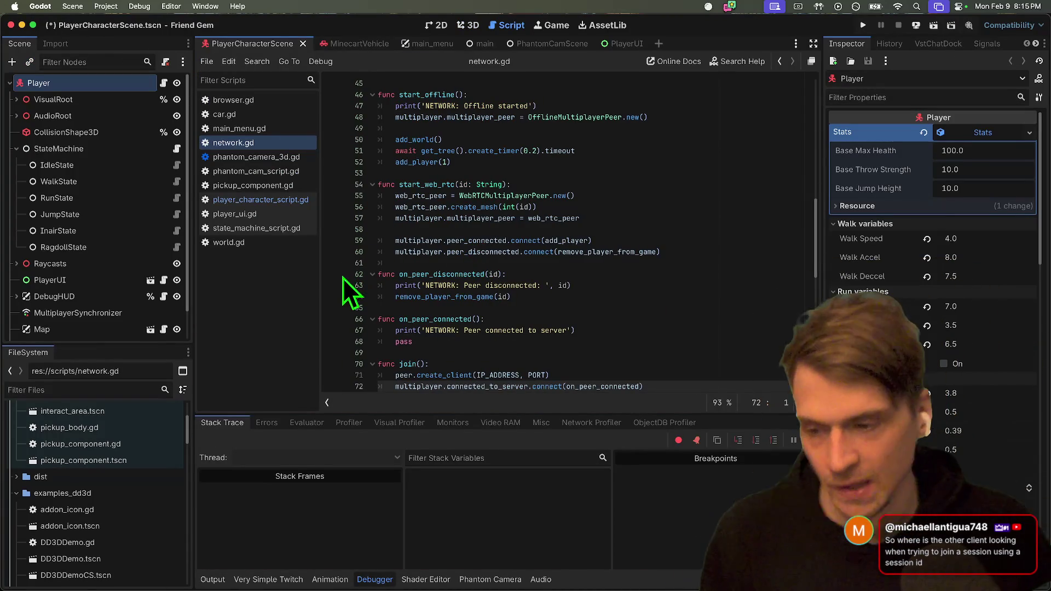
key(super+Tab)
key(super+Tab)
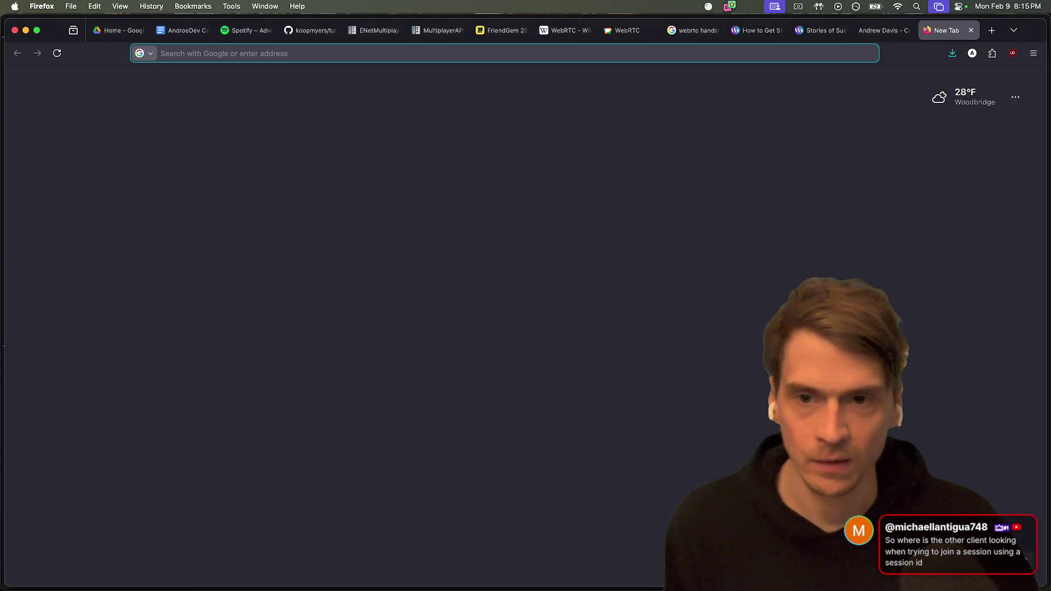
Load the author's personal website in a new tab, add a blank tab, and return to Godot.
key(ctrl+shift+Tab)
key(ctrl+shift+Tab)
key(ctrl+shift+Tab)
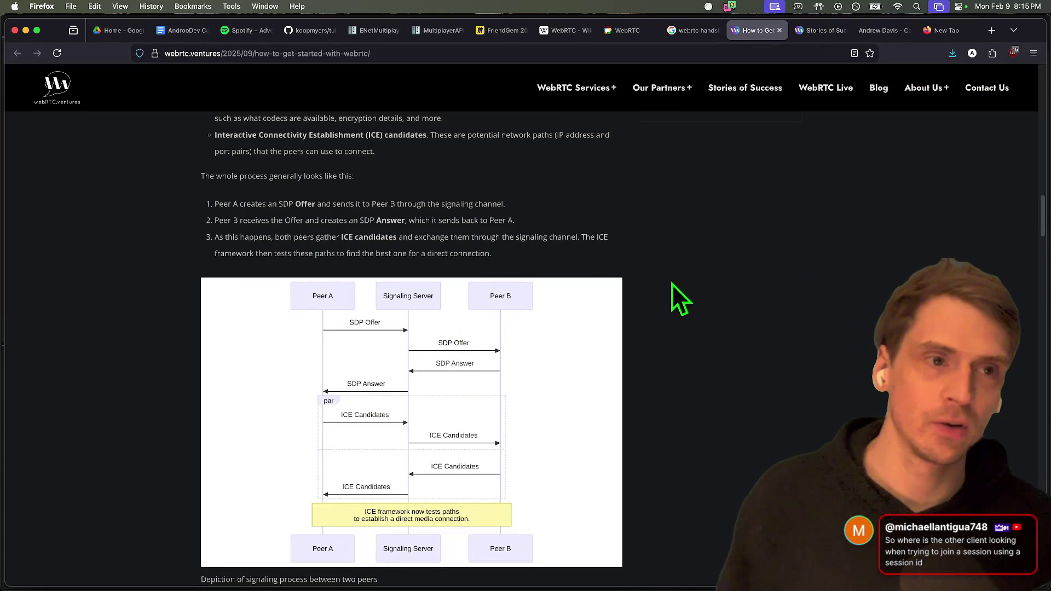
key(super+t)
text(jonandrewdavis)
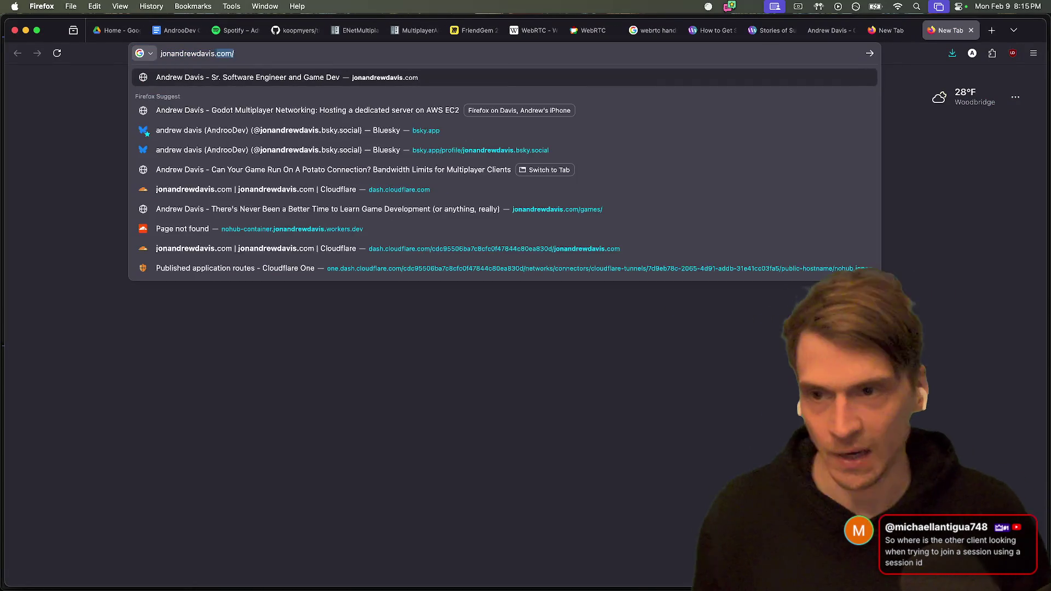
key(Return)
key(super+t)
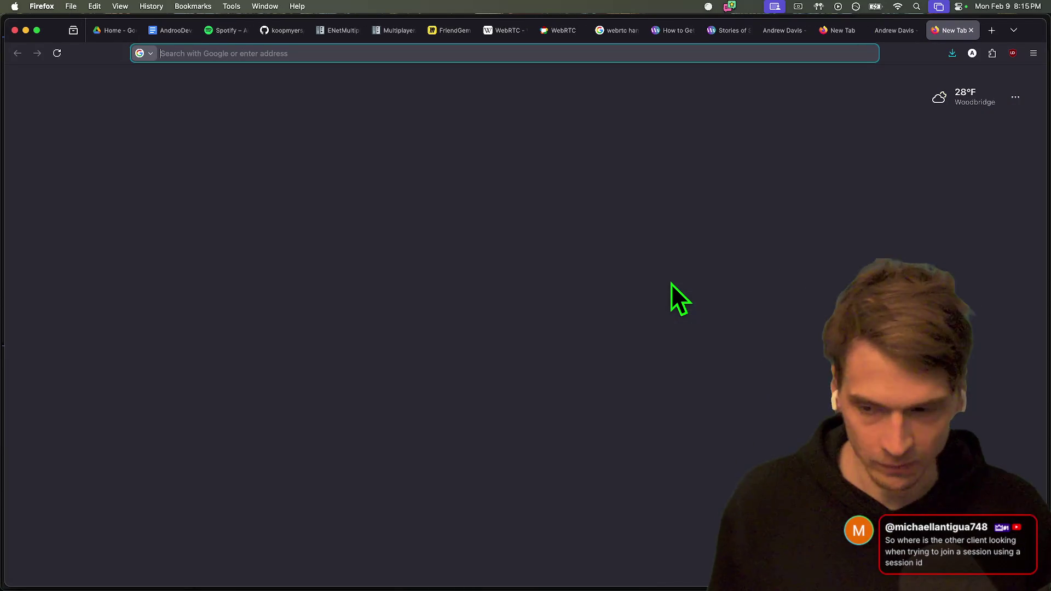
key(super+Tab)
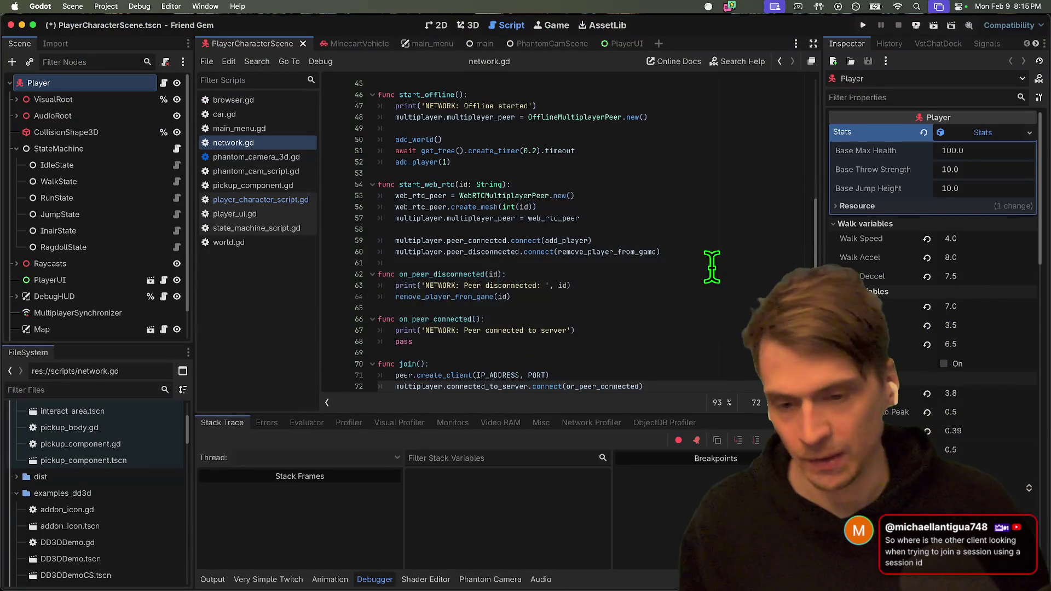
Save the player scene, run Friend Gem in multiple instances, and return to the editor.
key(super+b)
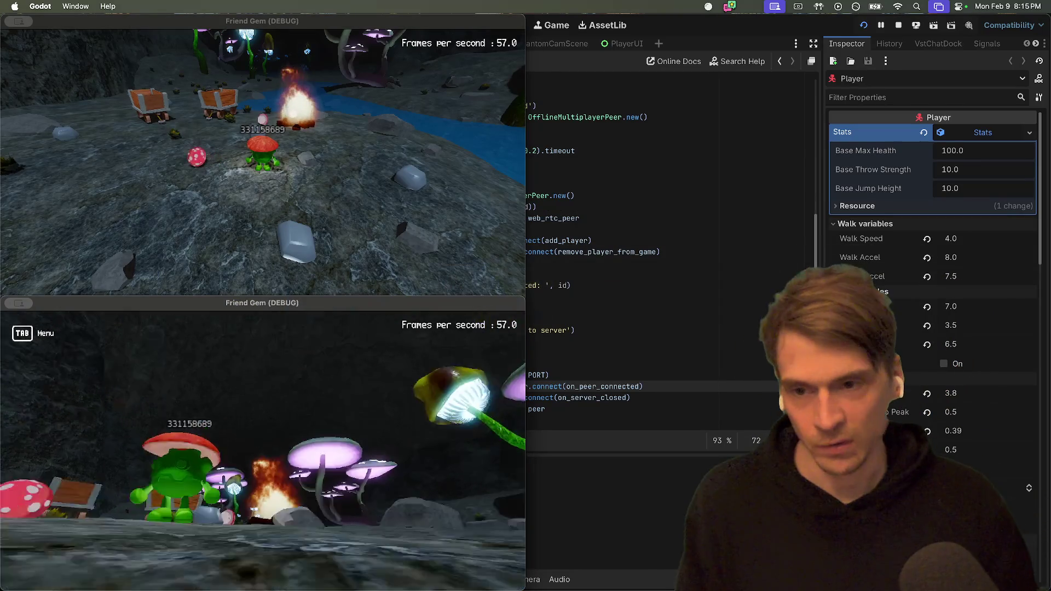
key(super+Tab)
In Customize Run Instances, clear the server and join feature tags and confirm with OK.
click(170, 6)
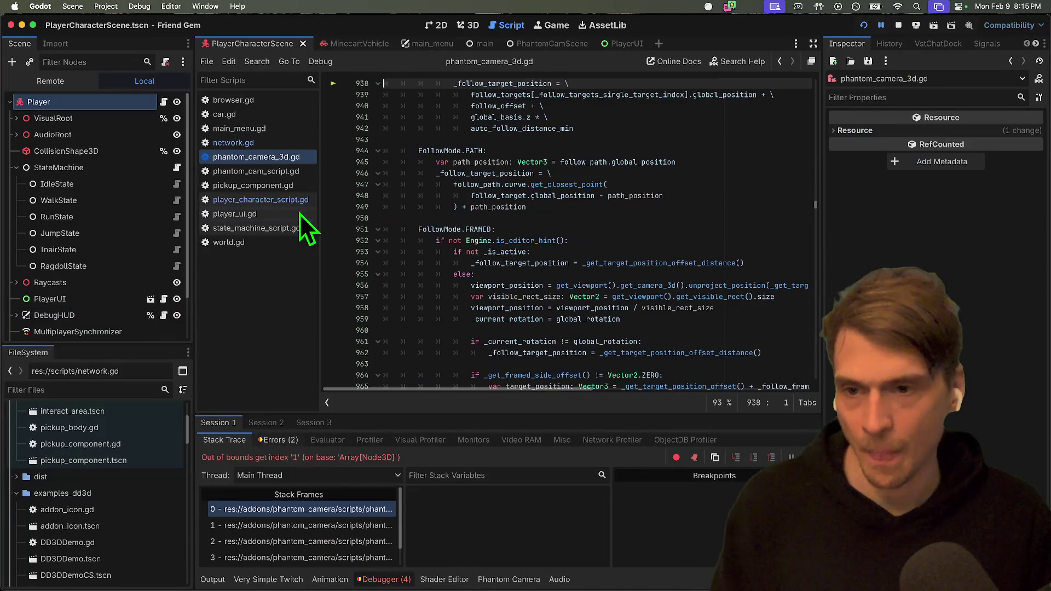
mouse_move(139, 6)
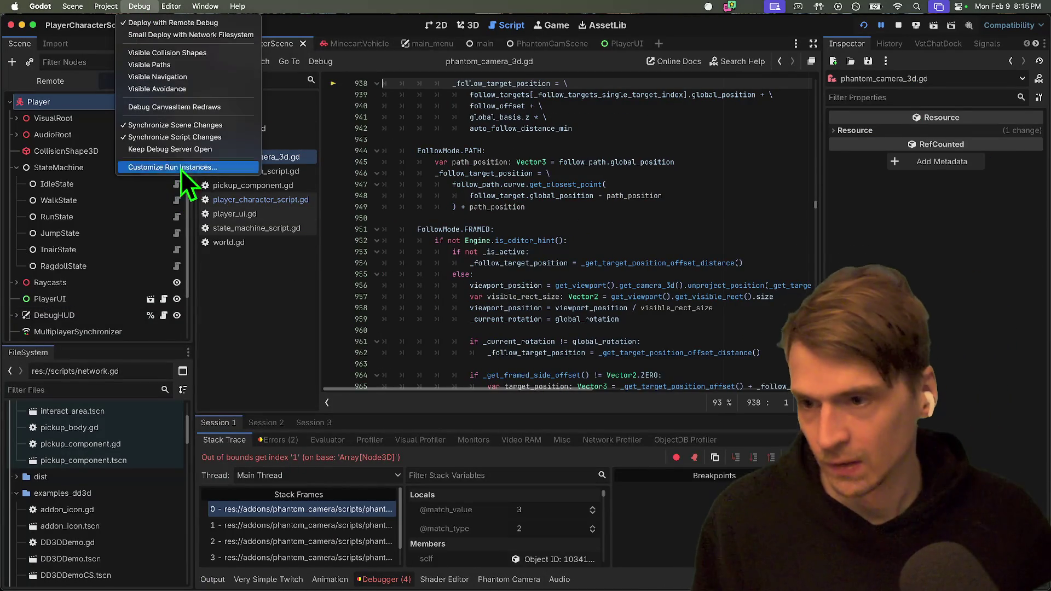
click(169, 167)
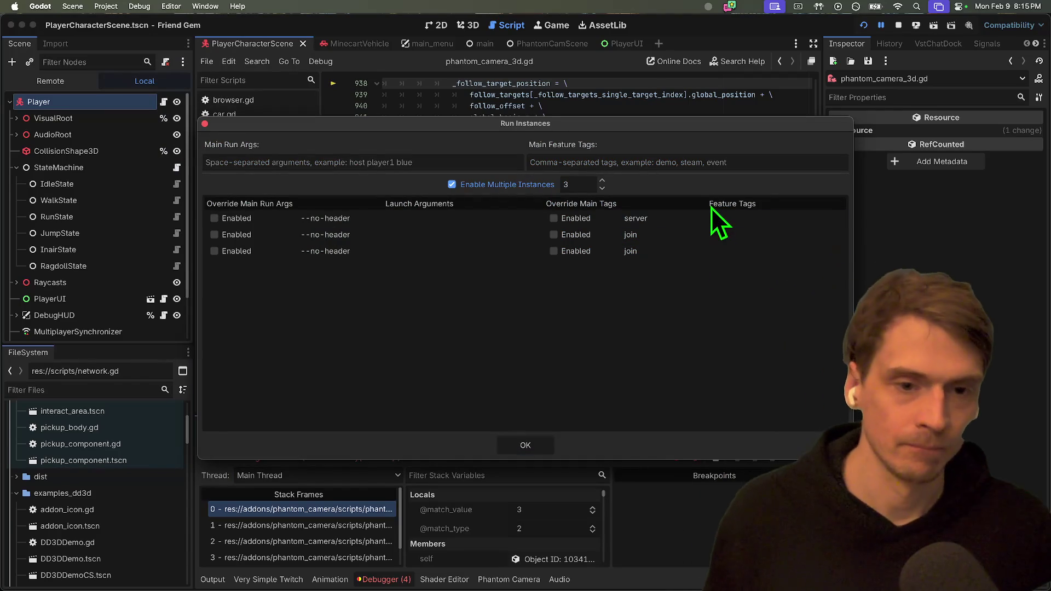
click(710, 218)
click(709, 218)
key(BackSpace)
click(704, 235)
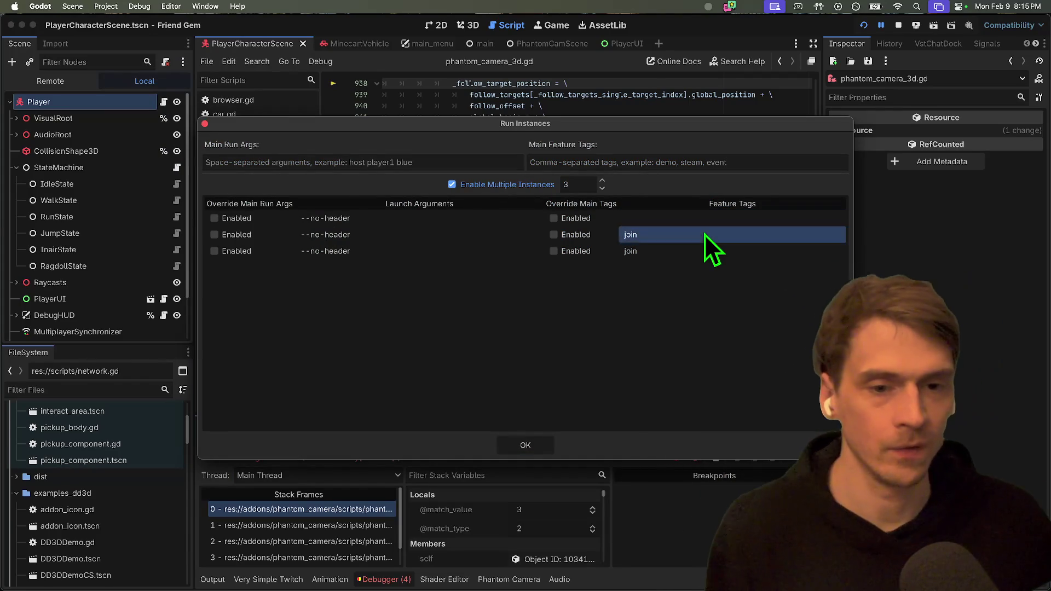
click(700, 254)
click(701, 253)
click(704, 243)
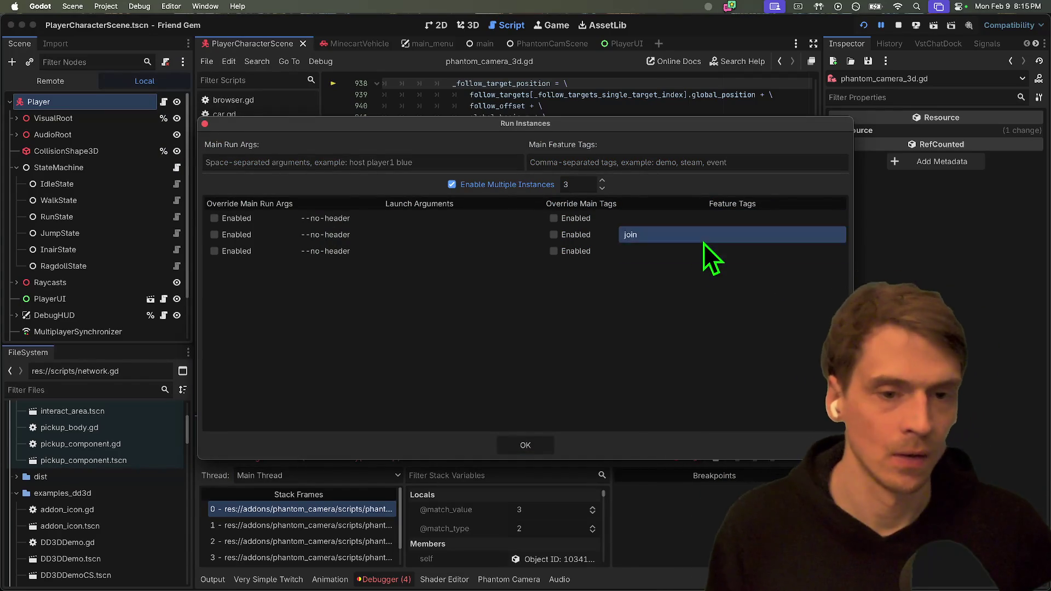
click(526, 445)
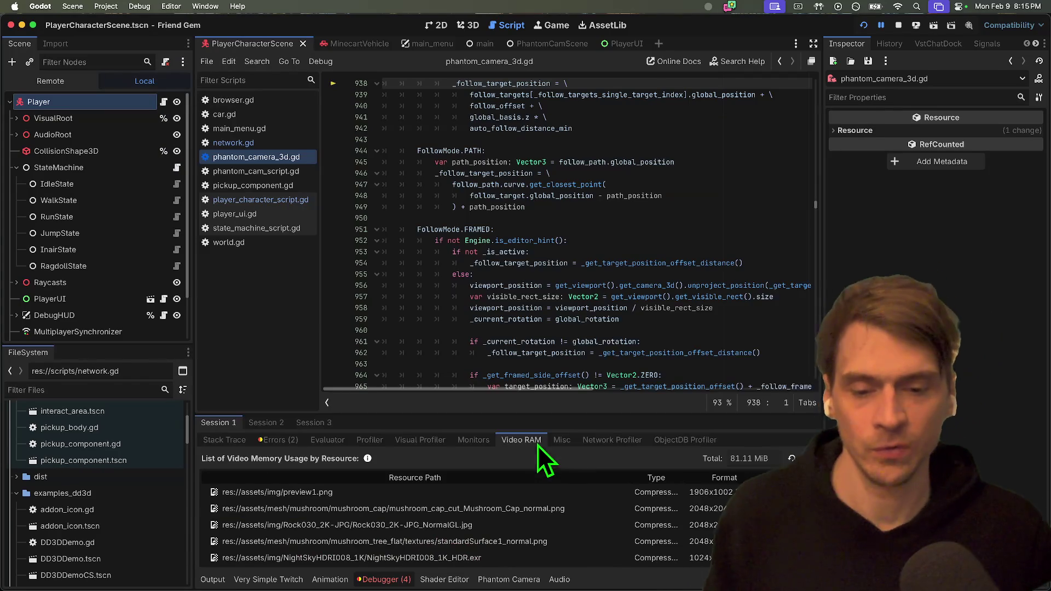
click(619, 343)
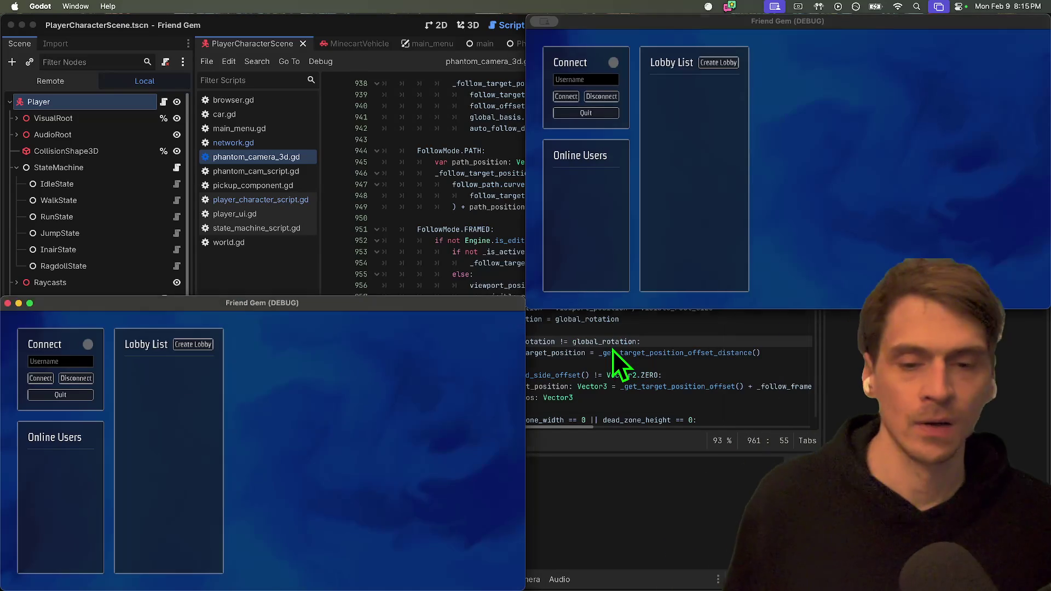
Connect the first client with a username, create a lobby, and join it from the second client.
key(super+Tab)
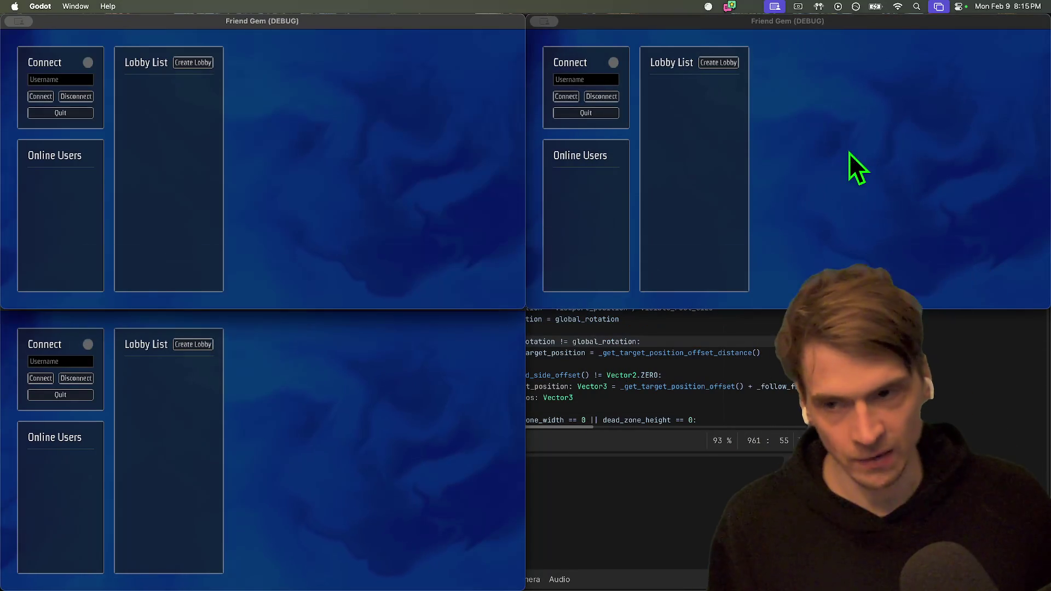
click(82, 80)
text(Mesoky)
key(Return)
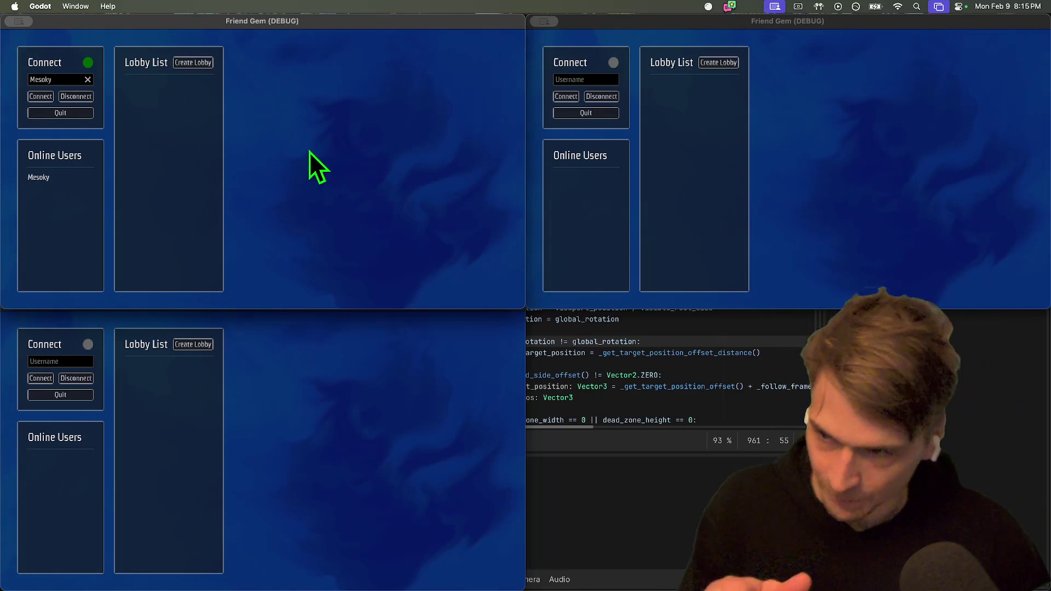
click(193, 62)
click(567, 96)
click(690, 112)
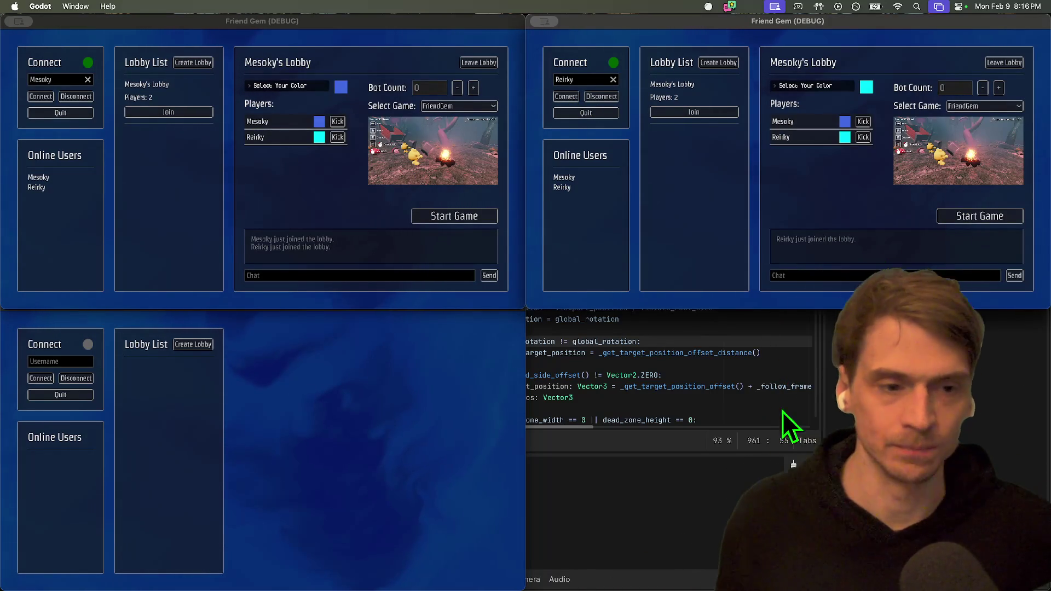
Back in the editor, filter the project files by 'lobb'.
click(783, 411)
click(83, 390)
text(lobb)
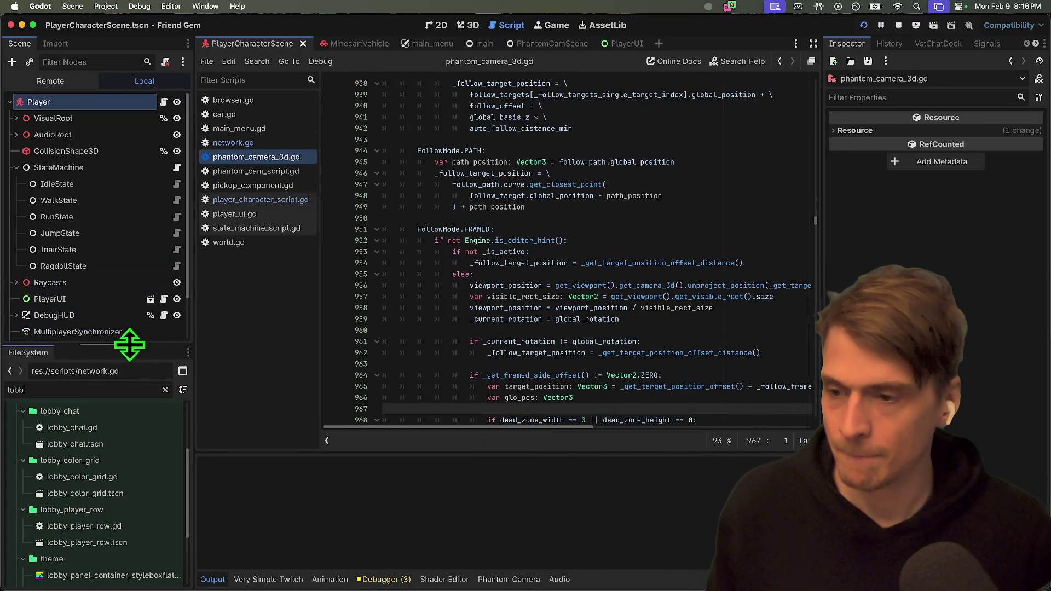
Enlarge the FileSystem panel, open lobby_system.gd, and try a brief text search.
drag(129, 345, 146, 175)
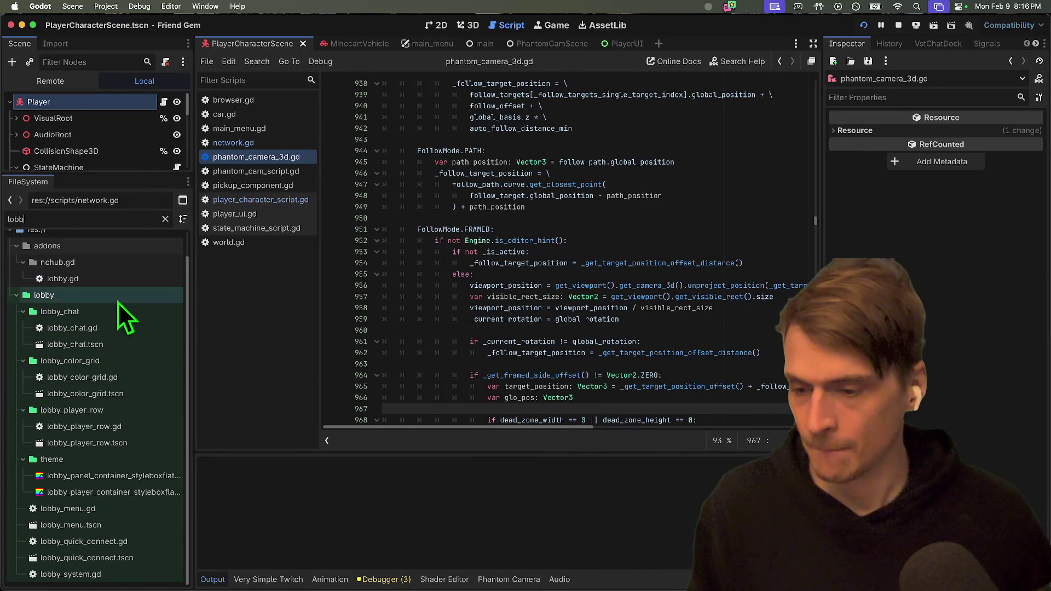
double_click(117, 574)
click(604, 306)
key(ctrl+f)
text(deb)
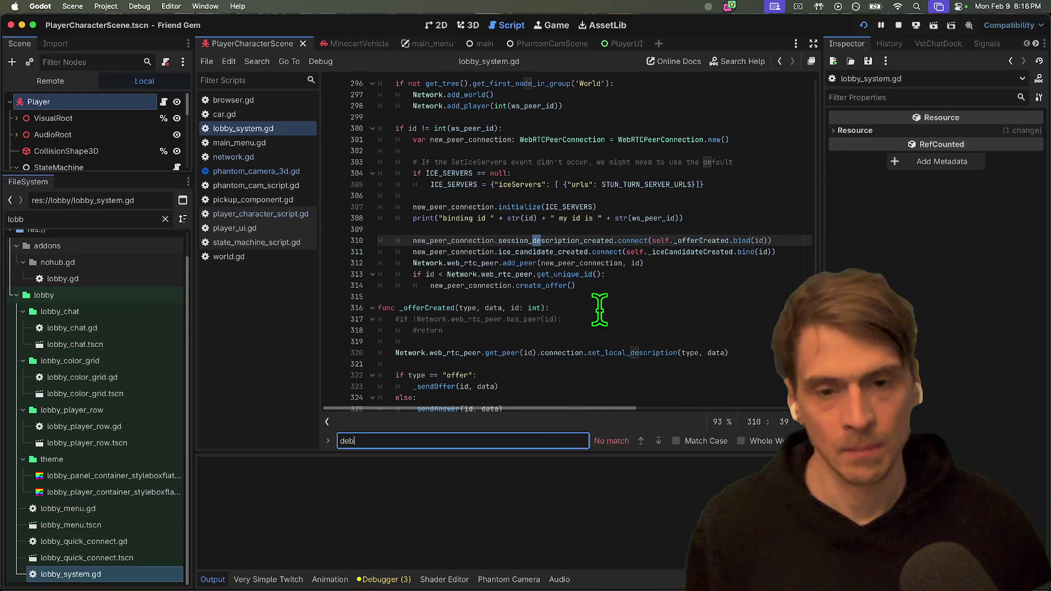
key(BackSpace)
text(u)
key(BackSpace)
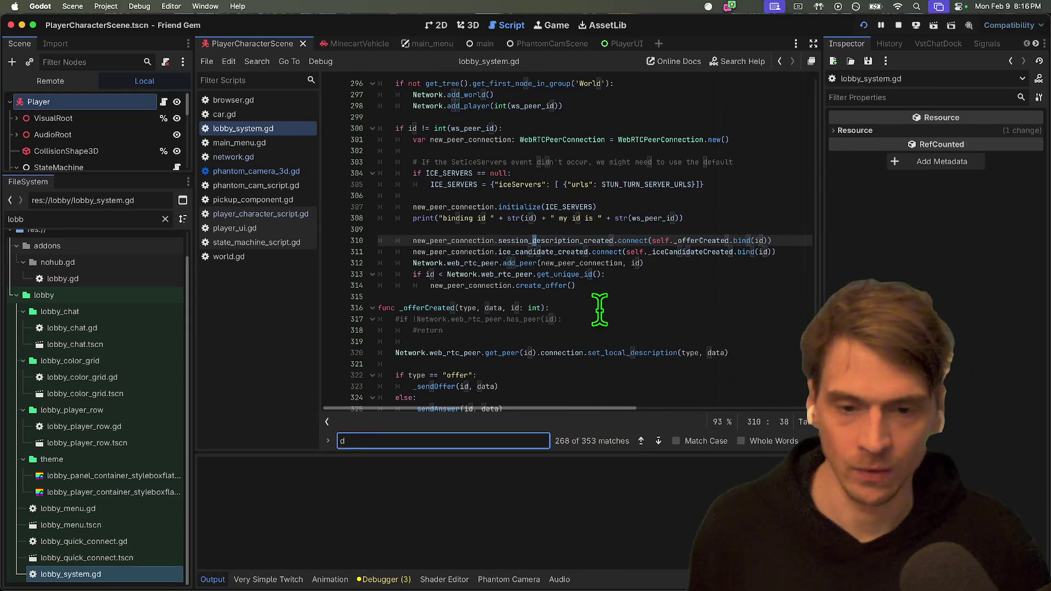
key(Escape)
Select the _network_create_new_peer_connection function and its peer connection lines.
scroll(684, 285, up, 2)
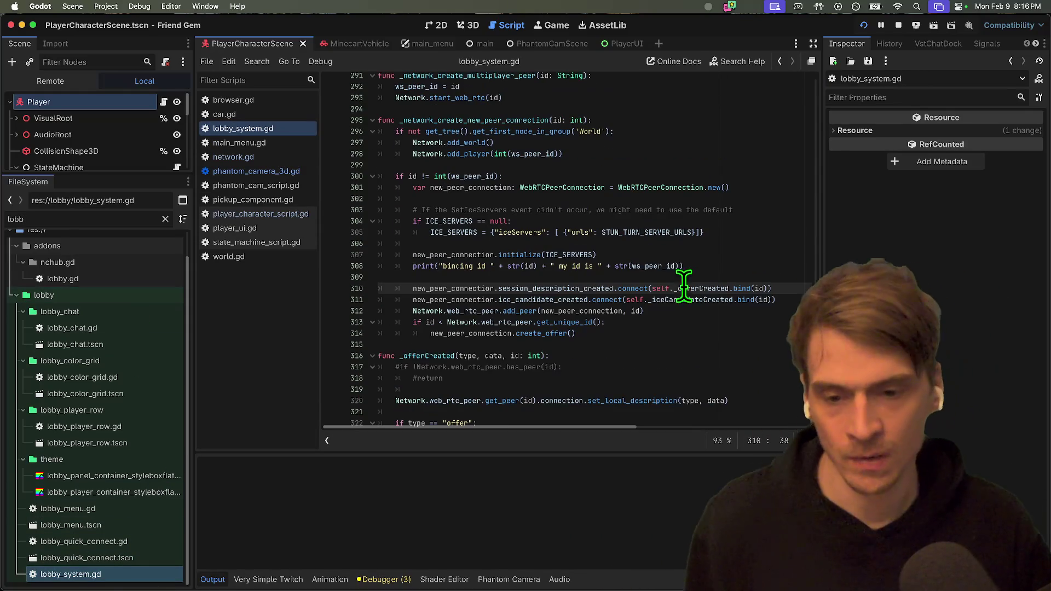
click(720, 256)
double_click(454, 119)
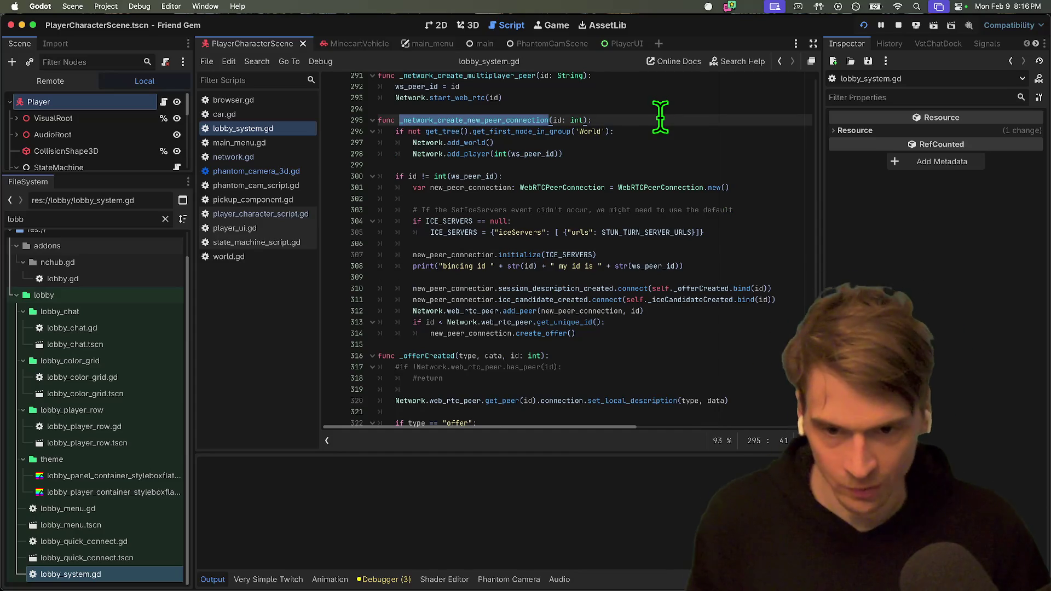
scroll(418, 372, down, 10)
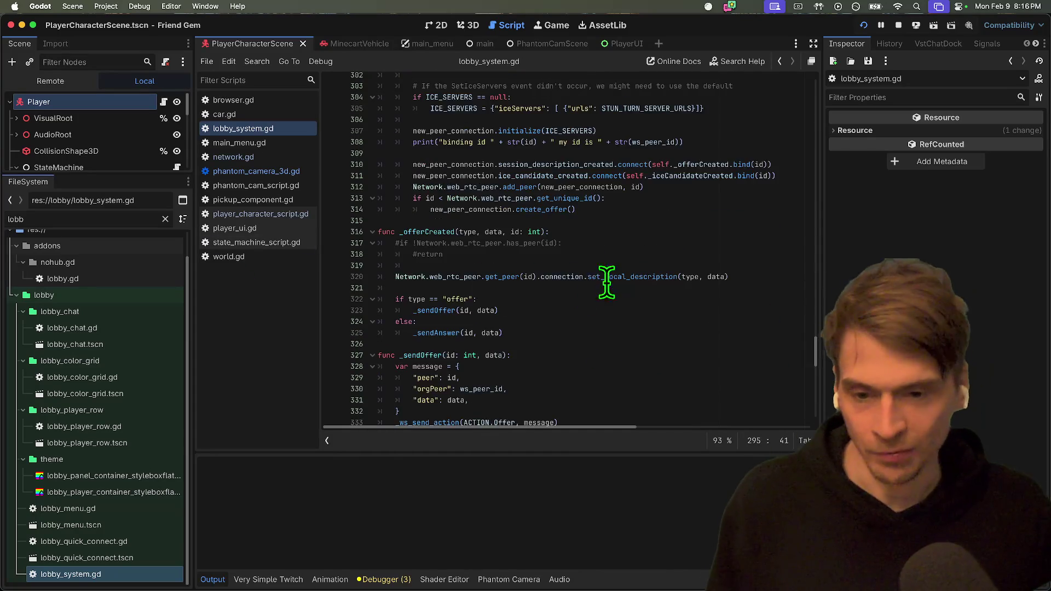
drag(457, 117, 569, 173)
click(614, 207)
scroll(694, 232, down, 1)
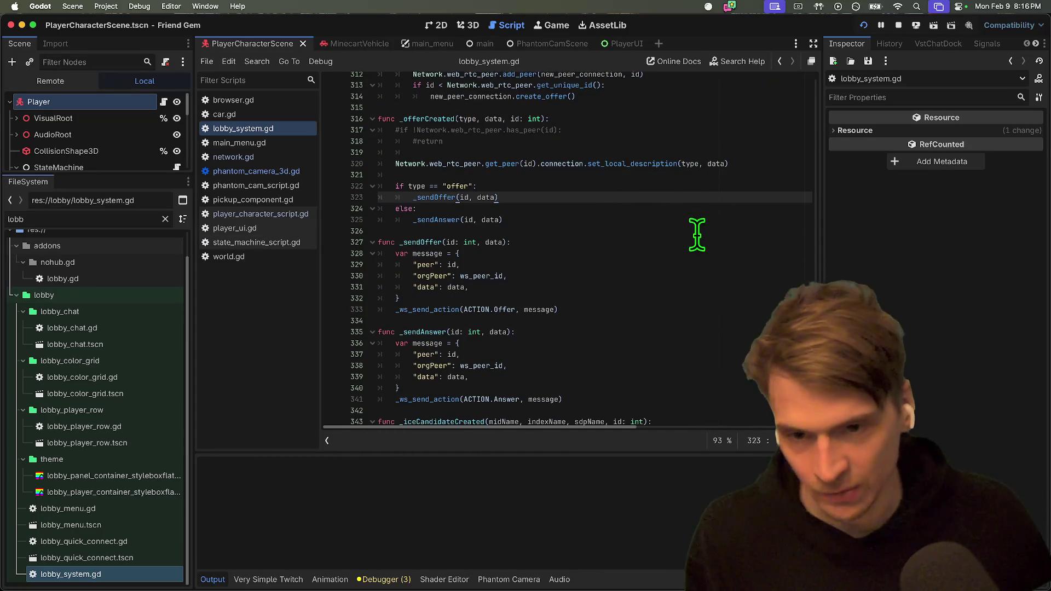
mouse_move(664, 208)
mouse_down()
mouse_move(706, 276)
mouse_move(723, 384)
mouse_up()
scroll(707, 277, down, 5)
click(723, 384)
Scroll on through the signaling code, selecting passages, then switch to Firefox.
scroll(717, 372, down, 4)
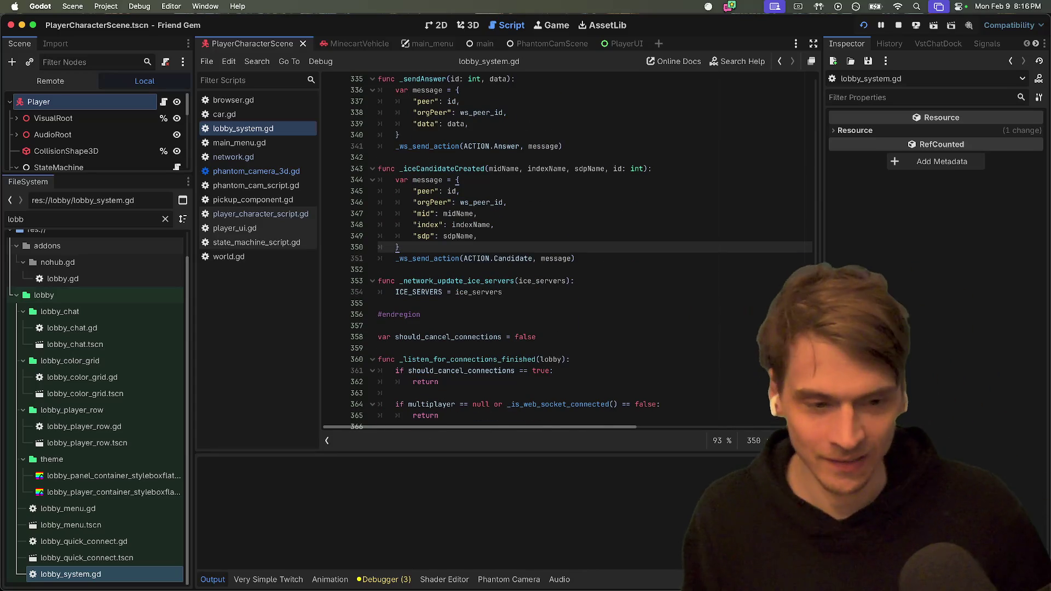
scroll(819, 383, down, 4)
scroll(819, 383, down, 3)
mouse_move(553, 230)
mouse_down()
mouse_move(591, 273)
mouse_move(662, 298)
mouse_up()
scroll(663, 296, down, 3)
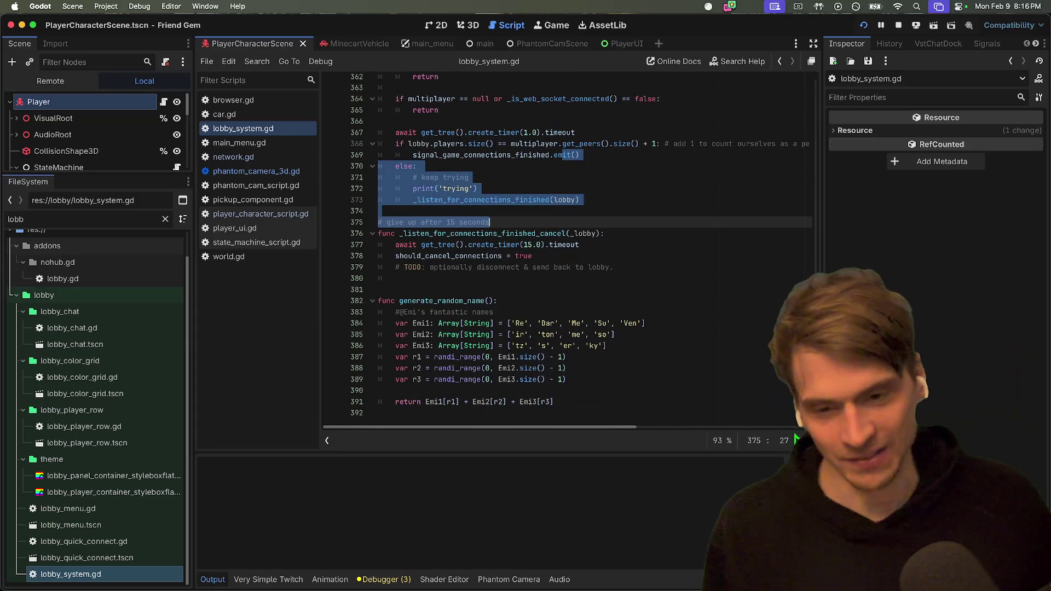
drag(816, 419, 816, 2)
scroll(684, 271, down, 10)
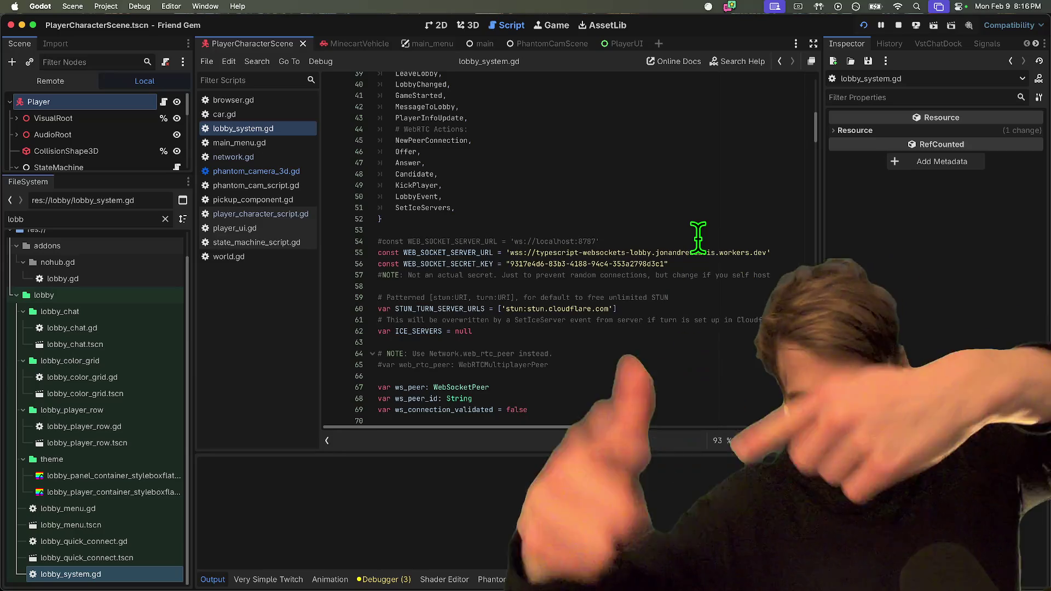
scroll(697, 238, down, 15)
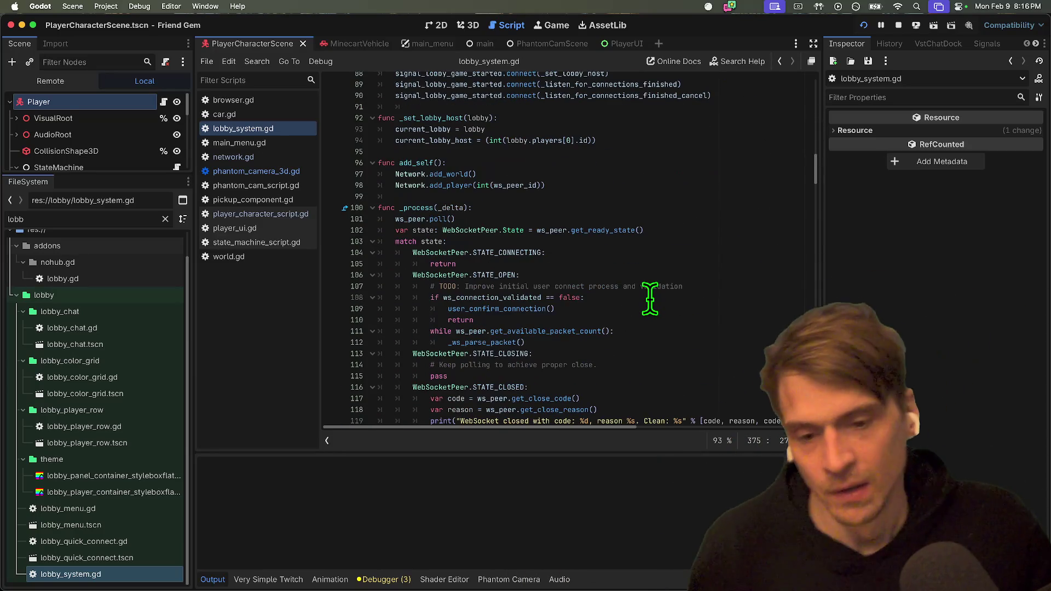
key(super+Tab)
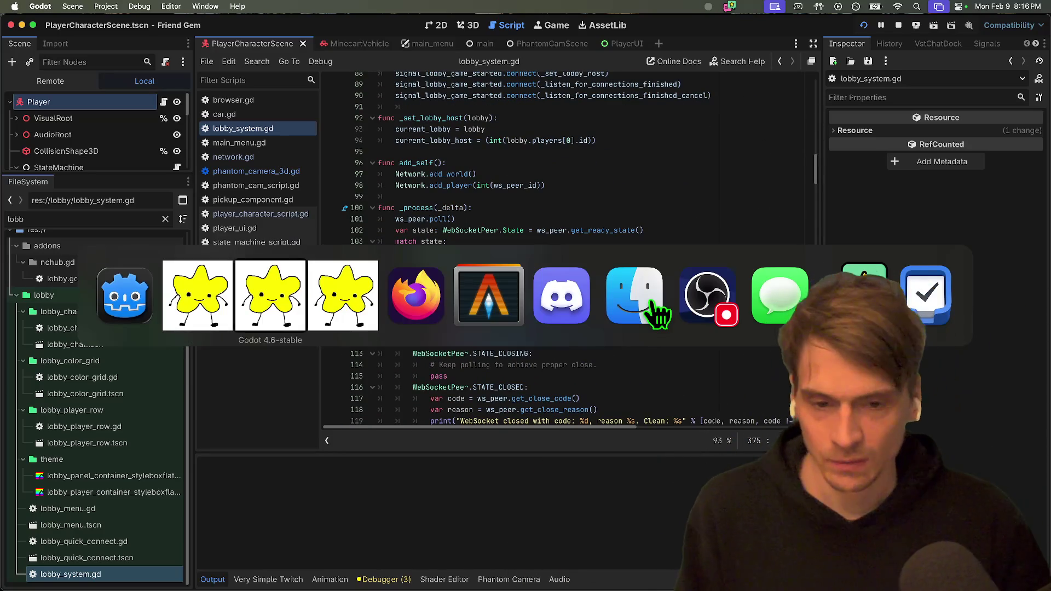
key(super+Tab)
On the tube GitHub README, select the recommended tracker and STUN server URL lists.
text(b)
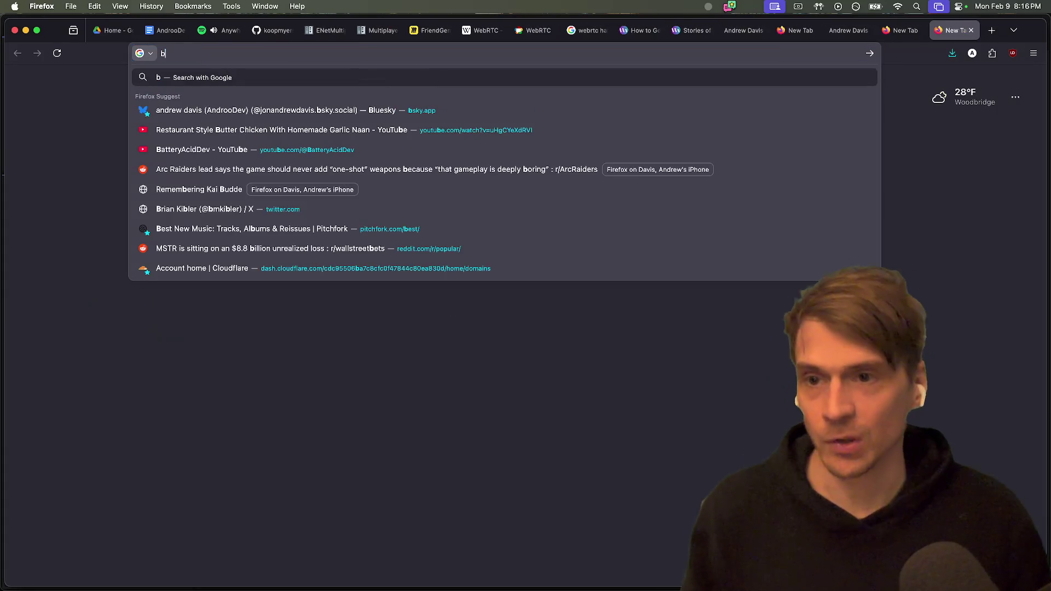
click(268, 30)
scroll(596, 261, down, 4)
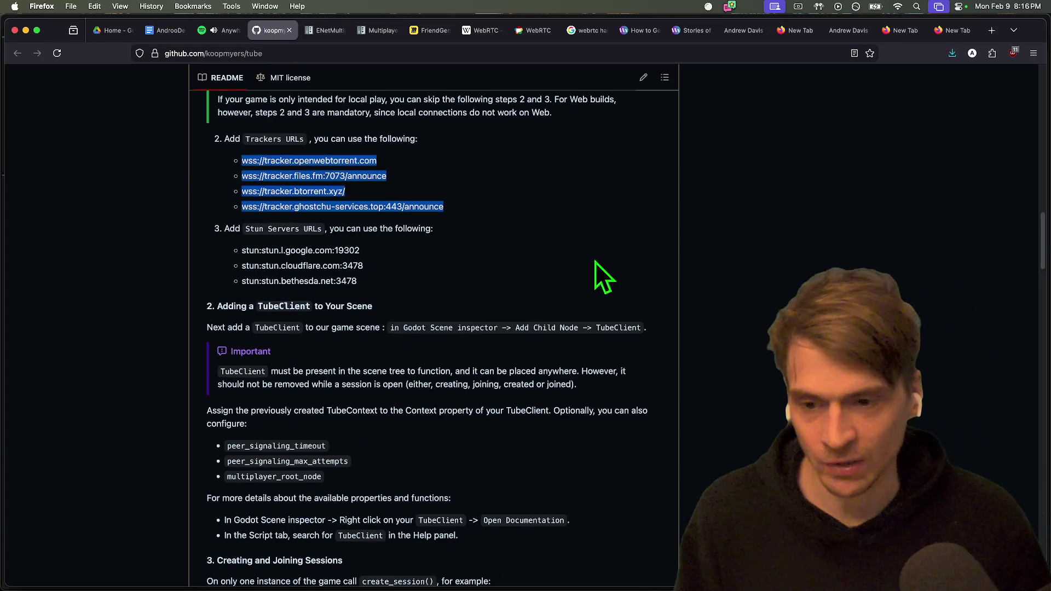
scroll(574, 274, up, 3)
mouse_move(444, 265)
mouse_down()
mouse_move(510, 318)
mouse_move(137, 317)
mouse_move(366, 301)
mouse_move(311, 298)
mouse_up()
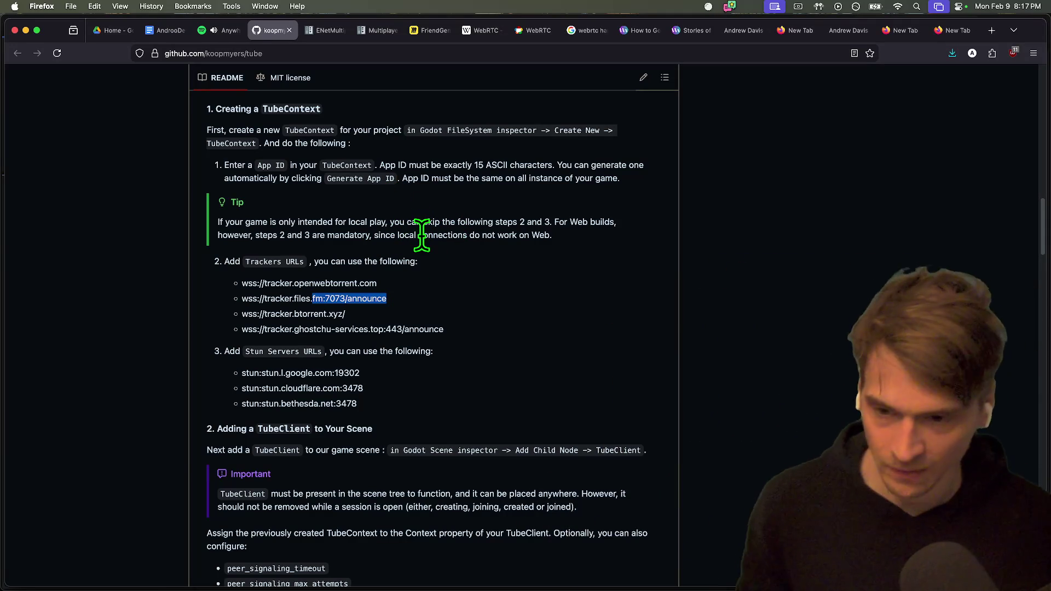
mouse_move(458, 337)
mouse_down()
mouse_move(520, 441)
mouse_move(524, 408)
mouse_up()
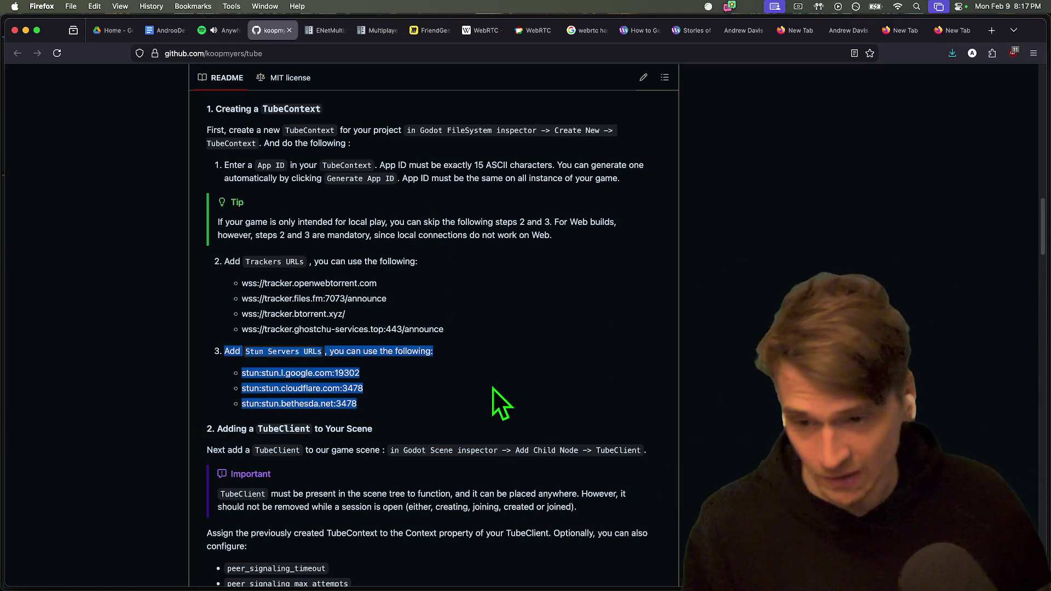
mouse_move(487, 328)
mouse_down()
mouse_move(154, 220)
mouse_move(190, 255)
mouse_up()
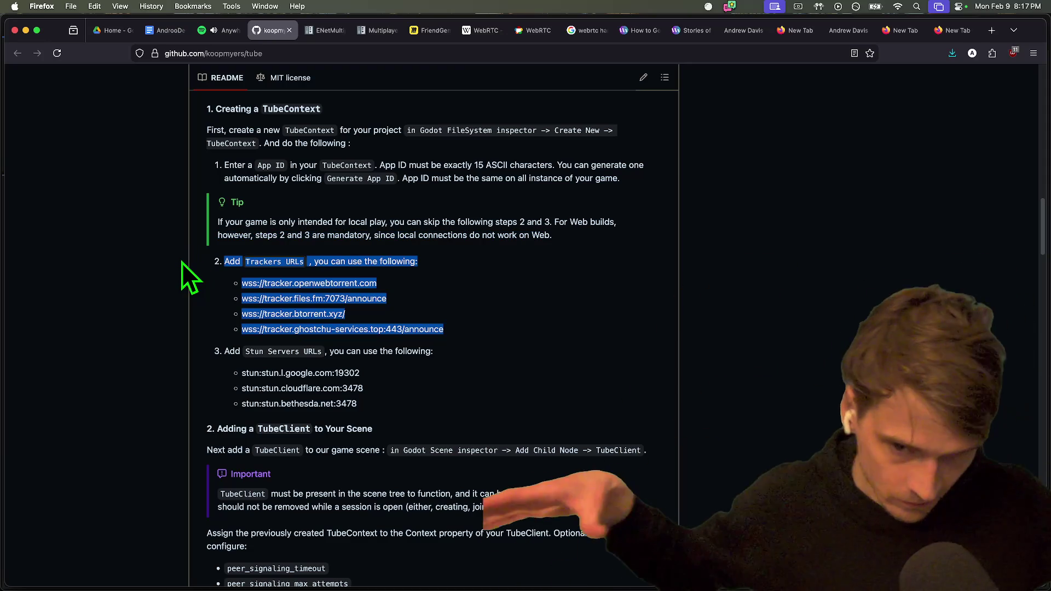
key(super+Tab)
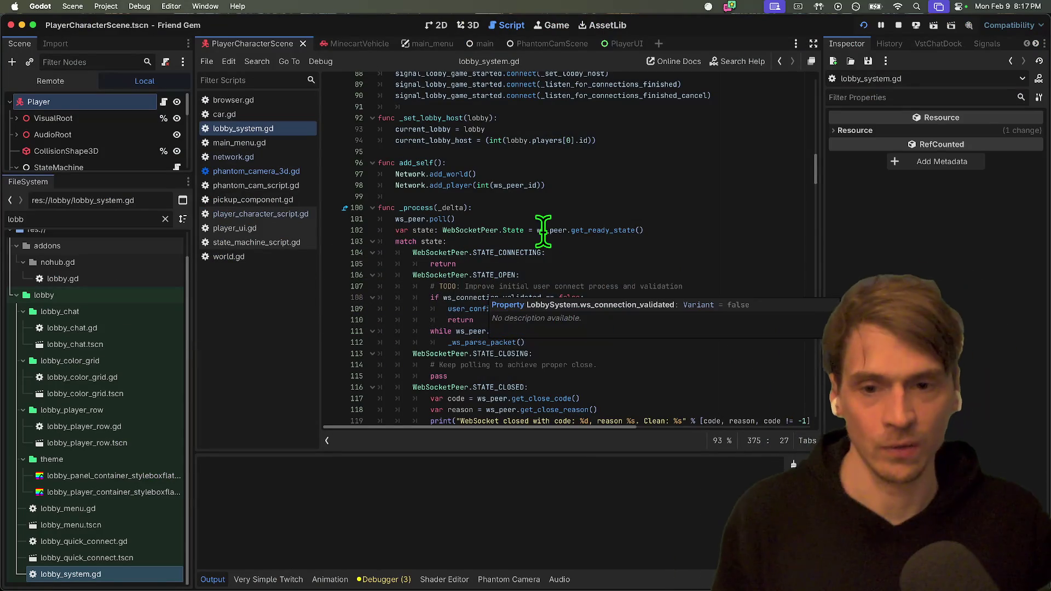
Search lobby_system.gd for 'parse' to reach the _ws_parse_packet call on line 112.
key(super+f)
text(par)
key(shift+Return)
key(Return)
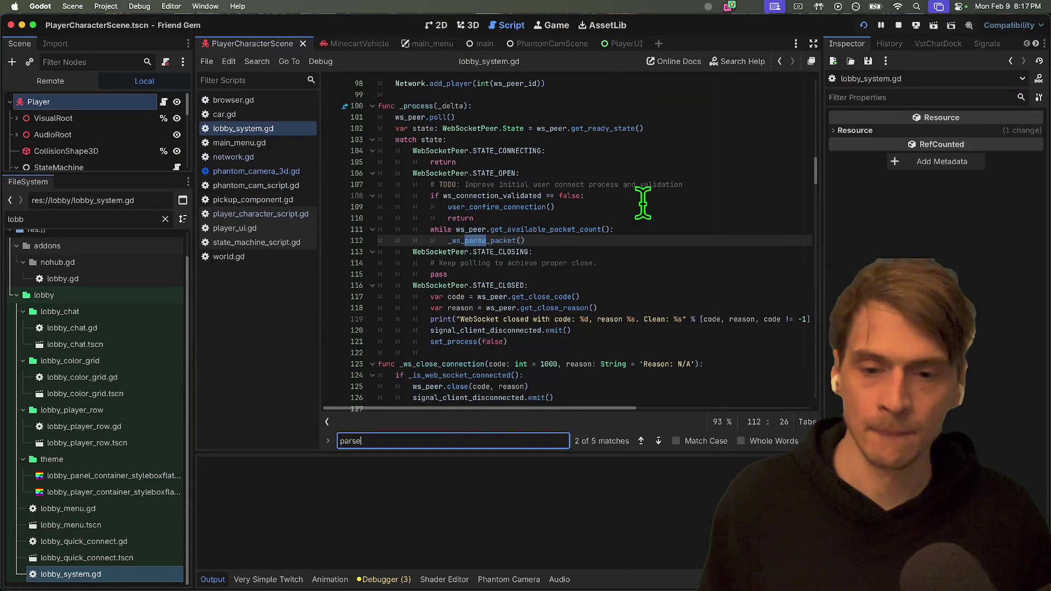
key(Return)
key(super+a)
text(de)
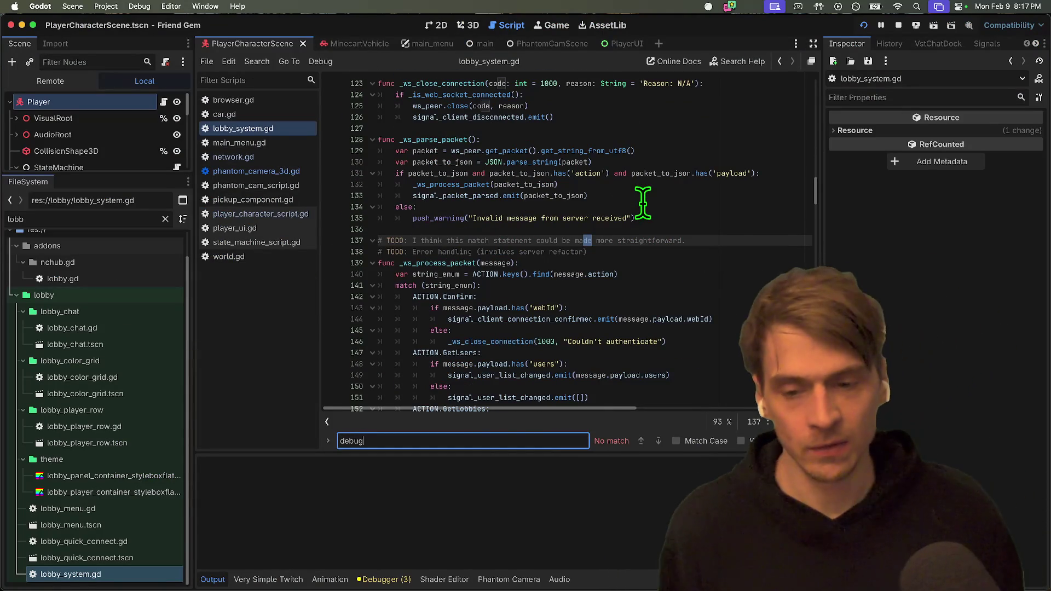
key(Escape)
key(super+f)
text(pparse)
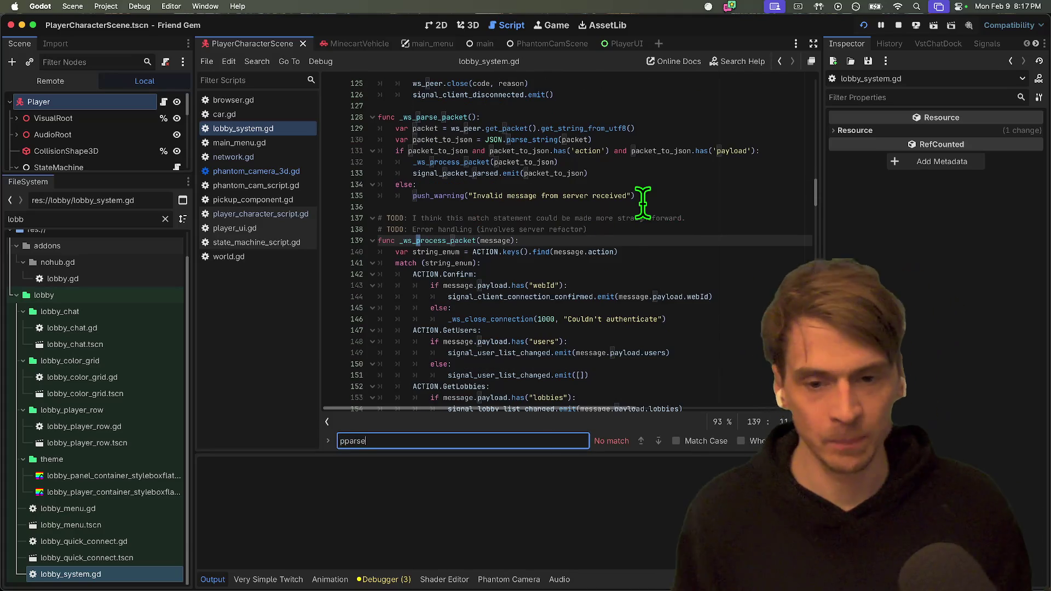
key(super+a)
text(signal)
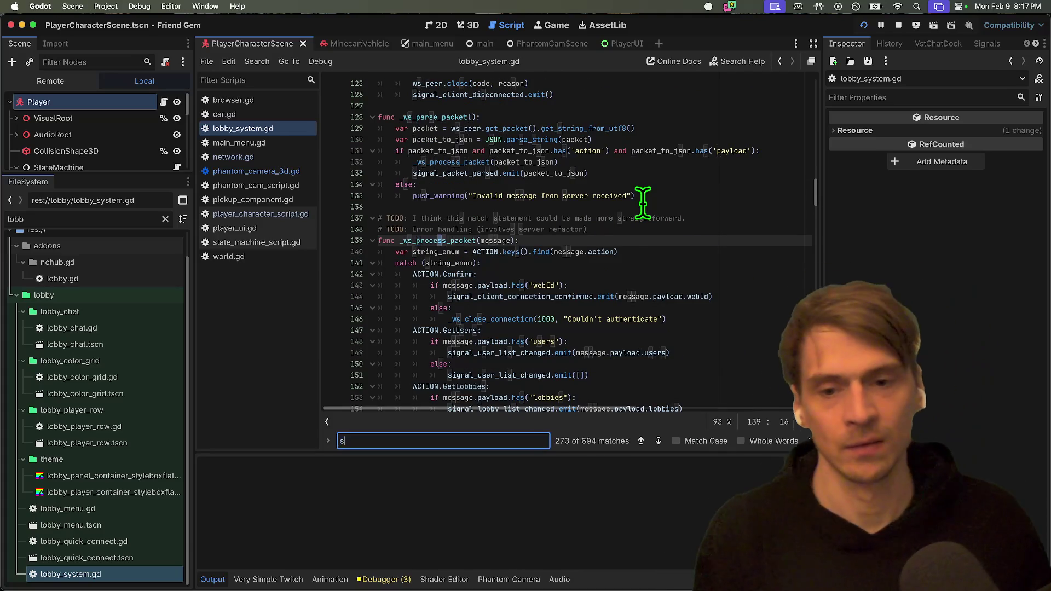
key(Escape)
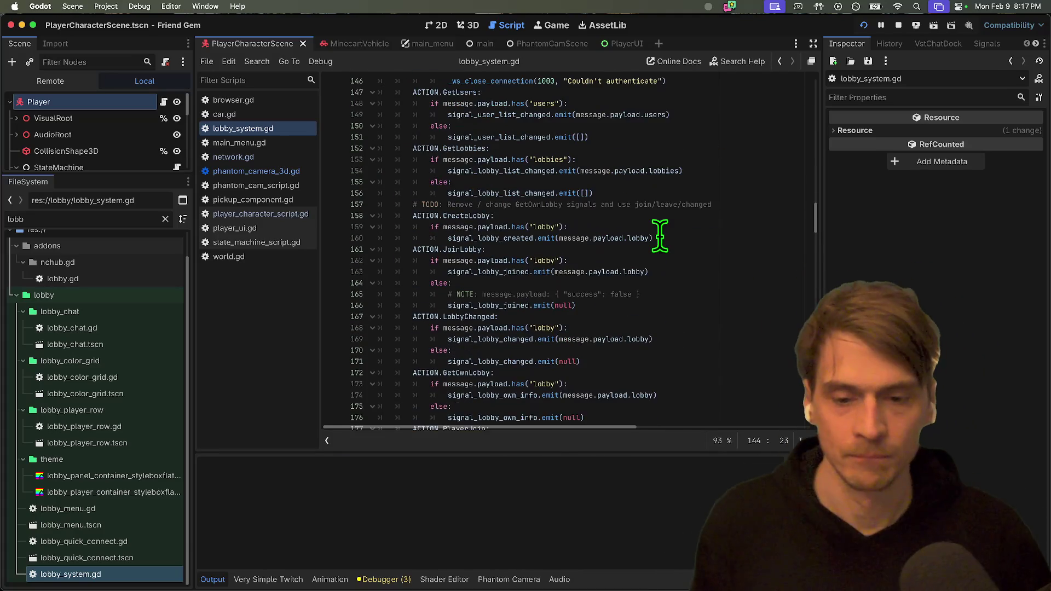
key(super+f)
text(a)
key(BackSpace)
text(parse)
key(Return)
key(Escape)
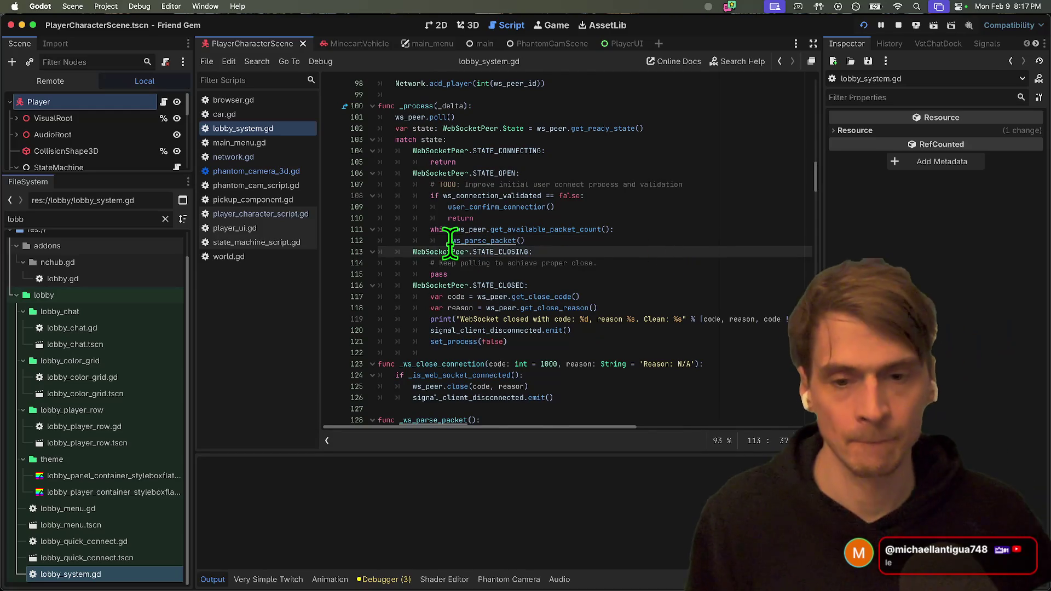
Add print(packet_to_json) after the _ws_process_packet call in _ws_parse_packet, then save and run.
super+click(469, 241)
click(637, 241)
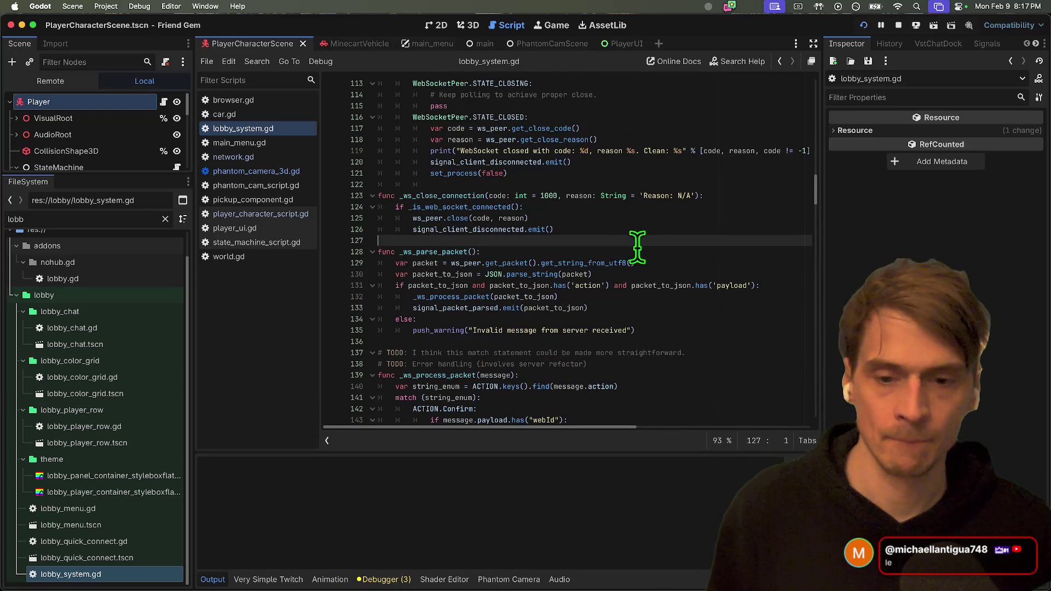
key(Down)
key(Down)
key(Down)
key(Return)
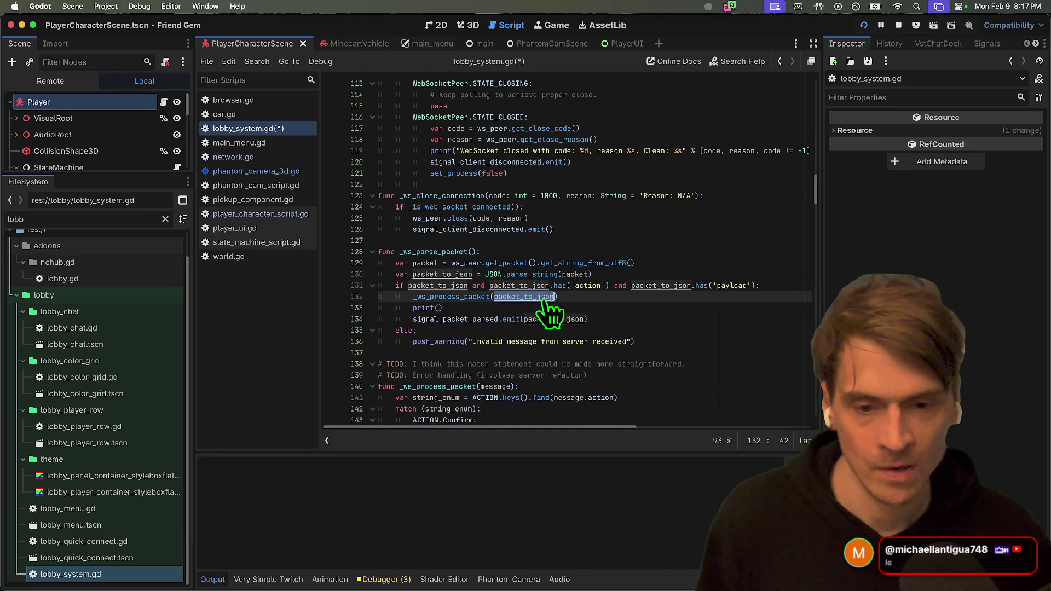
text())
key(super+b)
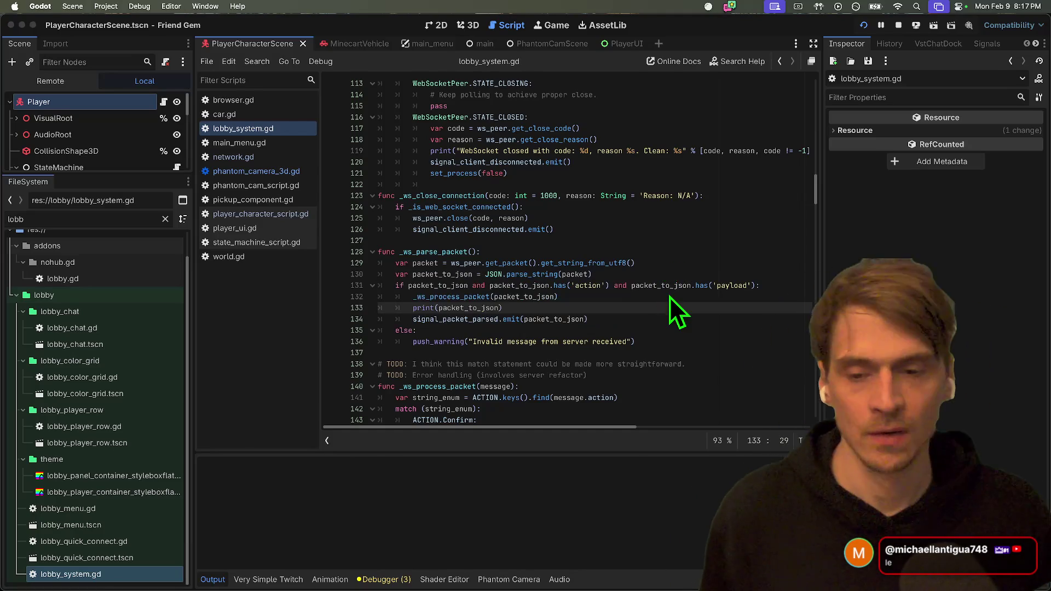
key(super+Tab)
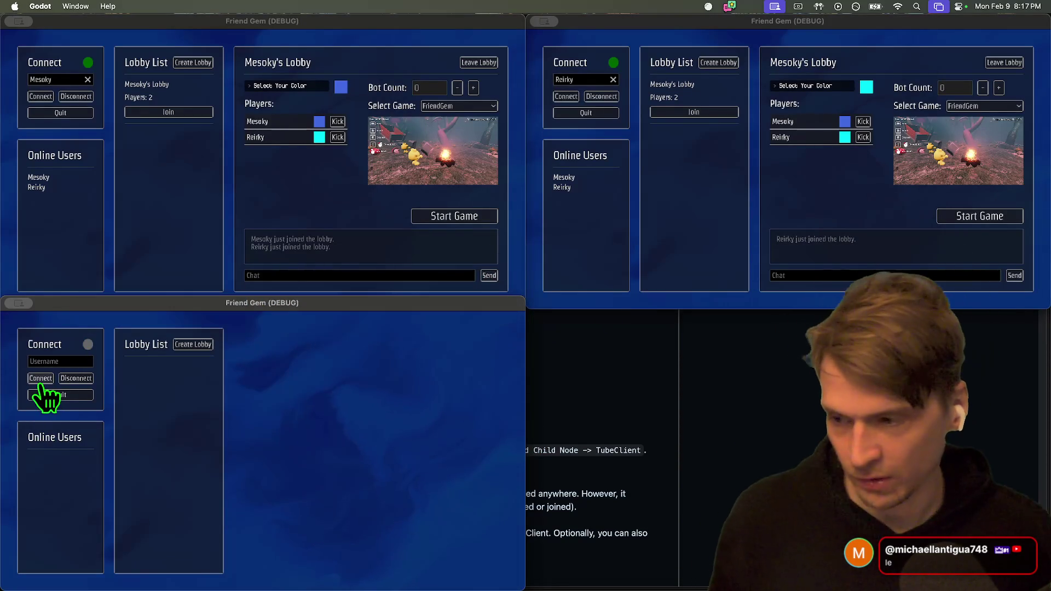
Connect the third game client and join Mesoky's Lobby with it.
click(174, 394)
click(414, 201)
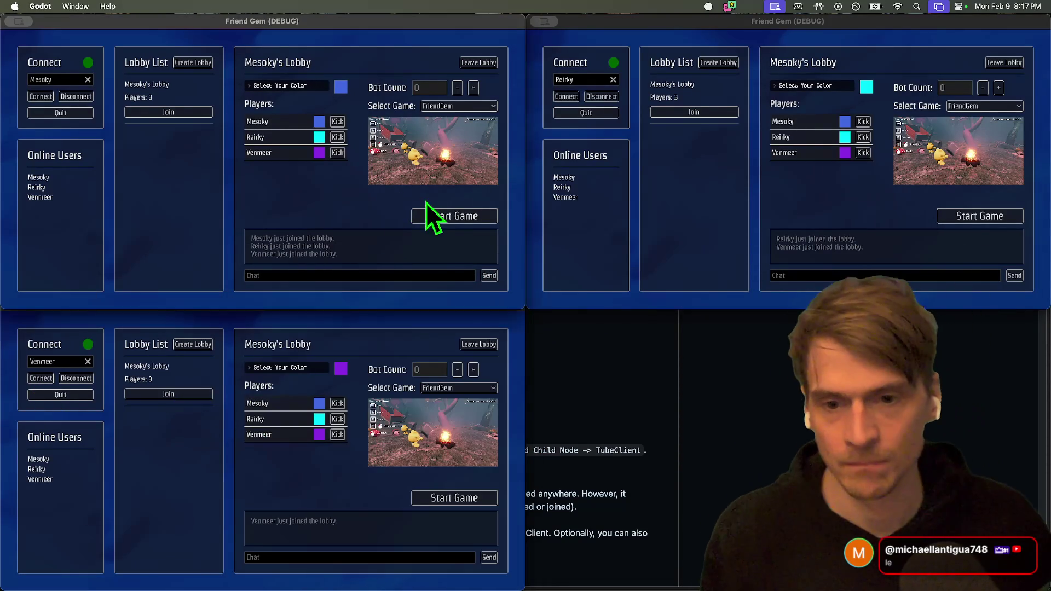
key(super+Tab)
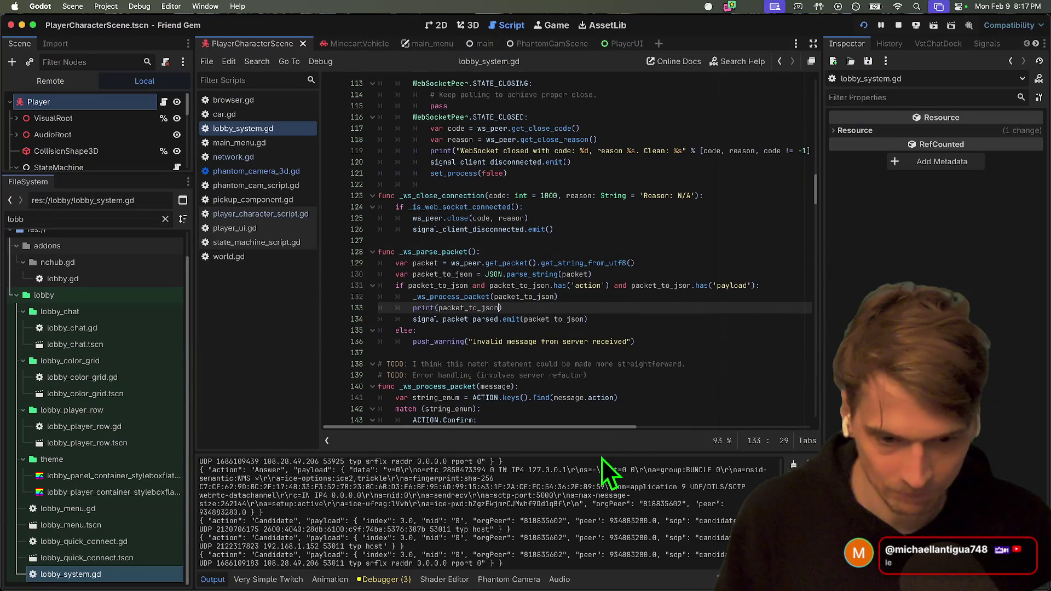
Enlarge the Output panel and select the logged Answer, Offer and Candidate packets.
drag(602, 453, 646, 243)
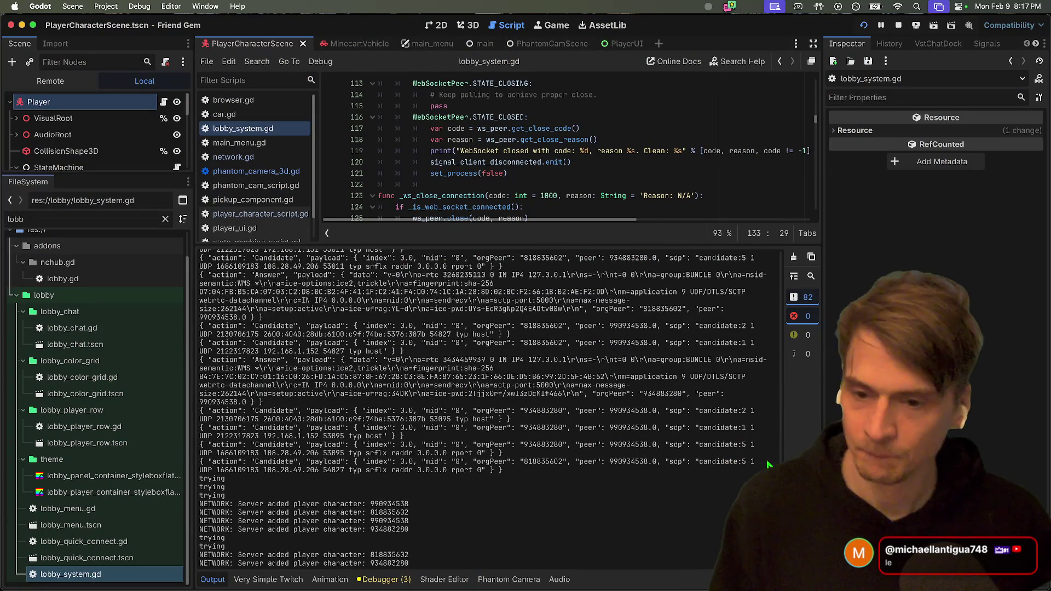
scroll(709, 416, up, 3)
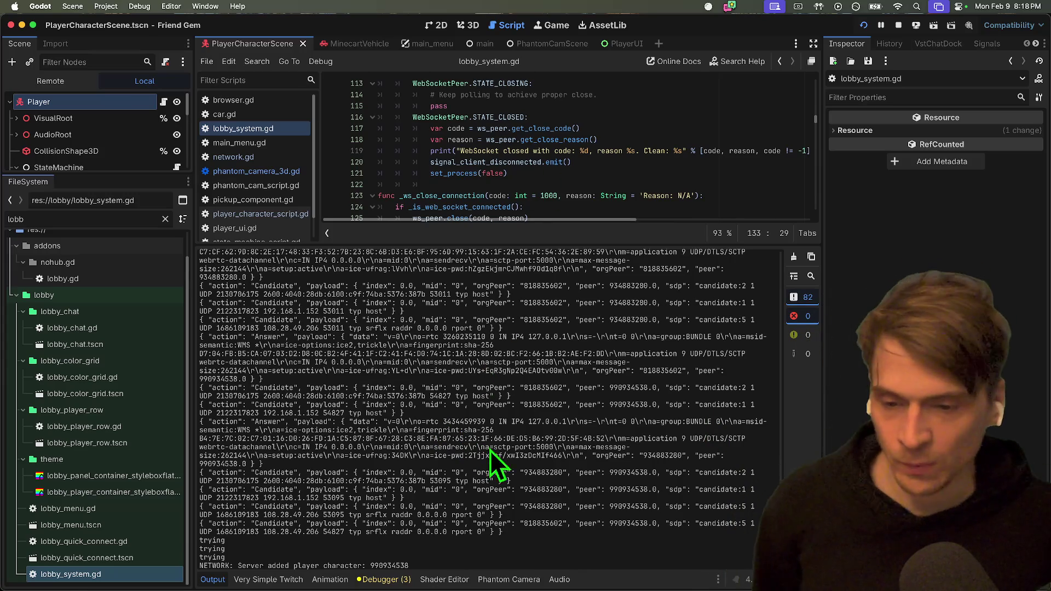
mouse_move(511, 457)
mouse_down()
mouse_move(453, 434)
mouse_move(366, 435)
mouse_move(272, 460)
mouse_move(291, 442)
mouse_up()
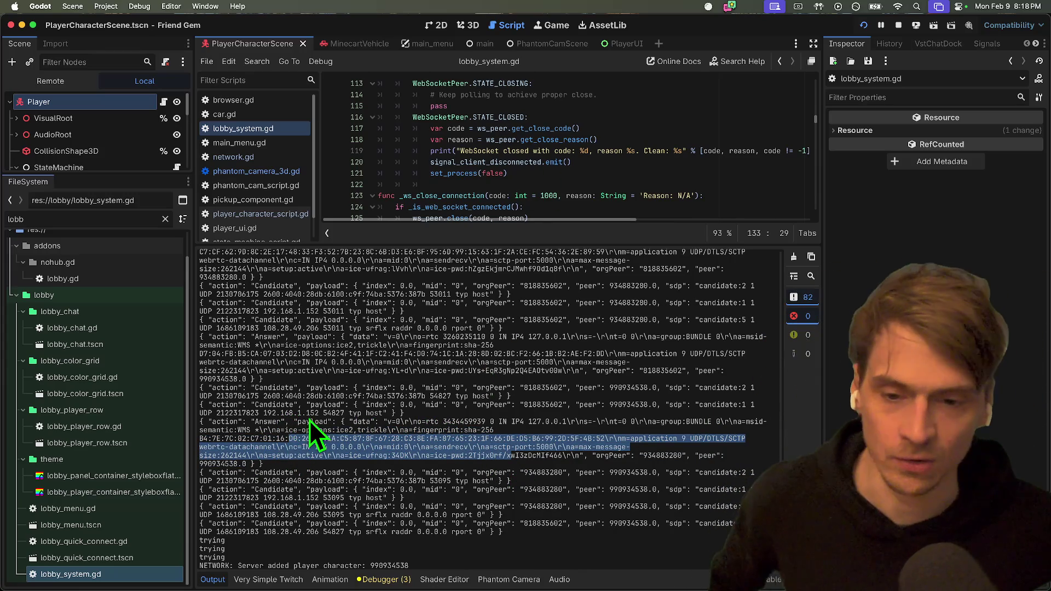
scroll(437, 422, up, 5)
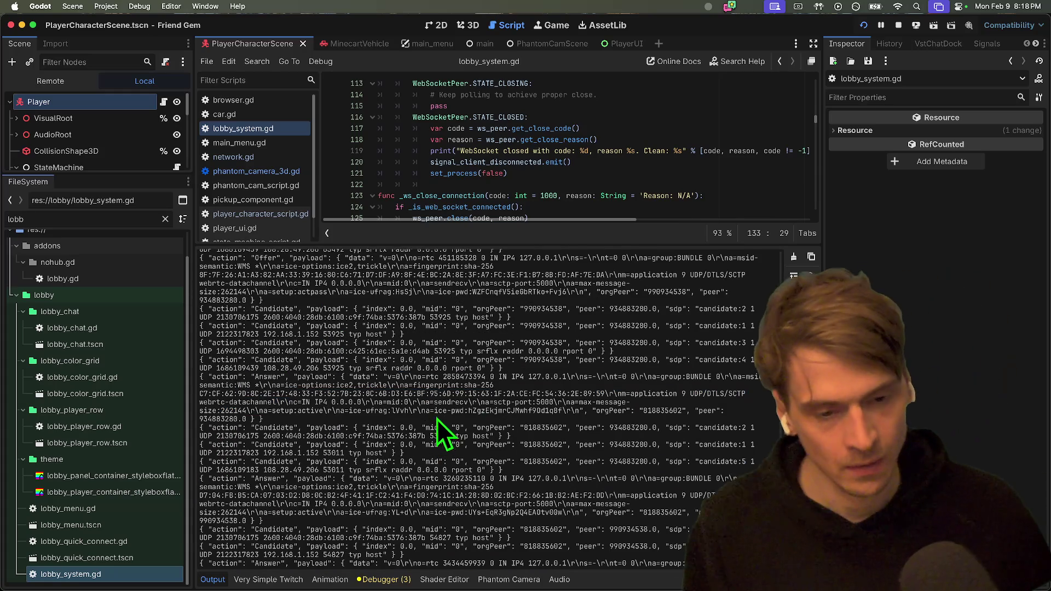
mouse_move(322, 285)
mouse_down()
mouse_move(630, 454)
mouse_move(627, 403)
mouse_up()
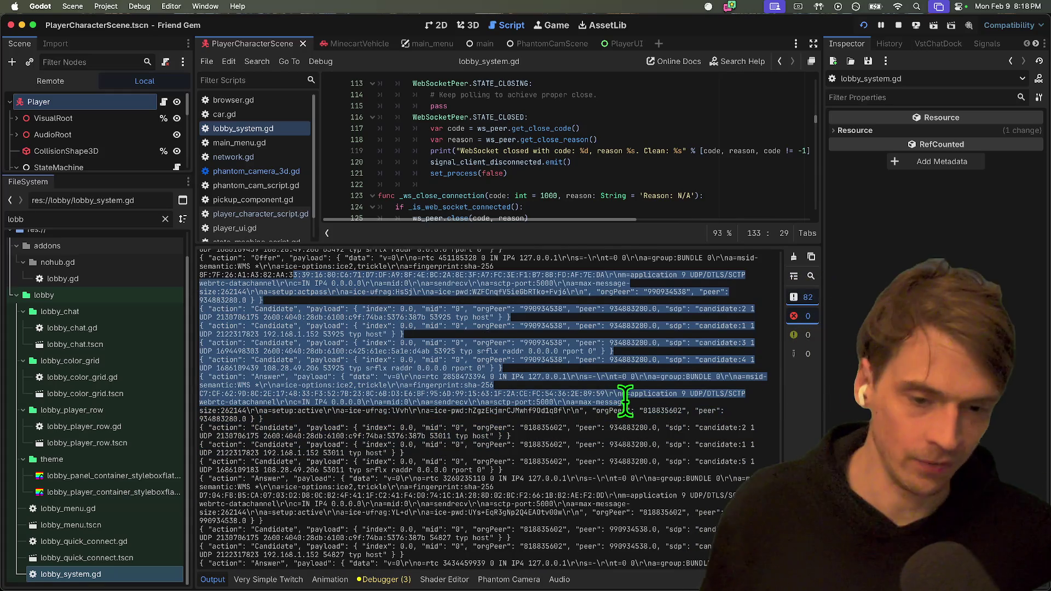
key(super+Tab)
key(super+Tab)
scroll(651, 344, up, 15)
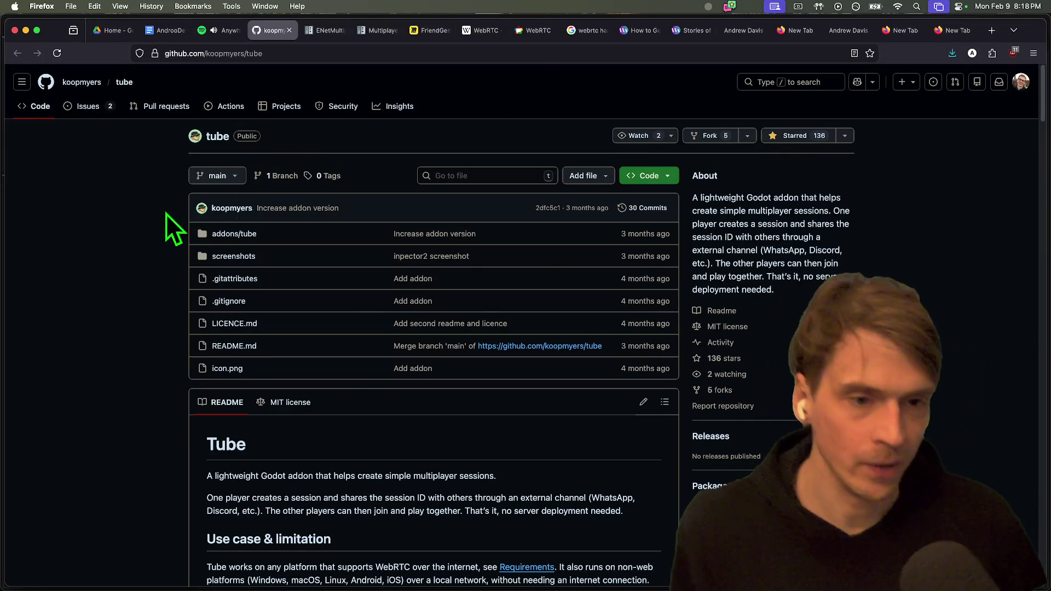
Stop the Friend Gem game, quit to the project list, and open androodev-co-op-template.
key(super+Tab)
key(super+Tab)
key(super+Tab)
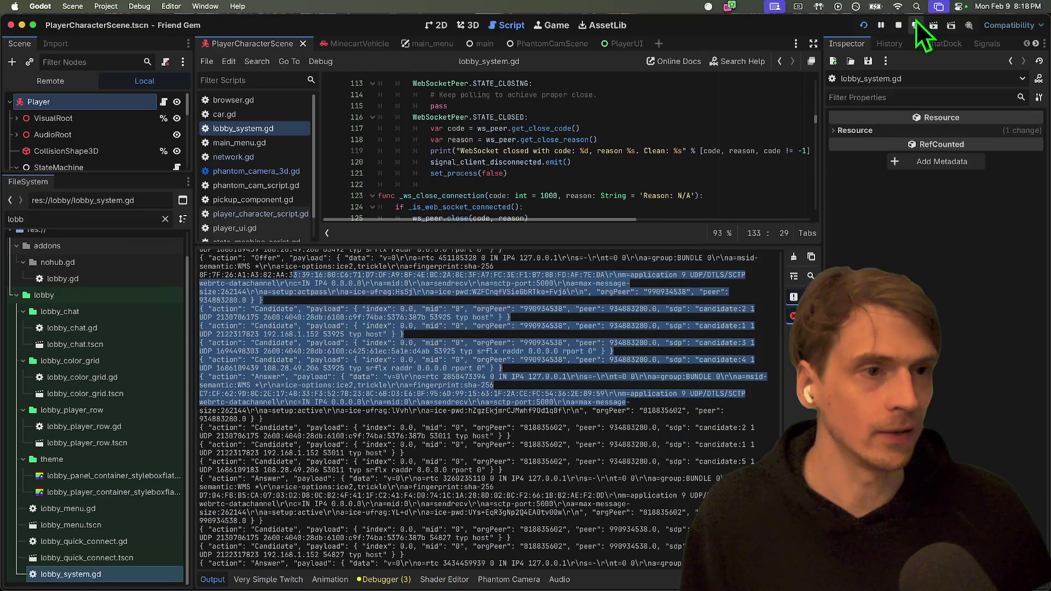
click(898, 25)
click(105, 6)
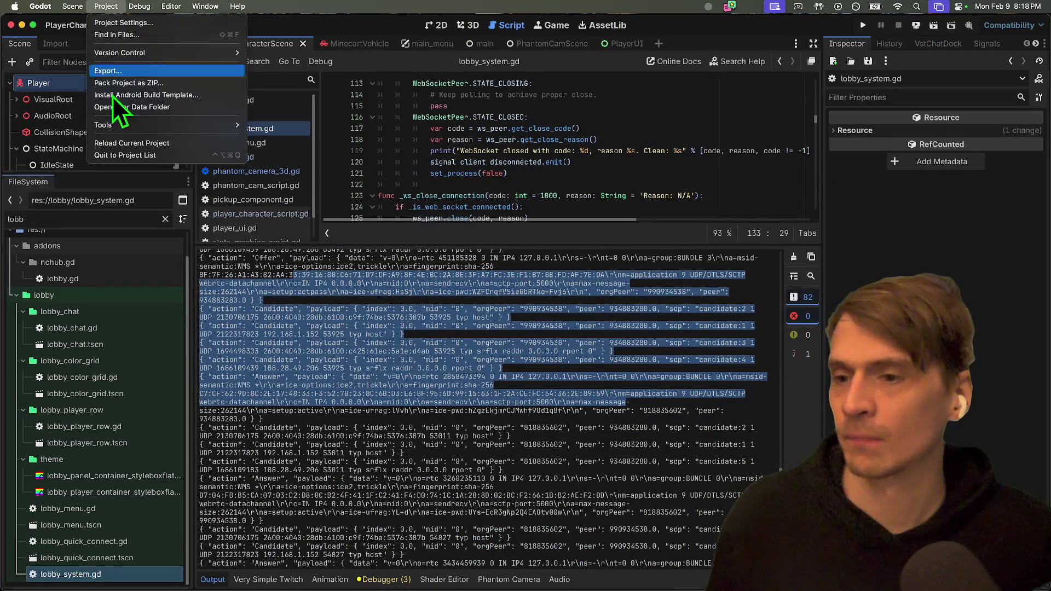
click(111, 158)
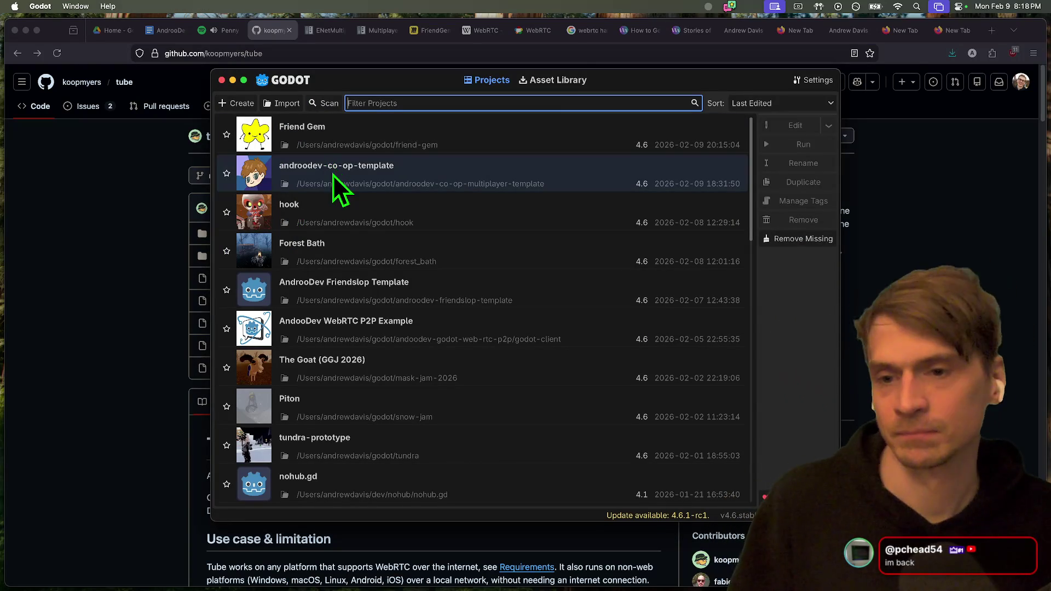
double_click(333, 174)
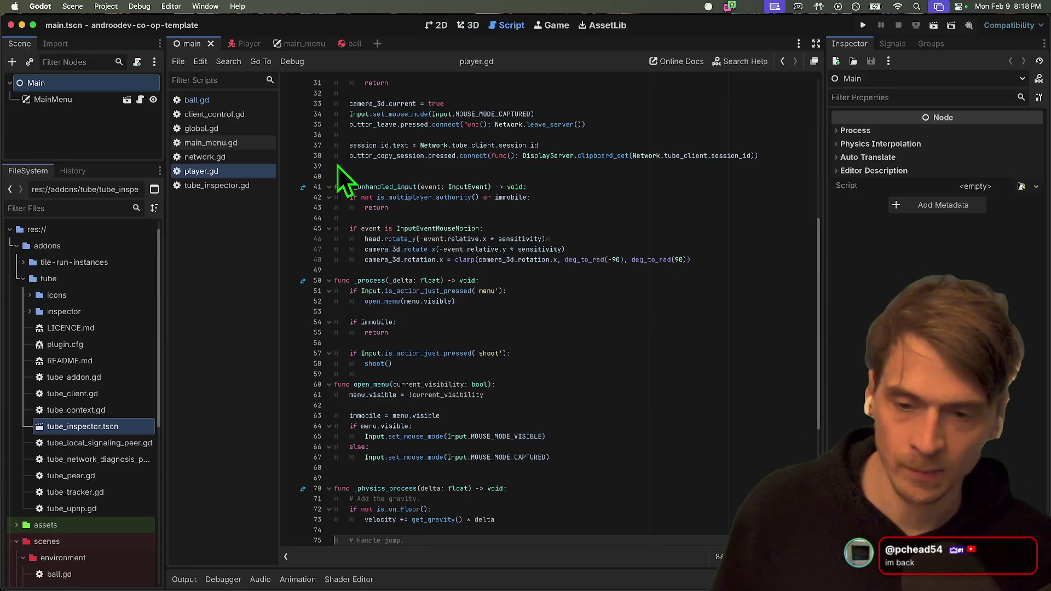
Clear the Main node selection and hide the MainMenu node in the scene tree.
click(745, 384)
scroll(706, 306, down, 5)
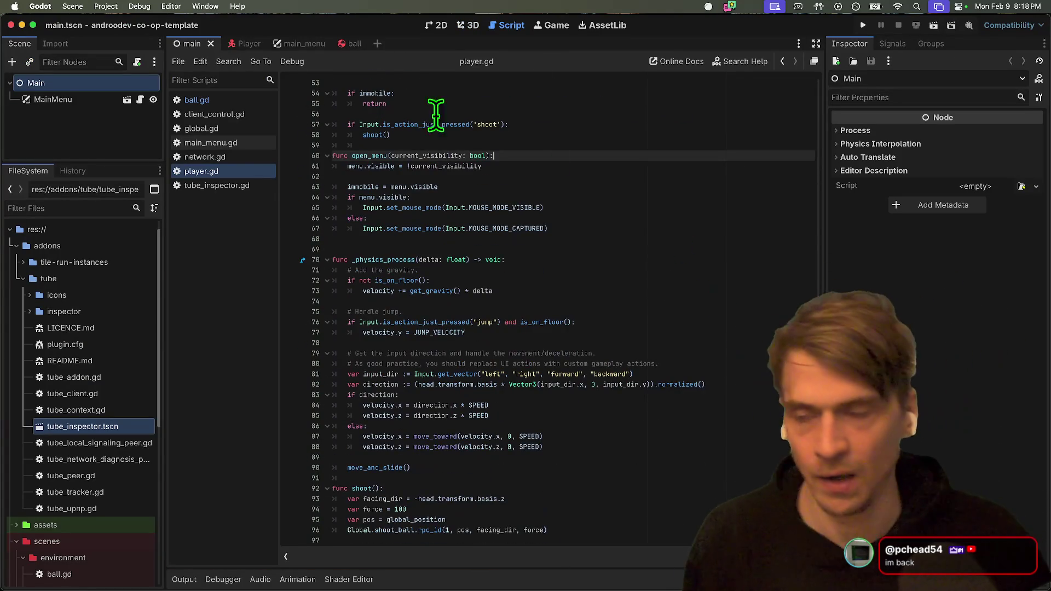
click(94, 142)
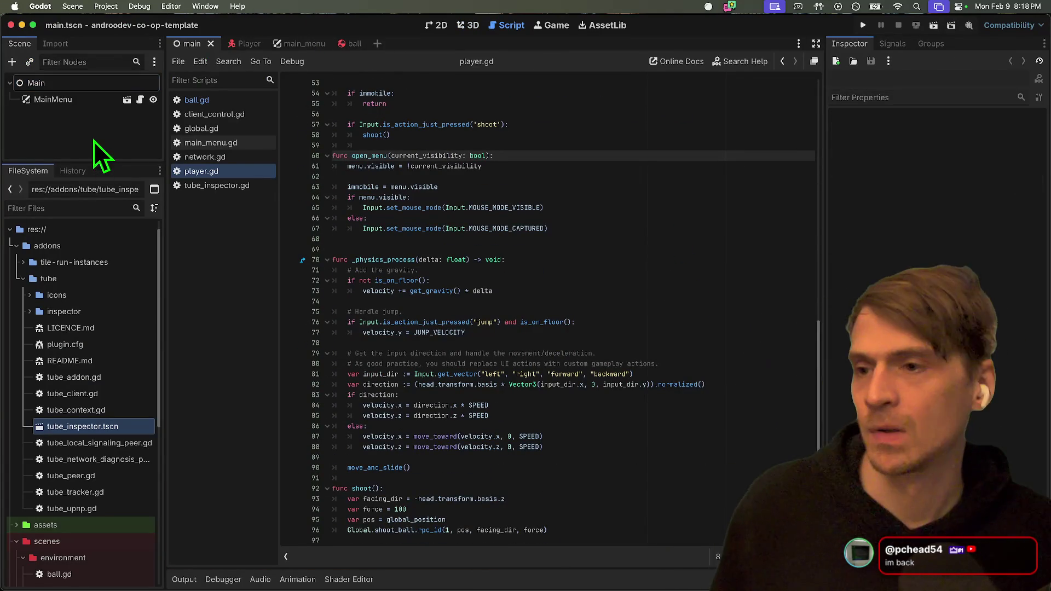
click(153, 100)
key(super+shift+o)
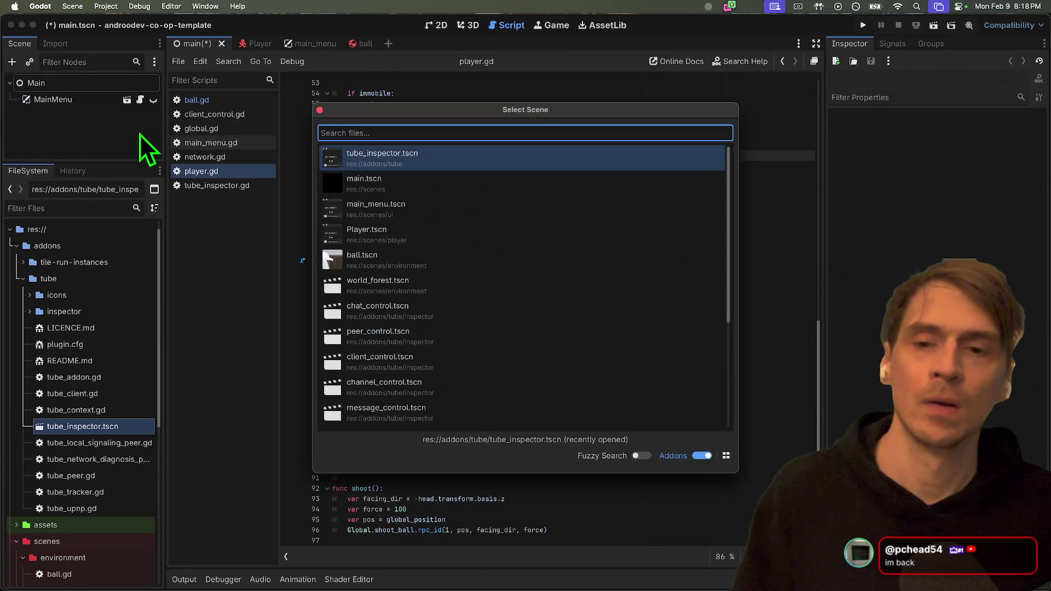
key(Escape)
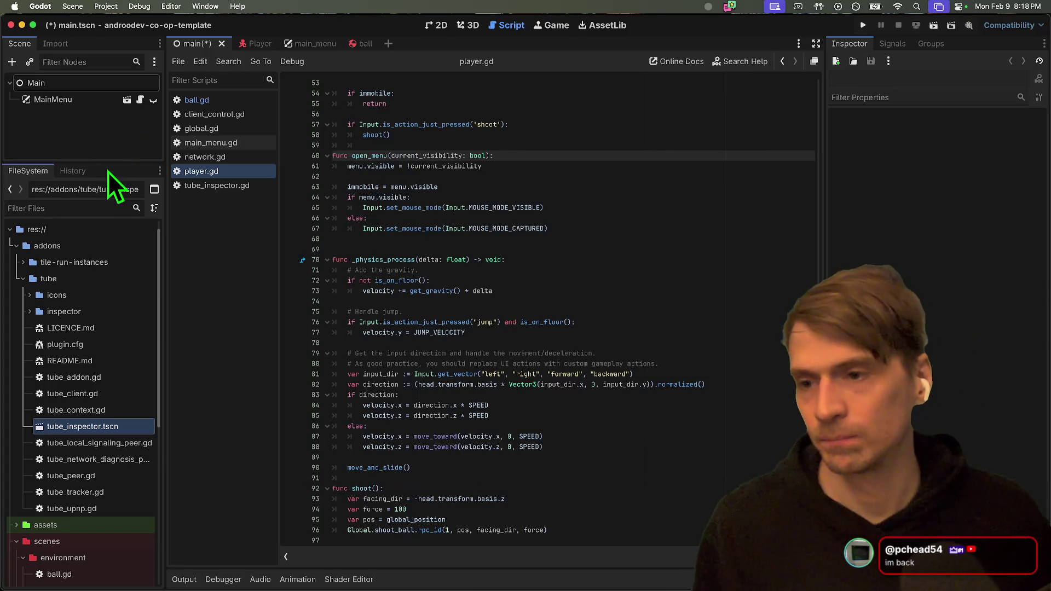
Expand the tile-run-instances addon folder and open tube/tube_inspector.tscn.
double_click(82, 264)
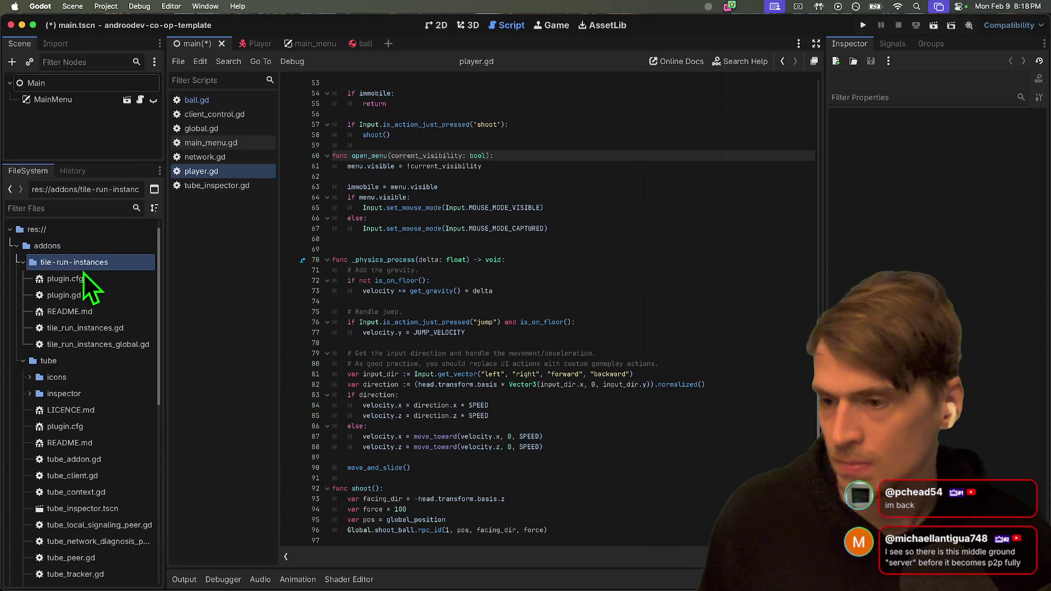
scroll(106, 487, down, 3)
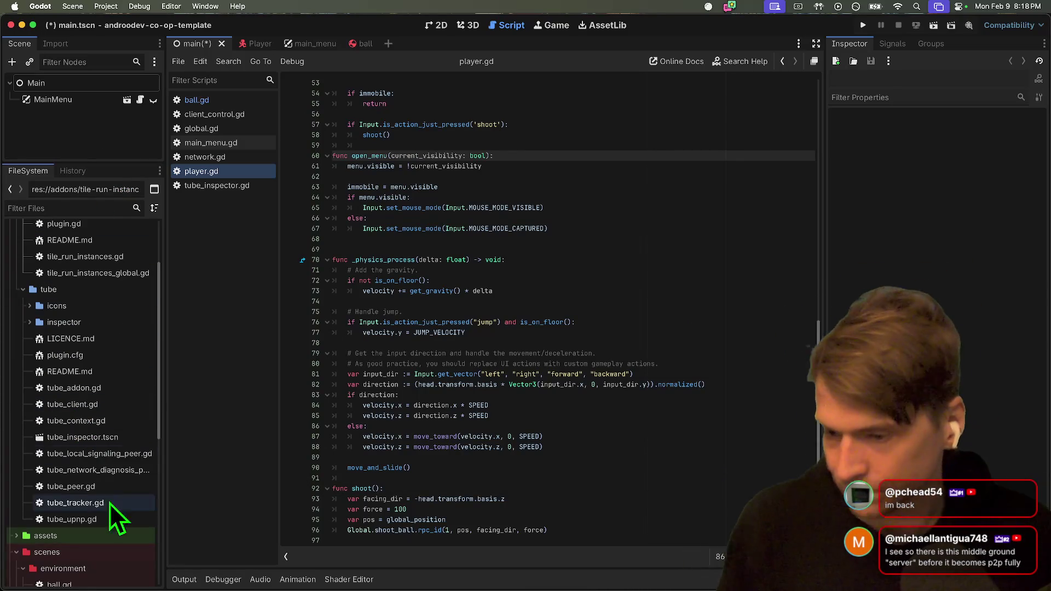
double_click(116, 432)
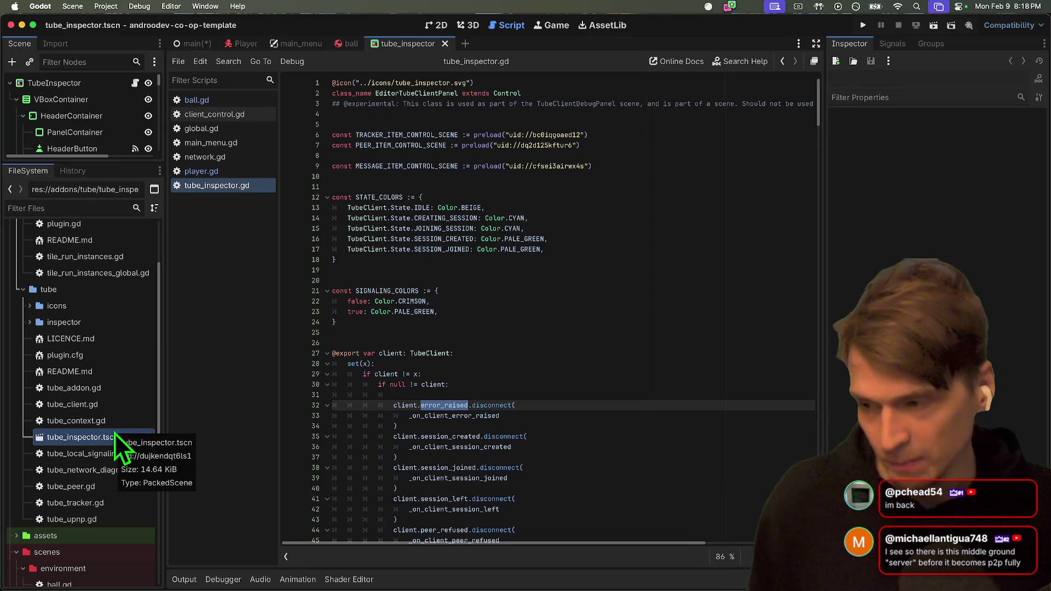
mouse_move(370, 555)
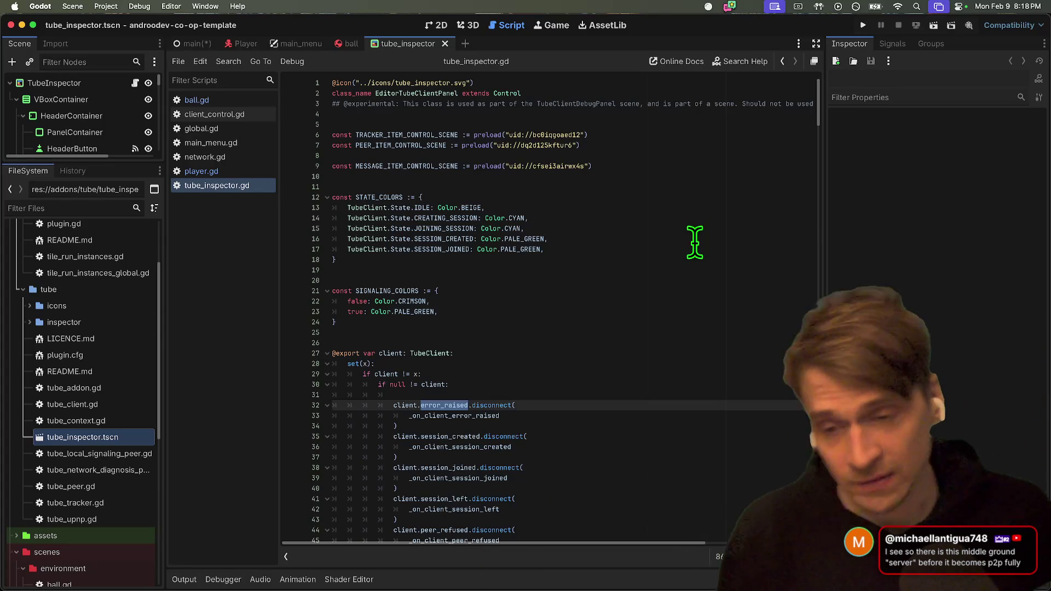
key(super+Tab)
key(ctrl+shift+Tab)
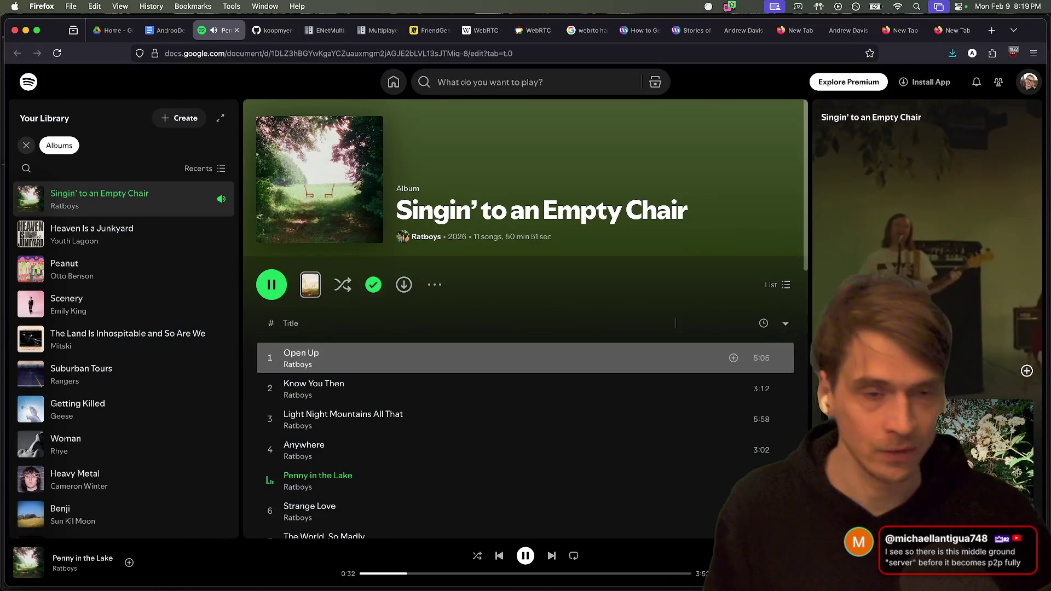
Close extra browser tabs and nudge Julie's client group up and right on the FriendGem 2026 board.
key(ctrl+shift+Tab)
key(ctrl+shift+Tab)
key(ctrl+shift+Tab)
text(b)
key(super+w)
key(super+w)
key(super+w)
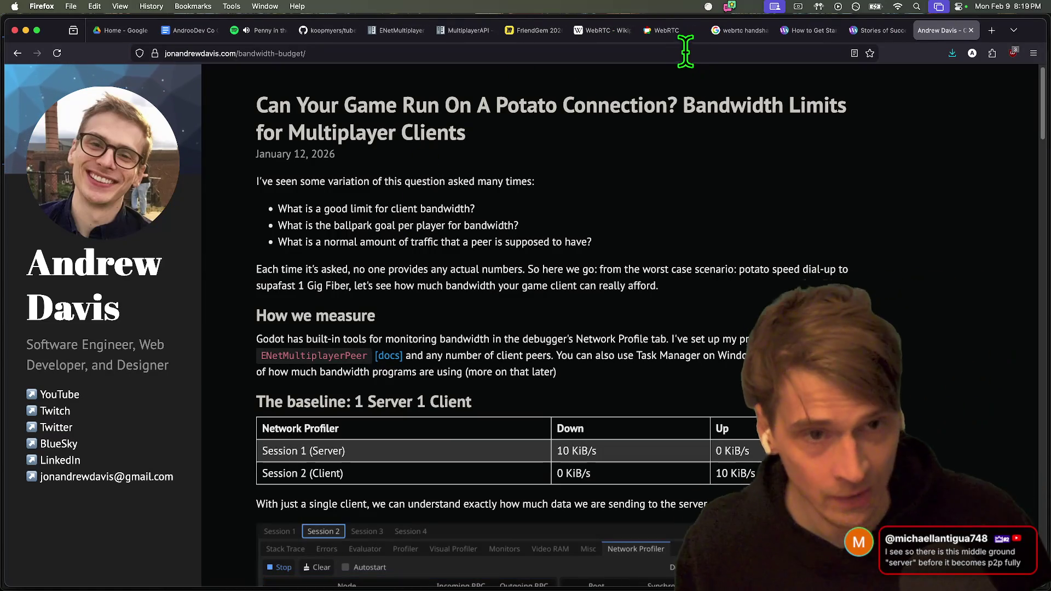
click(534, 30)
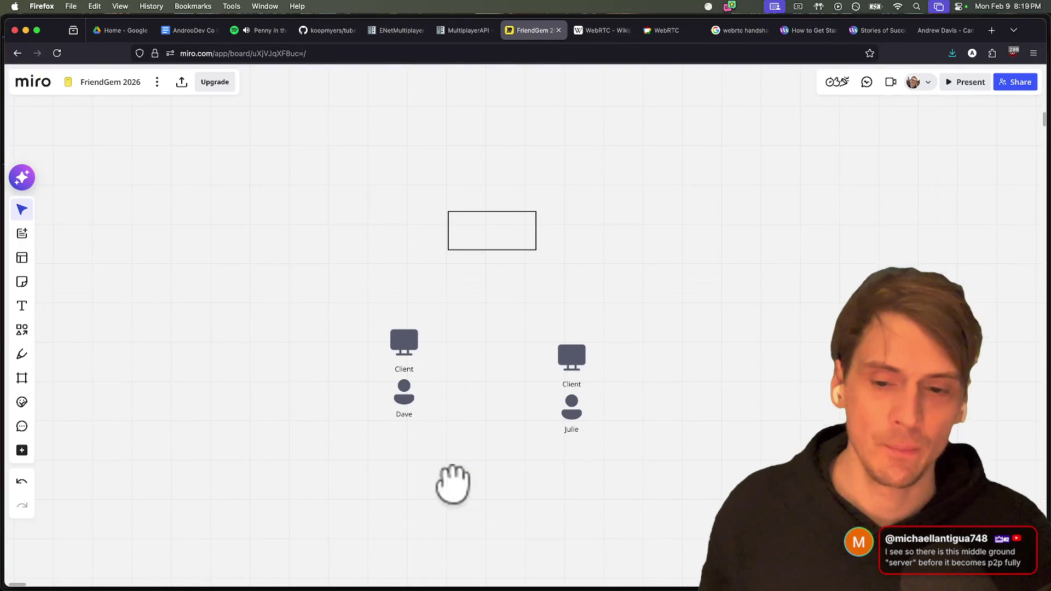
mouse_move(576, 303)
mouse_down()
mouse_move(633, 493)
mouse_move(664, 490)
mouse_up()
drag(664, 472, 539, 328)
drag(572, 358, 583, 353)
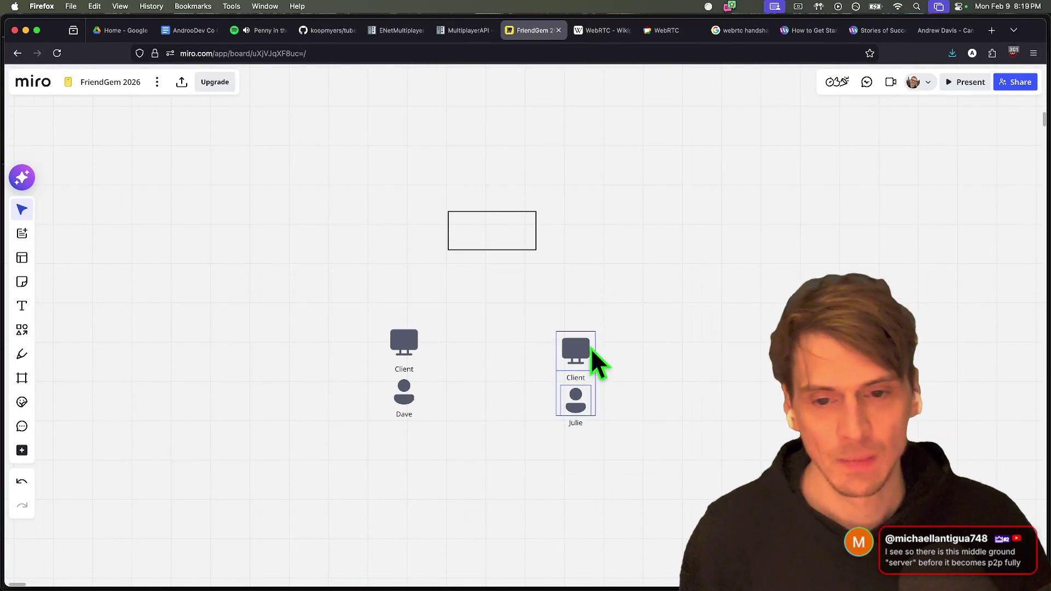
Sketch pen strokes from the box toward Dave's client, then undo them.
click(21, 330)
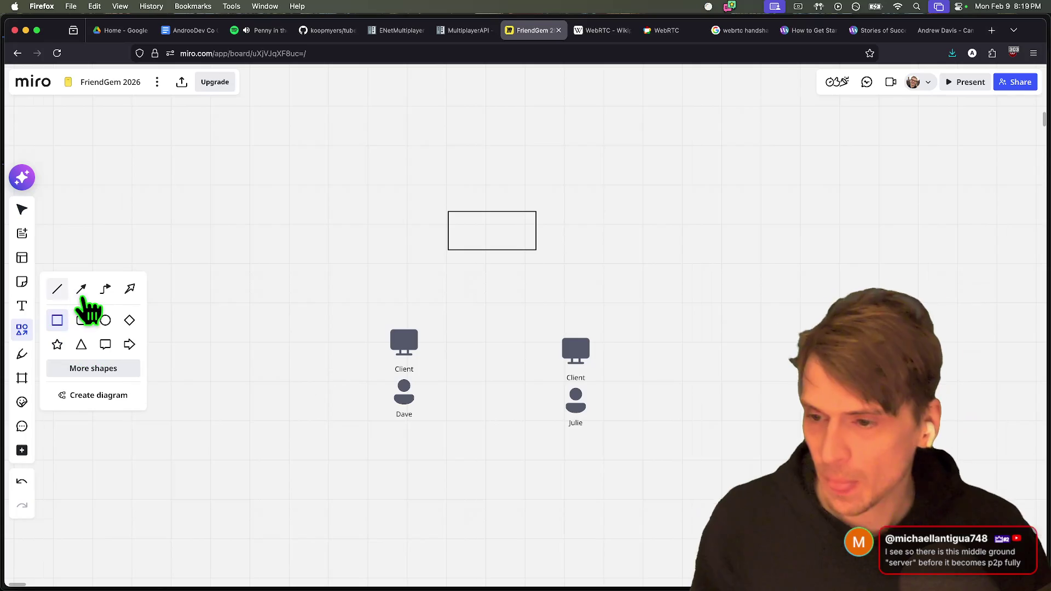
click(22, 354)
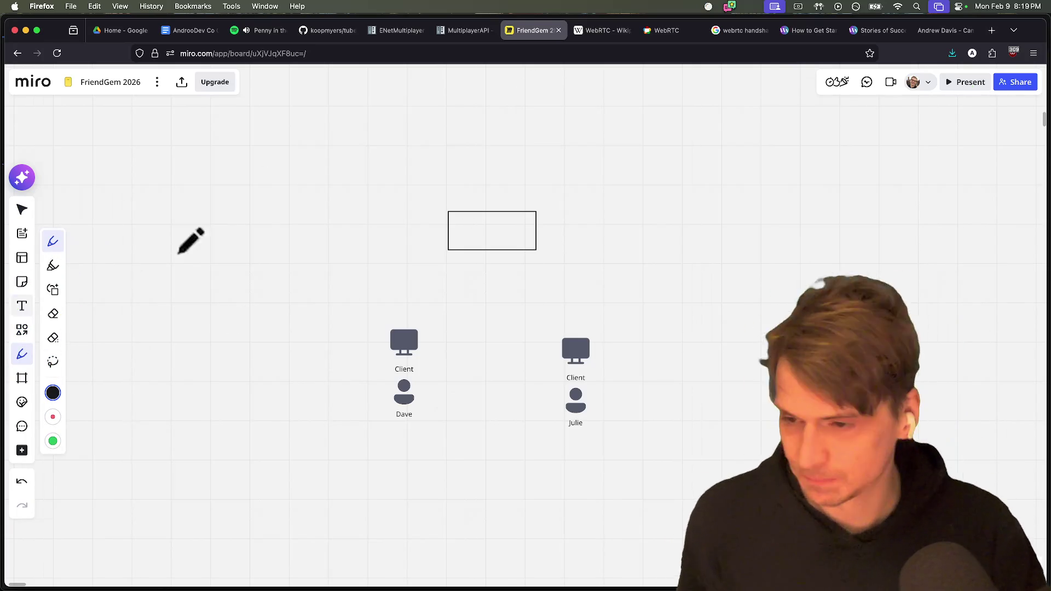
drag(438, 229, 334, 299)
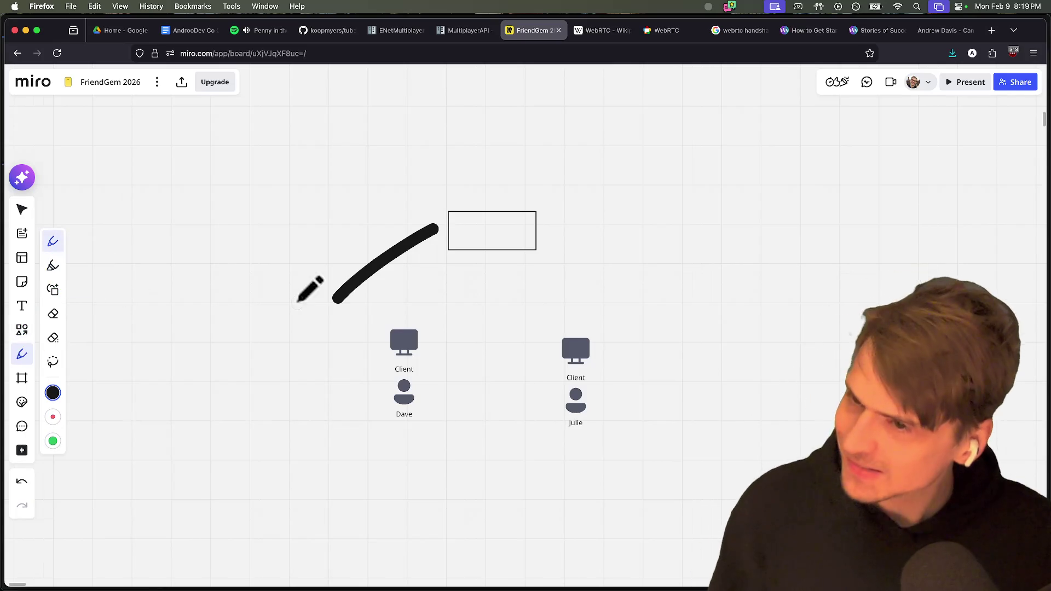
key(v)
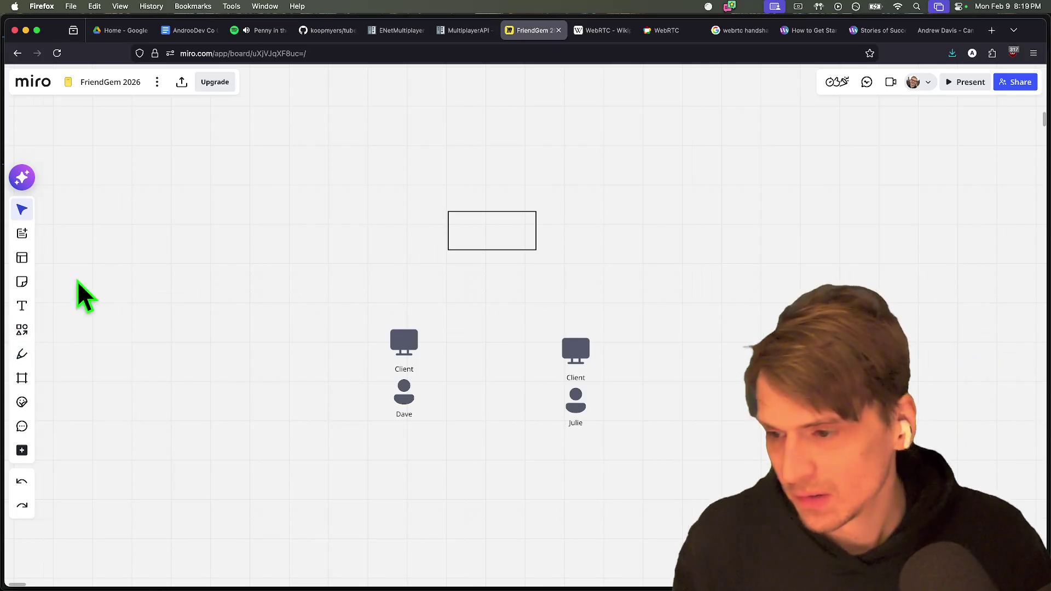
click(22, 354)
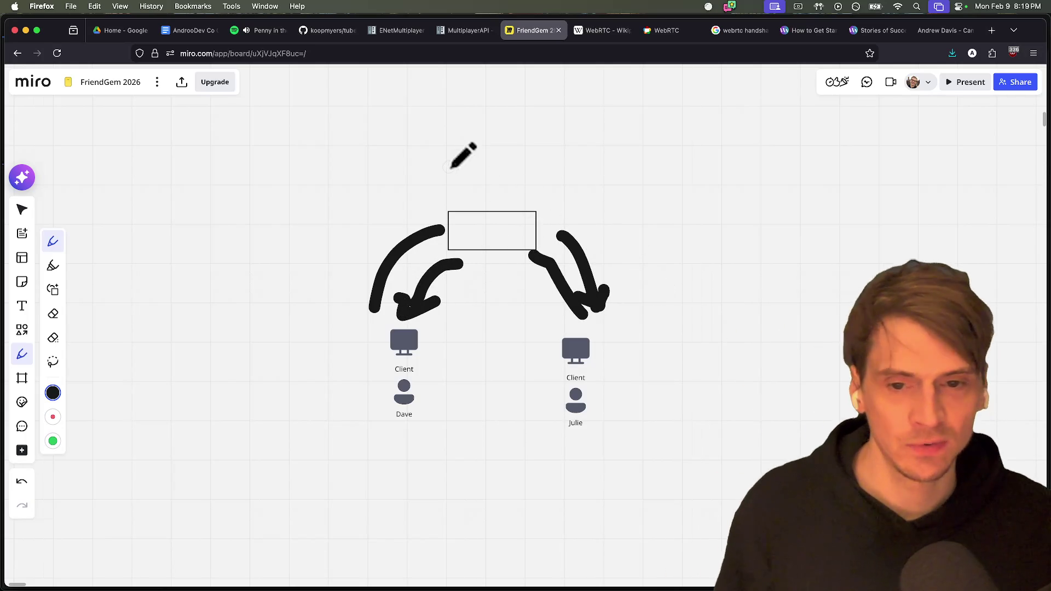
key(super+z)
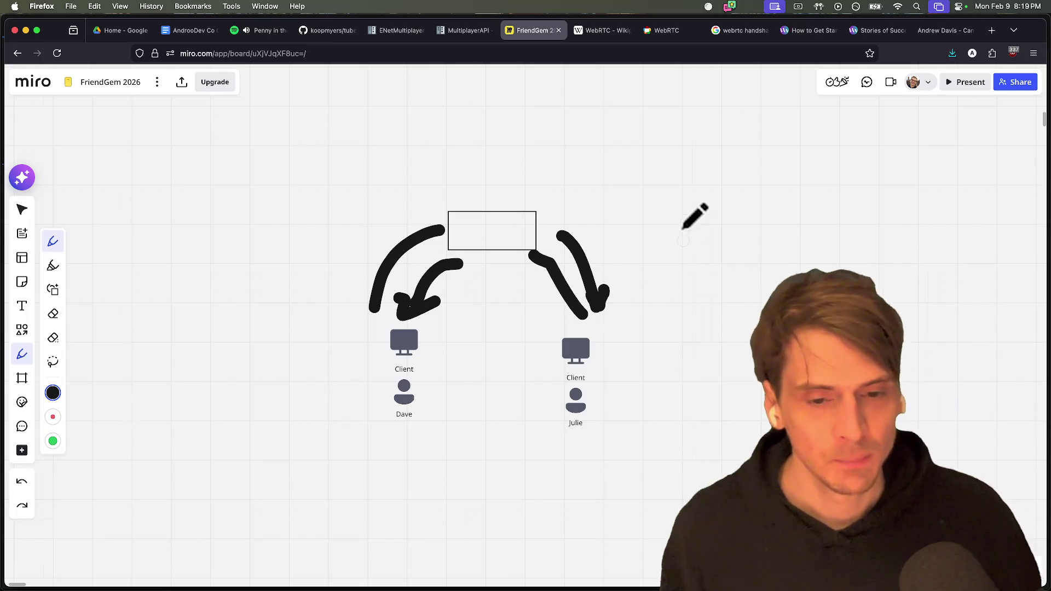
key(super+z)
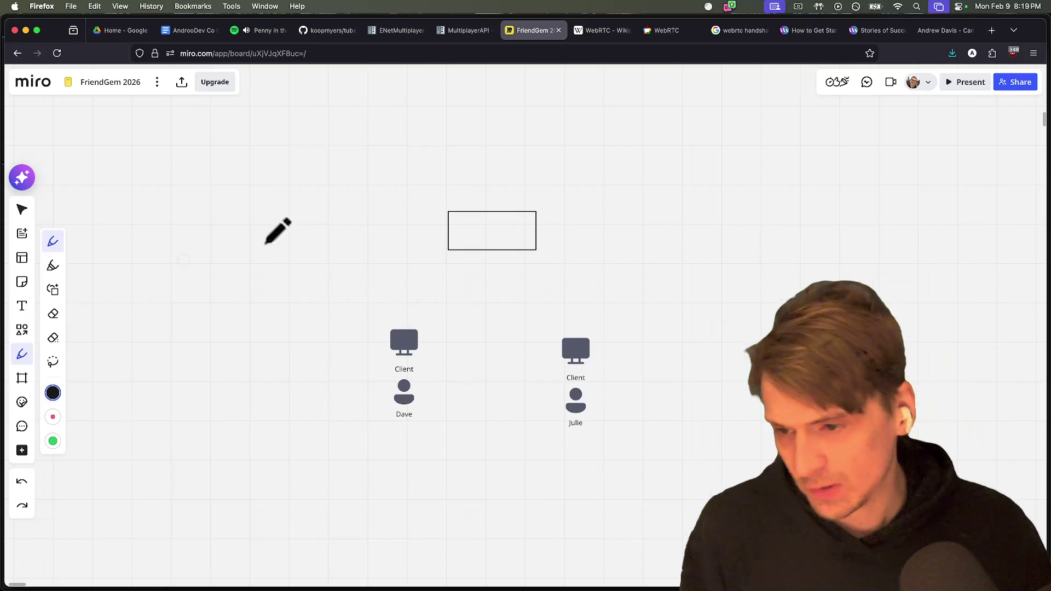
Select and delete the empty rectangle above the clients.
key(v)
drag(577, 274, 382, 155)
key(BackSpace)
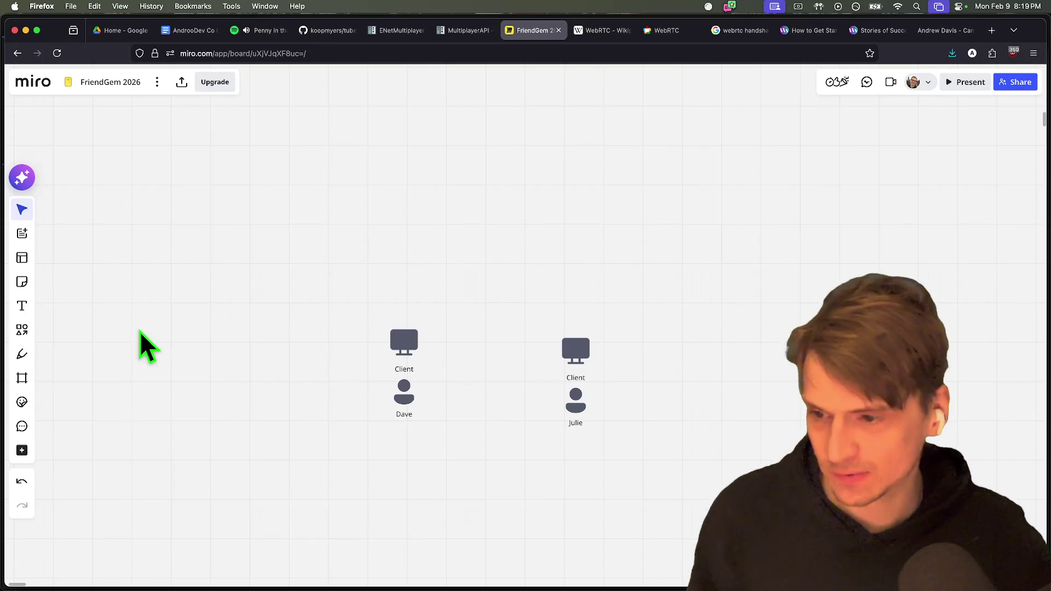
Draw a rectangle labelled 'lobby' and centre it above the two Client groups.
click(23, 329)
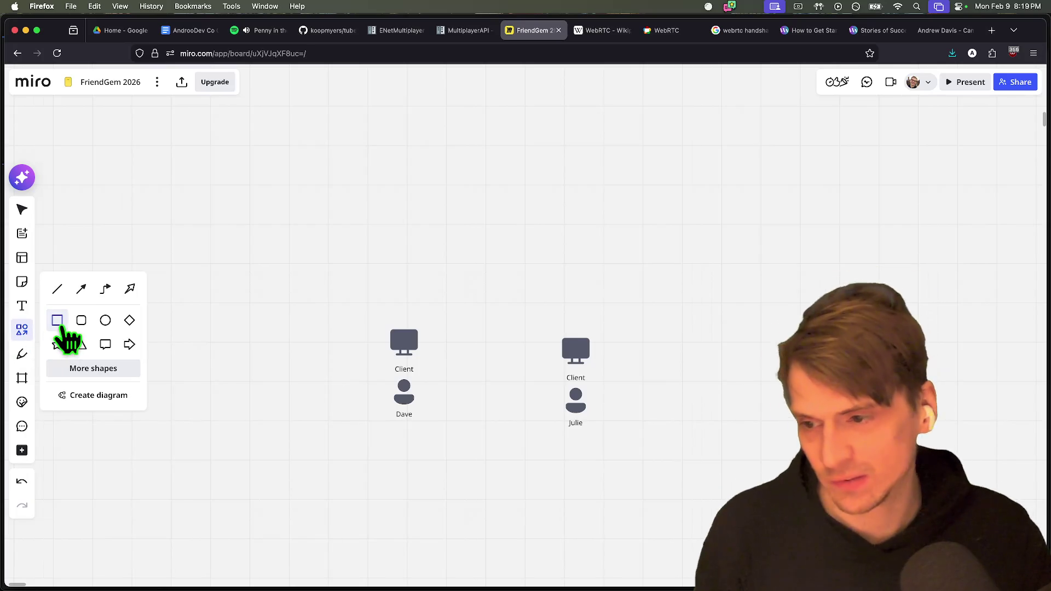
drag(431, 135, 493, 166)
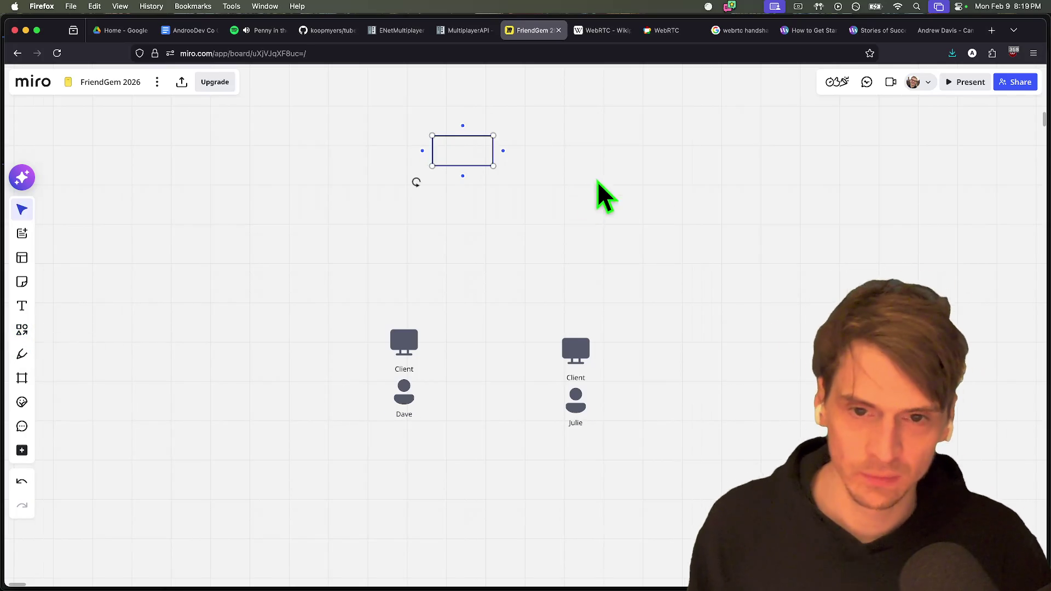
click(452, 164)
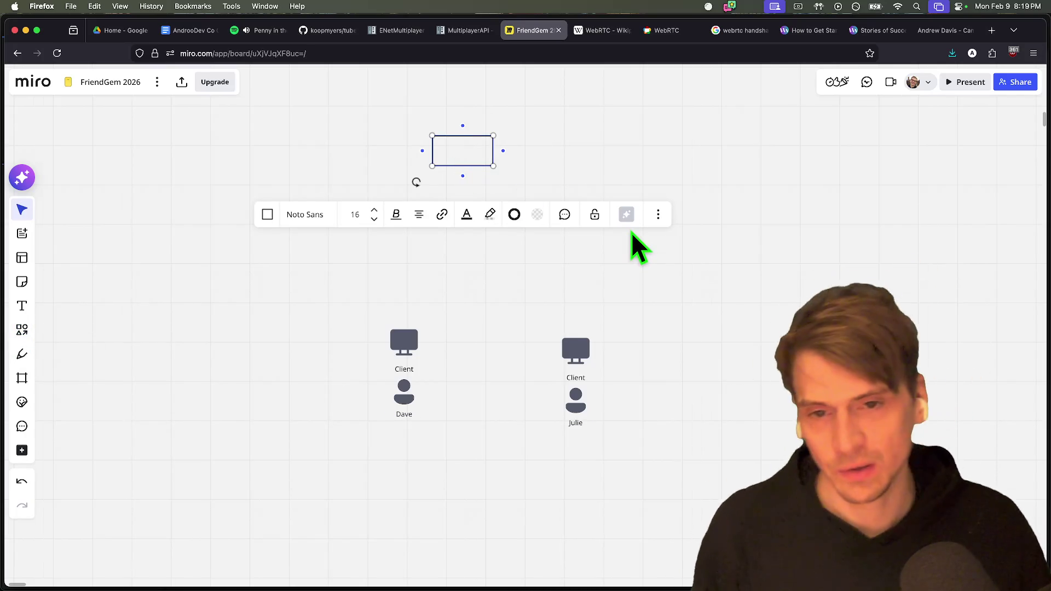
click(917, 149)
mouse_move(691, 230)
mouse_down()
mouse_move(497, 195)
mouse_move(462, 159)
mouse_move(487, 159)
mouse_up()
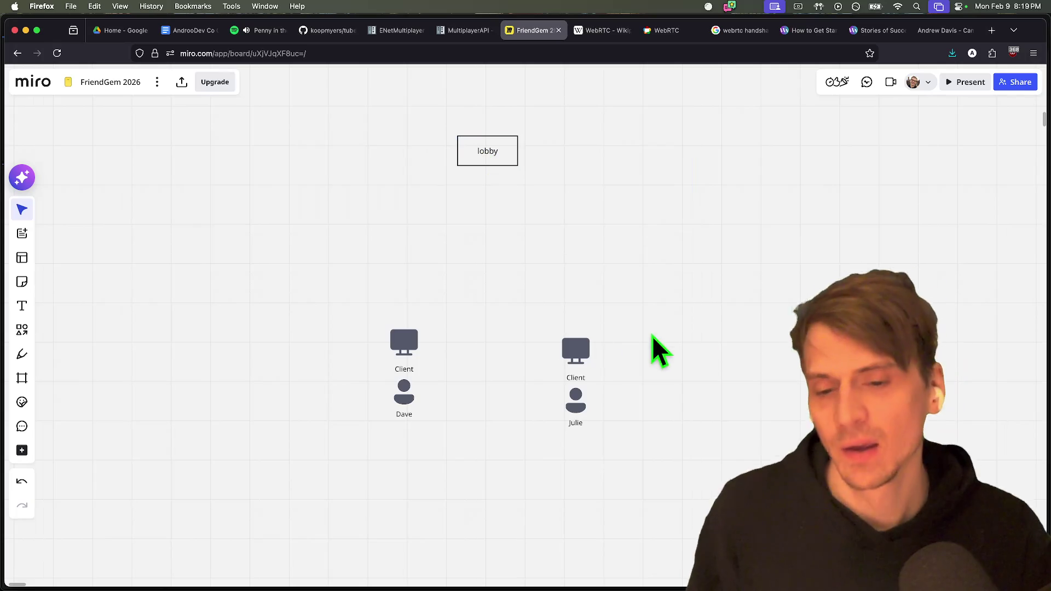
click(21, 355)
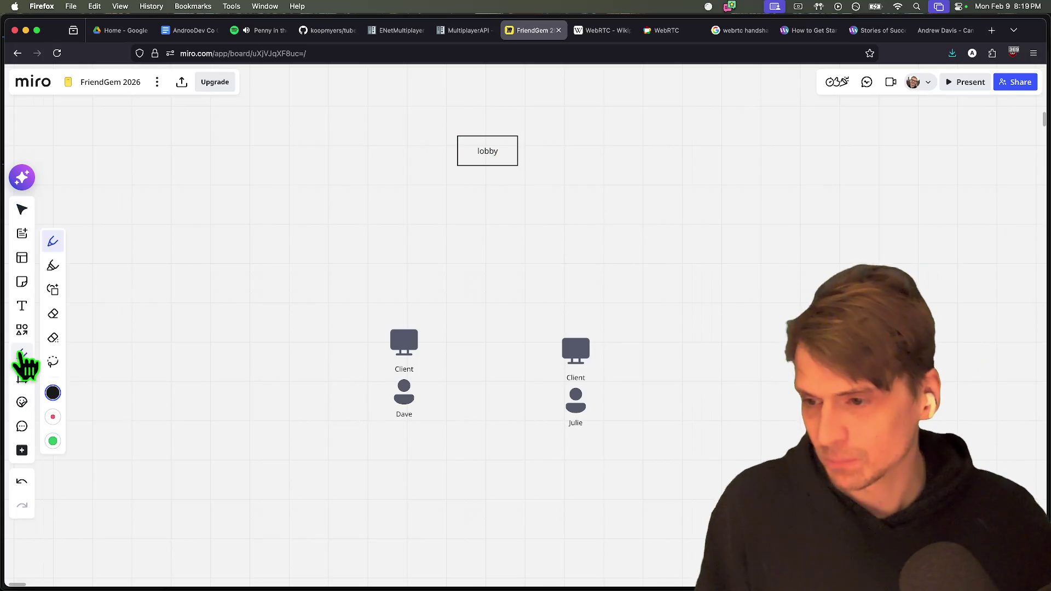
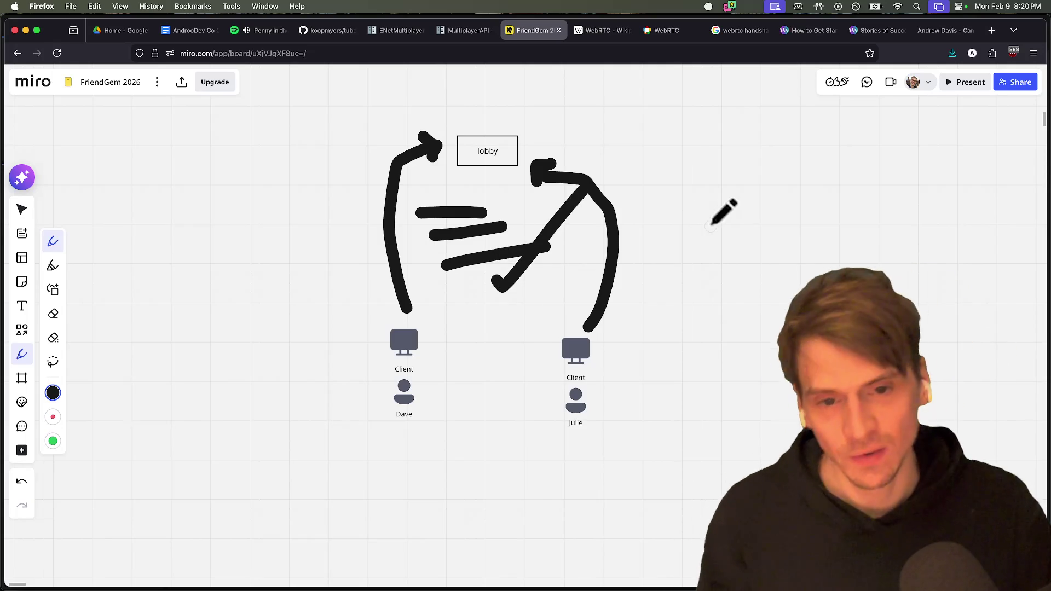
Undo the old arrow strokes and draw a double-headed arrow between the two clients.
key(super+z)
key(super+z)
key(super+z)
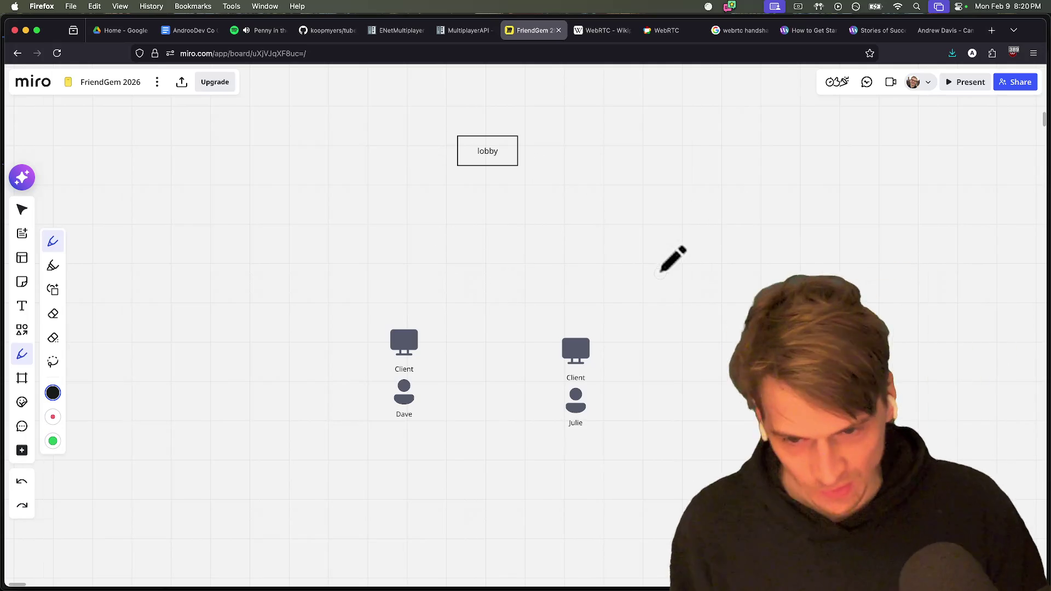
mouse_move(435, 375)
mouse_down()
mouse_move(526, 363)
mouse_move(517, 360)
mouse_move(528, 369)
mouse_move(517, 383)
mouse_up()
drag(443, 361, 446, 390)
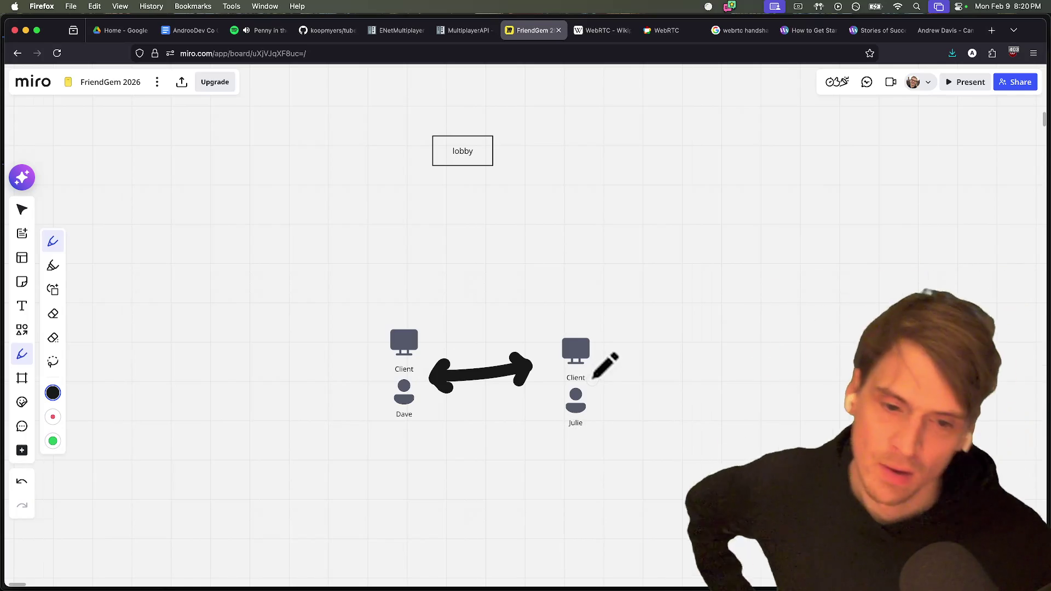
Draw a rough box around both clients on the Miro board.
mouse_move(559, 317)
mouse_down()
mouse_move(372, 315)
mouse_move(375, 438)
mouse_move(418, 352)
mouse_up()
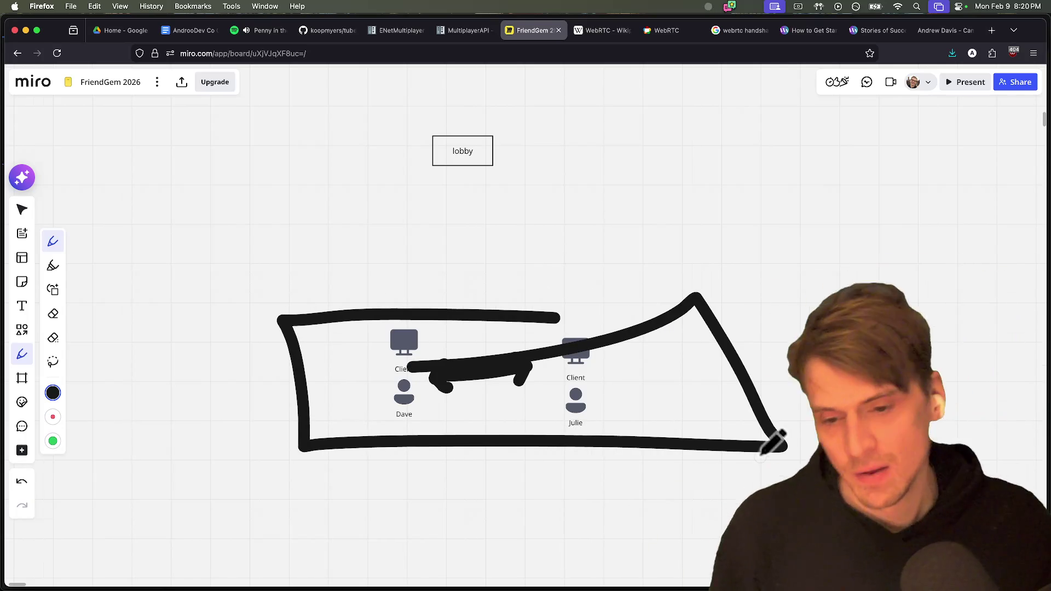
key(ctrl+Tab)
key(super+Tab)
key(super+Tab)
key(Tab)
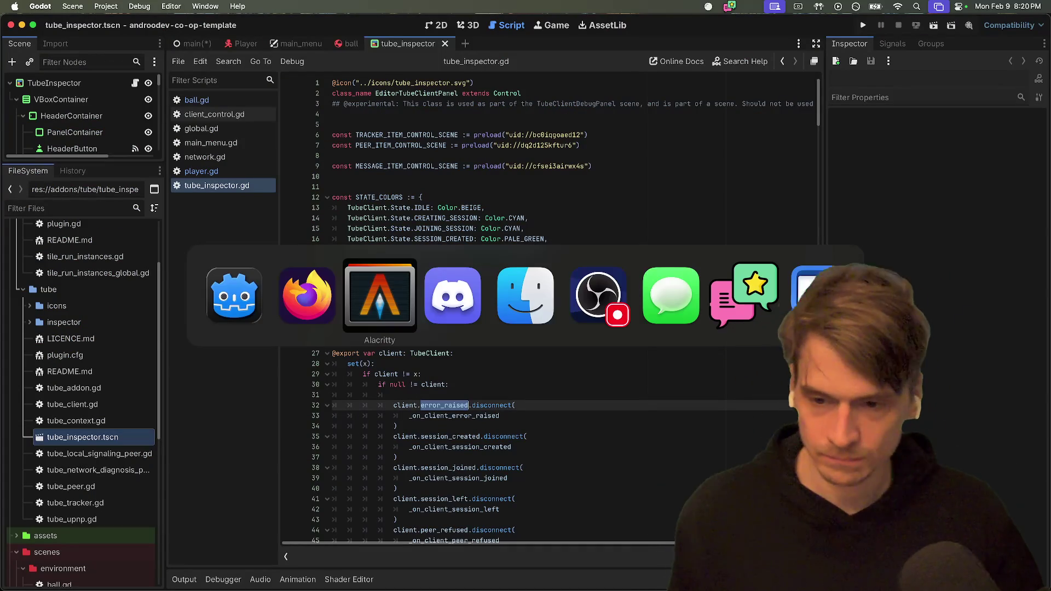
Launch the project in two debug instances, then close both game windows.
key(super+b)
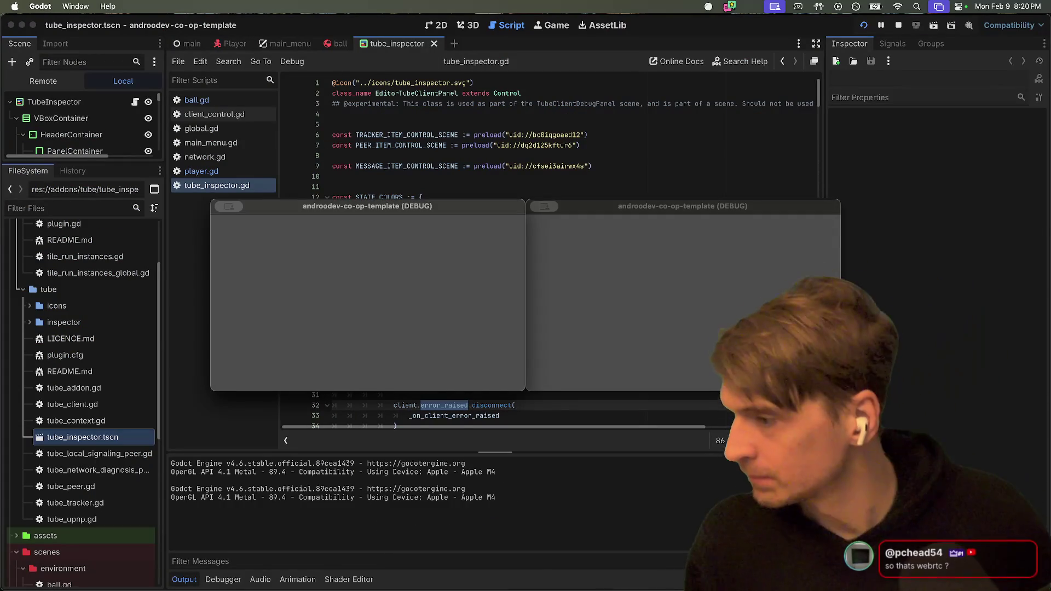
click(615, 304)
click(435, 253)
click(624, 258)
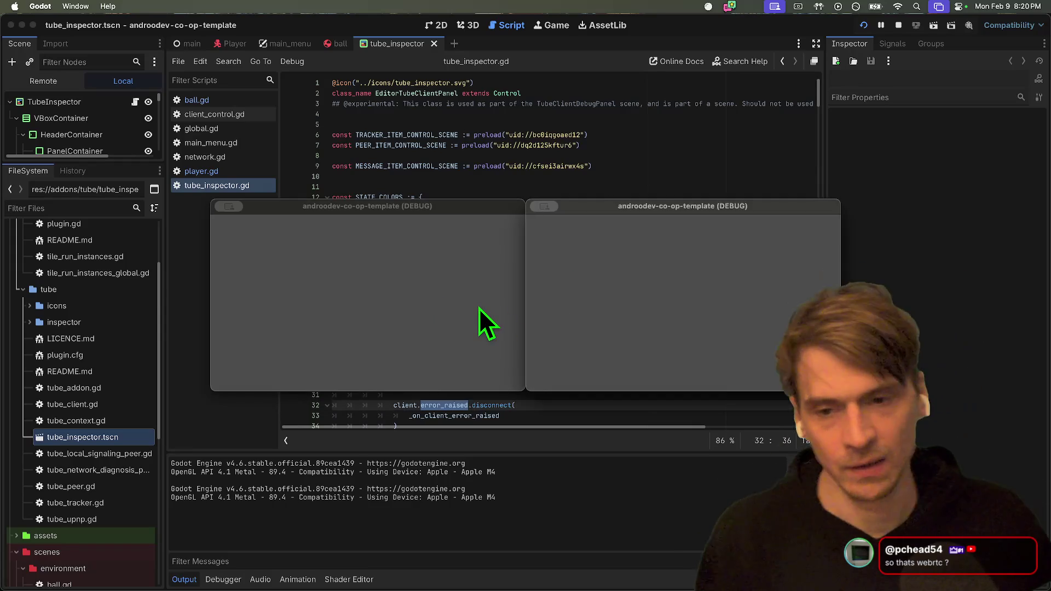
key(super+q)
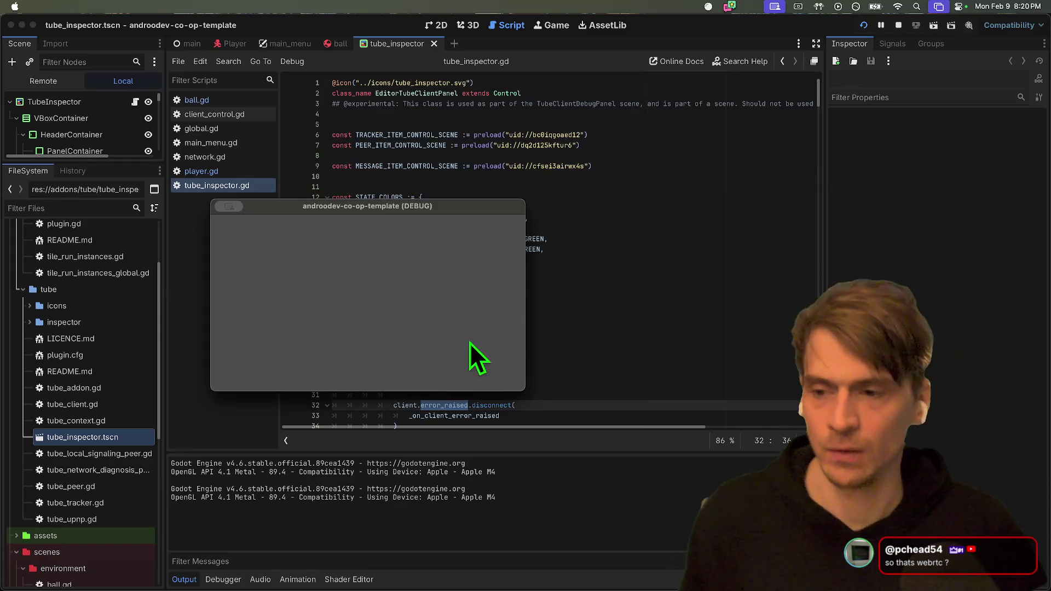
key(super+q)
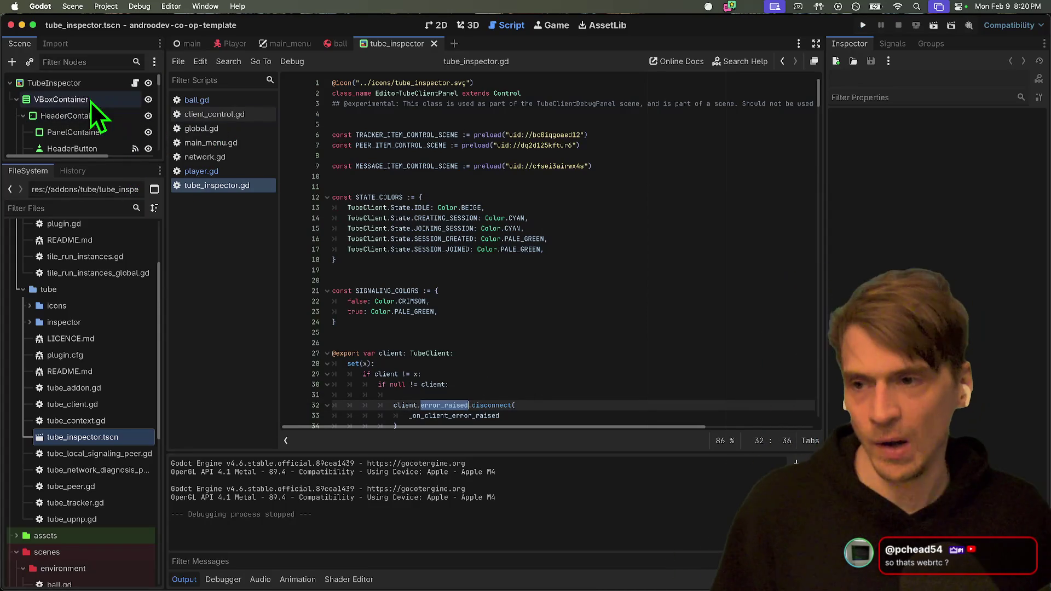
Select the TubeInspector root node, rerun both instances and create a session in the left one.
click(84, 84)
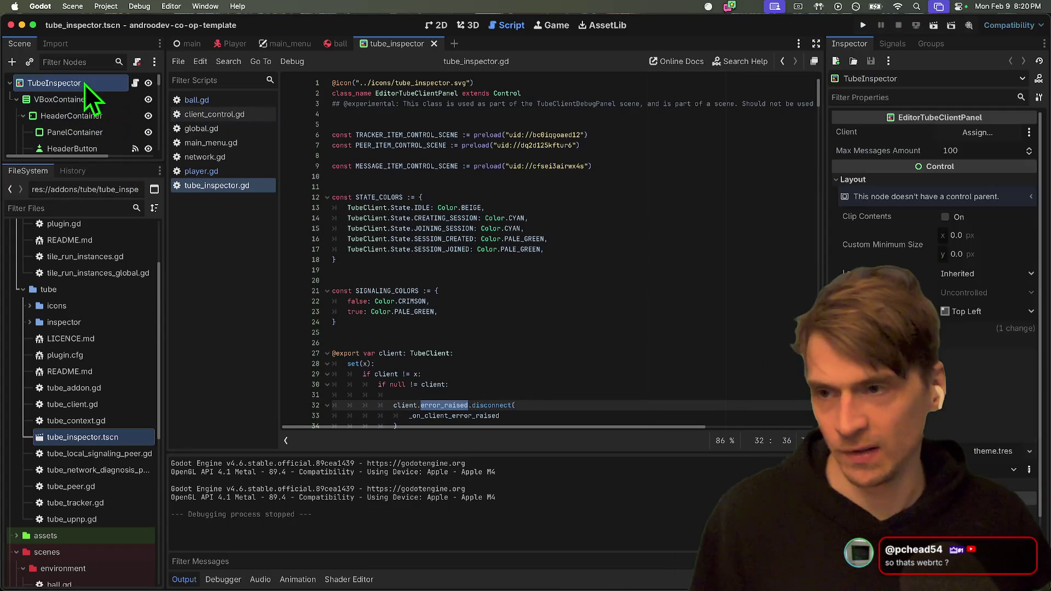
click(932, 24)
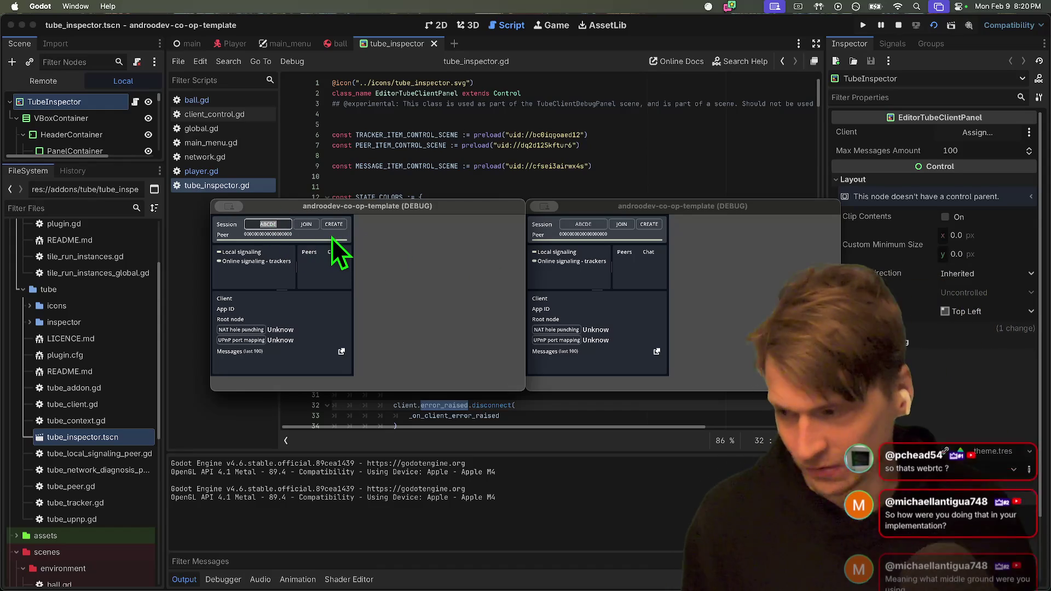
click(342, 225)
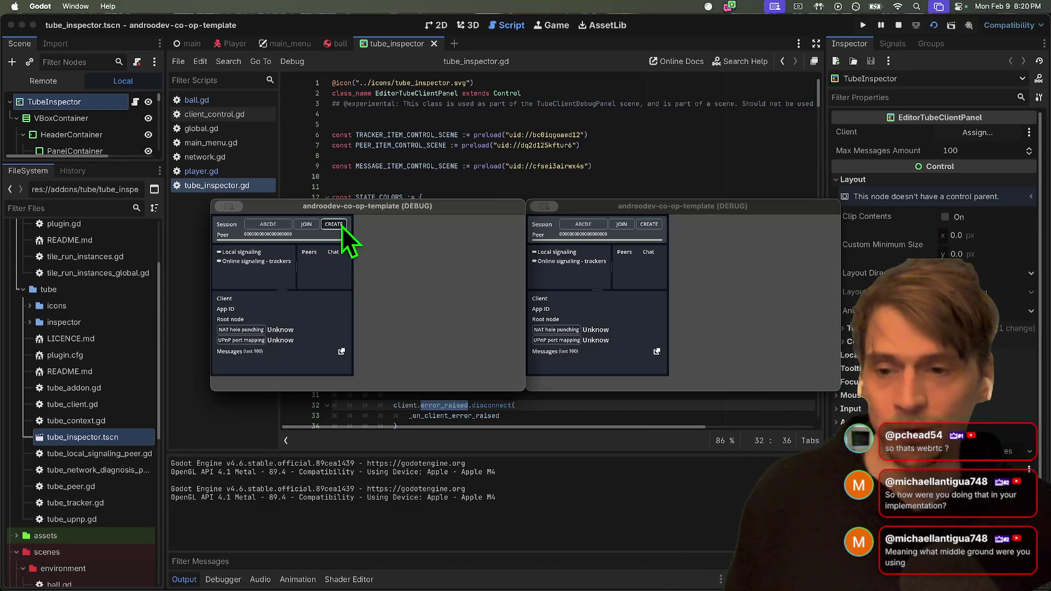
mouse_move(181, 583)
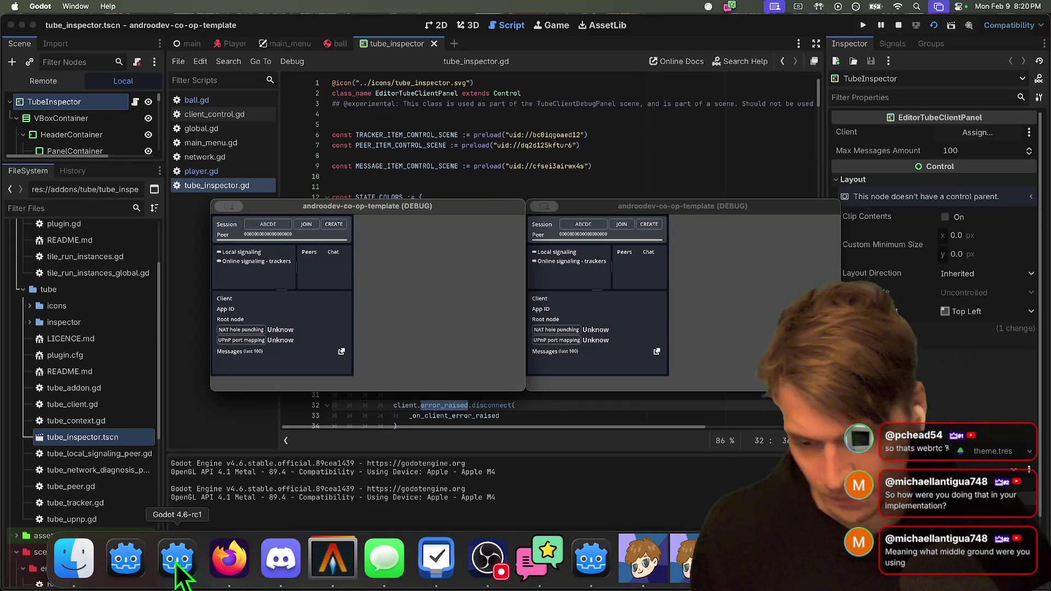
click(220, 567)
Open the andoodev-godot-web-rtc-p2p GitHub repository in a new Firefox tab.
key(super+t)
text(typ)
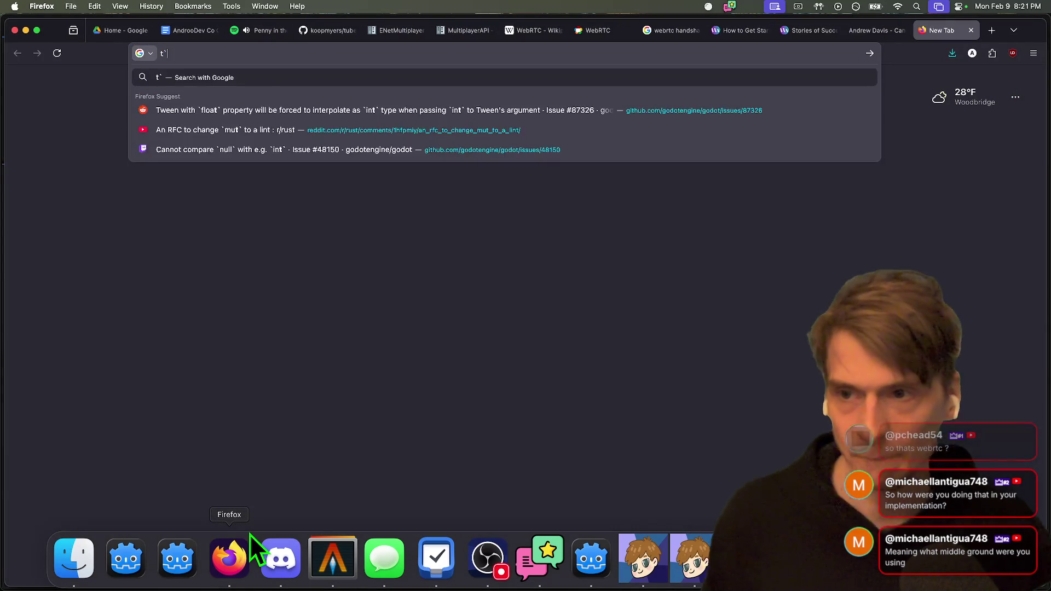
key(BackSpace)
key(BackSpace)
key(BackSpace)
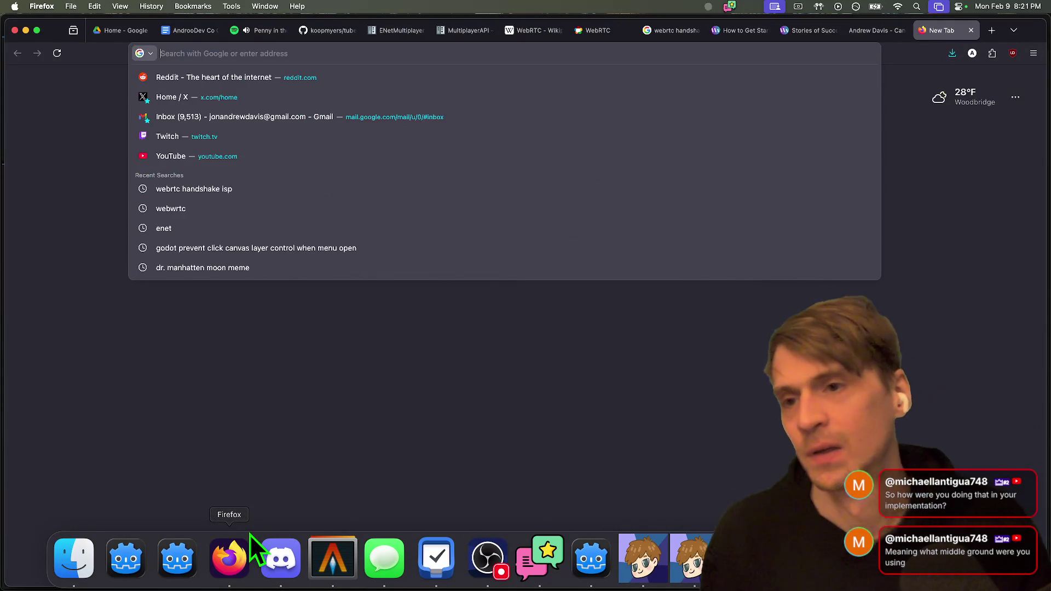
text(webrtc)
key(Down)
key(Down)
key(Down)
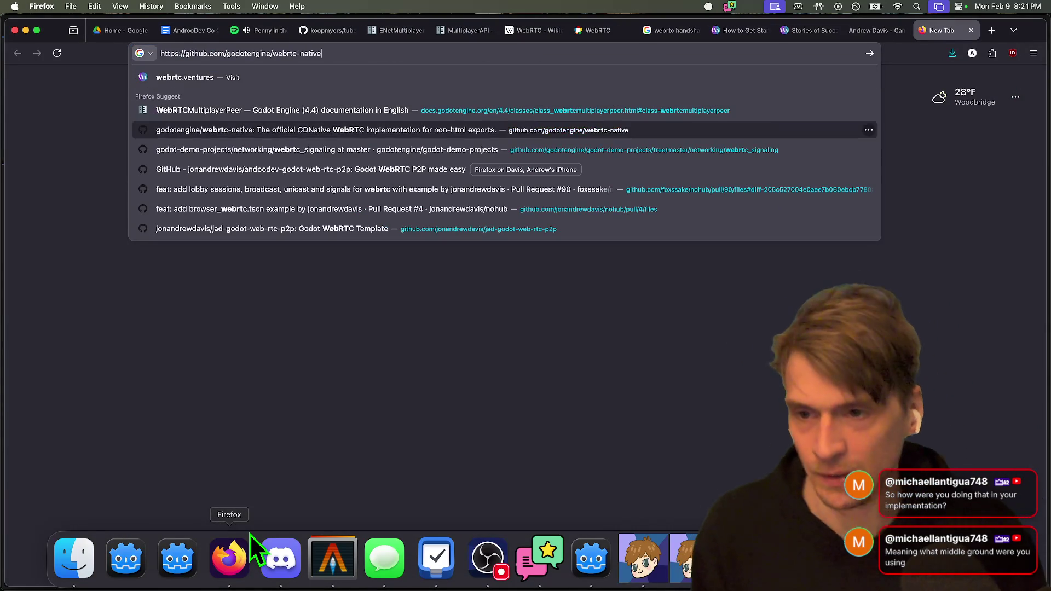
key(Return)
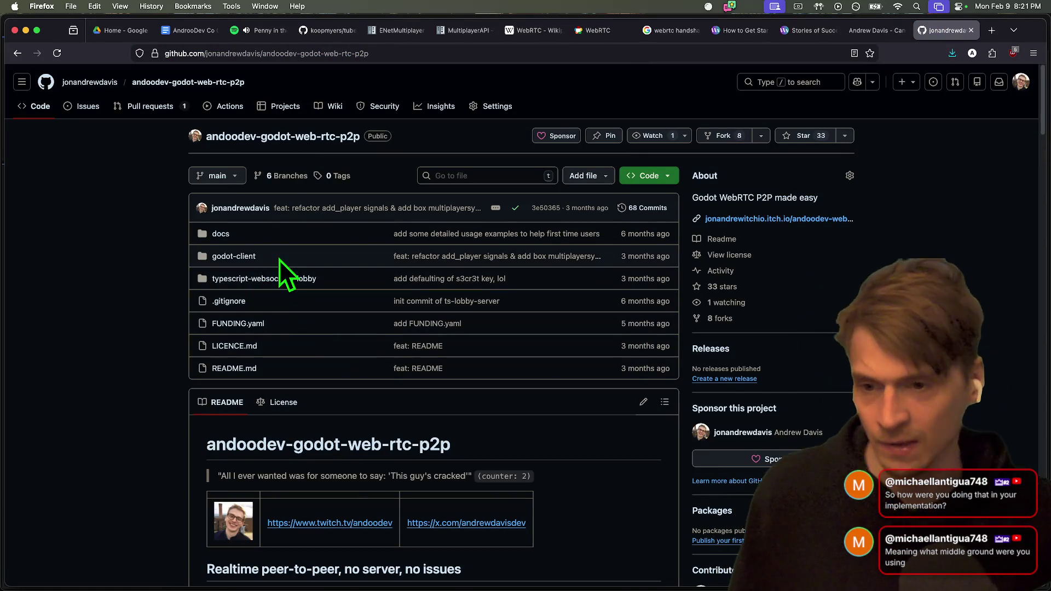
Open typescript-websockets-lobby/src/index.ts in the repository.
click(274, 281)
scroll(441, 288, down, 3)
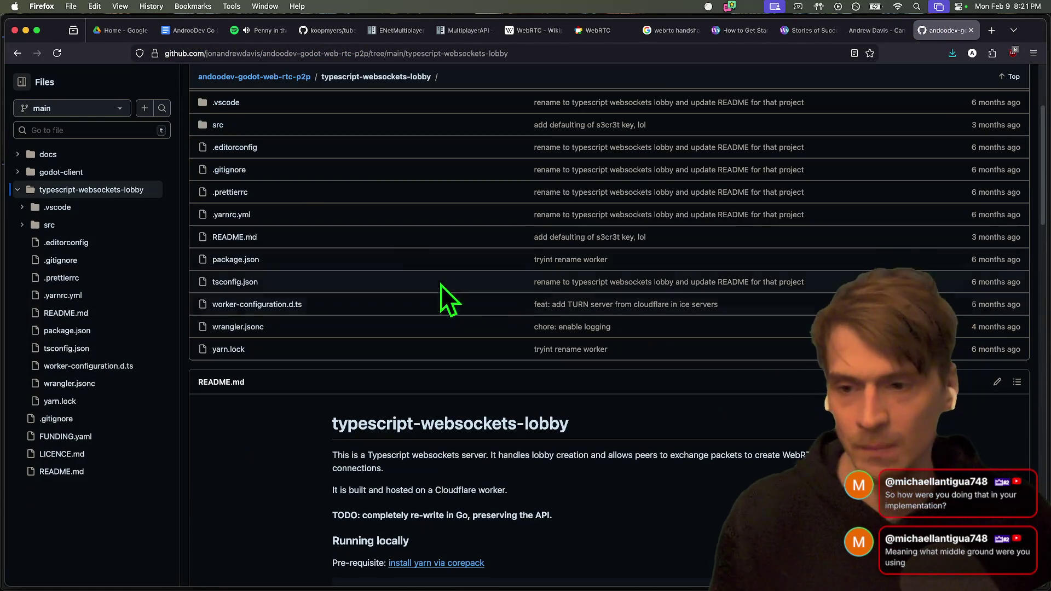
scroll(250, 304, up, 3)
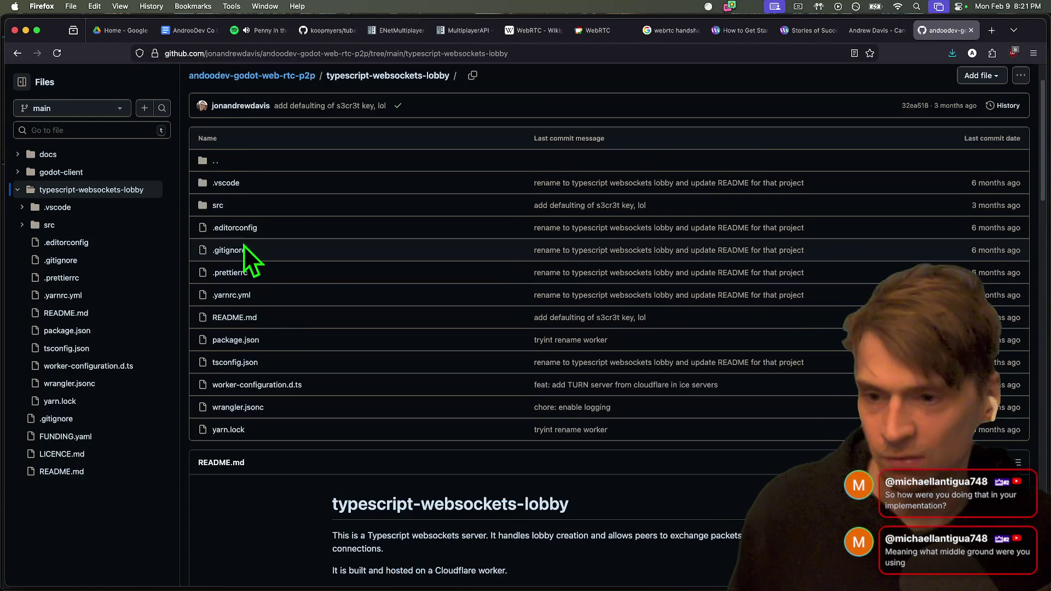
click(219, 206)
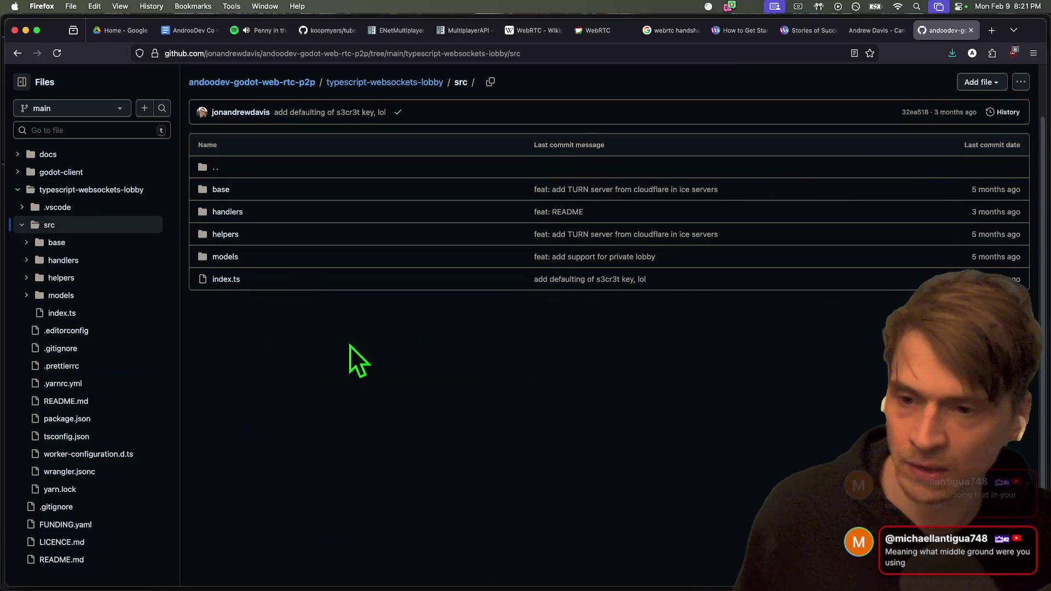
click(230, 280)
Read through index.ts, highlighting the userId helper lines and later code.
scroll(728, 370, down, 5)
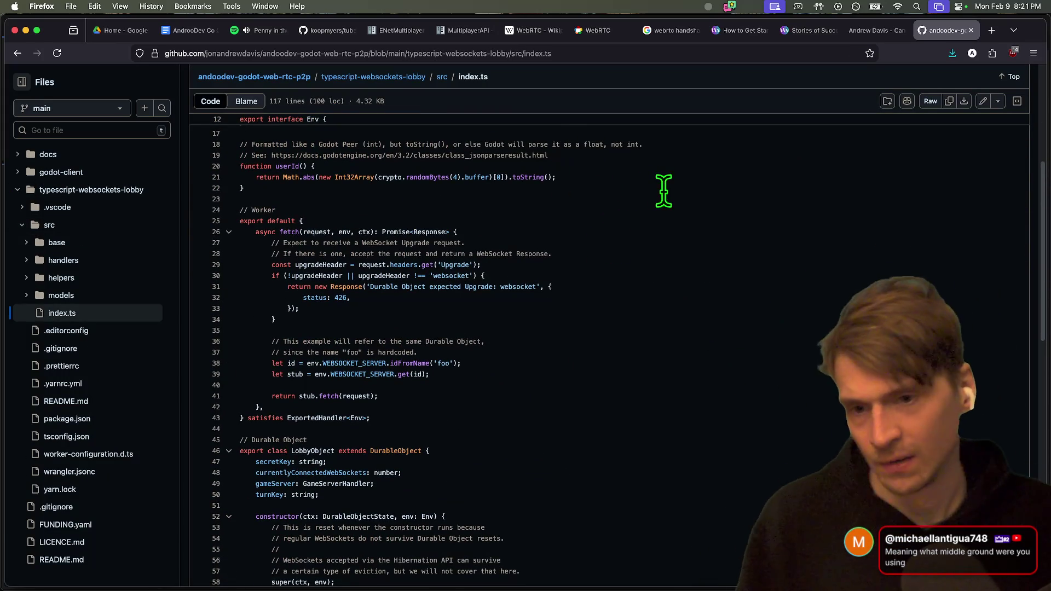
drag(664, 188, 155, 126)
click(604, 294)
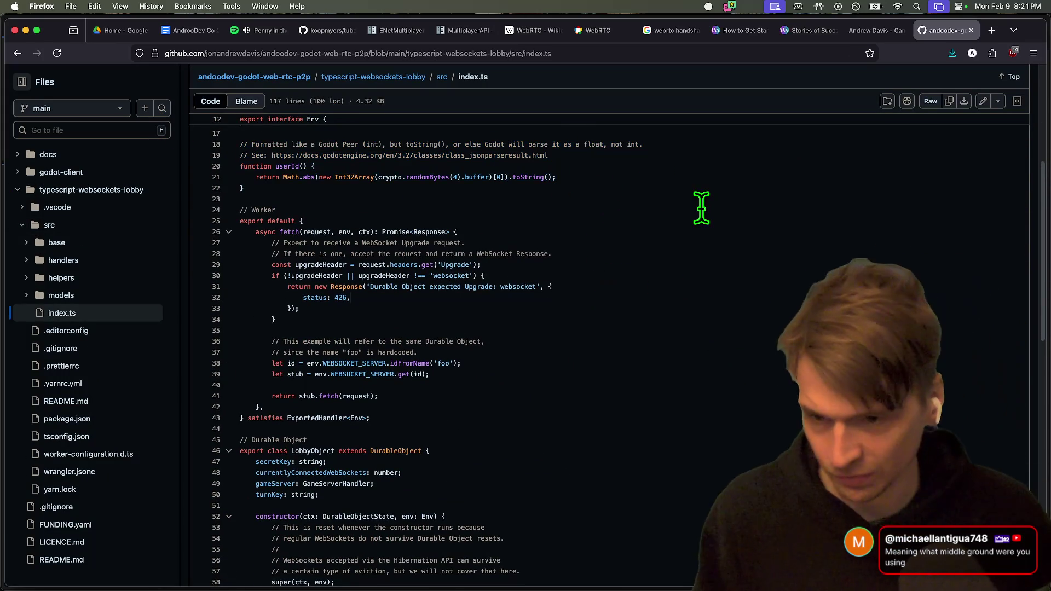
scroll(729, 347, down, 5)
drag(729, 259, 729, 210)
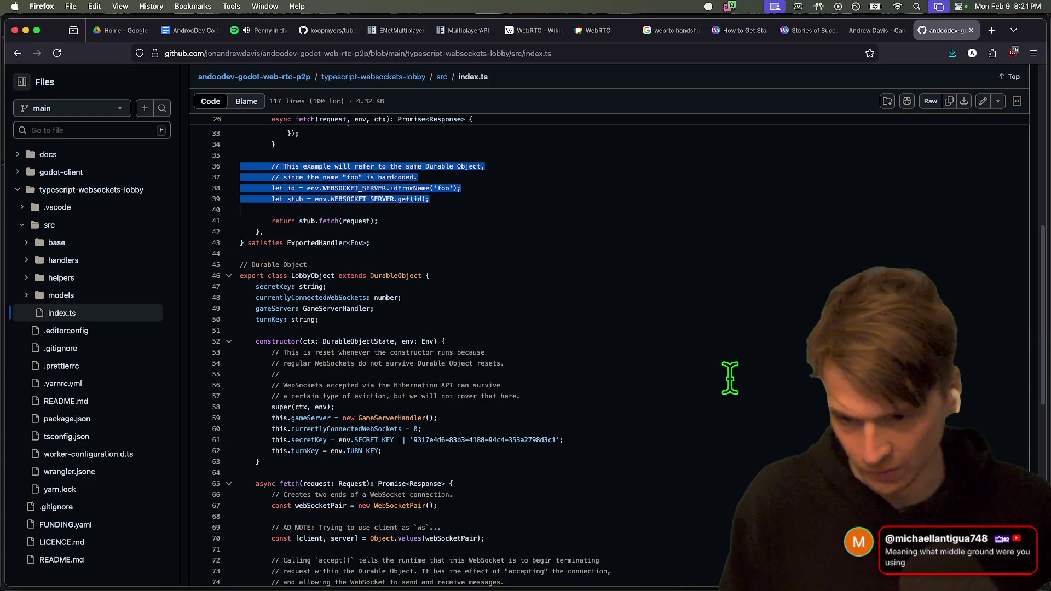
mouse_move(673, 327)
mouse_down()
mouse_move(631, 427)
mouse_move(692, 347)
mouse_move(701, 282)
mouse_move(755, 459)
mouse_up()
scroll(631, 427, down, 5)
click(755, 459)
scroll(764, 279, down, 3)
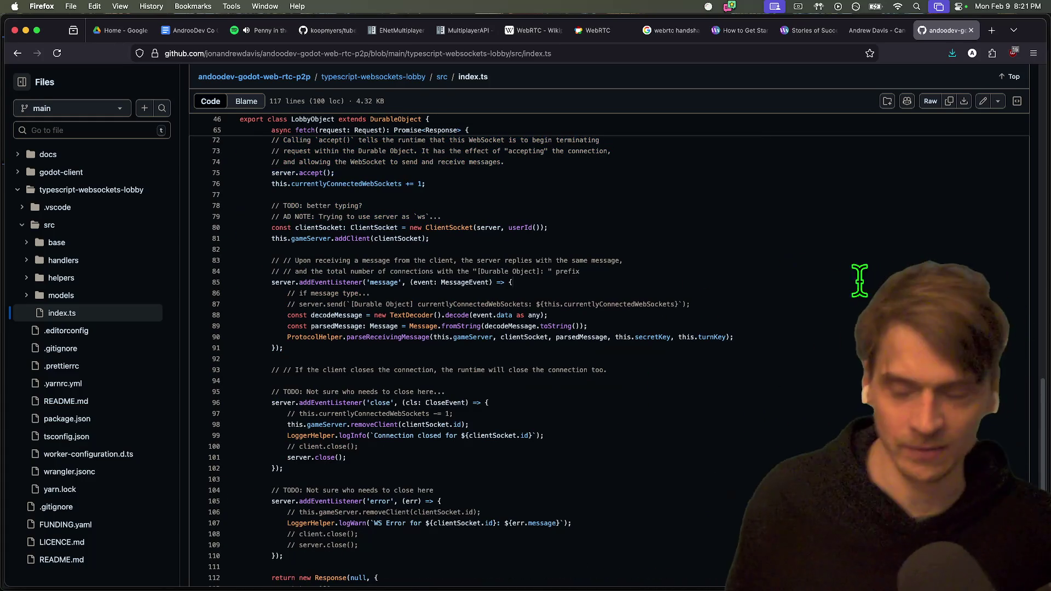
scroll(832, 283, down, 3)
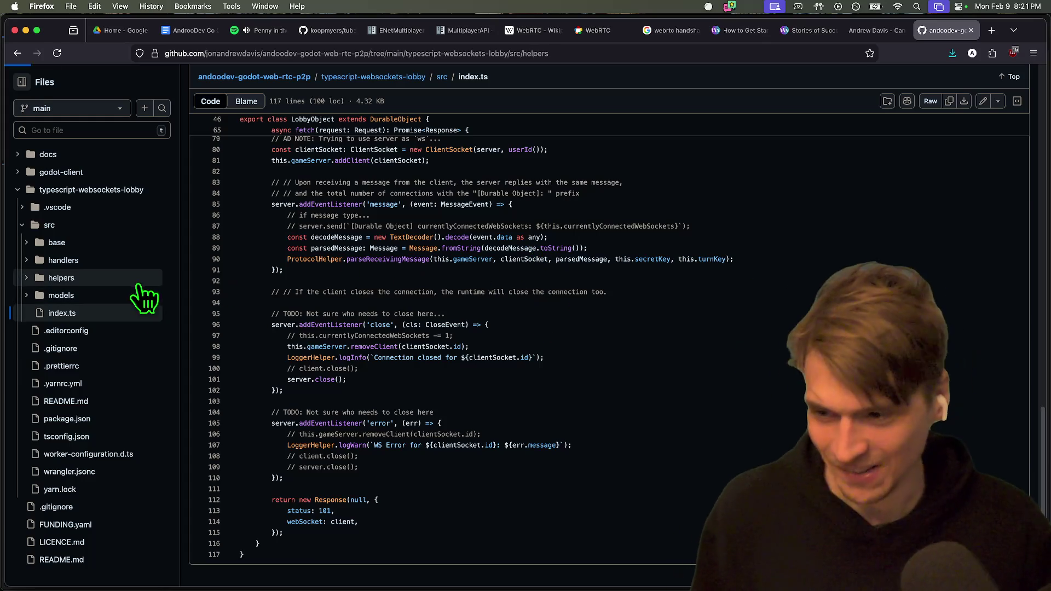
Open models/lobby.ts from the Files sidebar.
click(136, 278)
click(110, 348)
click(114, 384)
scroll(624, 298, down, 8)
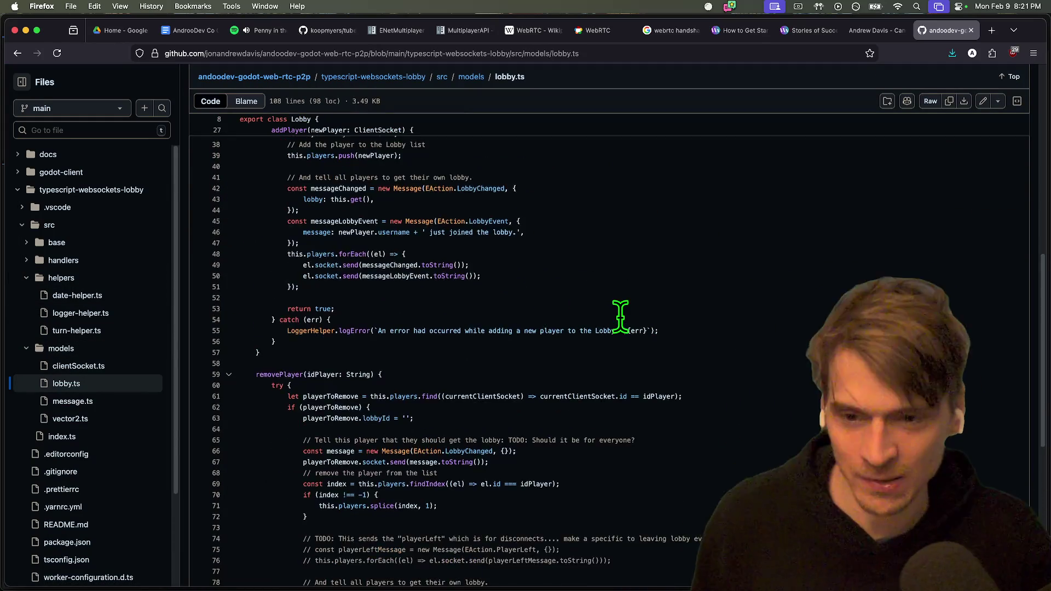
scroll(607, 252, up, 4)
Highlight the lobby.ts code that notifies players of joins and sends lobby messages.
drag(608, 252, 713, 364)
click(670, 249)
scroll(670, 248, down, 5)
drag(670, 249, 752, 291)
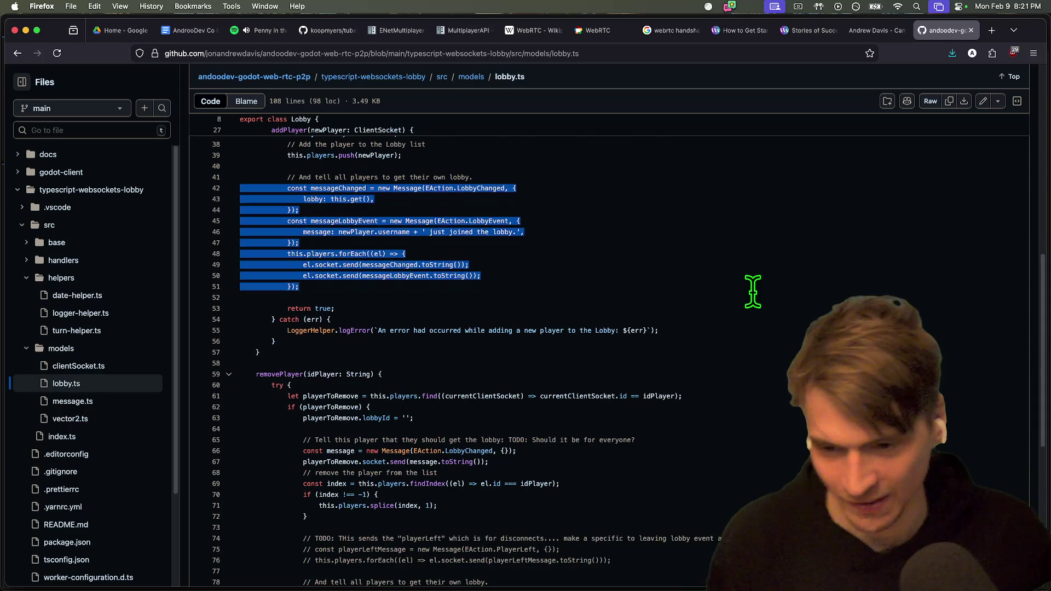
click(752, 291)
scroll(752, 293, down, 10)
scroll(752, 294, down, 5)
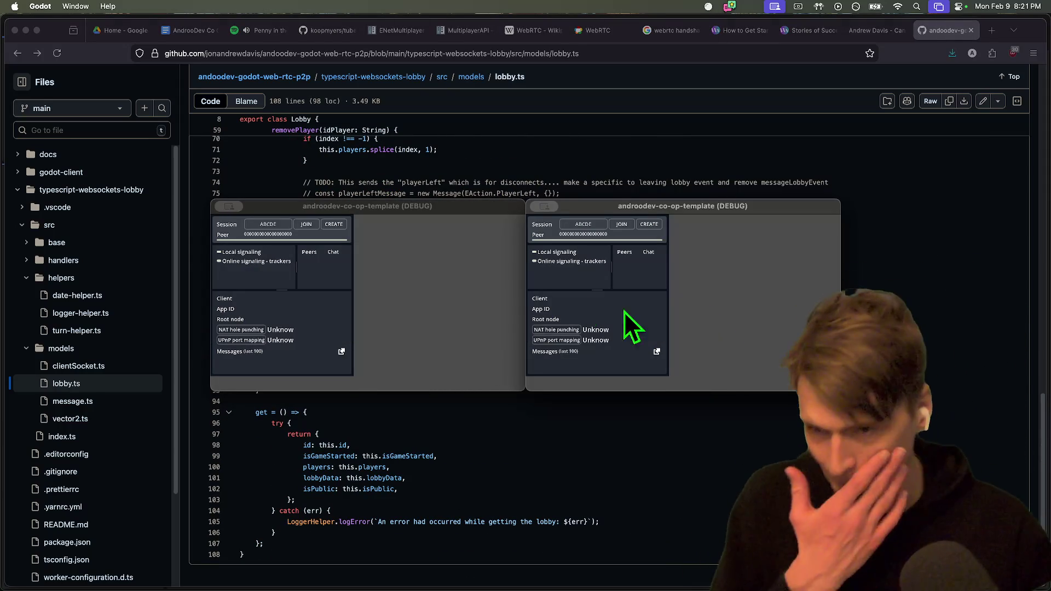
Type 'aet' into the left instance's session name field, then open main.tscn in the editor.
click(357, 250)
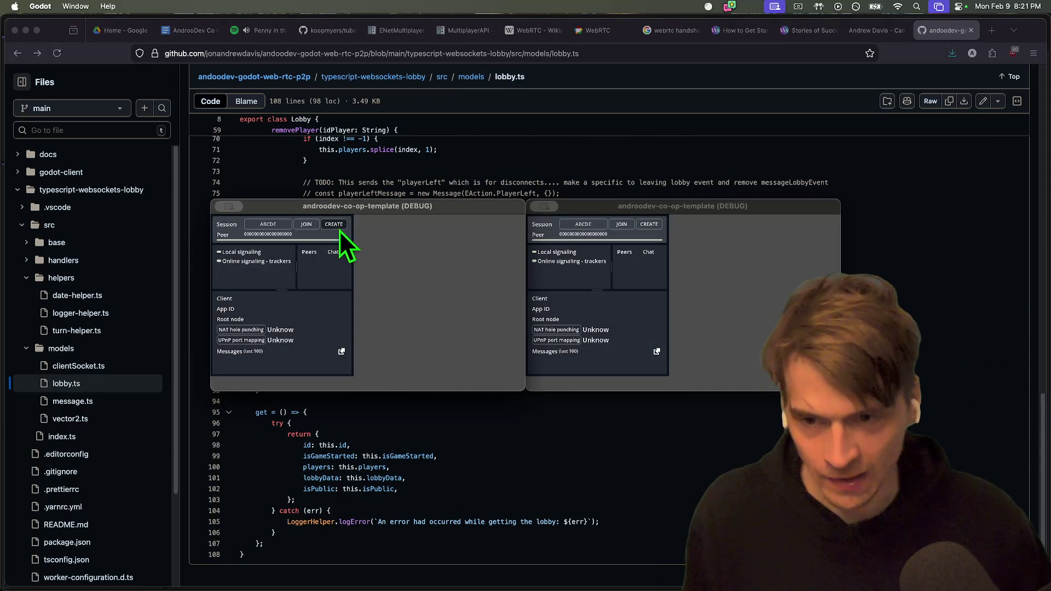
click(268, 224)
text(aet)
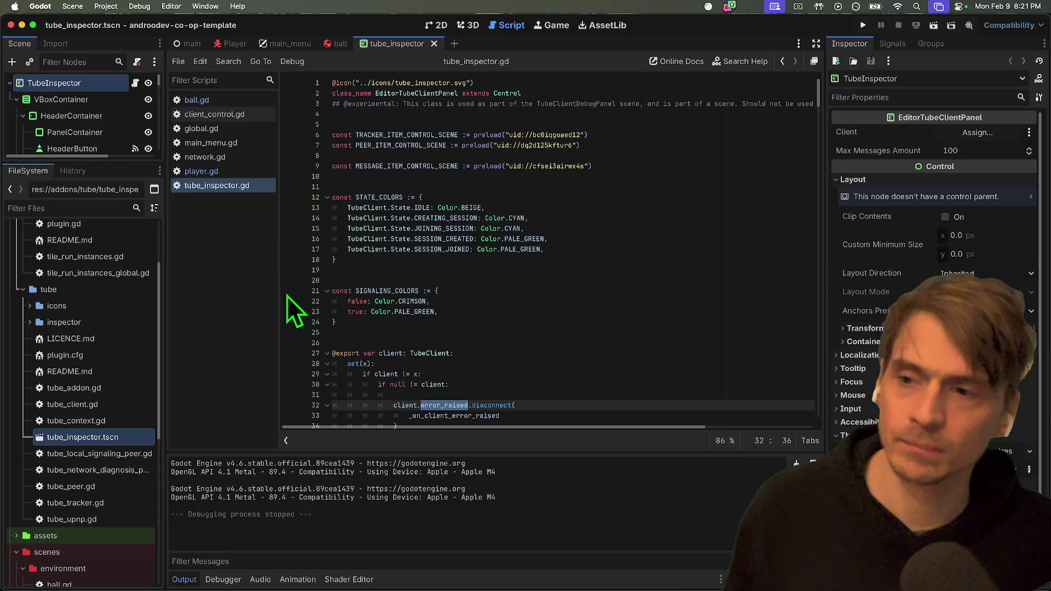
scroll(123, 546, down, 10)
double_click(109, 441)
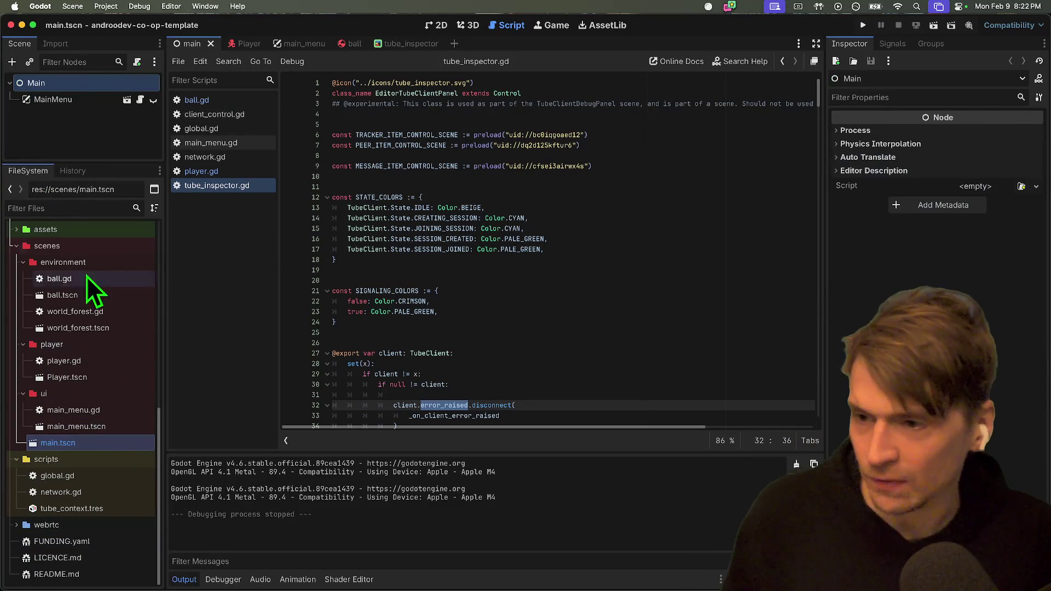
Open main_menu.tscn and its script, placing the caret after the Network.tube_client assignment.
double_click(97, 426)
drag(130, 162, 117, 424)
click(540, 228)
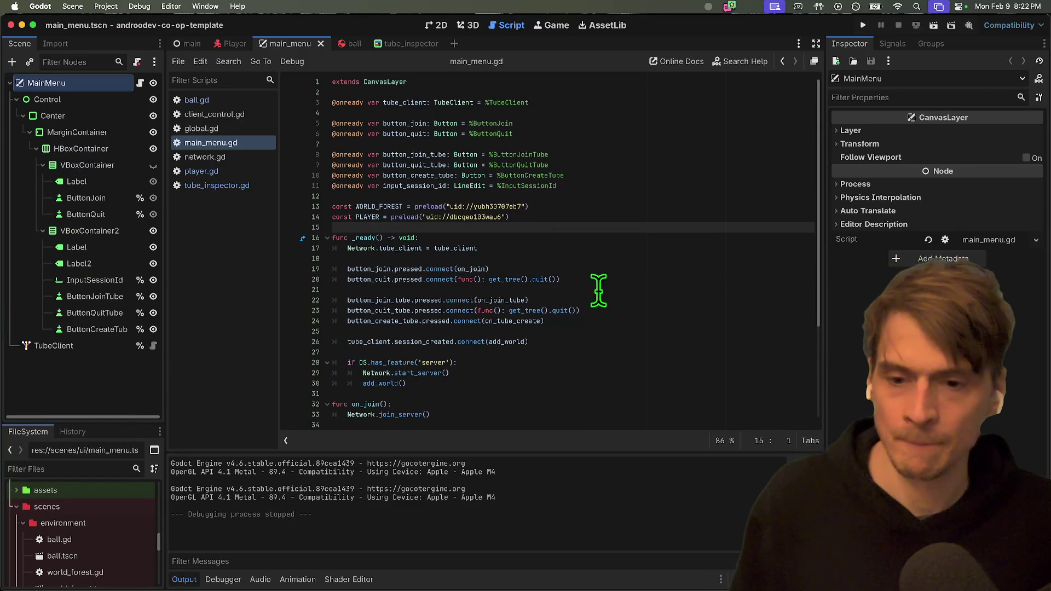
scroll(622, 362, down, 2)
click(633, 347)
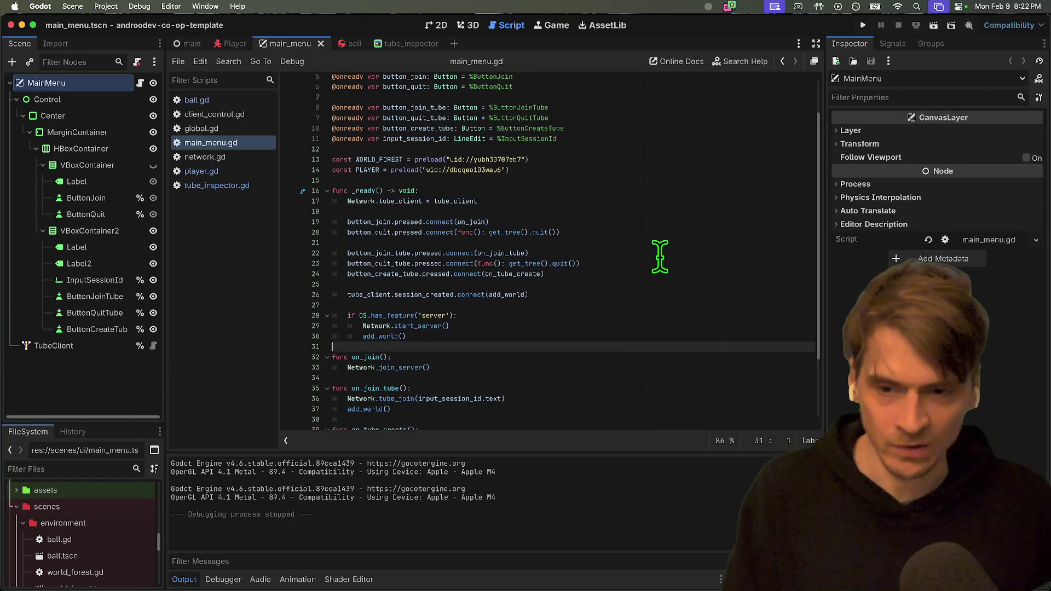
click(660, 211)
Tidy the blank lines around the tube_client assignment in _ready, removing a misplaced return.
key(Return)
key(Return)
key(Return)
key(Up)
key(Up)
key(Up)
key(Up)
key(Return)
key(Return)
key(Up)
key(Up)
key(Up)
key(Up)
key(Up)
key(Down)
key(Down)
scroll(610, 345, down, 3)
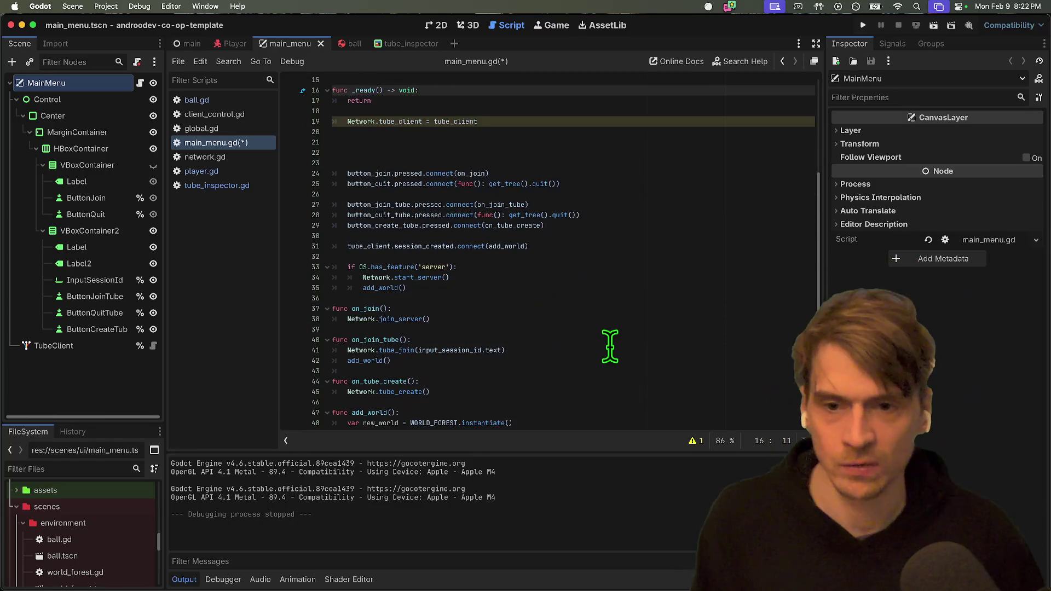
scroll(610, 346, up, 2)
click(681, 215)
key(Up)
key(Up)
key(Up)
key(super+BackSpace)
key(Down)
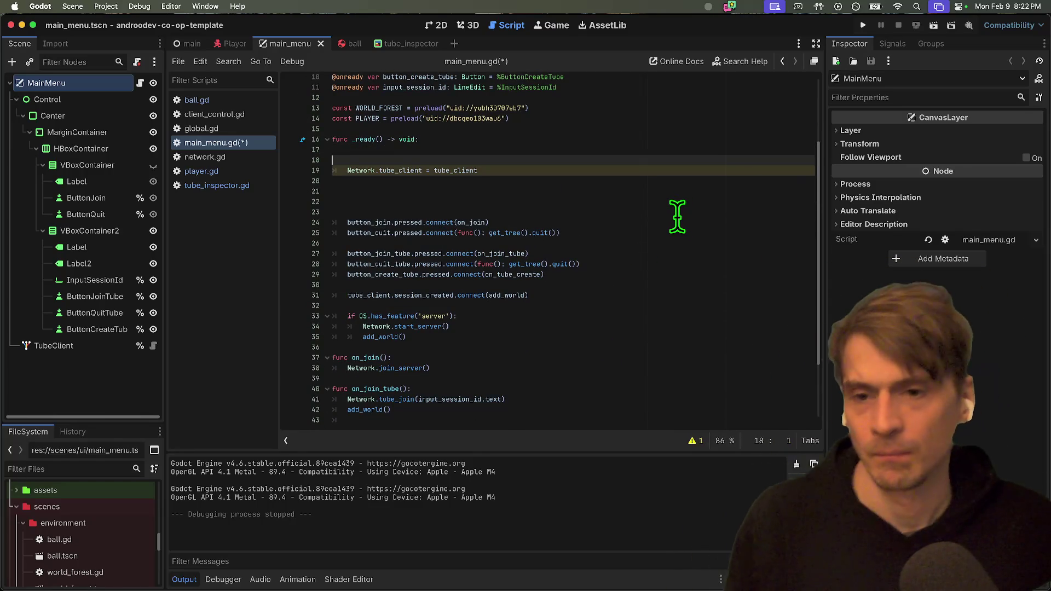
key(BackSpace)
key(BackSpace)
key(Down)
key(Down)
key(Down)
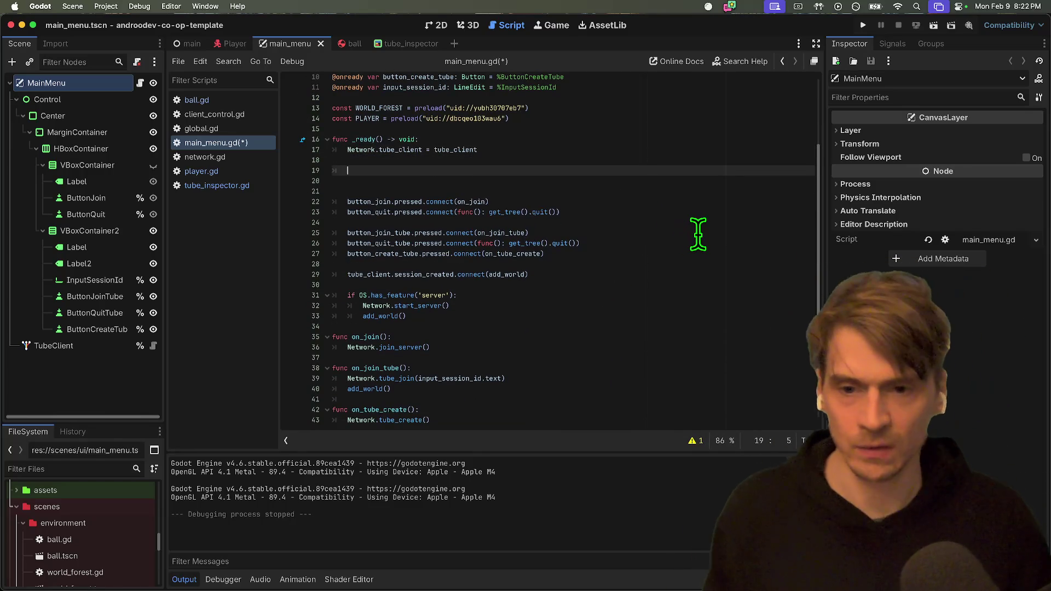
key(BackSpace)
key(BackSpace)
key(BackSpace)
Add a return after Network.tube_client = tube_client and save main_menu.gd.
text(turn)
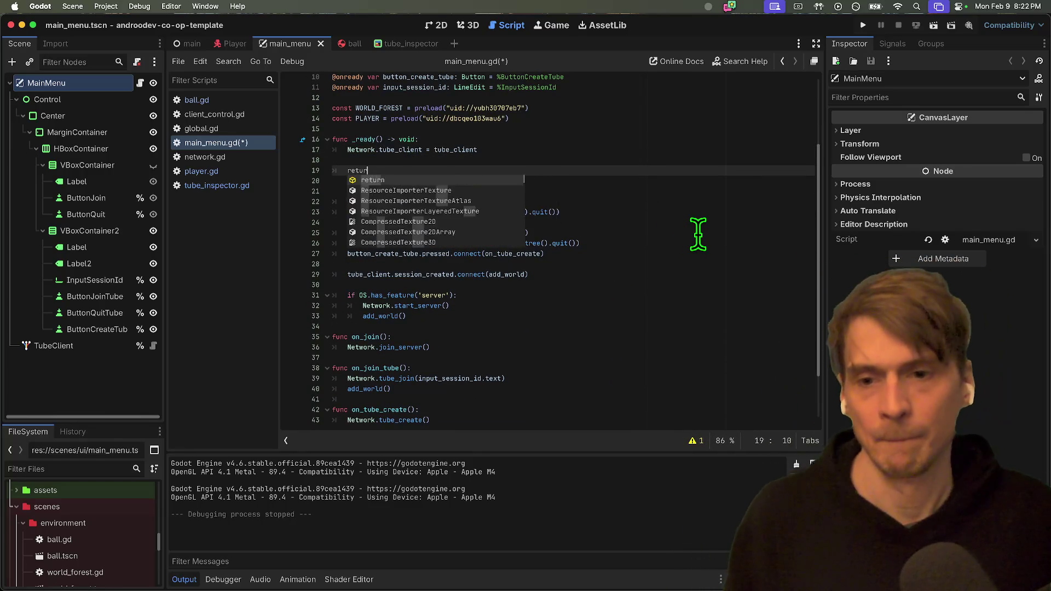
key(Return)
key(Down)
key(Delete)
key(super+s)
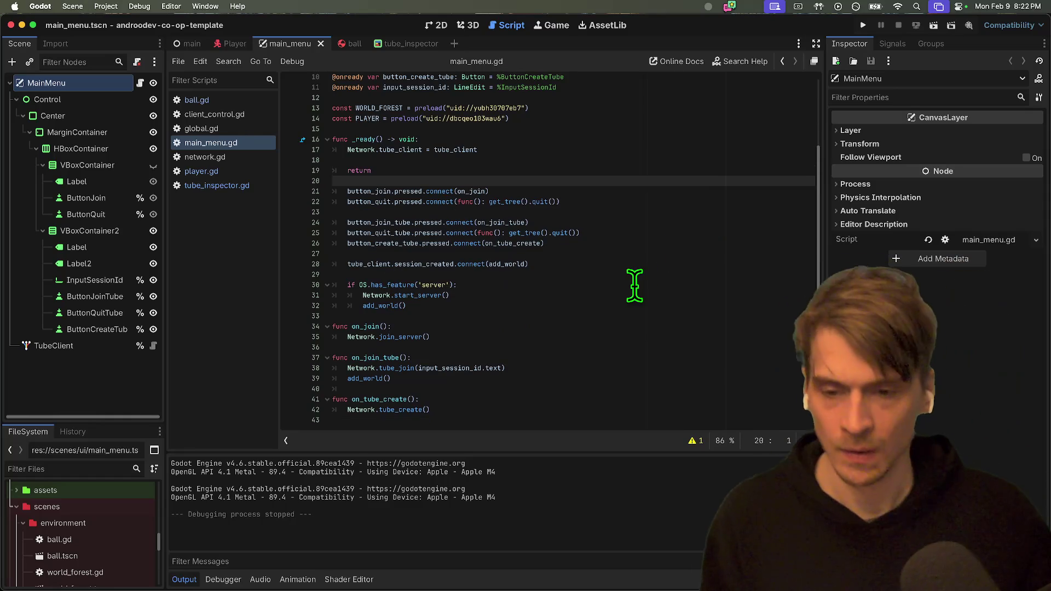
key(super+z)
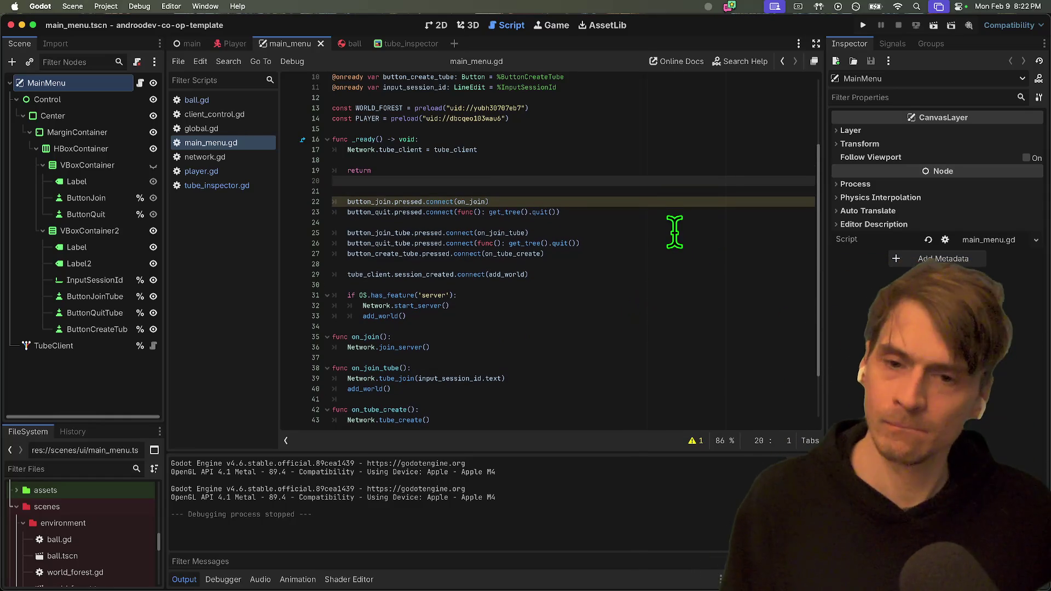
key(super+z)
text(rn)
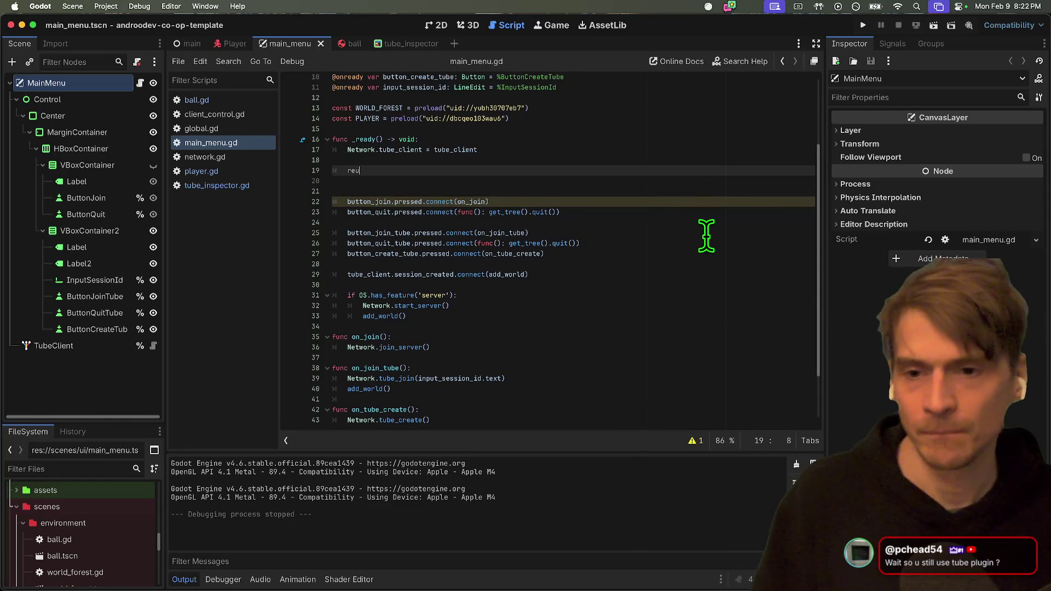
Instance tube_inspector.tscn under MainMenu and run the project.
key(super+shift+o)
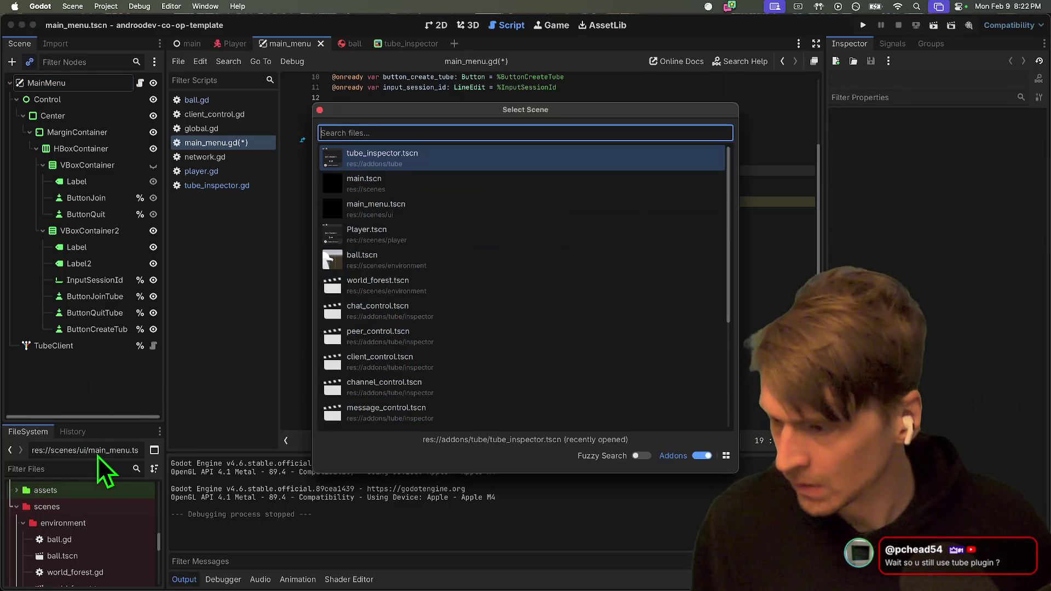
key(Return)
key(super+b)
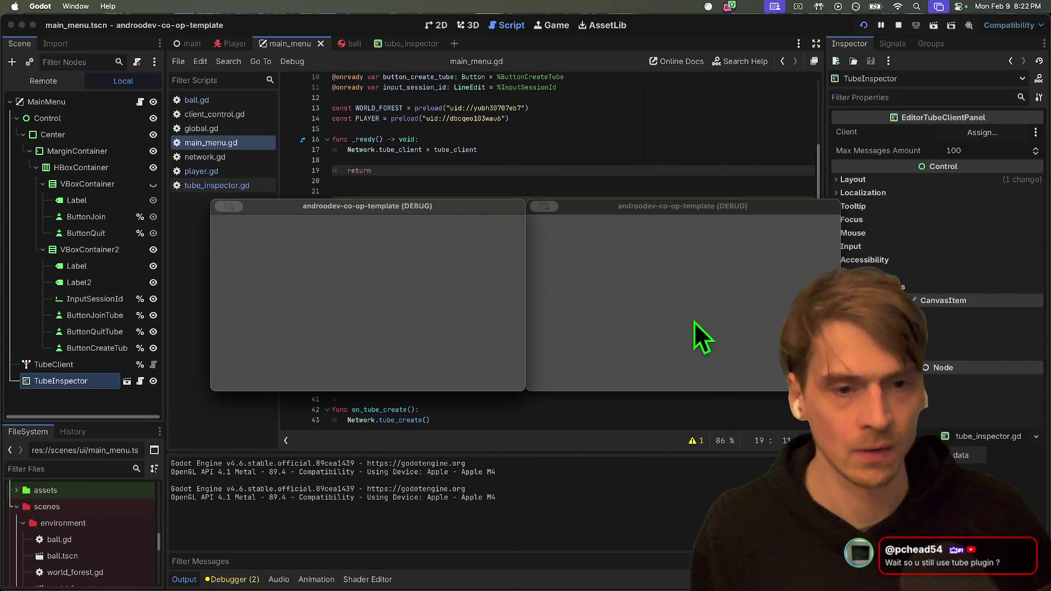
Stop the running game instances.
click(152, 183)
key(super+Tab)
key(super+Tab)
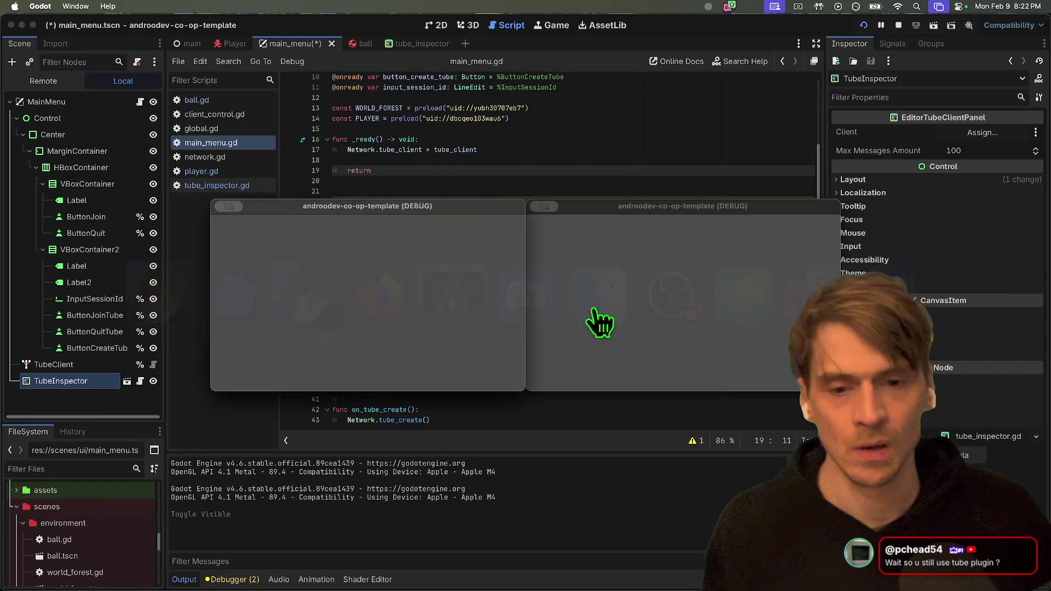
key(super+q)
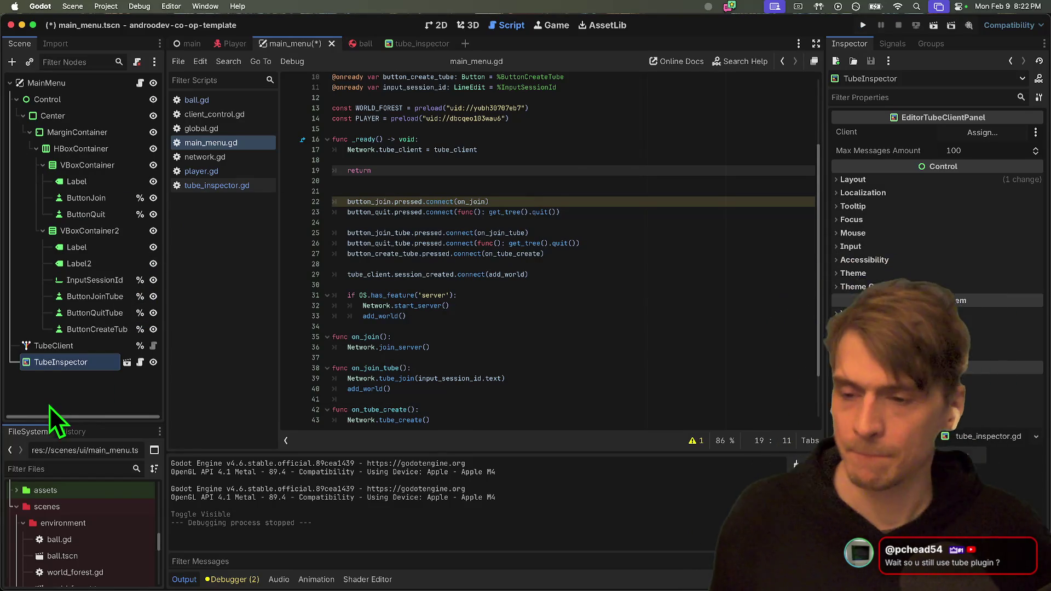
Assign TubeClient to TubeInspector's Client property, save, and switch to main.tscn.
click(985, 132)
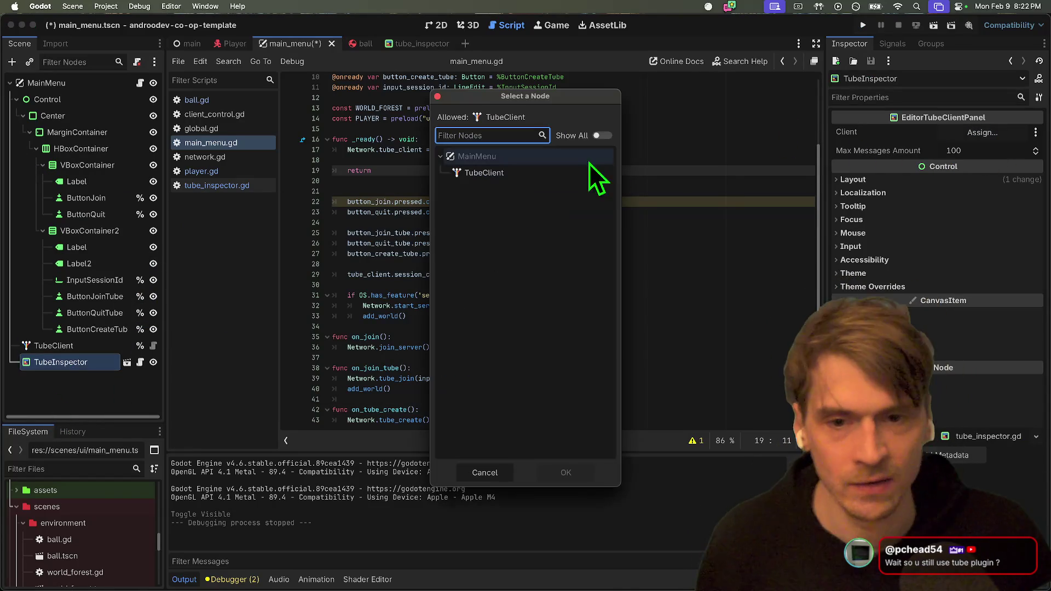
click(564, 173)
click(570, 468)
click(668, 276)
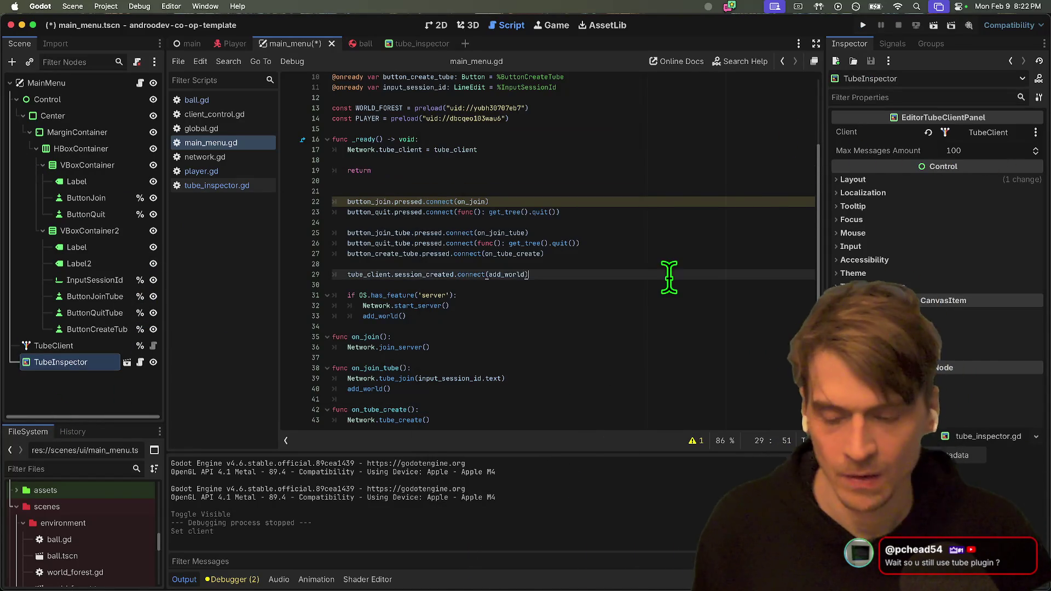
key(super+s)
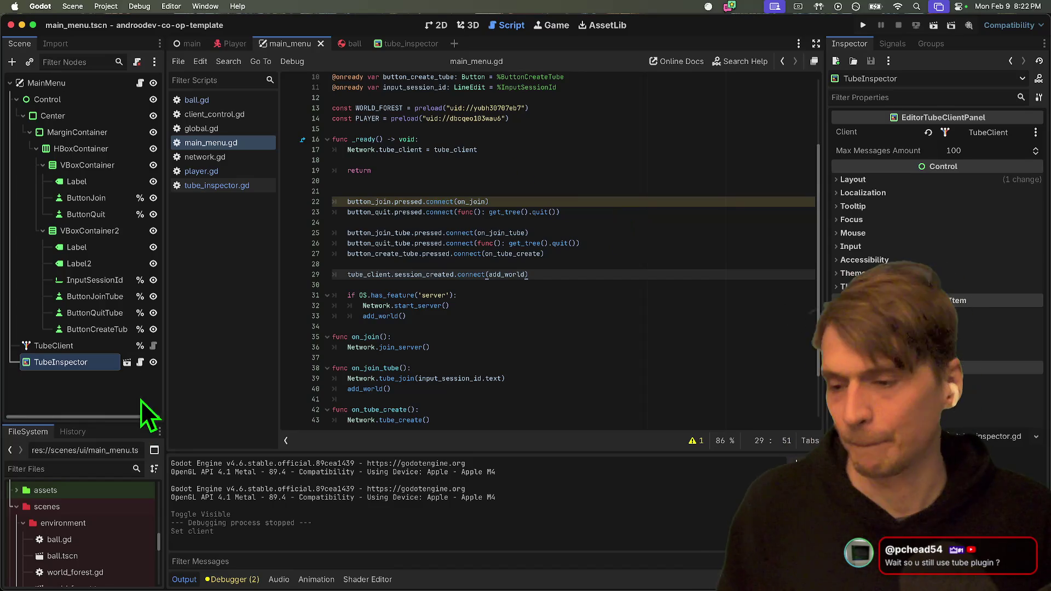
click(184, 44)
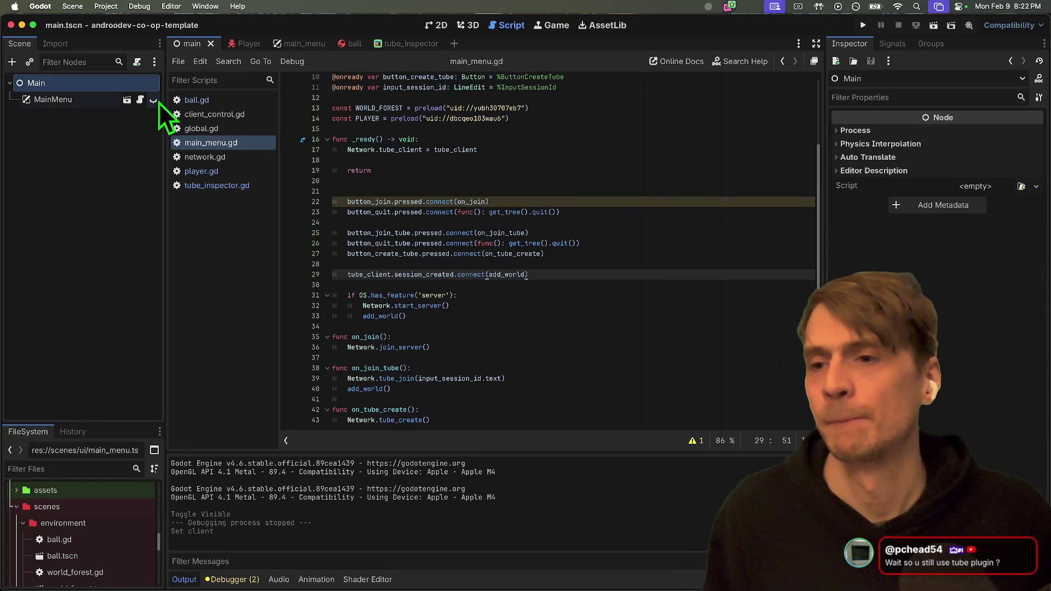
key(super+s)
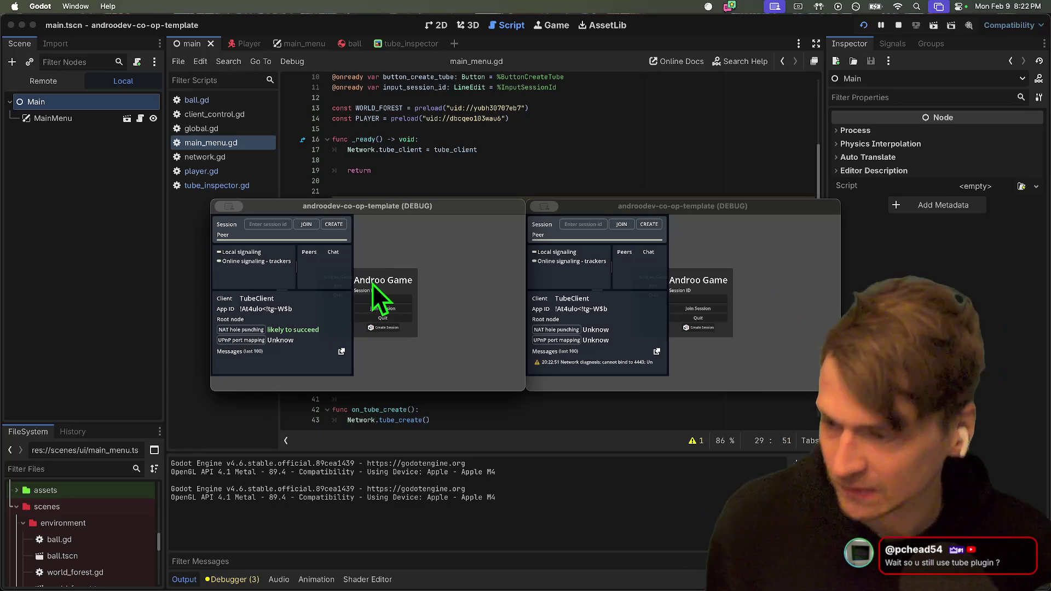
Create a new session in the first game window and enlarge that window.
click(278, 225)
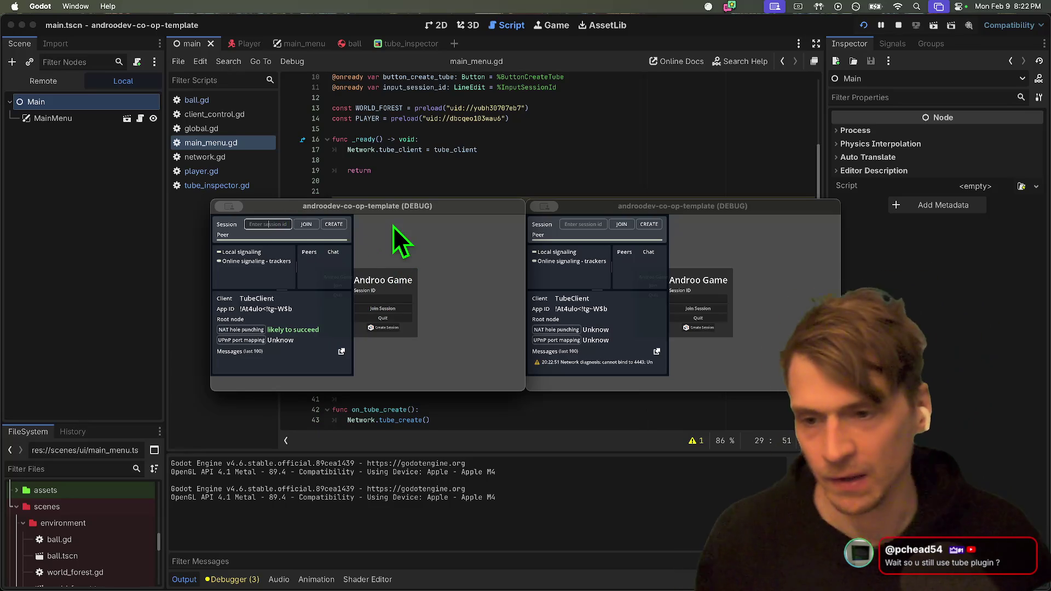
click(333, 224)
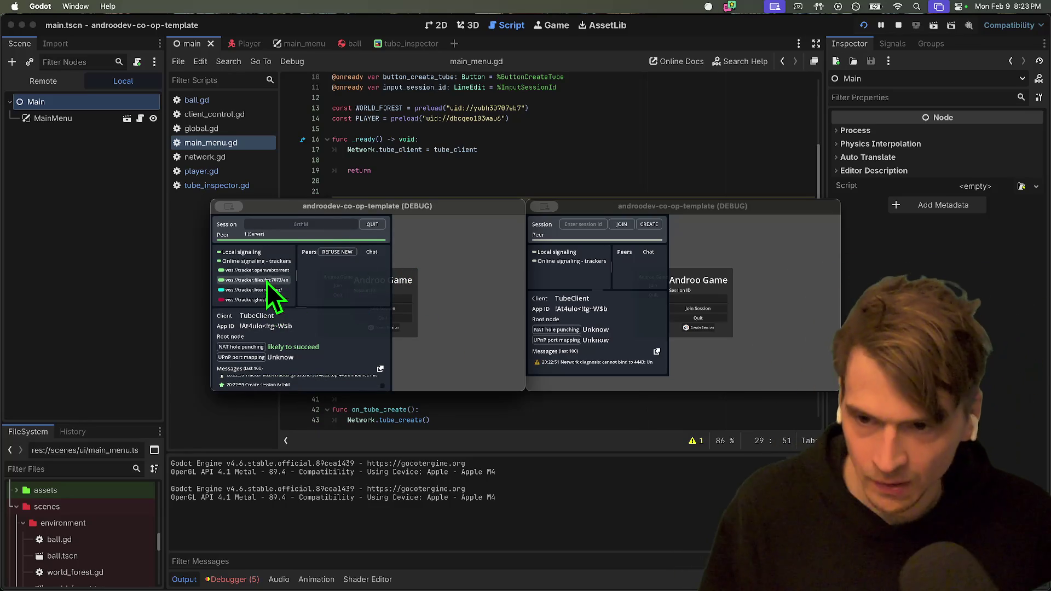
click(791, 246)
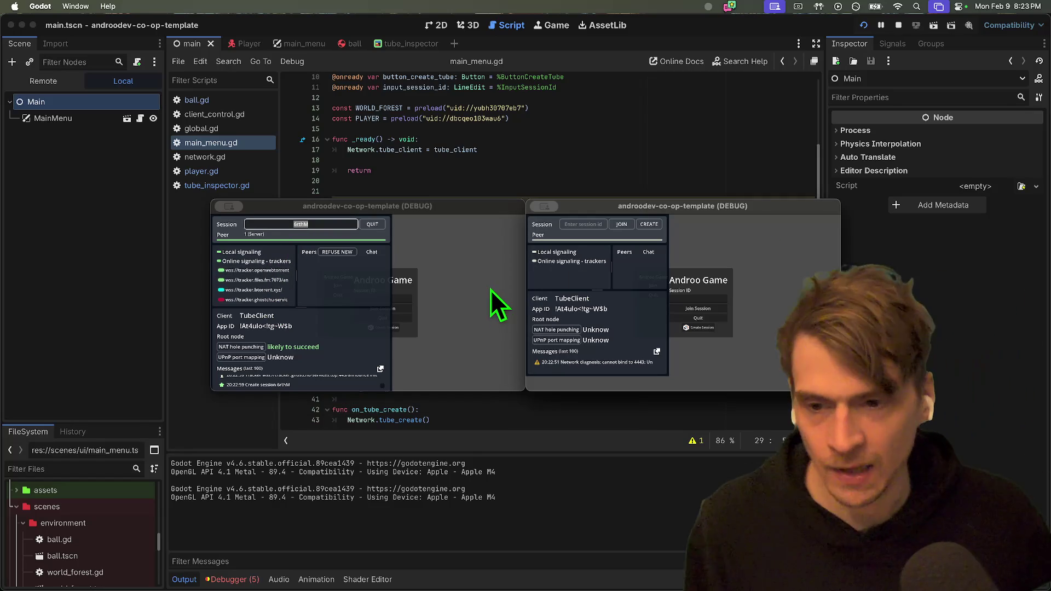
click(492, 267)
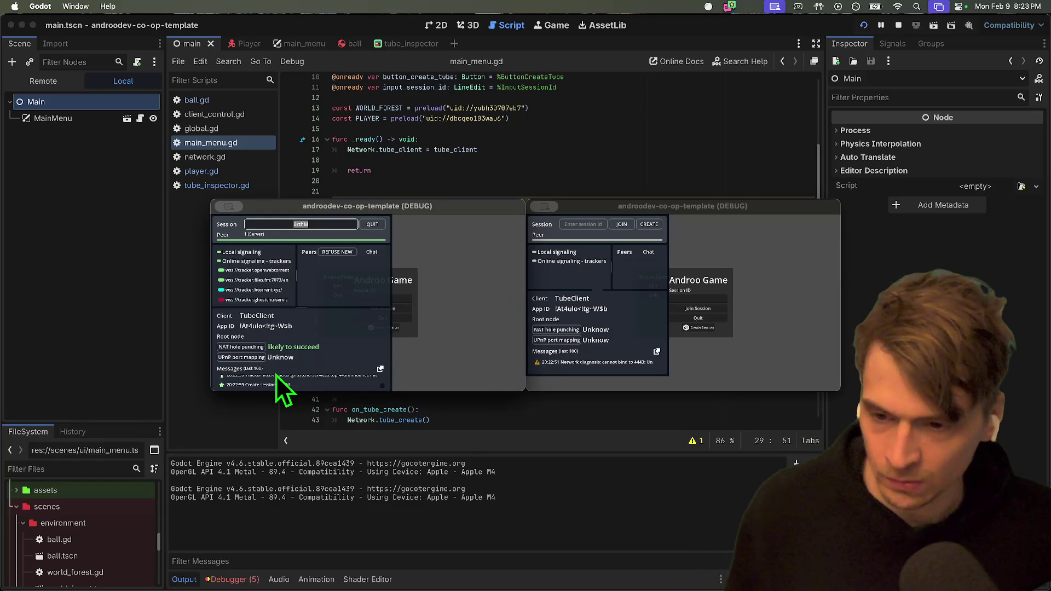
drag(274, 390, 282, 484)
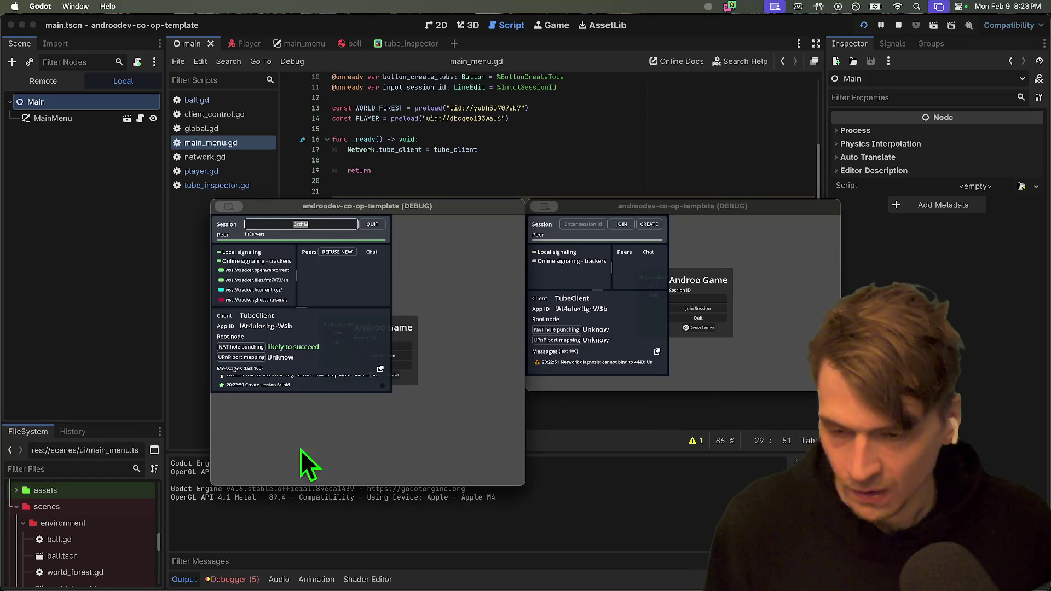
scroll(348, 381, up, 2)
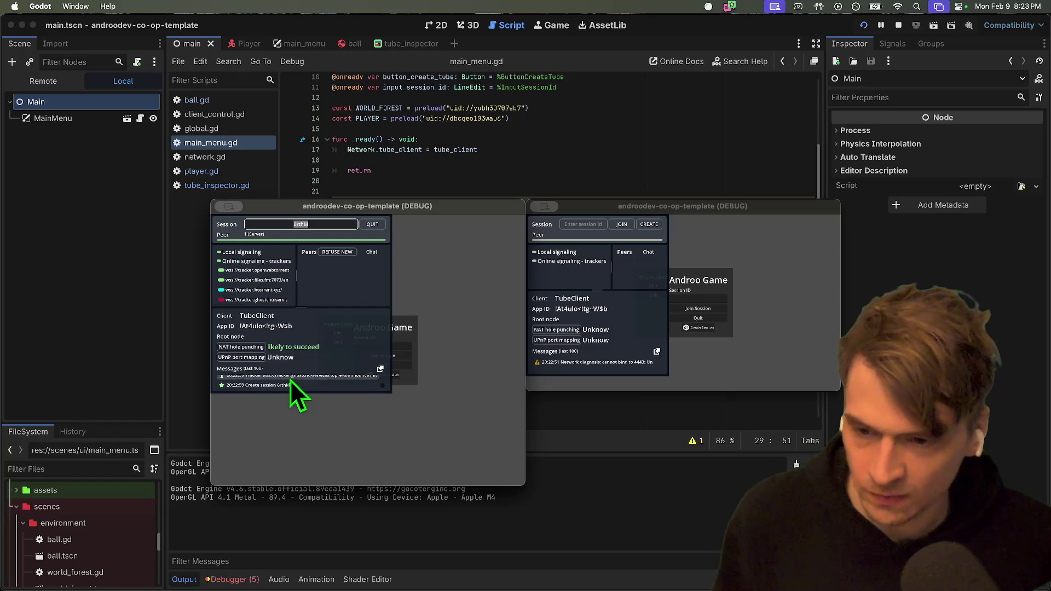
scroll(291, 381, up, 2)
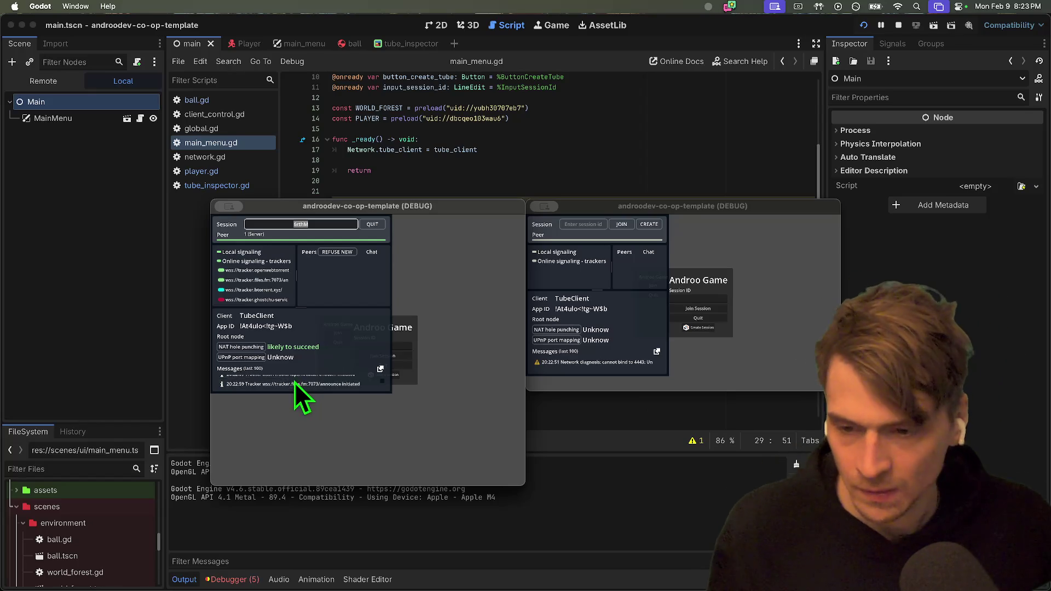
scroll(337, 388, down, 4)
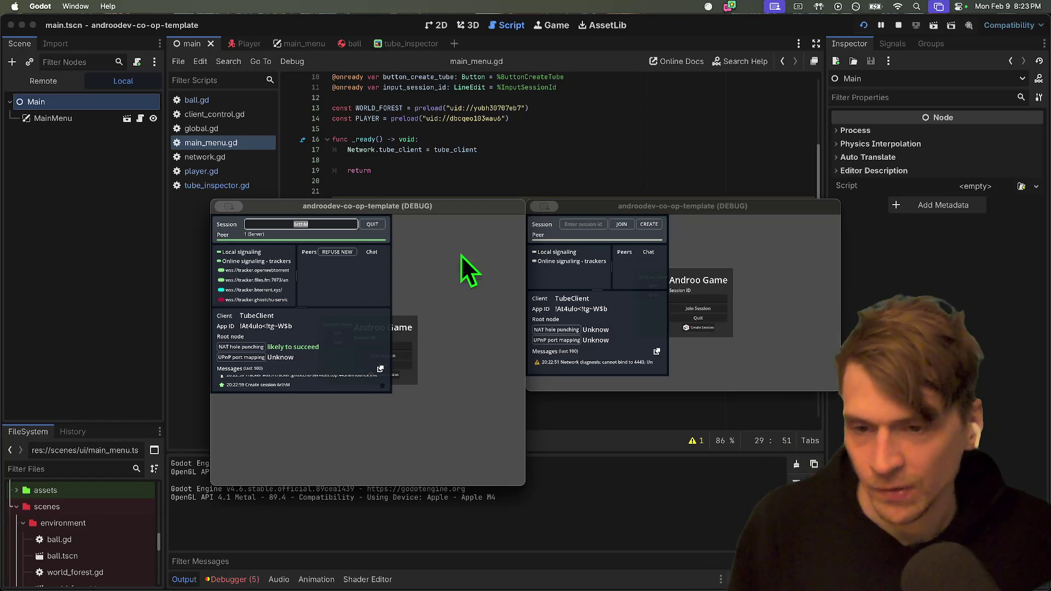
Paste the session id into the second game's field and join the session.
click(653, 228)
click(585, 225)
key(super+v)
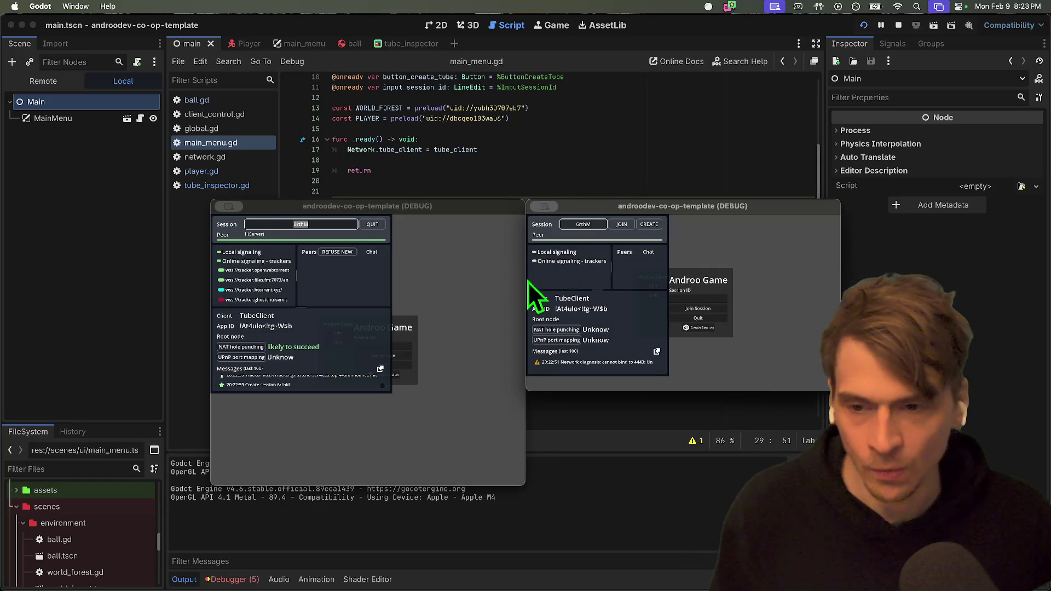
click(624, 225)
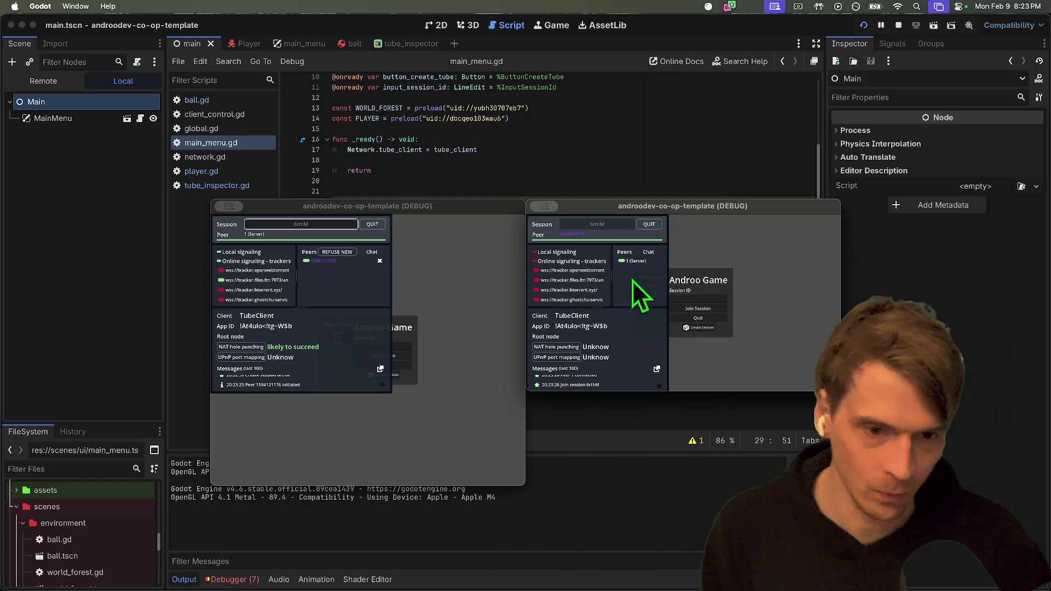
Inspect each game's connected peer and screenshot both game windows.
click(635, 262)
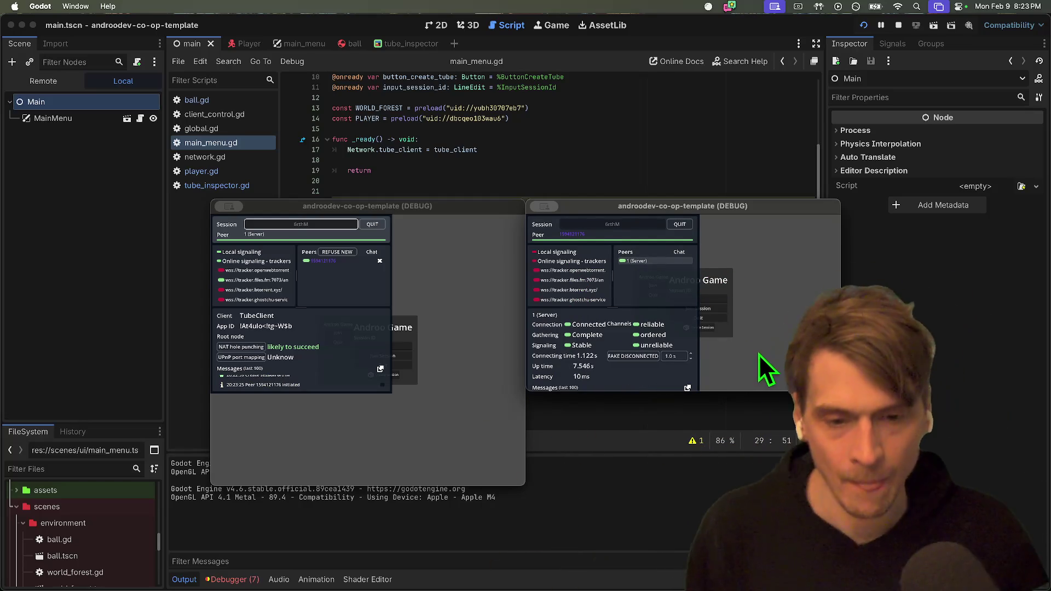
click(328, 262)
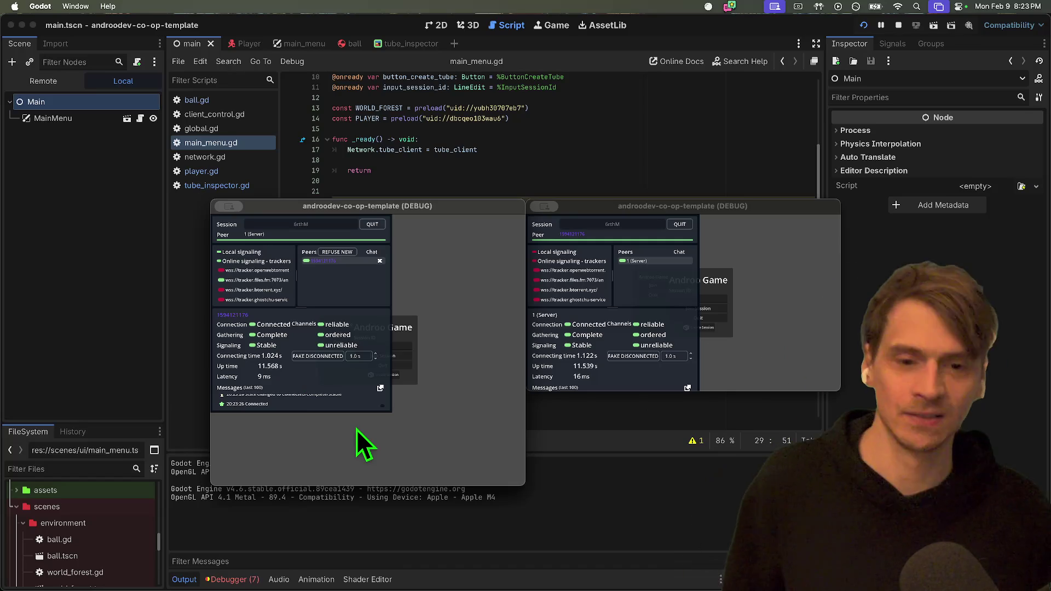
key(super+shift+4)
mouse_move(186, 431)
mouse_down()
mouse_move(816, 271)
mouse_move(740, 186)
mouse_up()
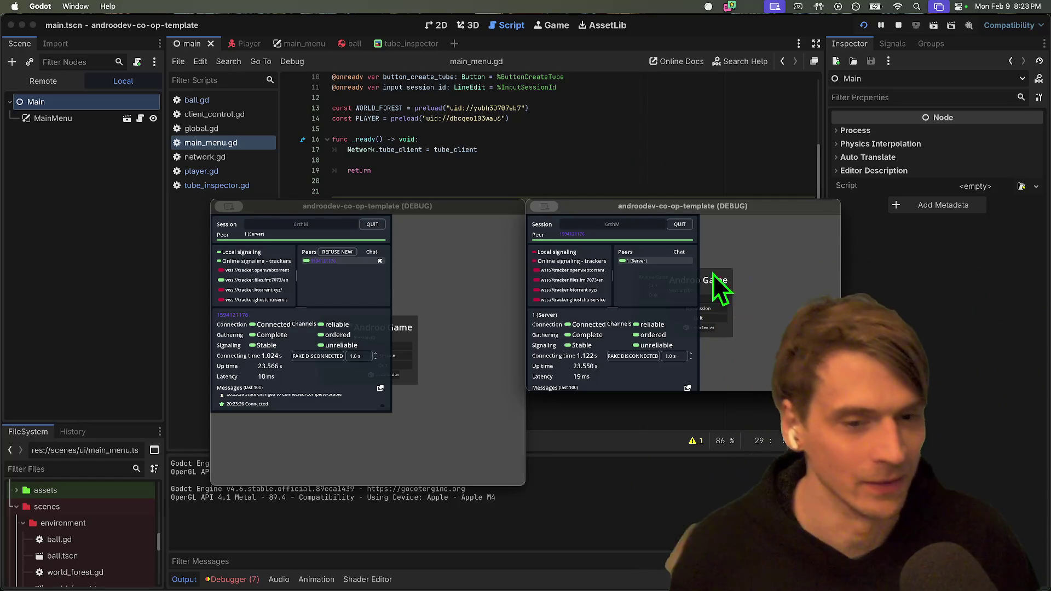
Send 'aefawefawef' from the right game's chat and type 'afawef' in the left one.
click(677, 253)
click(637, 326)
text(aefawefawef)
key(Return)
click(371, 252)
click(343, 326)
text(afawef)
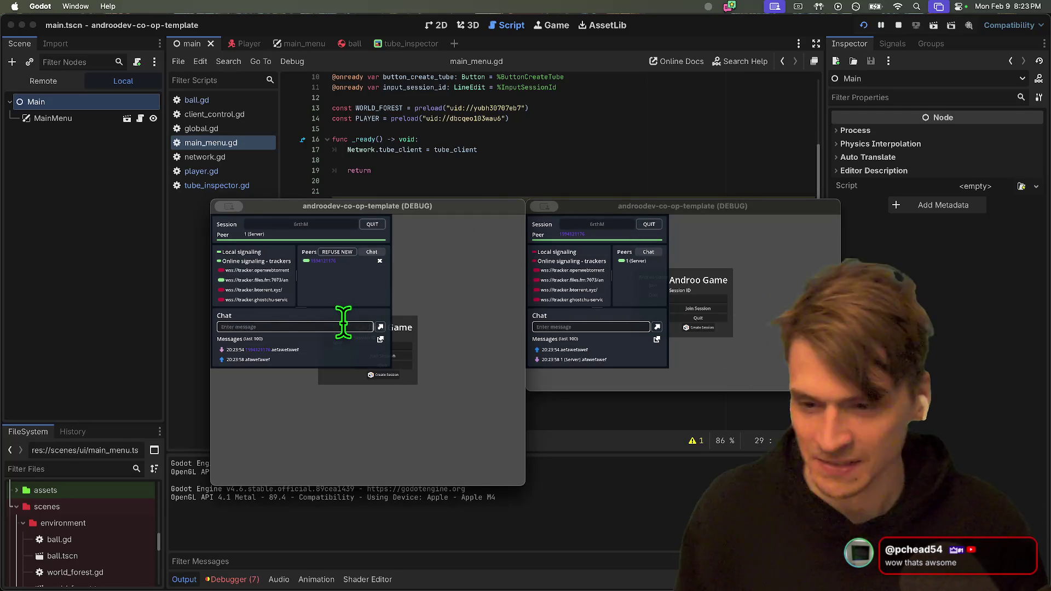
Stop both running game instances from the Godot editor.
key(super+Tab)
click(345, 324)
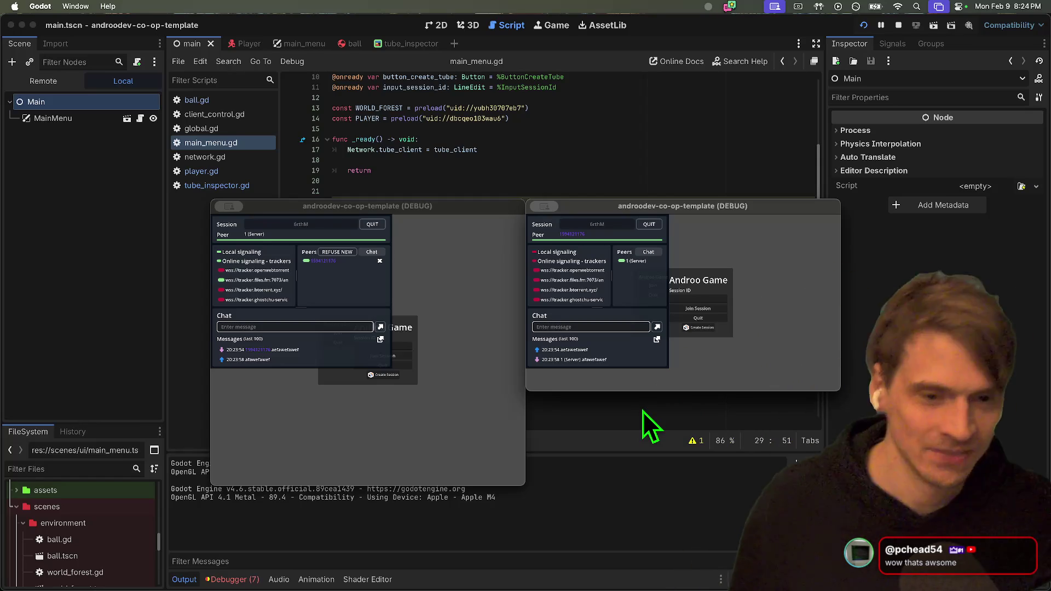
key(super+period)
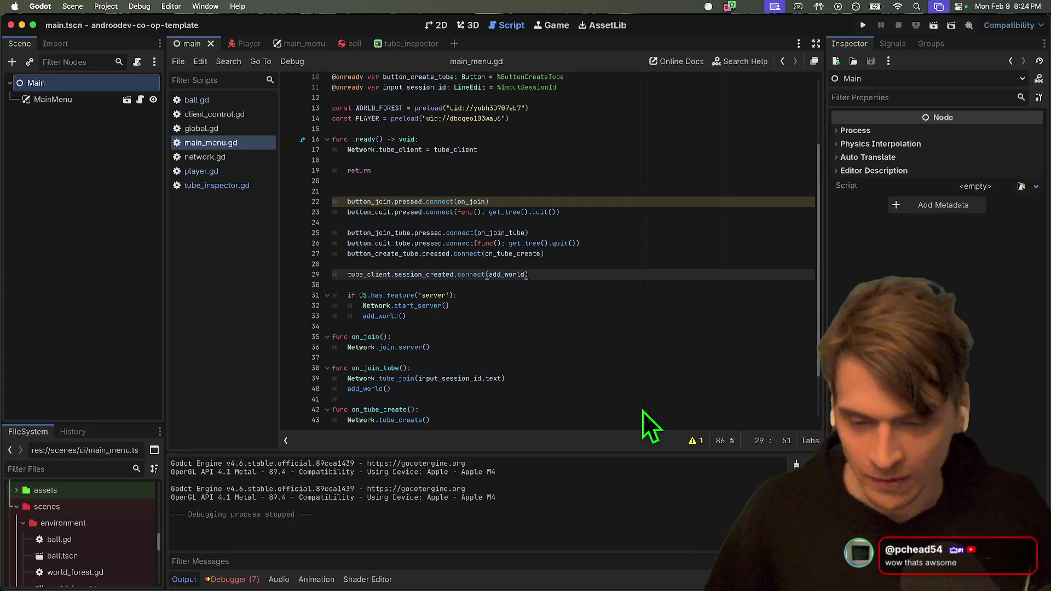
Open a new Firefox tab, start typing an address, then close it again.
key(super+Tab)
key(super+t)
text(c.)
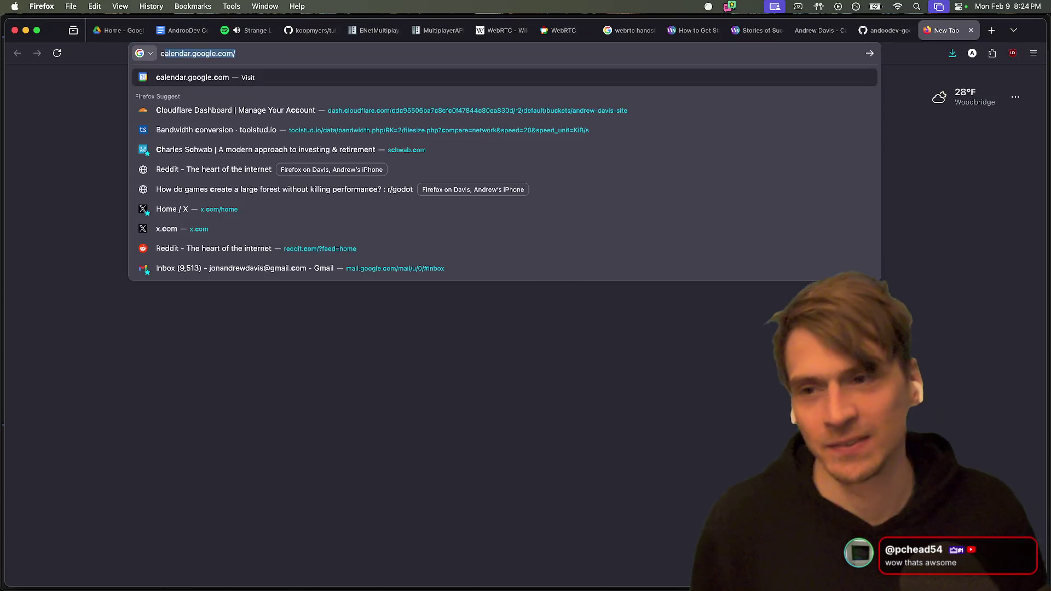
key(super+Tab)
key(super+Tab)
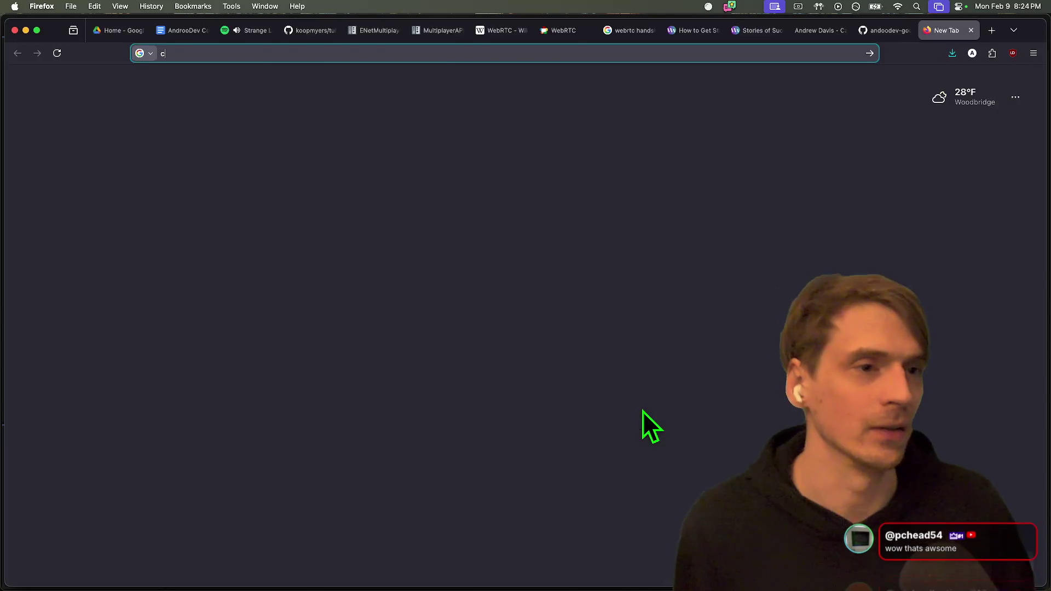
key(super+w)
key(super+Tab)
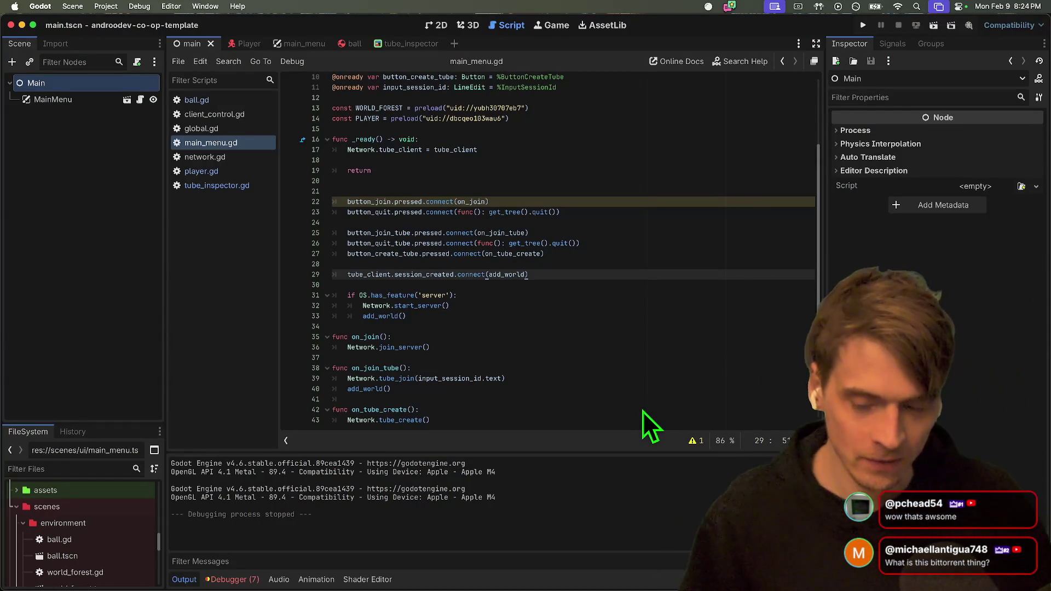
Add lines below the return in _ready, then undo the stray garbage text typed there.
click(588, 153)
key(Down)
key(Down)
key(Down)
key(Return)
key(Return)
text(6rthM)
key(Return)
key(Return)
key(Return)
text(6rthM6rthM6rthM)
key(BackSpace)
key(BackSpace)
key(BackSpace)
key(Return)
key(Return)
text(6rthM)
key(Return)
text(6rthM)
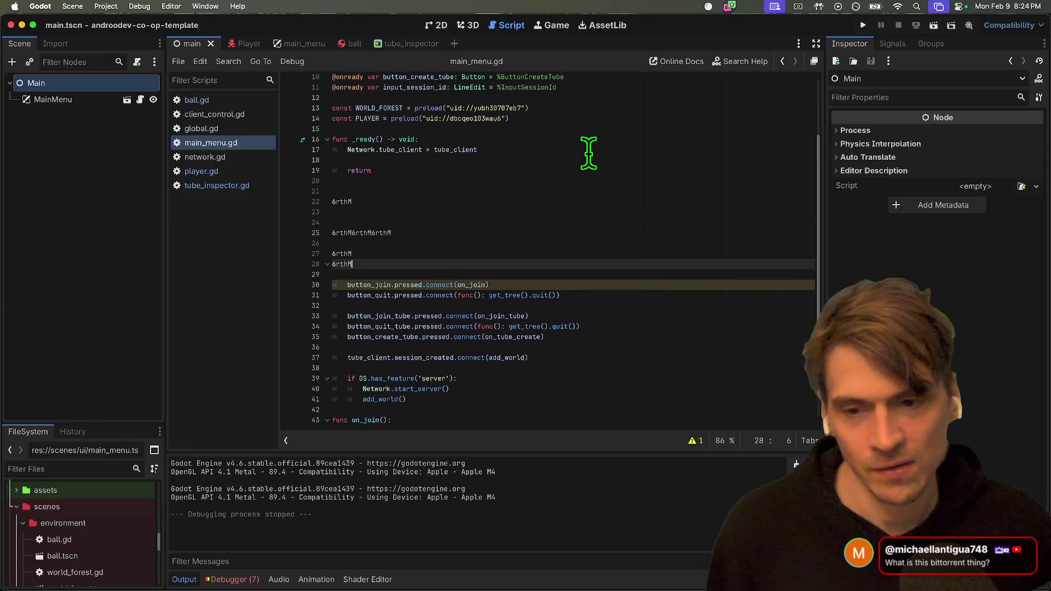
key(Return)
text(v)
key(Return)
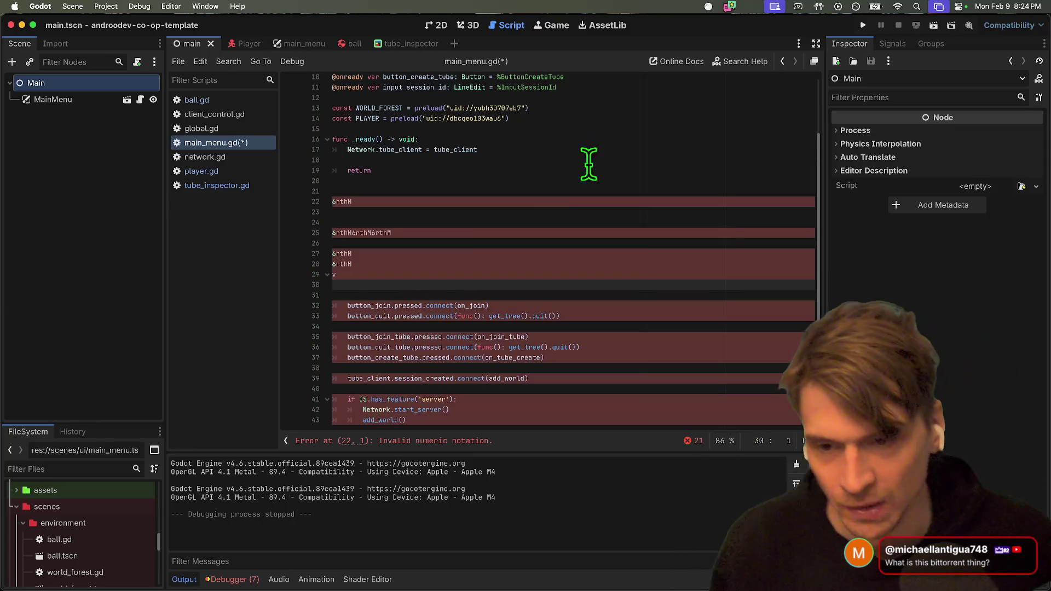
key(super+z)
key(super+z)
key(super+z)
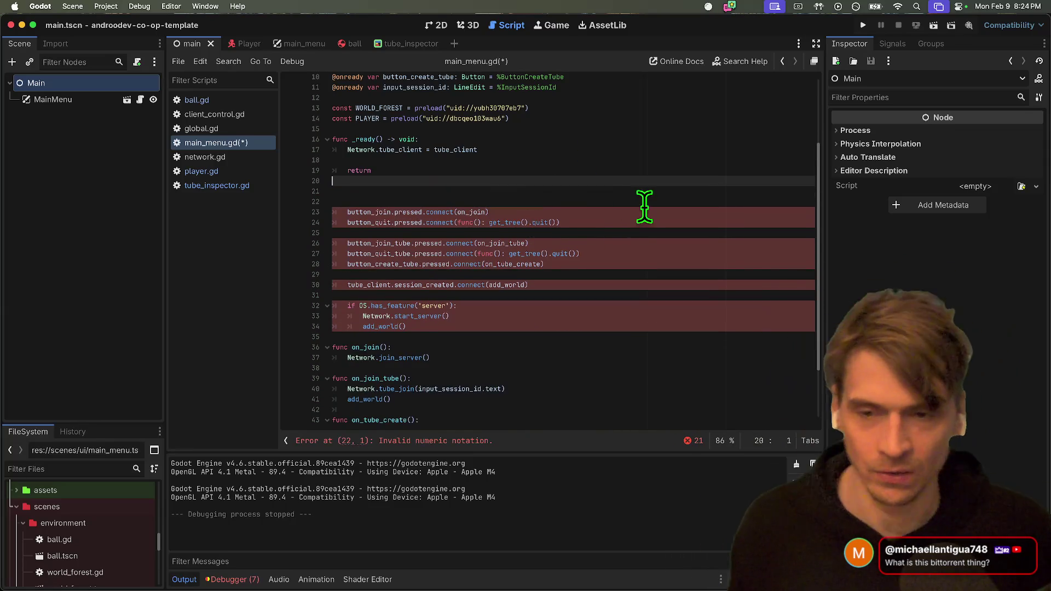
Remove the early return from _ready, add a blank line before the button connections, and save main_menu.gd.
key(super+z)
key(super+z)
key(super+z)
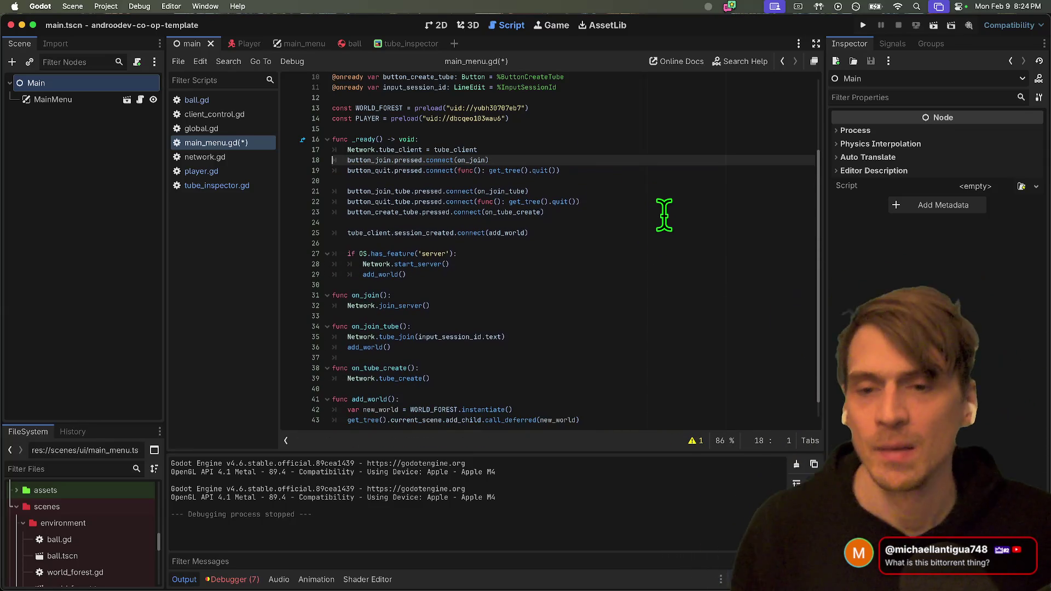
key(Return)
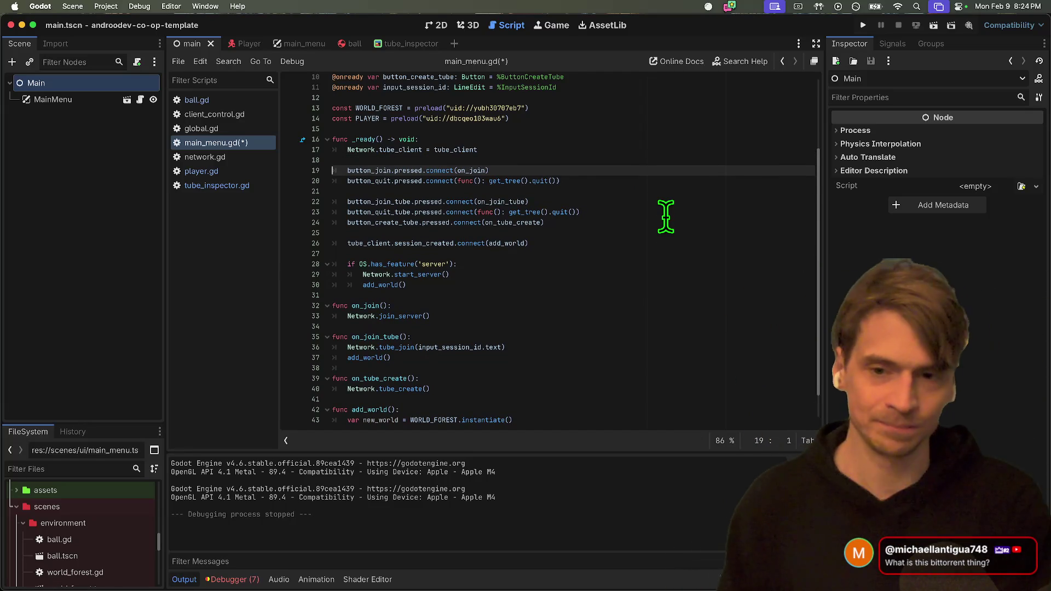
key(super+s)
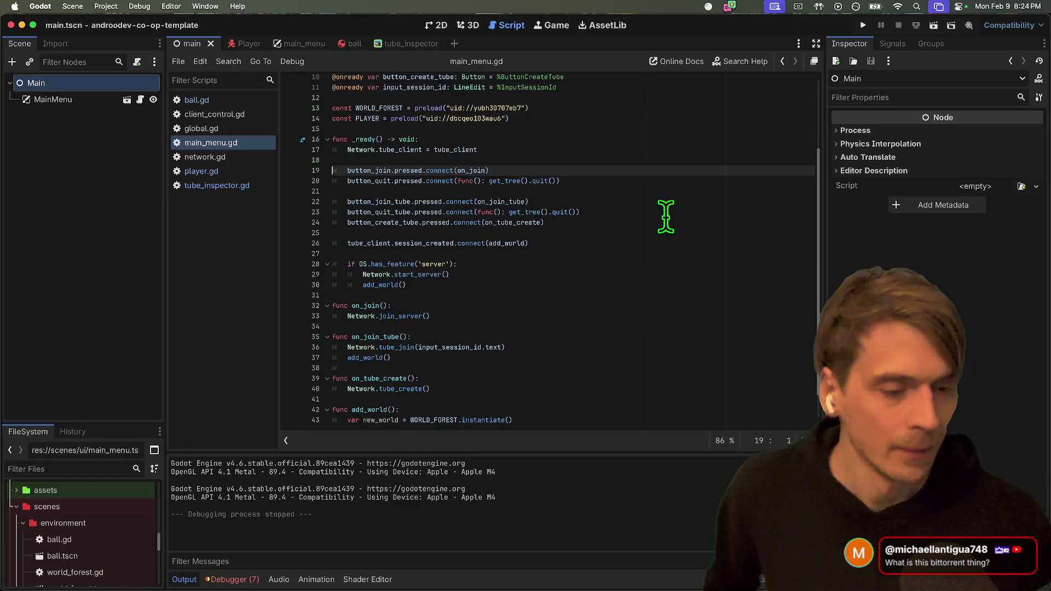
Run the project with Cmd+B to test the script change, then quit both game instances.
click(770, 316)
key(super+b)
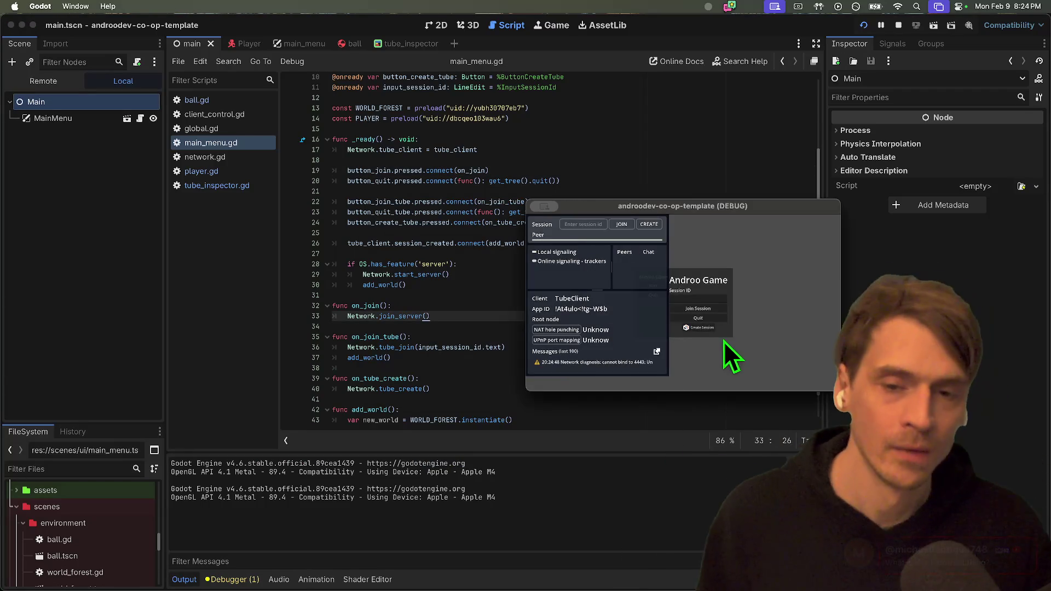
key(super+q)
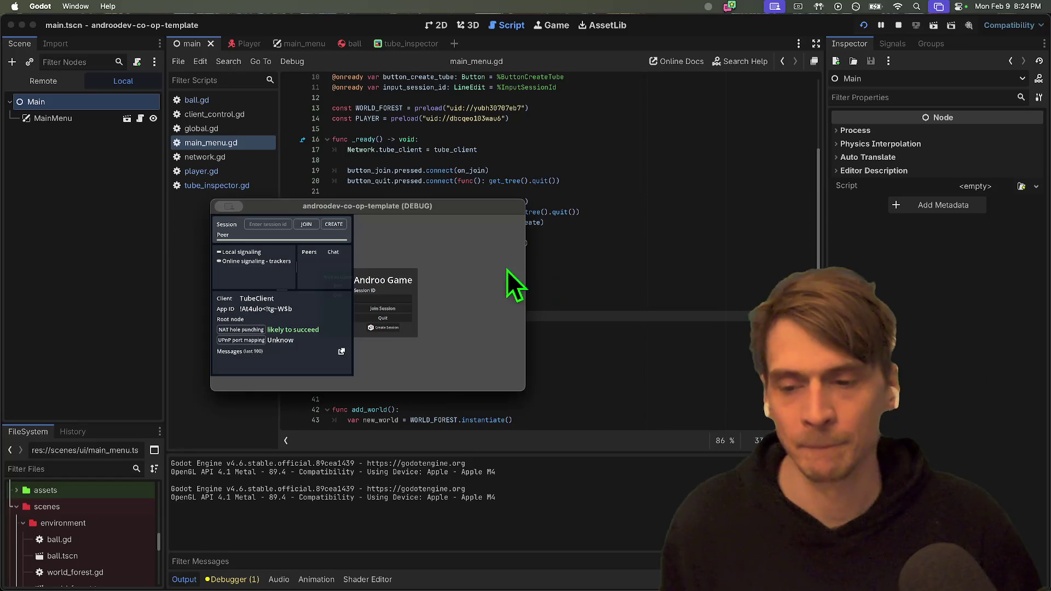
key(super+q)
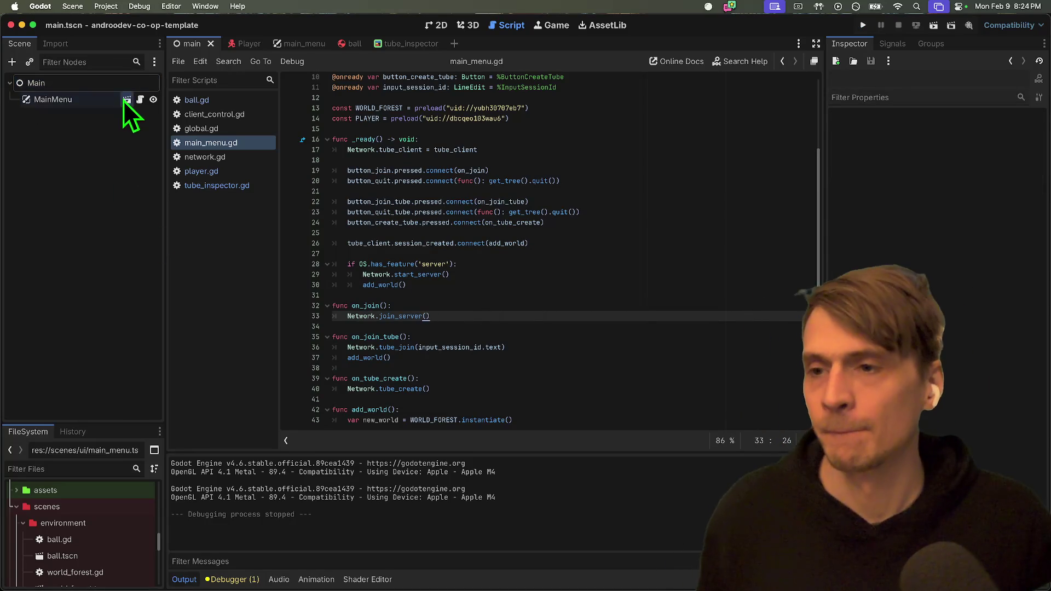
Open the MainMenu scene, select TubeInspector, then run and stop both game instances again.
click(125, 100)
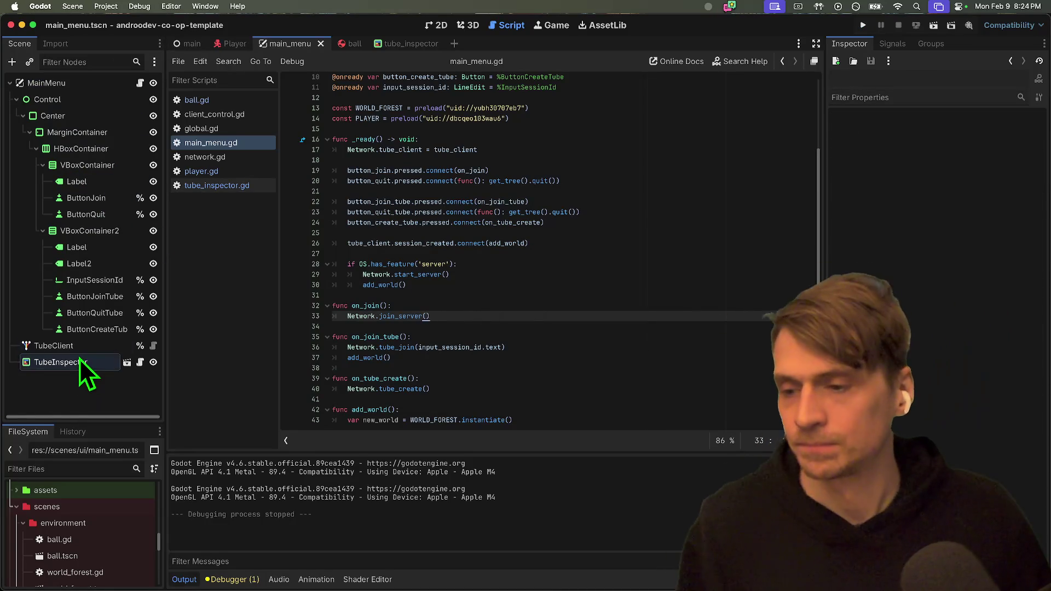
click(80, 359)
click(82, 375)
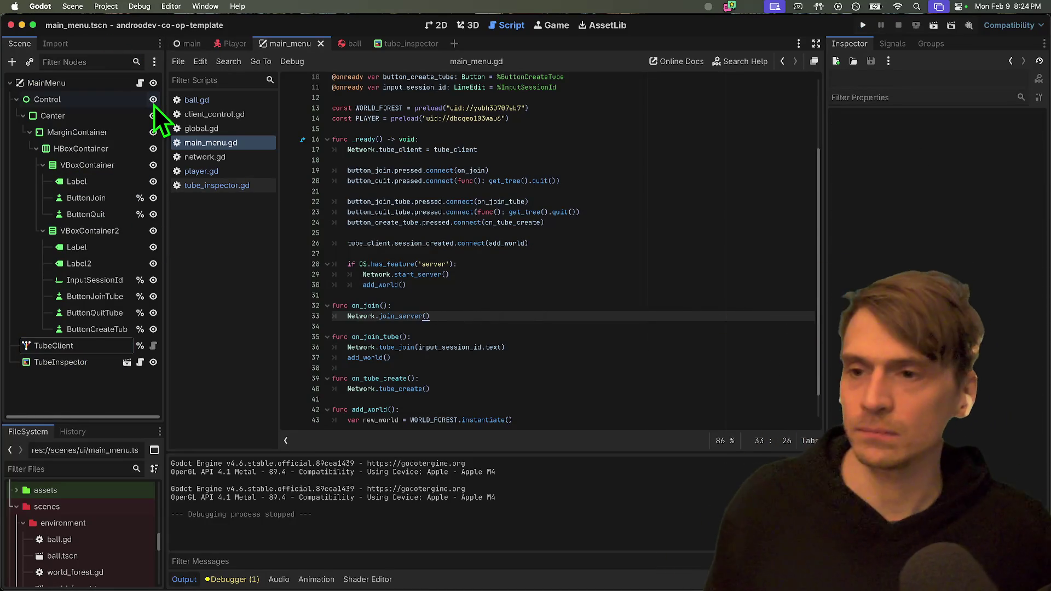
key(super+b)
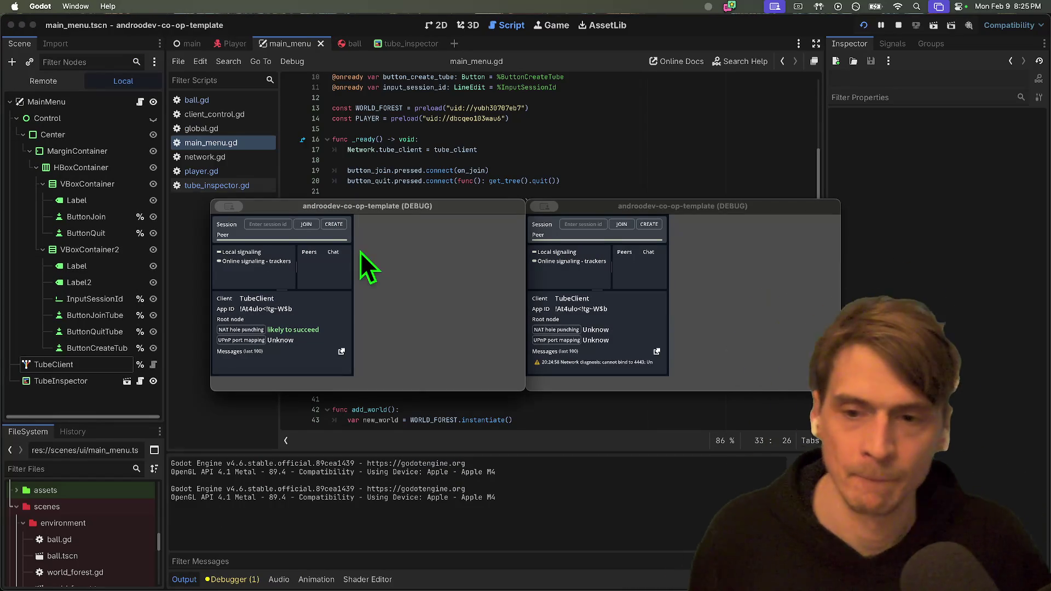
click(652, 308)
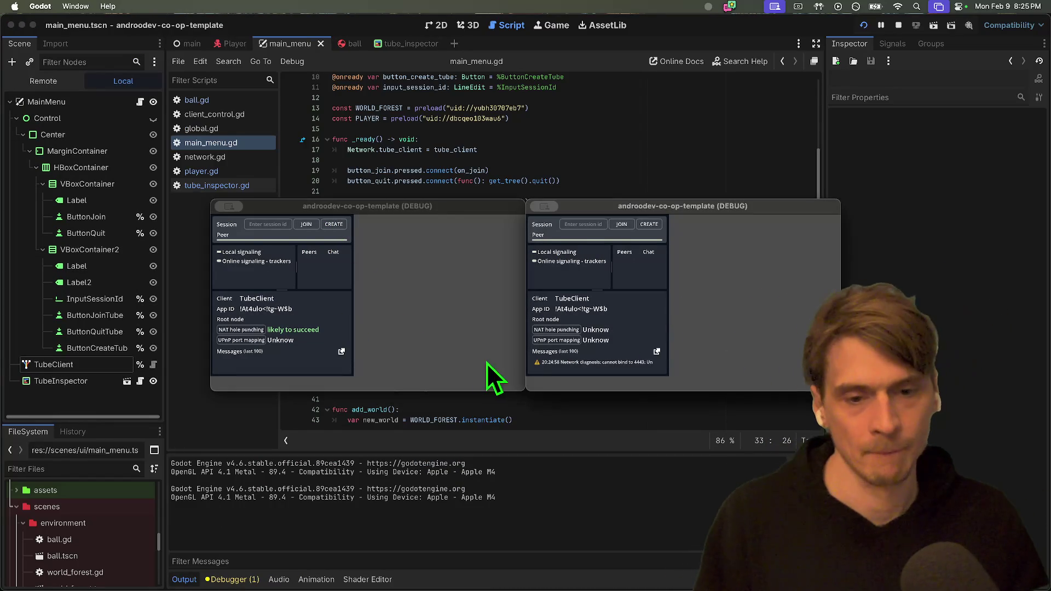
key(super+q)
key(super+q)
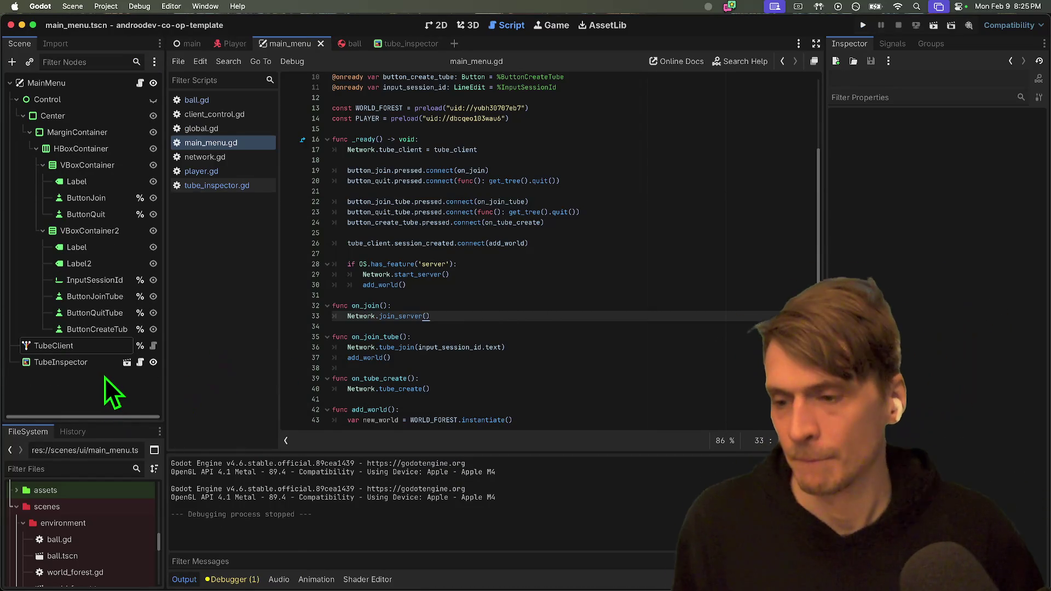
Delete the TubeInspector node from the MainMenu scene and confirm the removal.
right_click(92, 362)
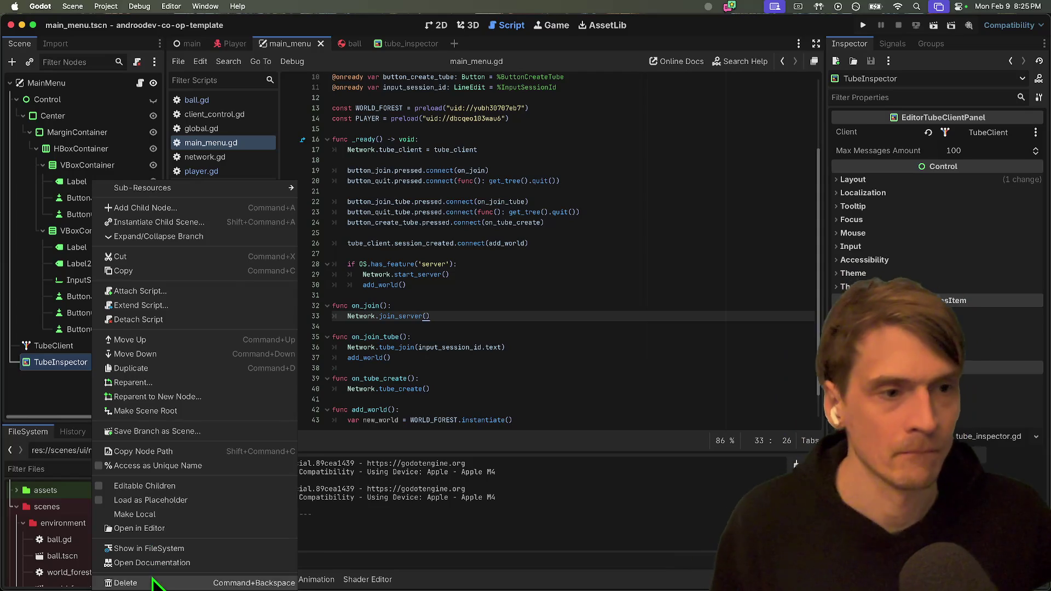
click(153, 583)
click(565, 300)
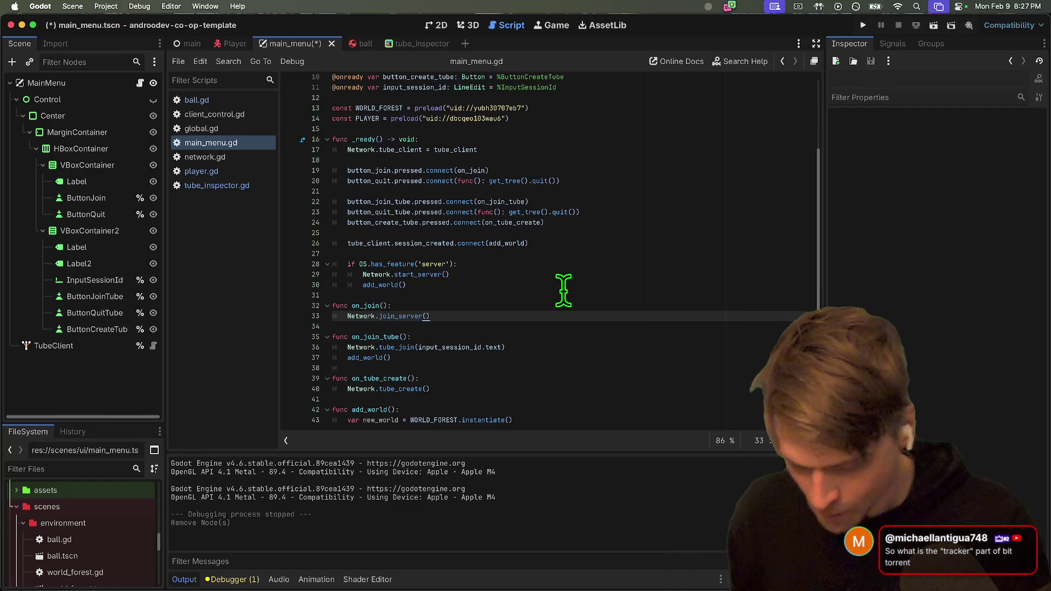
key(super+Tab)
key(super+Tab)
key(super+Tab)
key(super+Tab)
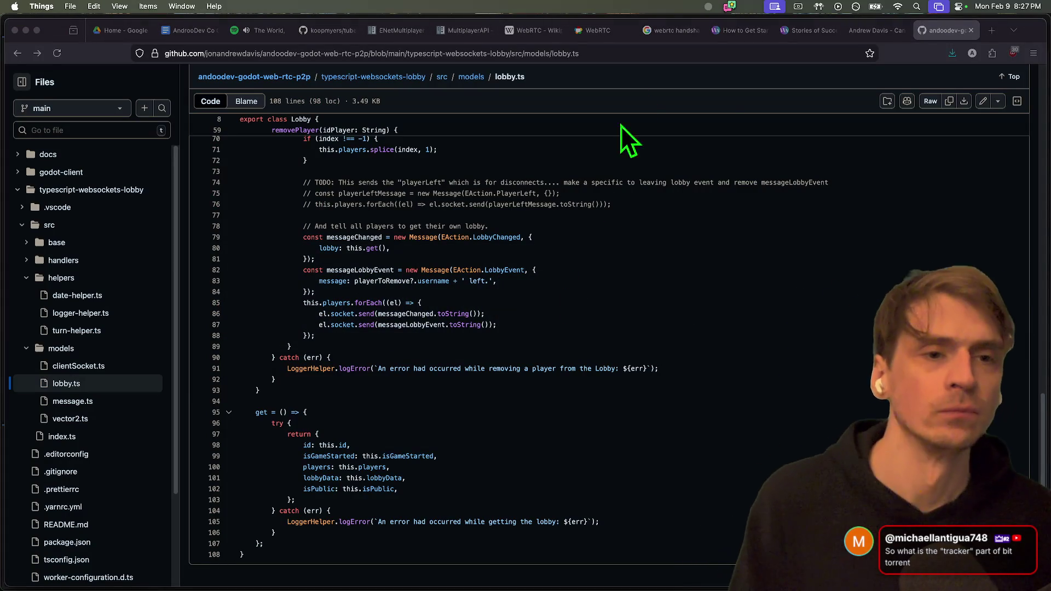
Load yggdrasil-network.github.io in a new Firefox tab.
key(super+t)
text(yggdrasil-network.github.io)
key(Return)
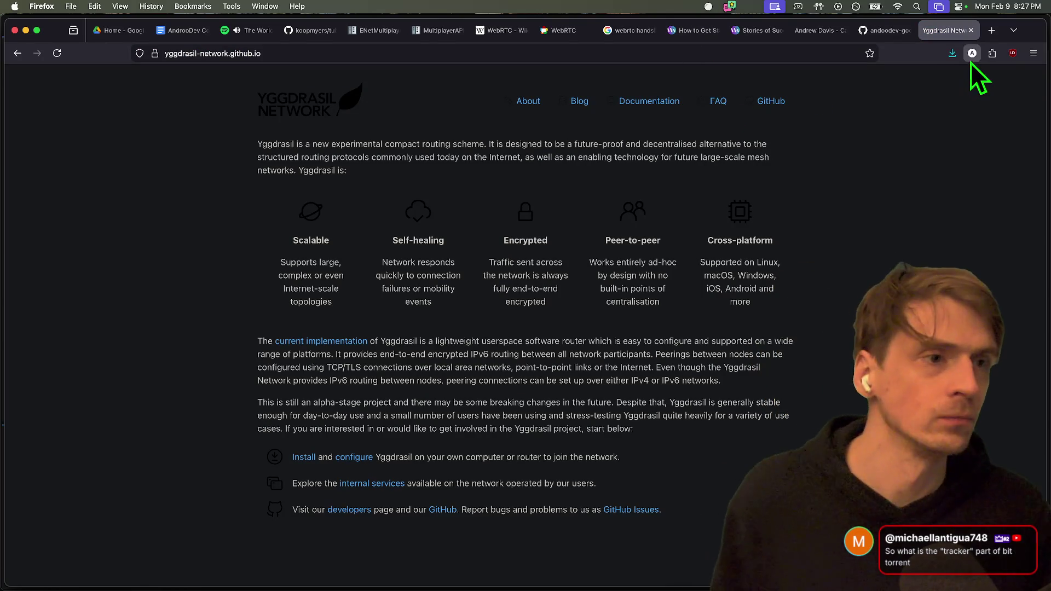
Turn Dark Reader off for the Yggdrasil Network site.
click(994, 58)
click(887, 178)
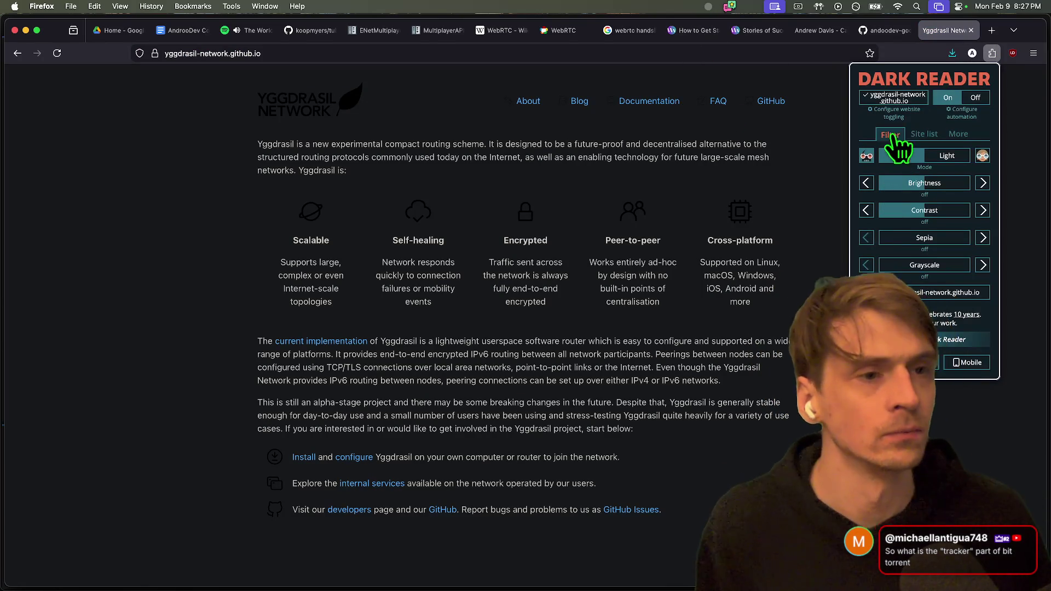
click(900, 104)
click(768, 236)
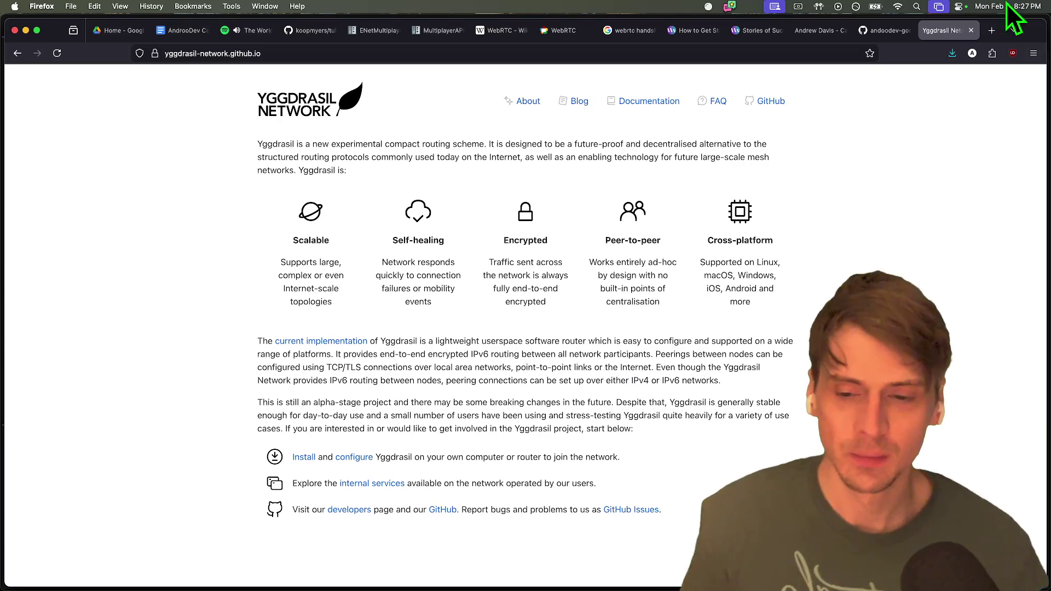
Undo a change in Godot, then bring up the co-op template script document in Firefox.
key(super+Tab)
key(super+Tab)
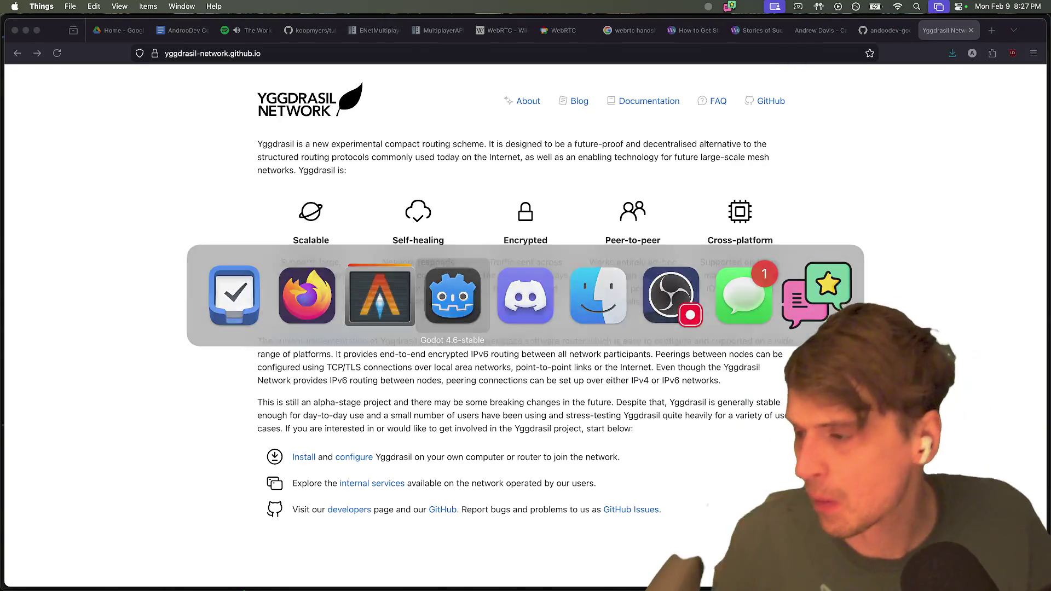
key(super+z)
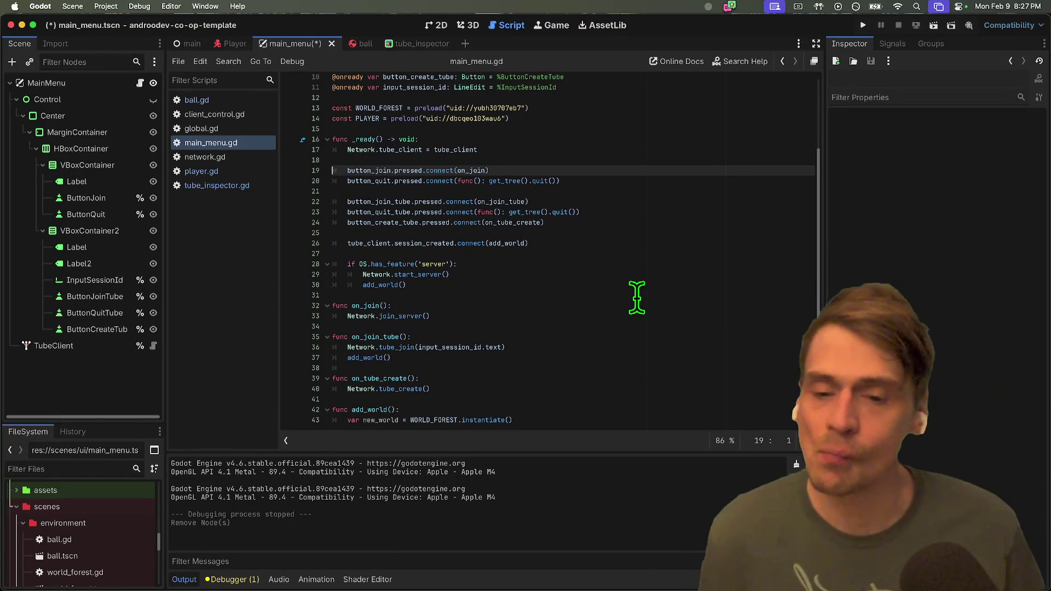
key(super+Tab)
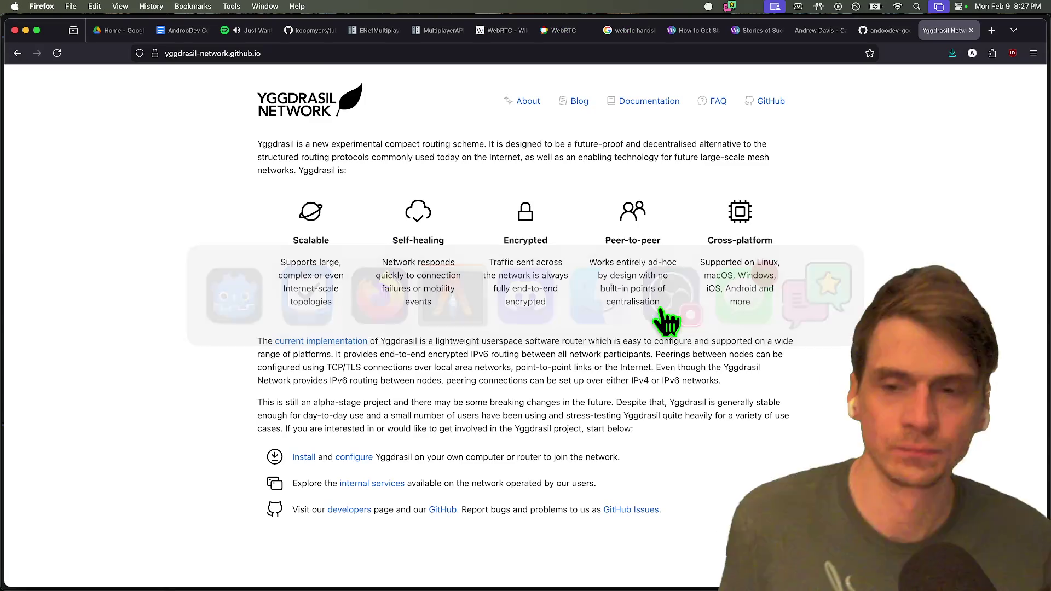
key(super+2)
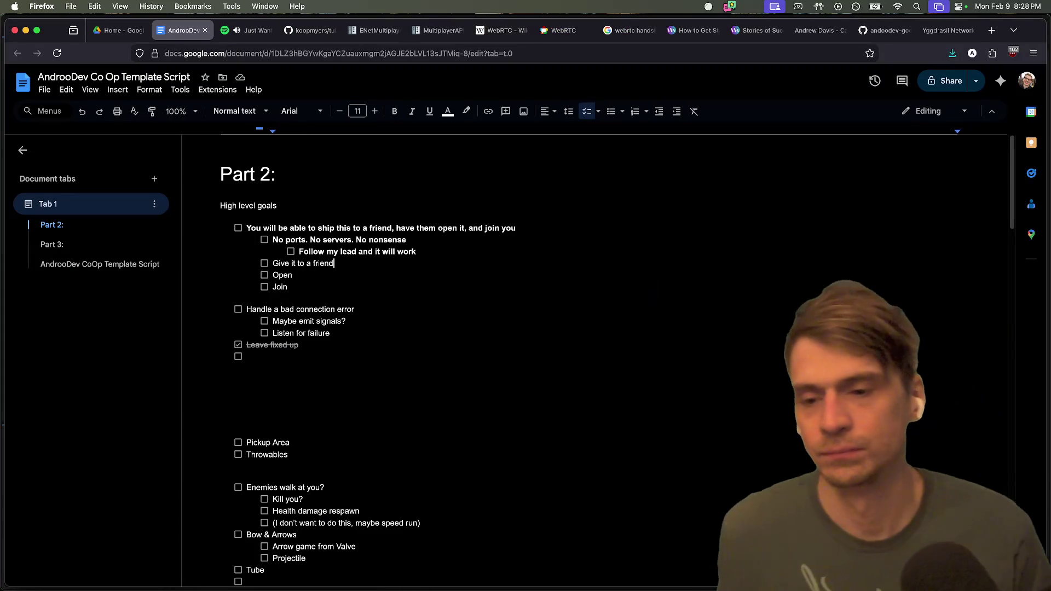
Add a top-level 'Fail to leave' checklist item below Join with an empty indented sub-item.
key(Return)
key(shift+Tab)
text(Fail)
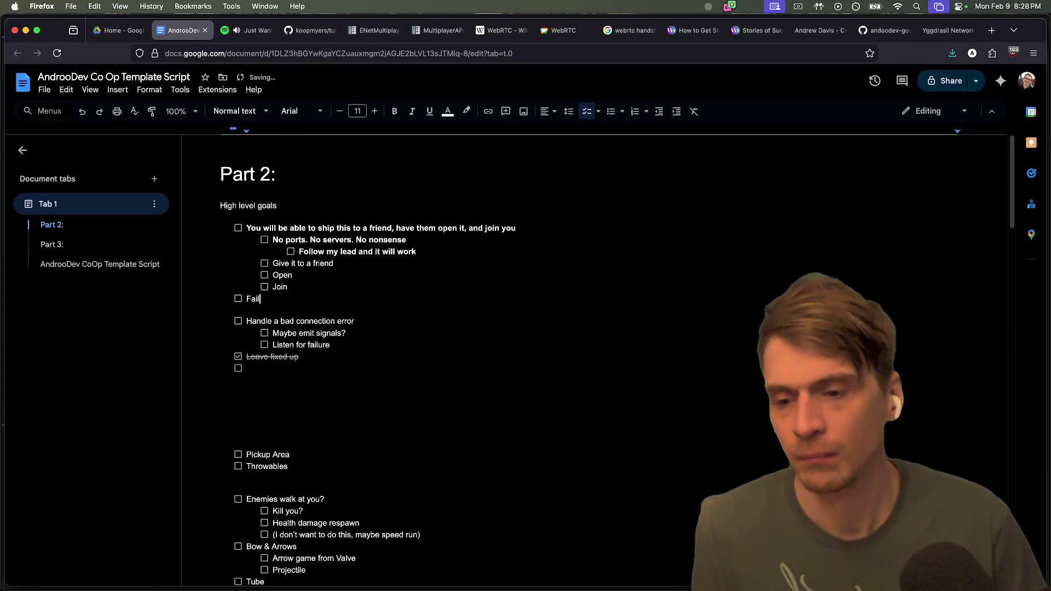
key(Return)
key(Tab)
key(Up)
text(t)
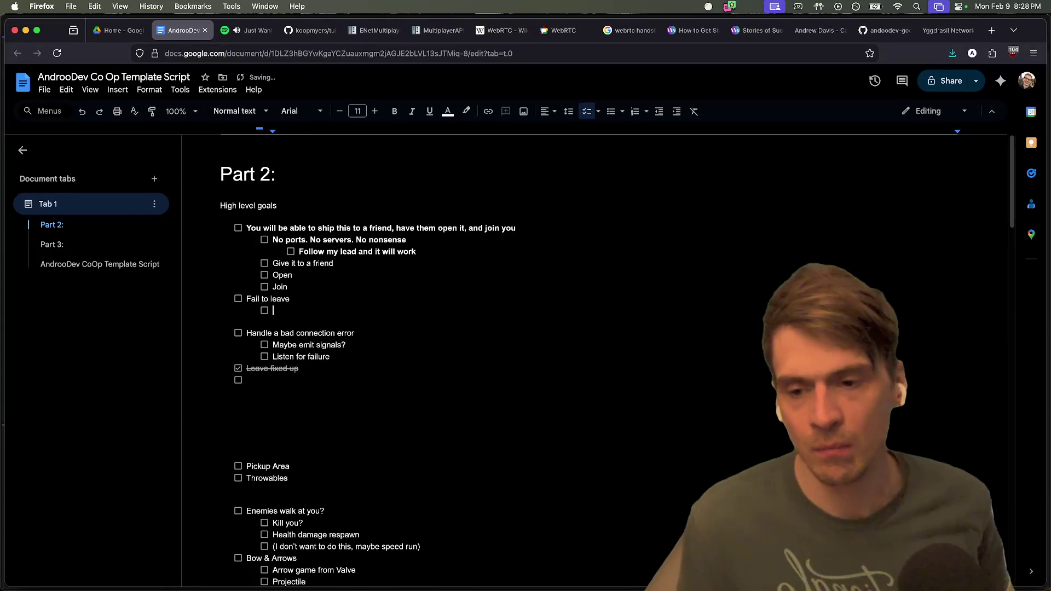
key(Down)
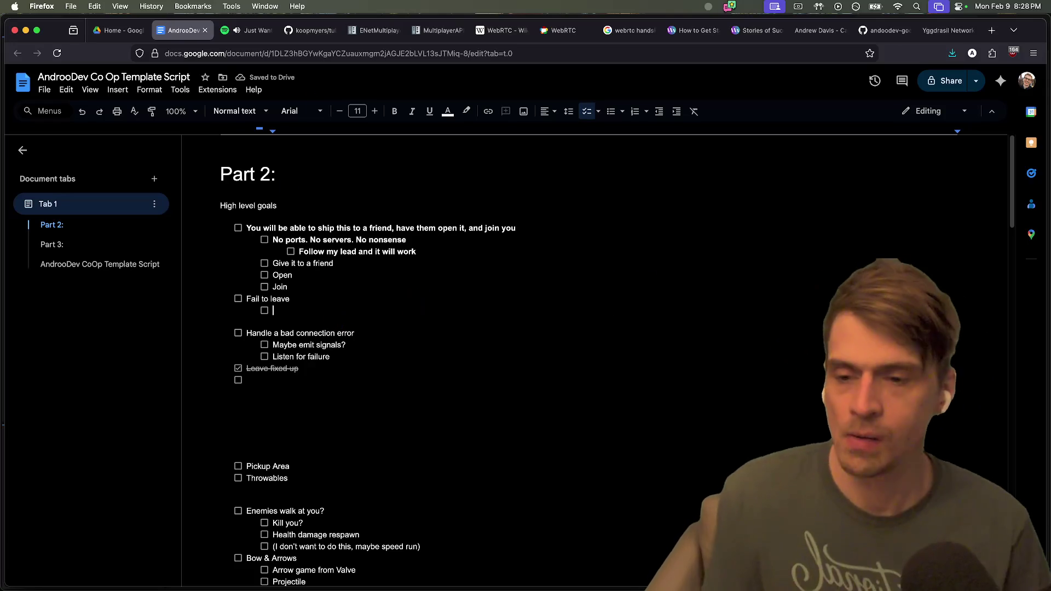
Add blank lines above Pickup Area and remove the checkbox from the empty item below 'Leave fixed up'.
scroll(415, 307, down, 3)
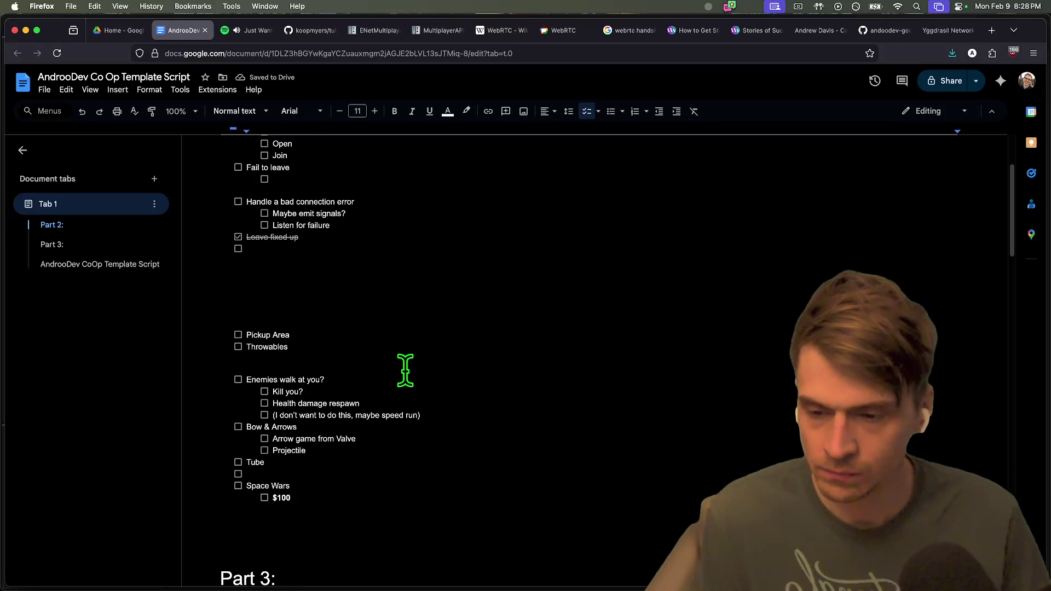
click(451, 288)
key(Return)
key(Return)
key(Return)
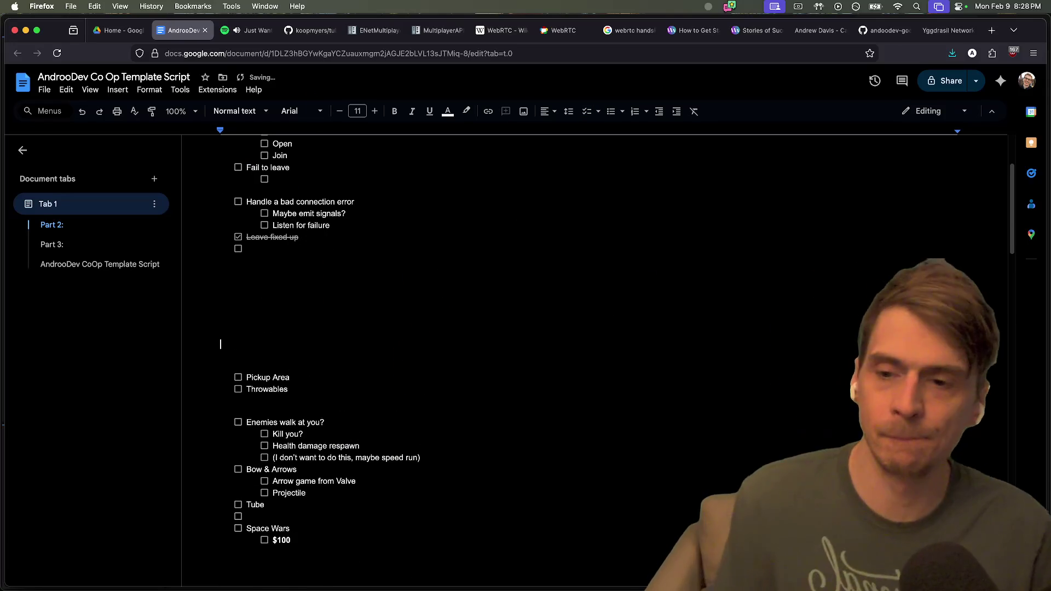
key(Up)
key(Up)
key(Up)
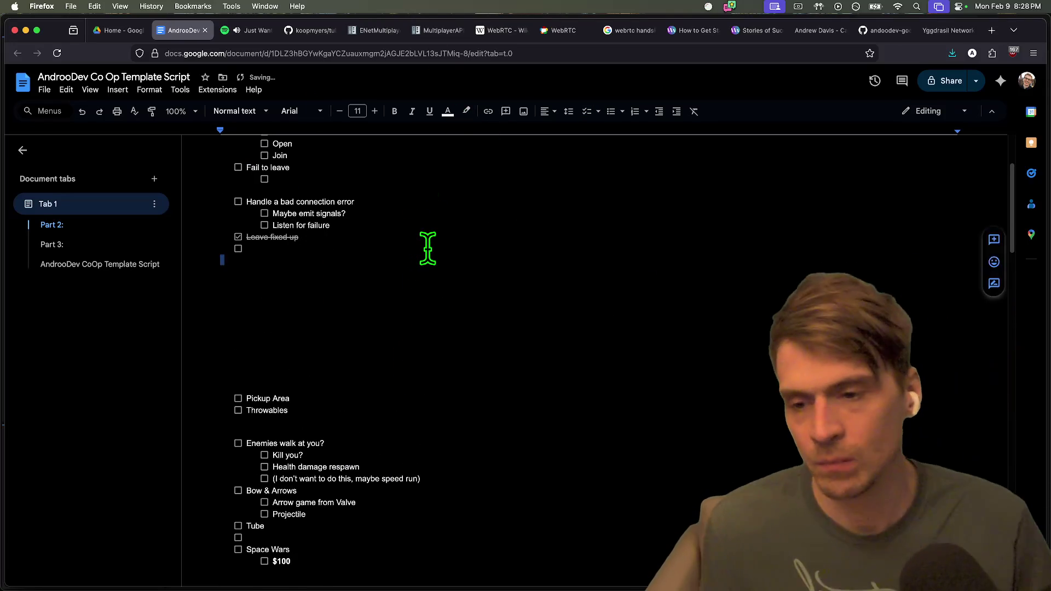
click(414, 248)
key(BackSpace)
scroll(411, 257, up, 4)
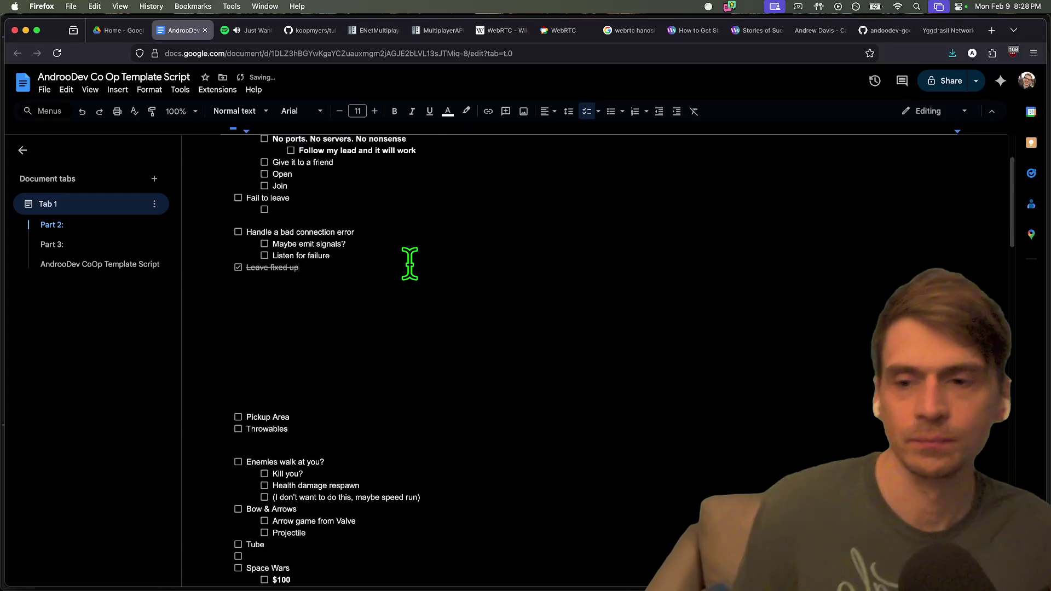
Add two plain, unindented 'Add Tube' lines right after Join.
key(End)
key(Return)
key(Return)
key(Return)
text(A)
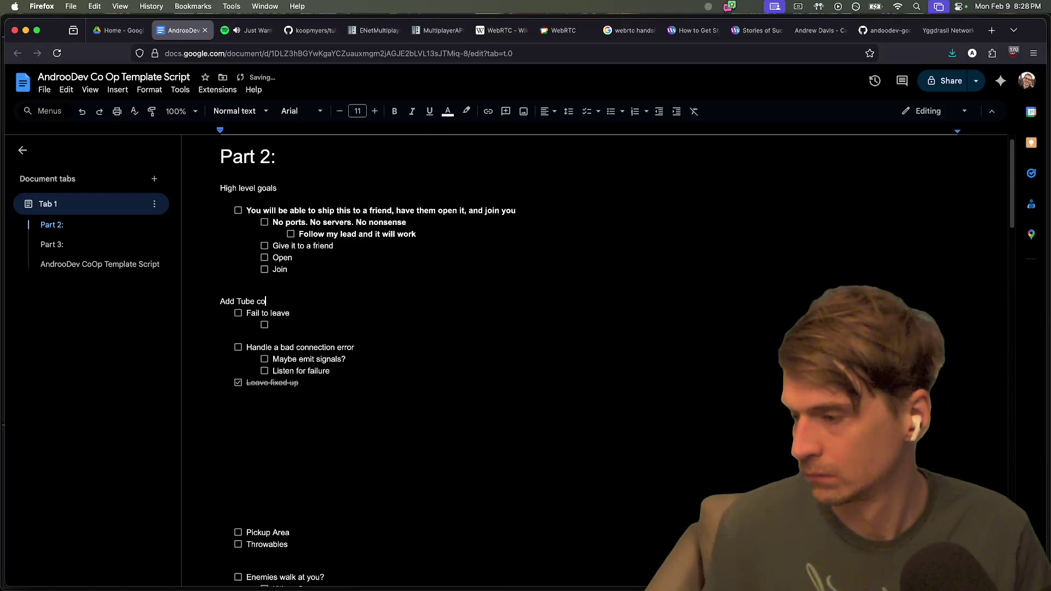
key(BackSpace)
text(events)
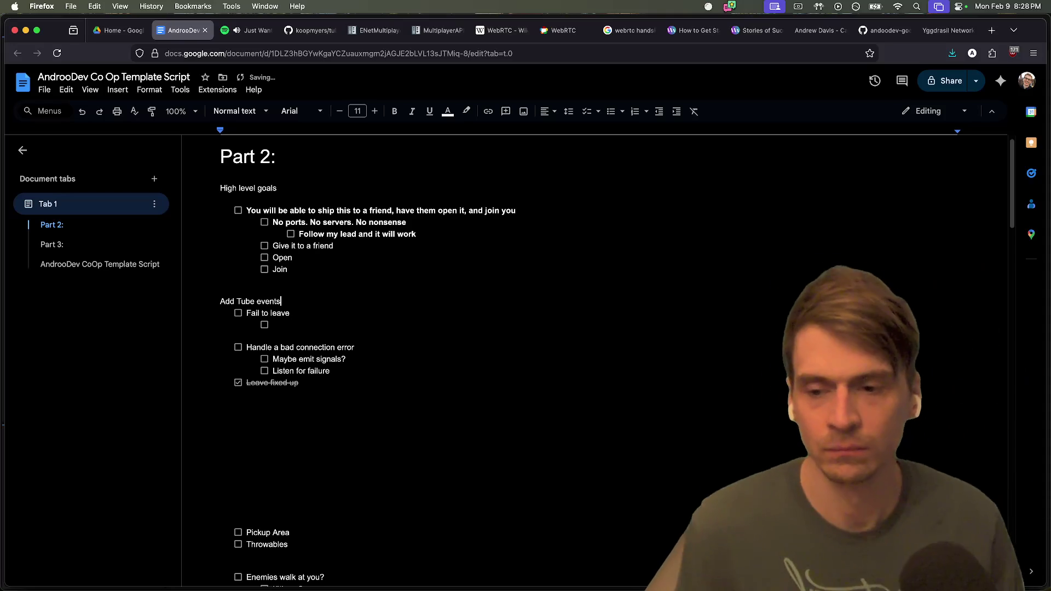
key(Return)
text(Add Tubve)
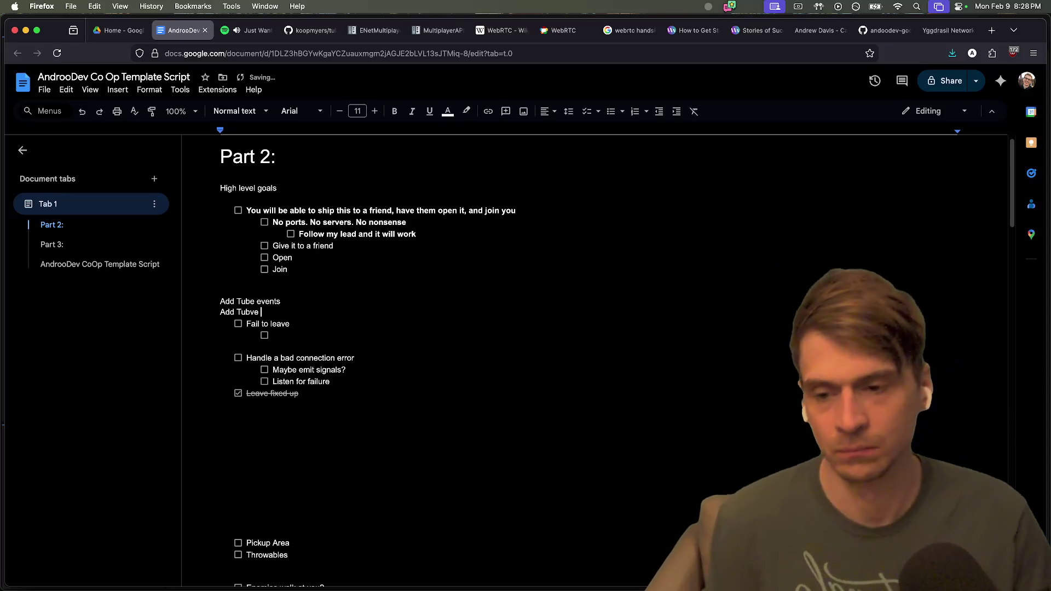
text(ci)
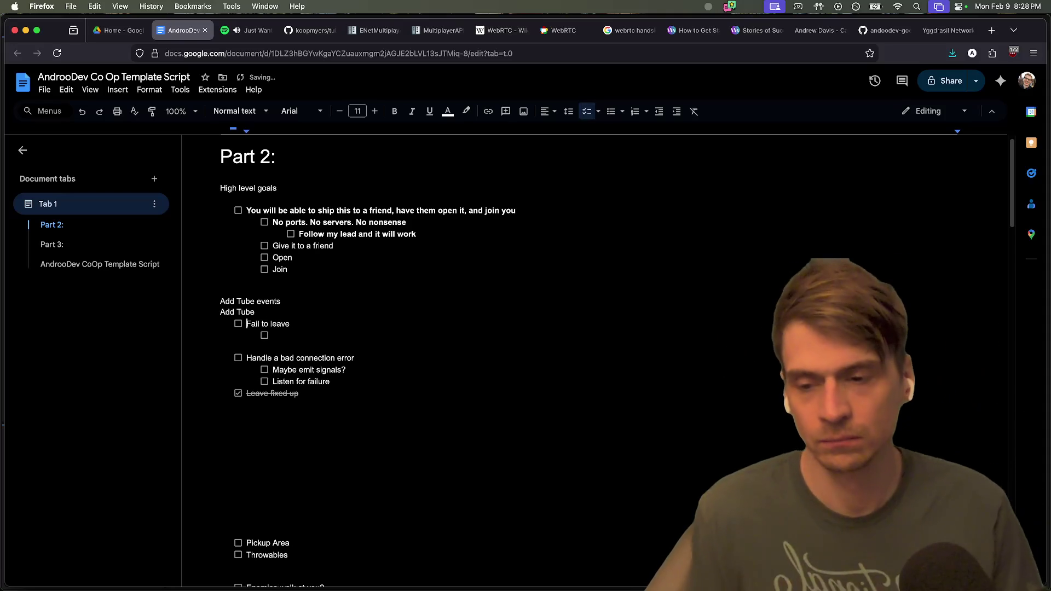
Finish the lines as 'Add Tube signals' and 'Add Tube Client', then save the main menu scene in Godot.
click(281, 301)
text(gnals)
click(256, 312)
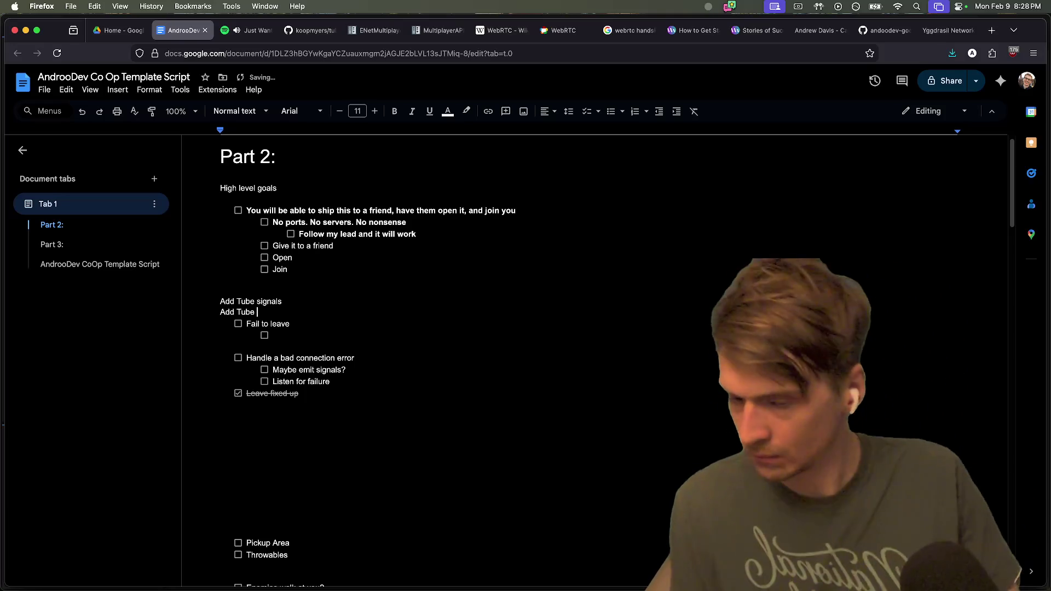
text(Client)
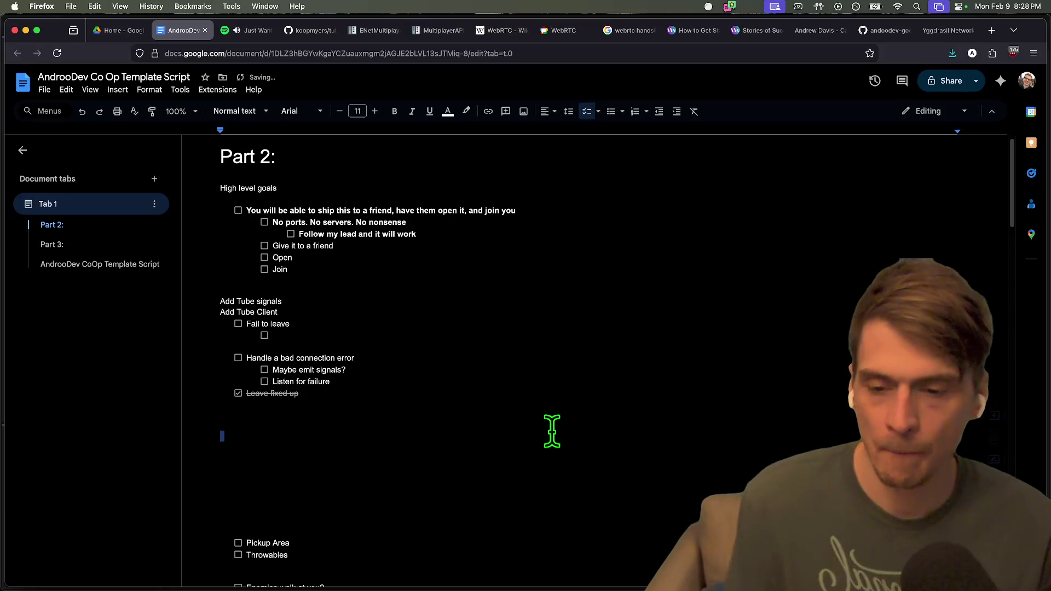
click(568, 440)
key(super+Tab)
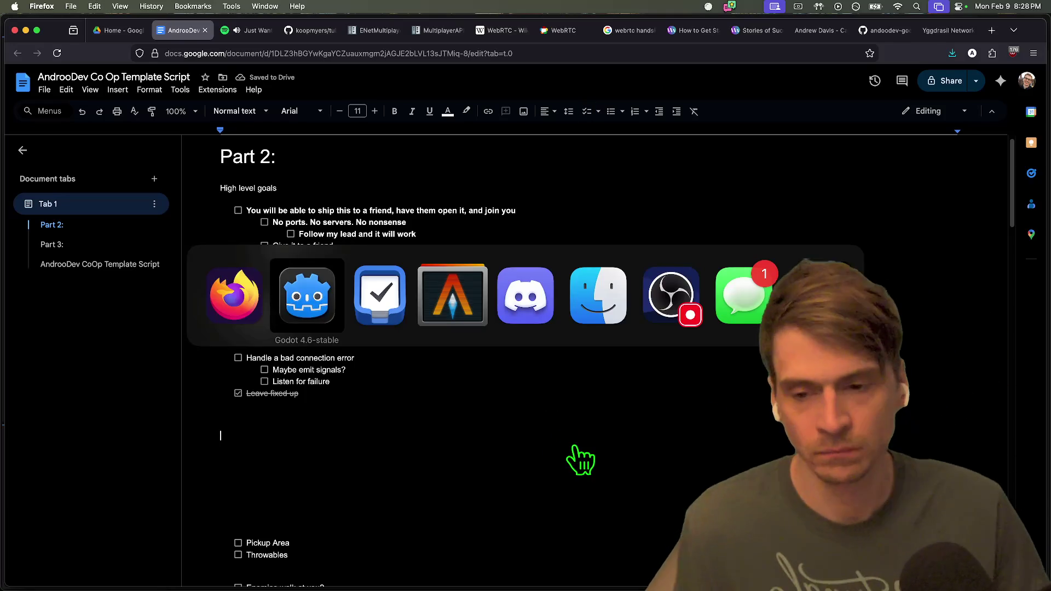
key(super+s)
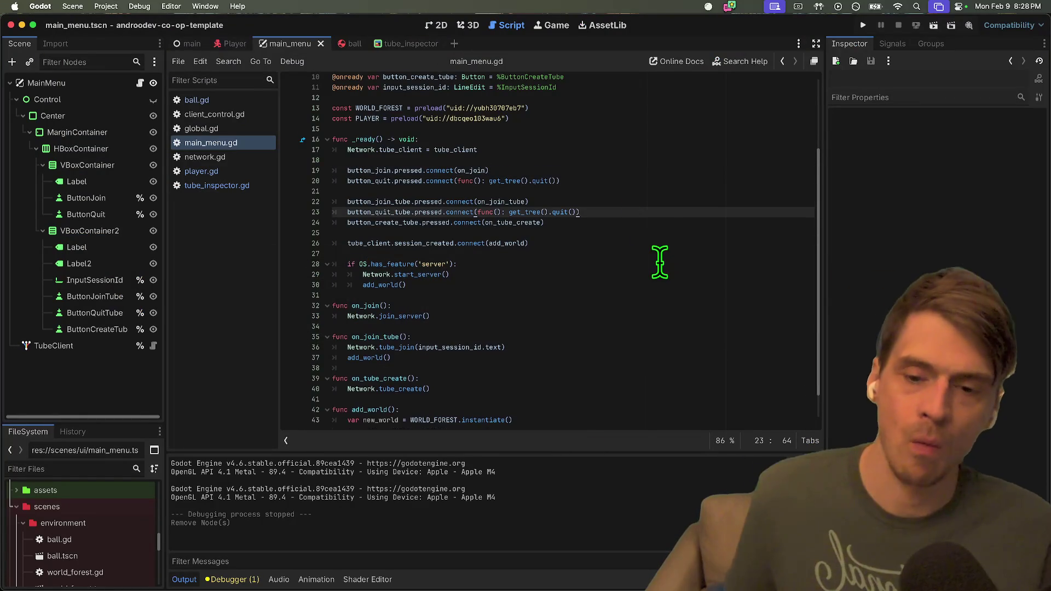
Scroll main_menu.gd to the on_join function and back to line 23.
scroll(664, 260, down, 1)
click(600, 287)
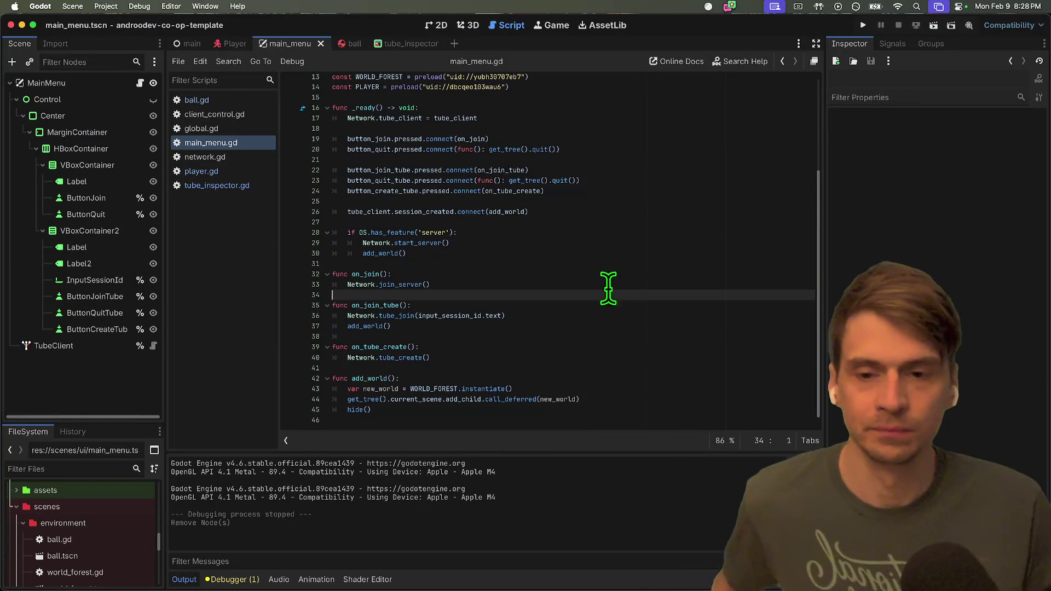
click(640, 274)
click(691, 179)
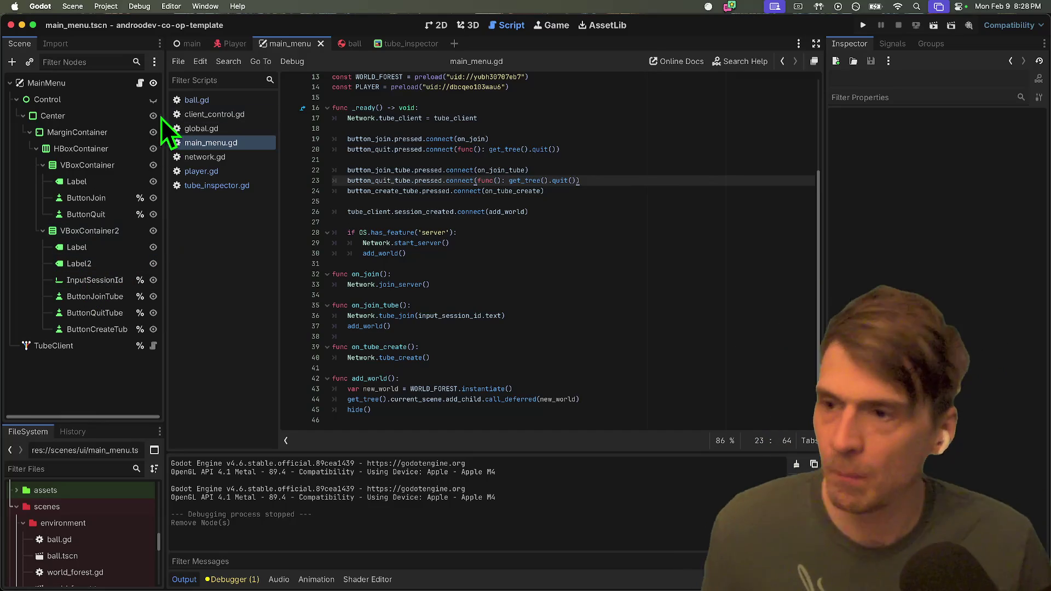
Make the Control node visible, widen the Scene dock and select VBoxContainer2.
click(158, 100)
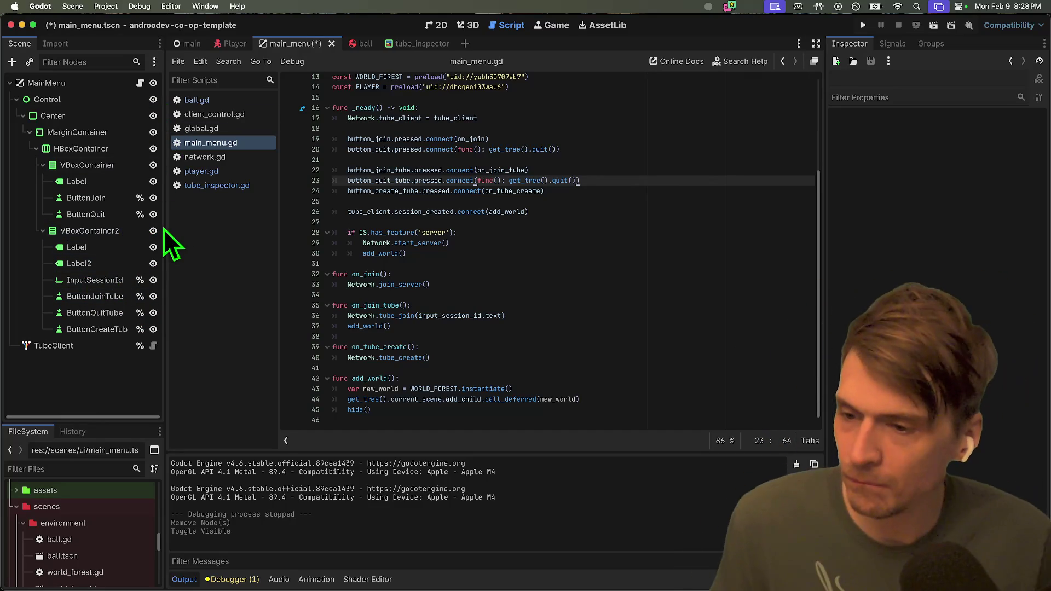
drag(165, 228, 241, 227)
click(143, 232)
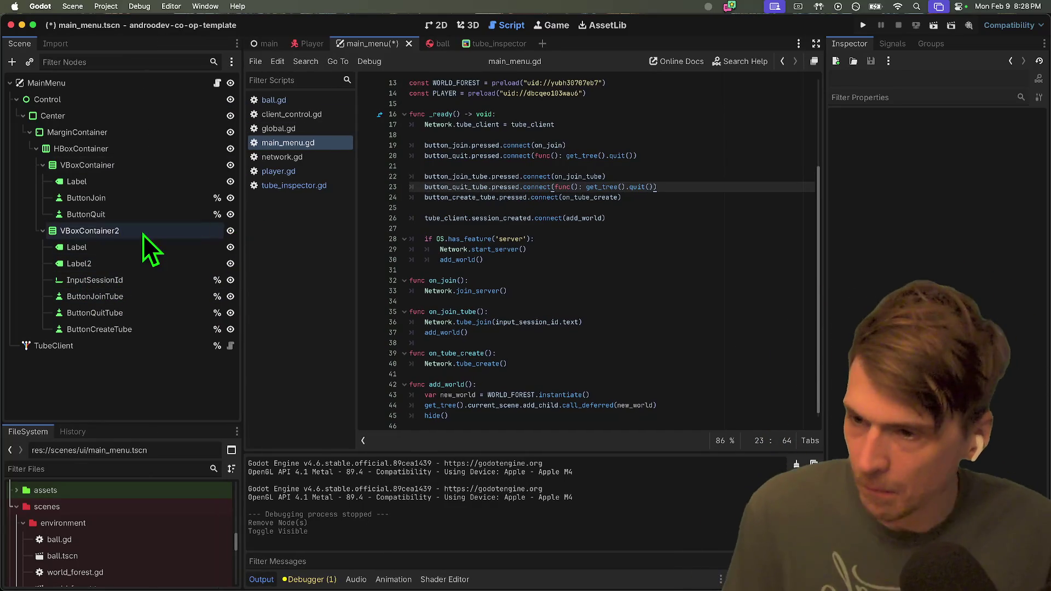
key(super+Tab)
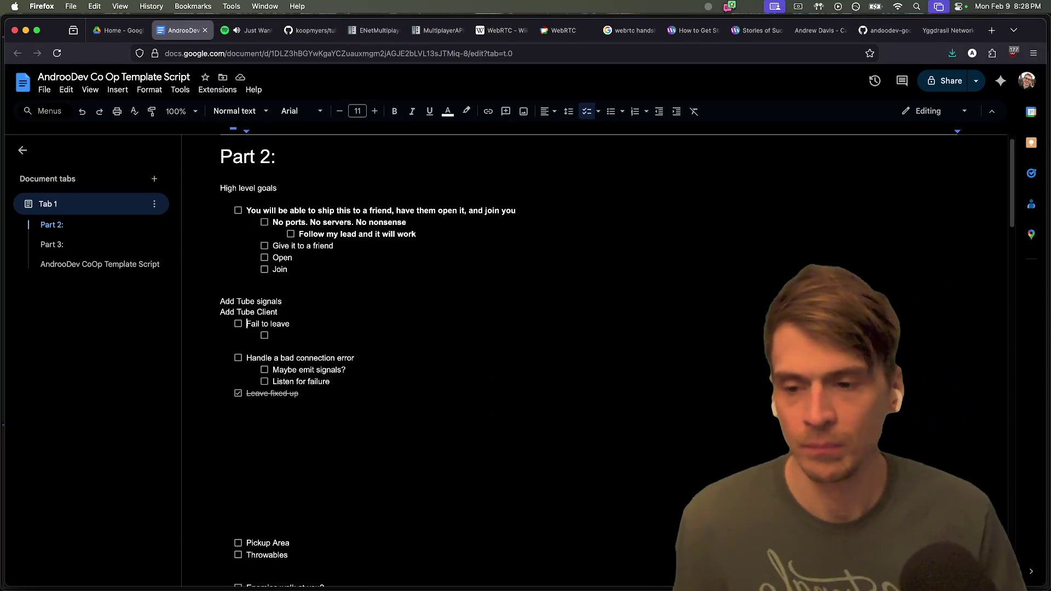
Insert an 'Add tube UI' line above 'Add Tube signals' in the Part 2 notes.
key(Return)
text(Add)
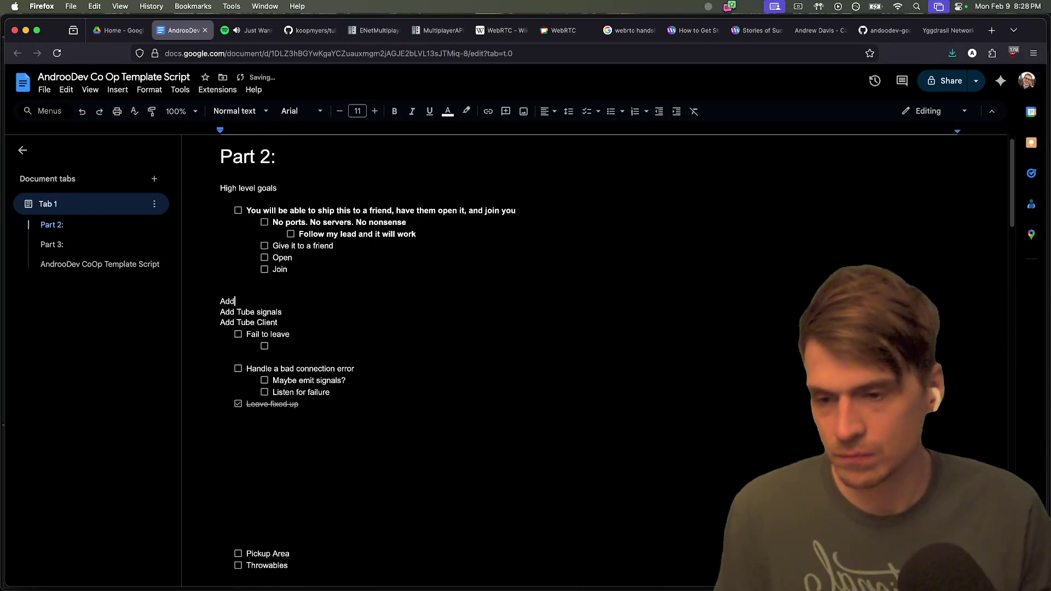
text( tube u)
key(super+Tab)
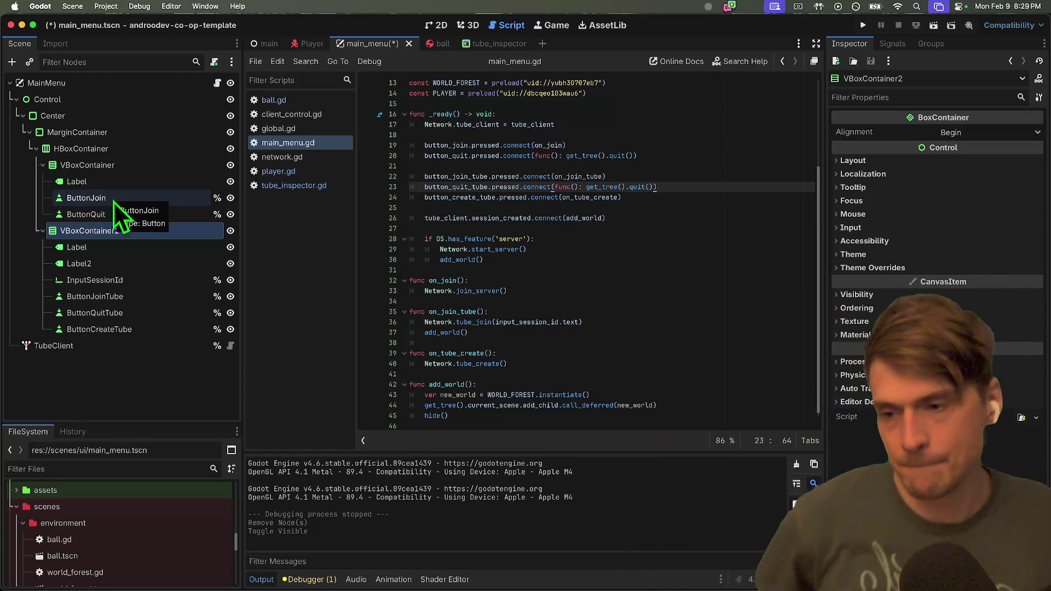
Inspect the TubeClient node's properties, deselect it, and return to the Docs script.
click(116, 346)
click(152, 372)
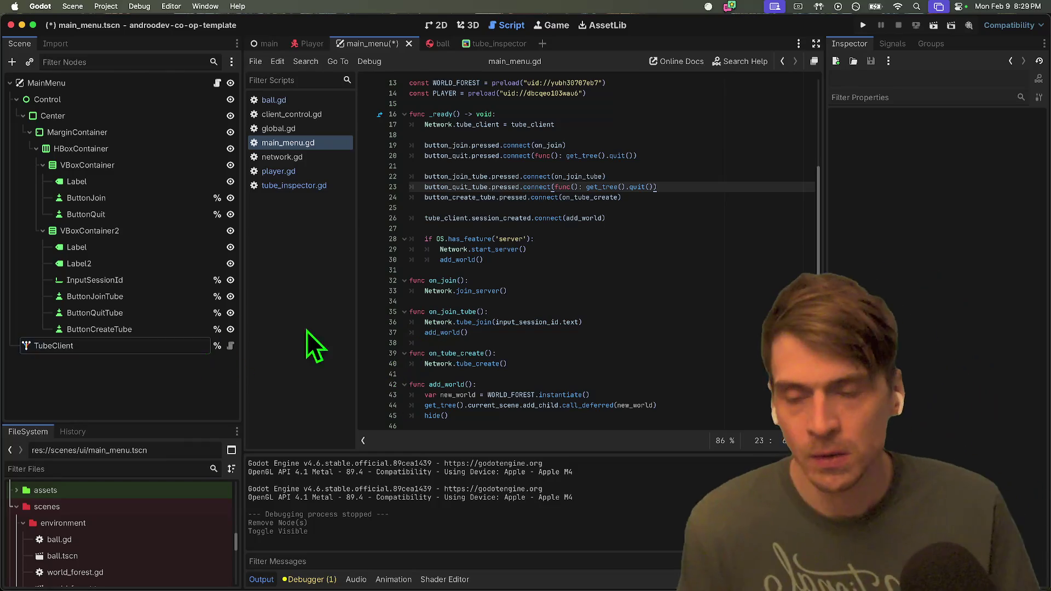
key(super+Tab)
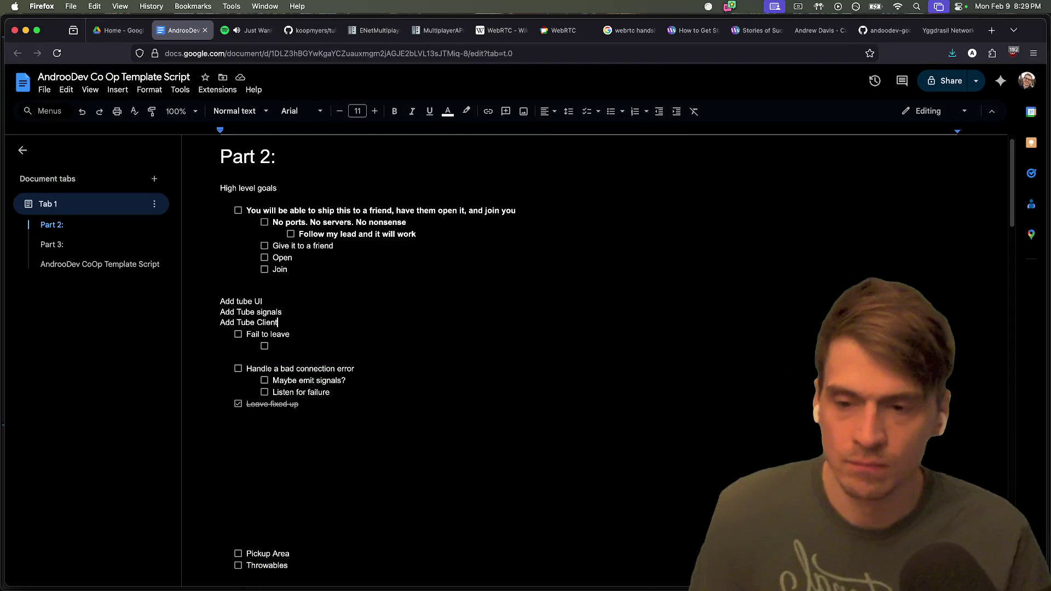
Add an indented 'Tube Reddit' line beneath 'Add Tube Client'.
click(246, 334)
key(Return)
text(Redi)
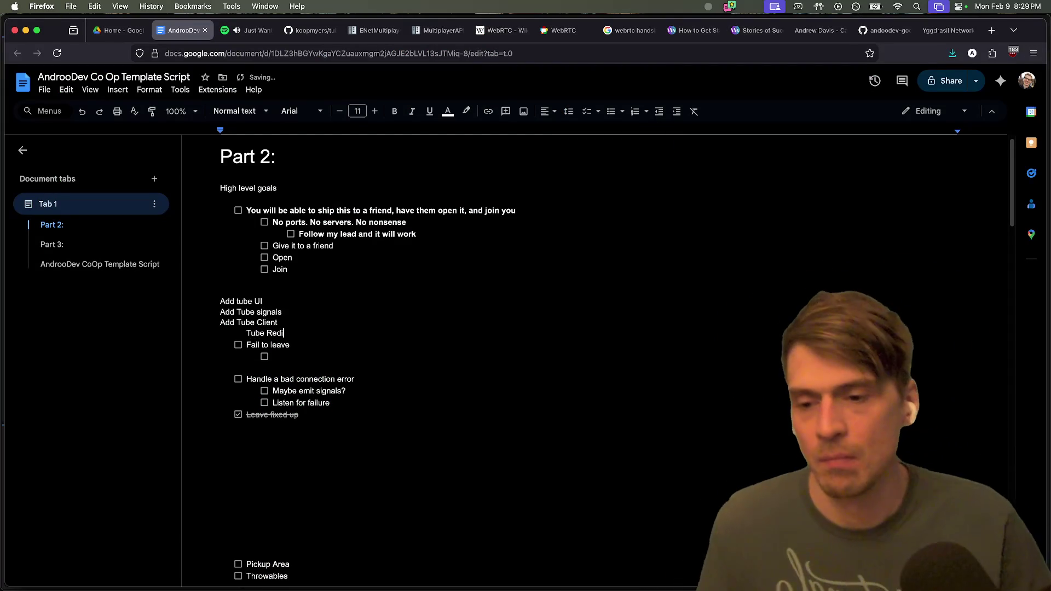
Stay in Firefox and switch to the tube GitHub repository tab.
key(super+Tab)
key(super+Tab)
key(super+Tab)
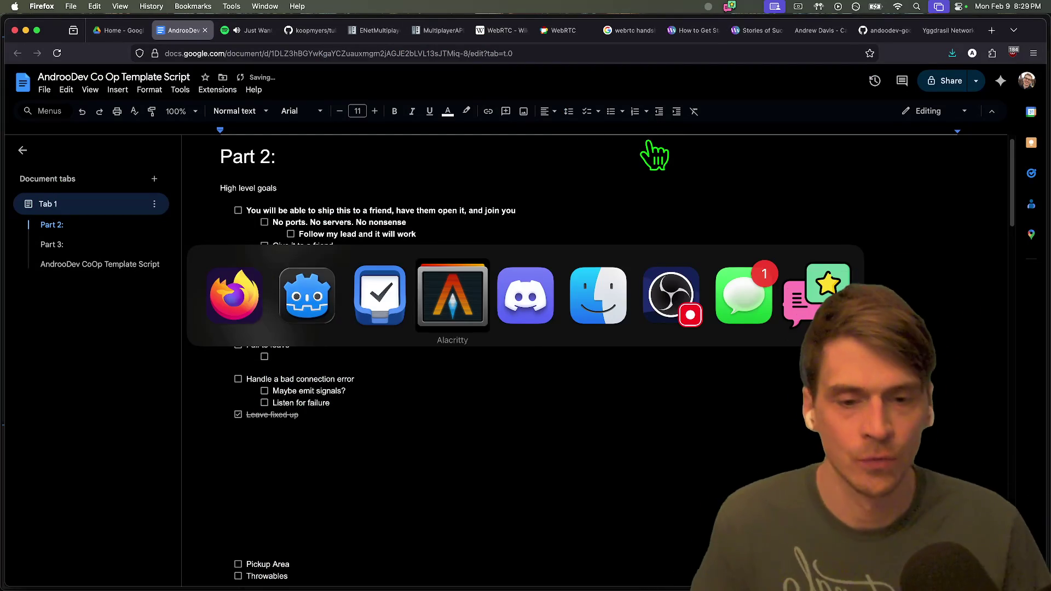
key(super+Tab)
key(super+shift+Tab)
key(super+shift+Tab)
key(super+shift+Tab)
key(super+shift+Tab)
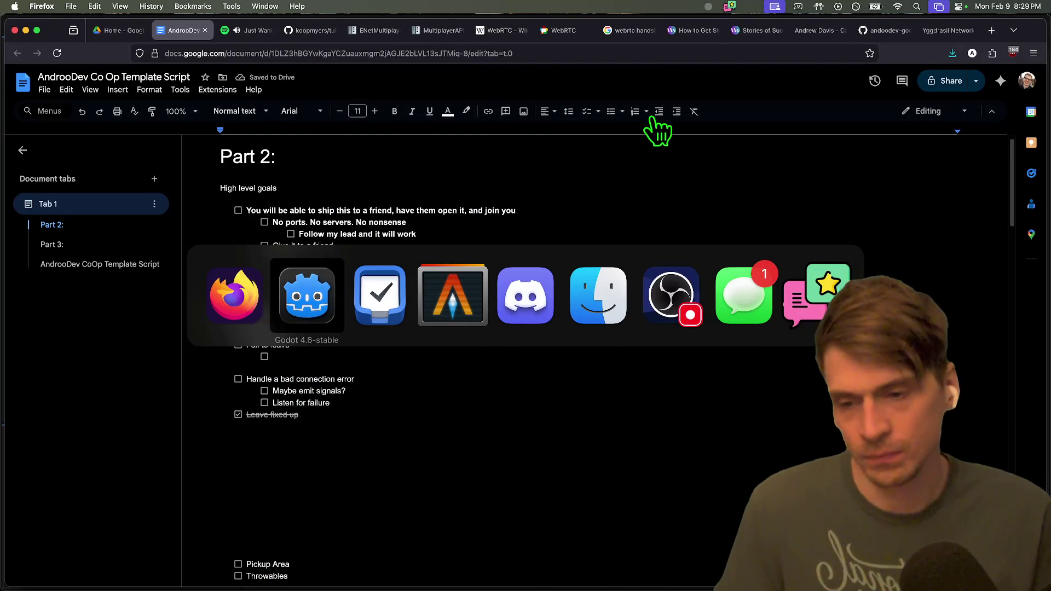
key(Escape)
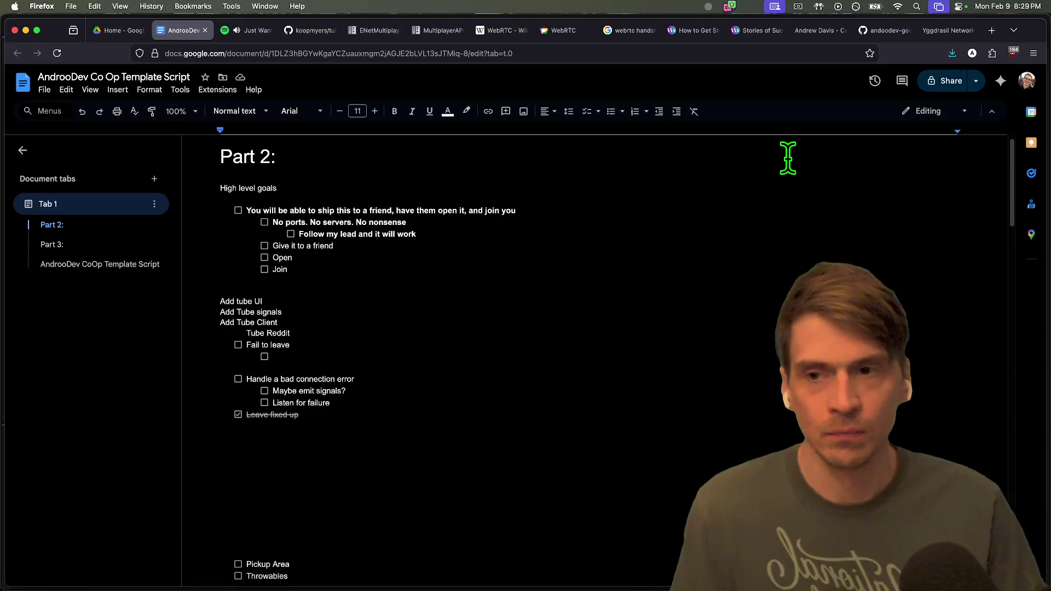
key(ctrl+Tab)
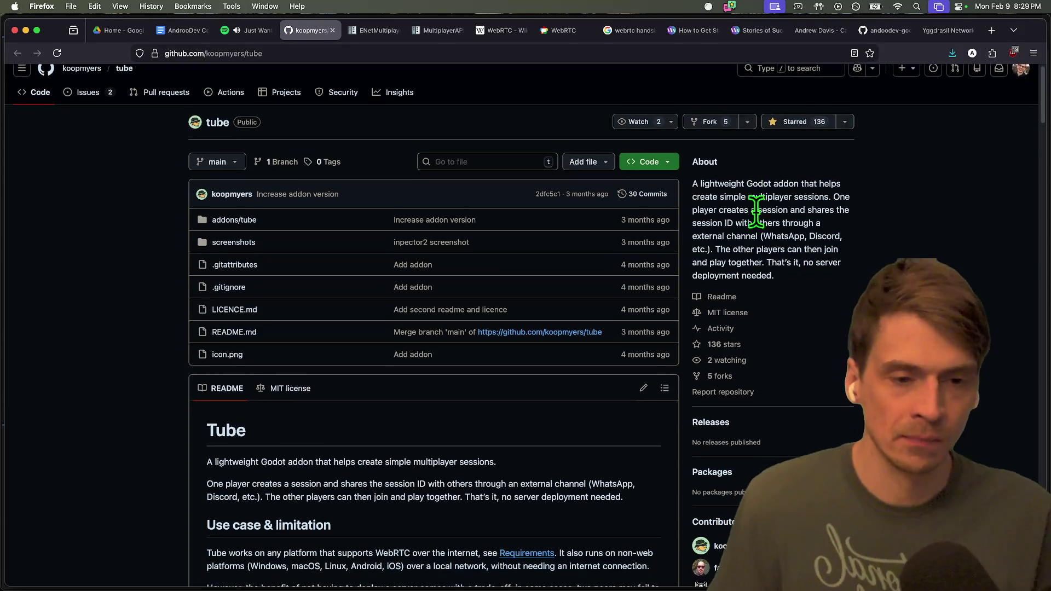
Open the tube addon author's GitHub profile and search the web for their display name.
scroll(870, 233, down, 5)
super+click(736, 288)
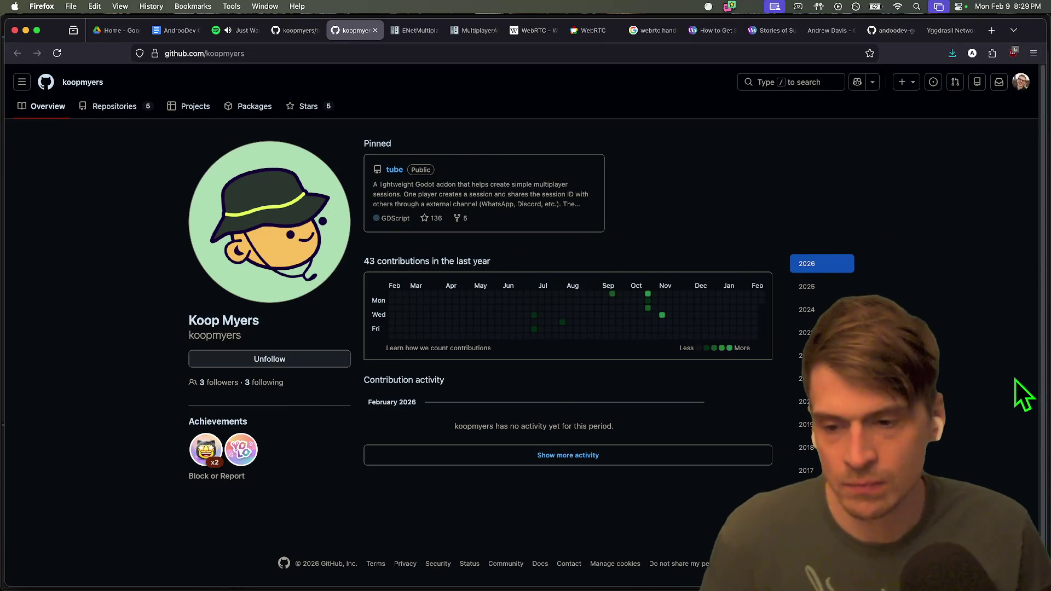
scroll(1012, 375, down, 1)
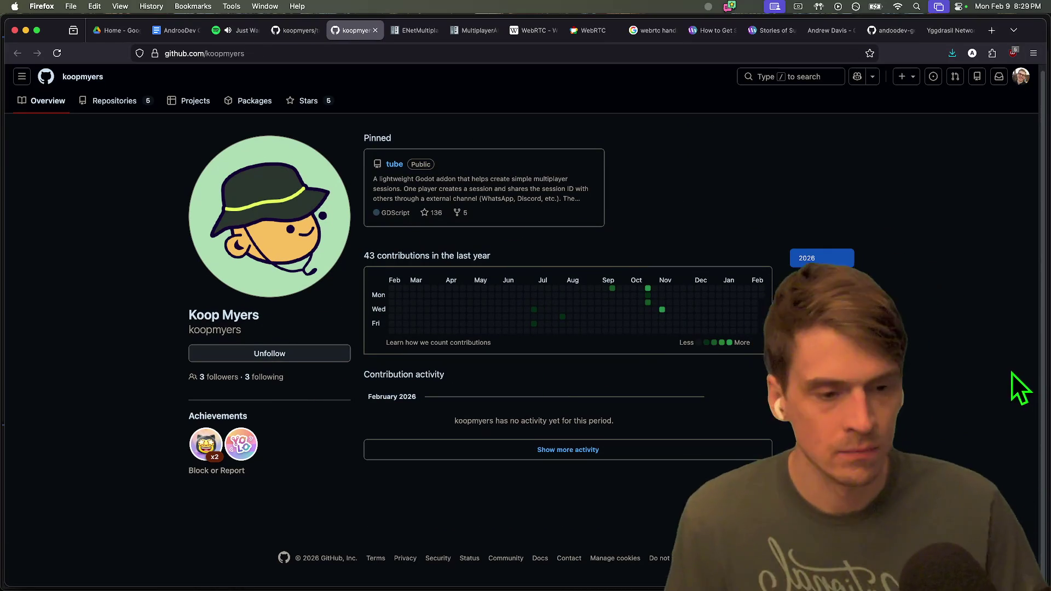
triple_click(267, 317)
key(super+c)
key(super+t)
key(super+v)
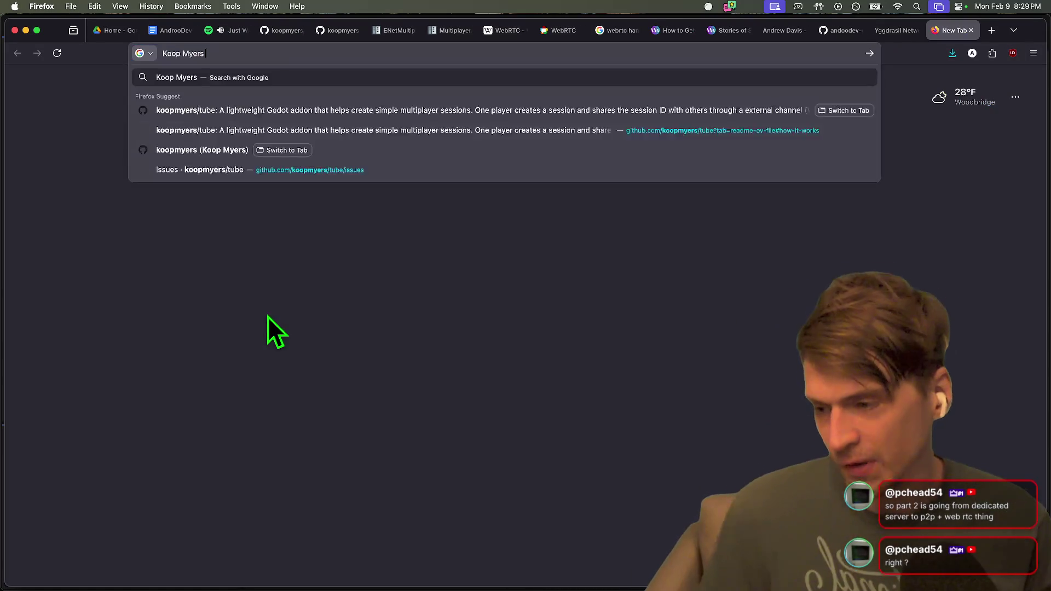
key(Return)
Skim the search results for the author, then close that tab.
scroll(535, 245, down, 2)
scroll(535, 245, down, 2)
scroll(546, 307, down, 4)
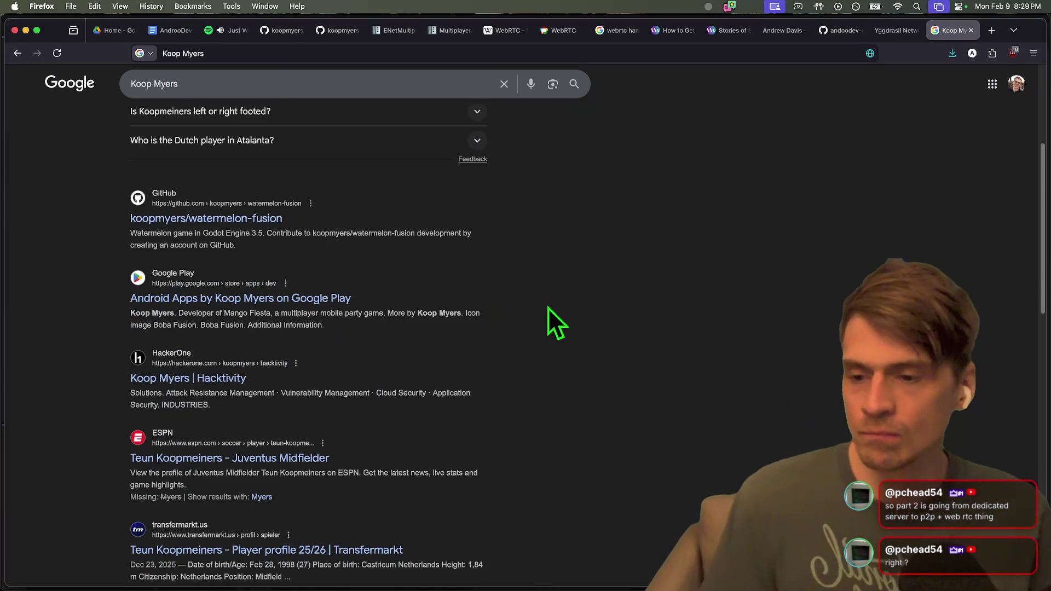
scroll(545, 283, down, 2)
scroll(548, 280, down, 6)
key(ctrl+w)
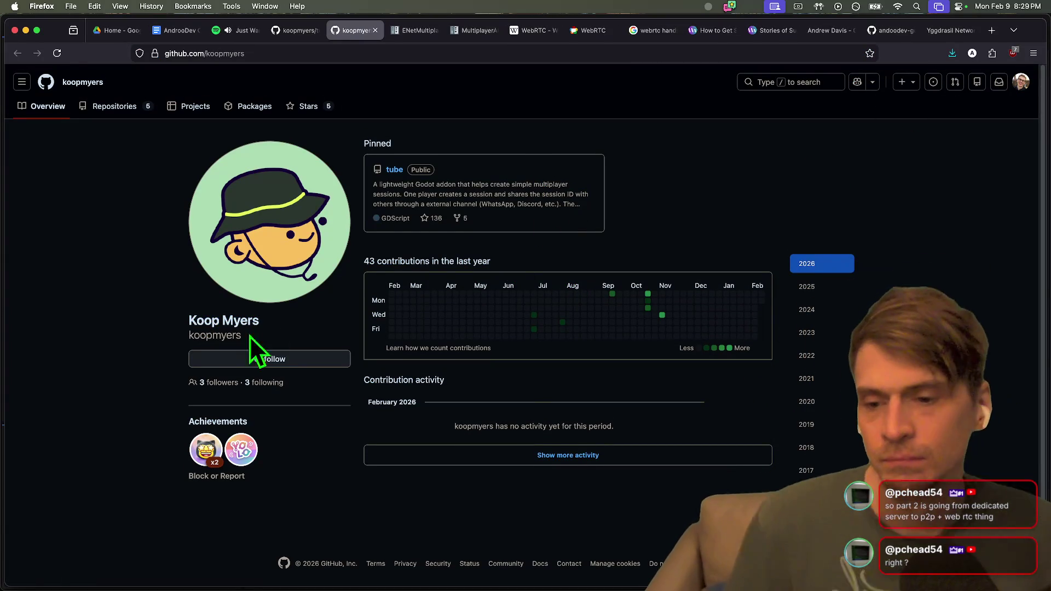
Check the profile's contribution activity and picture, then open the pinned tube repository.
drag(726, 481, 555, 386)
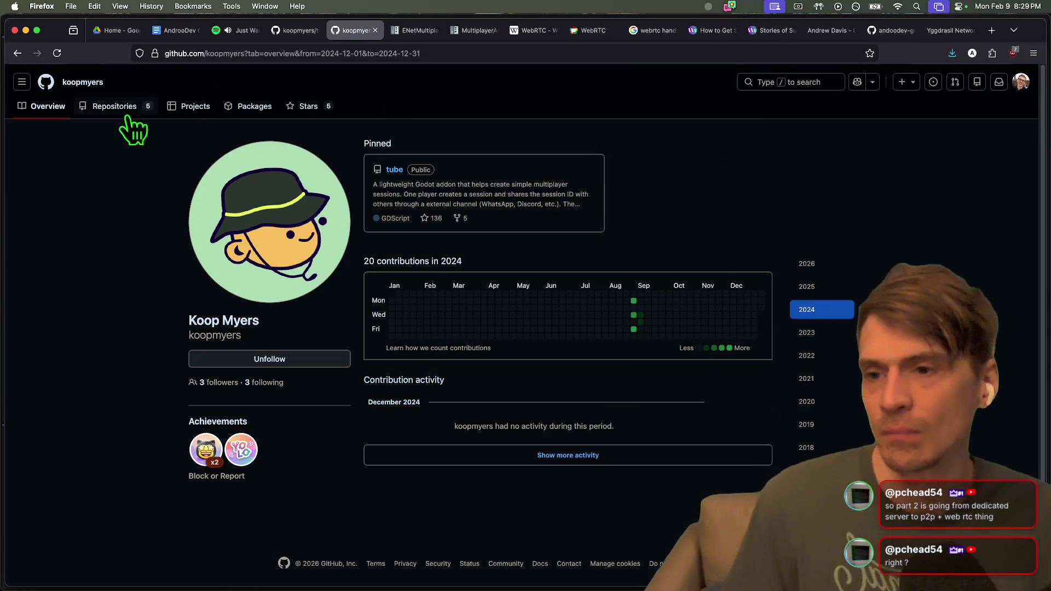
click(211, 174)
key(super+Left)
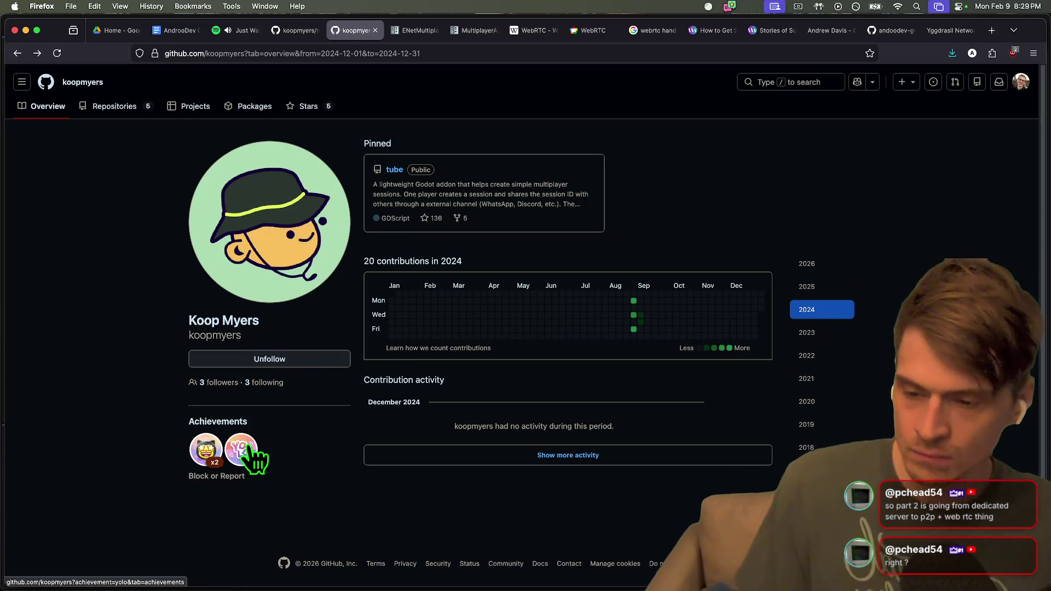
key(super+Left)
click(395, 183)
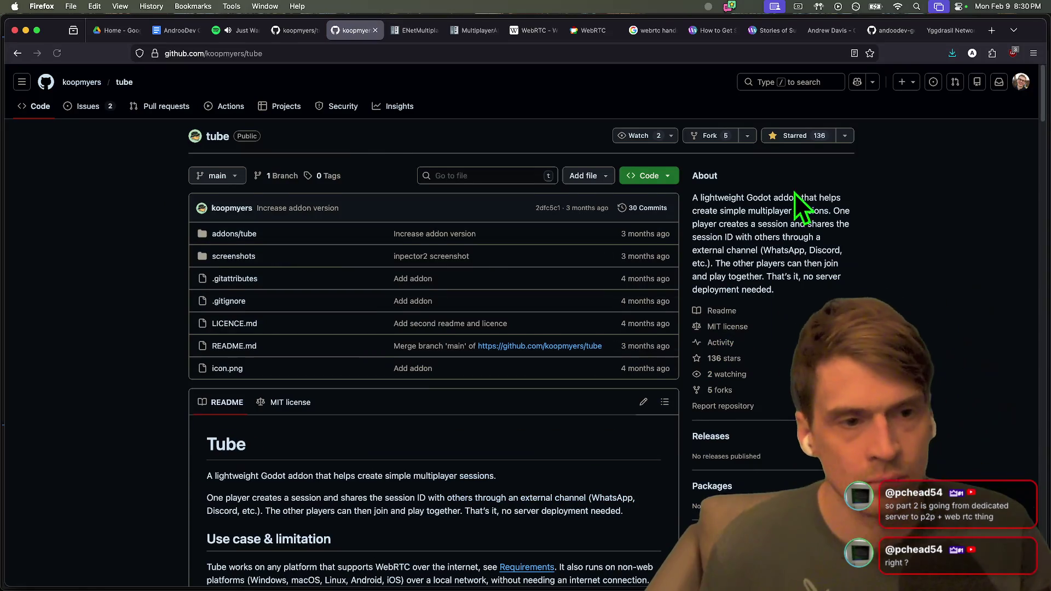
scroll(808, 189, down, 15)
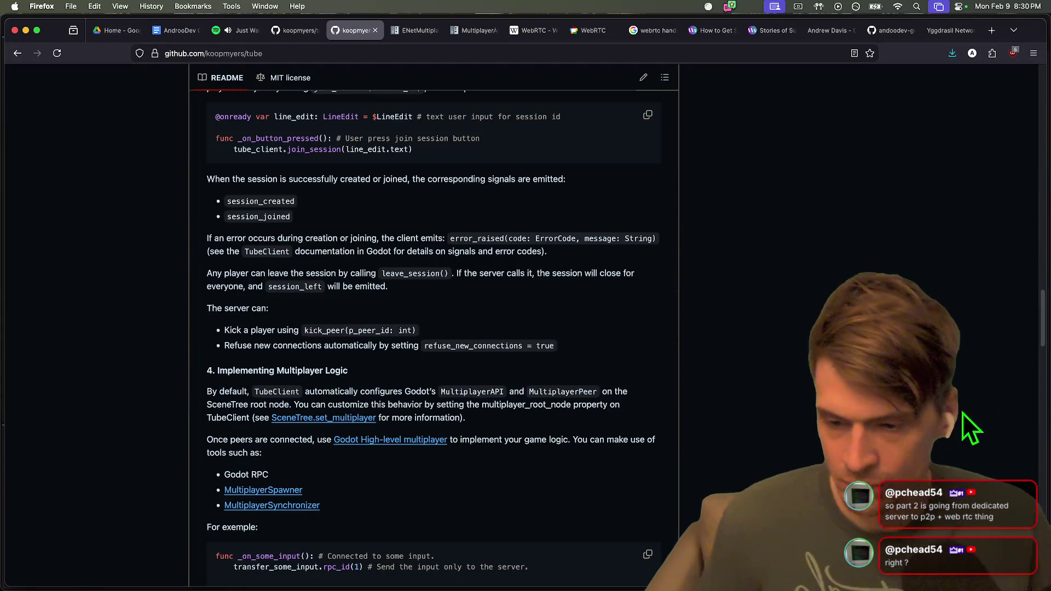
scroll(968, 405, up, 20)
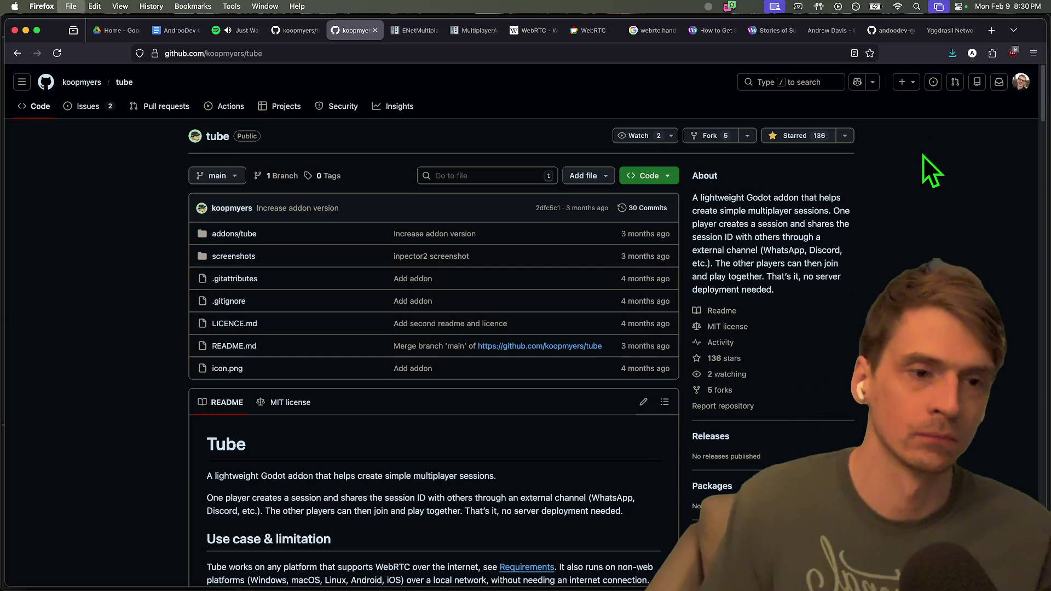
Load the Reddit home page in a new tab.
key(super+t)
text(r)
key(super+w)
key(super+t)
text(r)
key(Return)
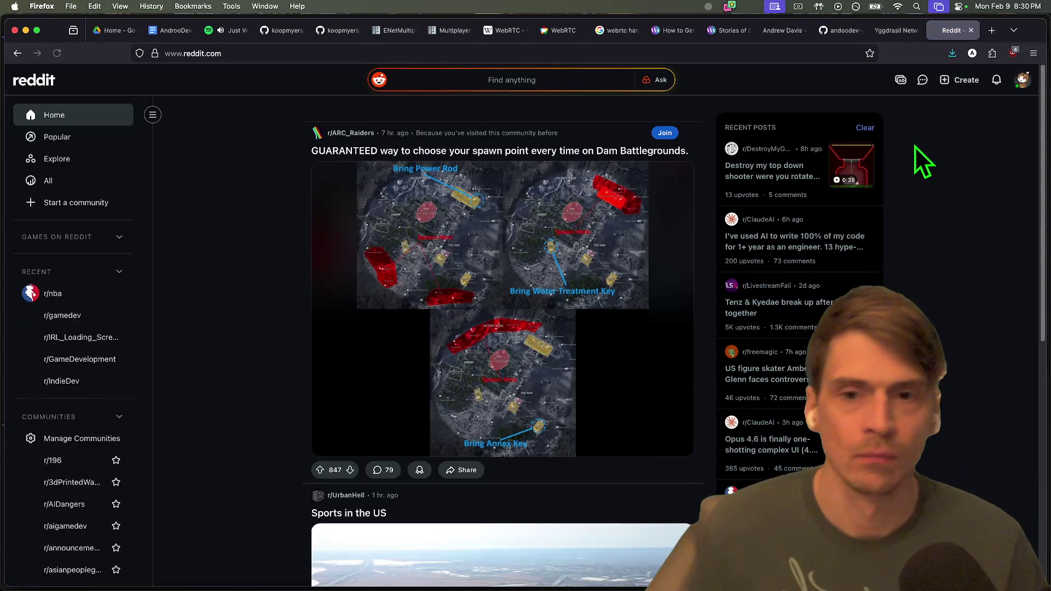
Search the web for 'tube godot reddit' in another new tab.
key(super+t)
text(tube)
key(Down)
key(super+a)
text(reddit )
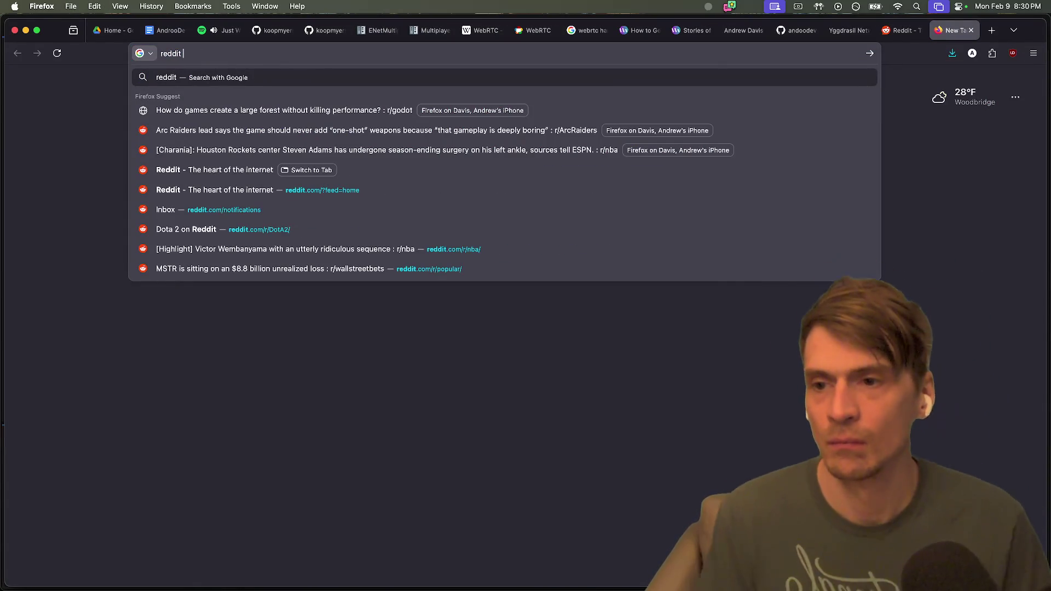
text(tub)
key(Down)
key(Down)
key(Down)
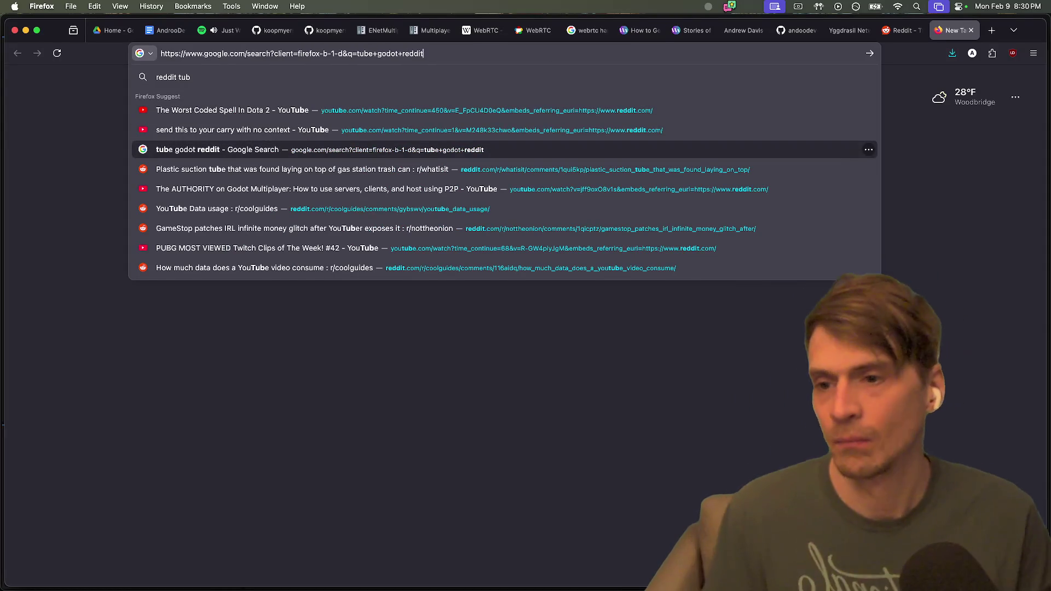
key(Return)
Open the r/godot Tube addon post, pause its demo video, and open the author's Reddit profile.
scroll(452, 367, down, 1)
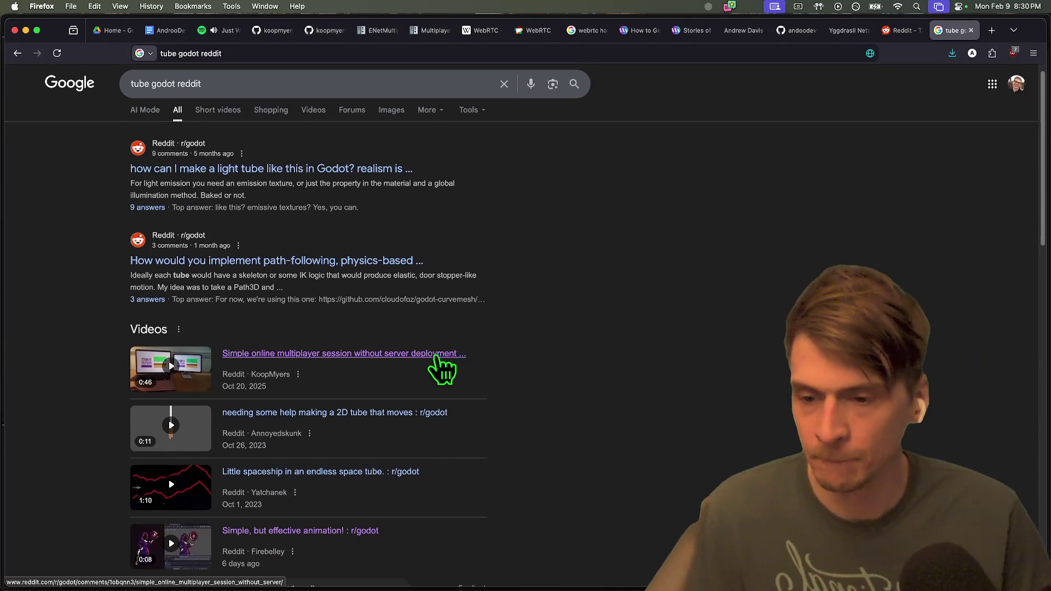
click(446, 362)
scroll(595, 332, down, 1)
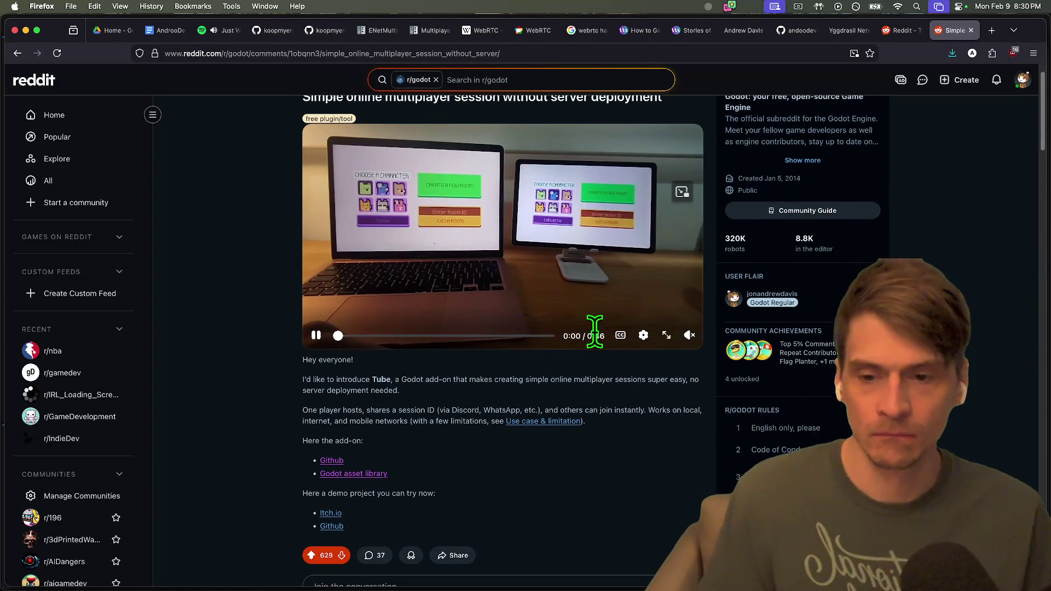
click(480, 294)
scroll(382, 218, up, 1)
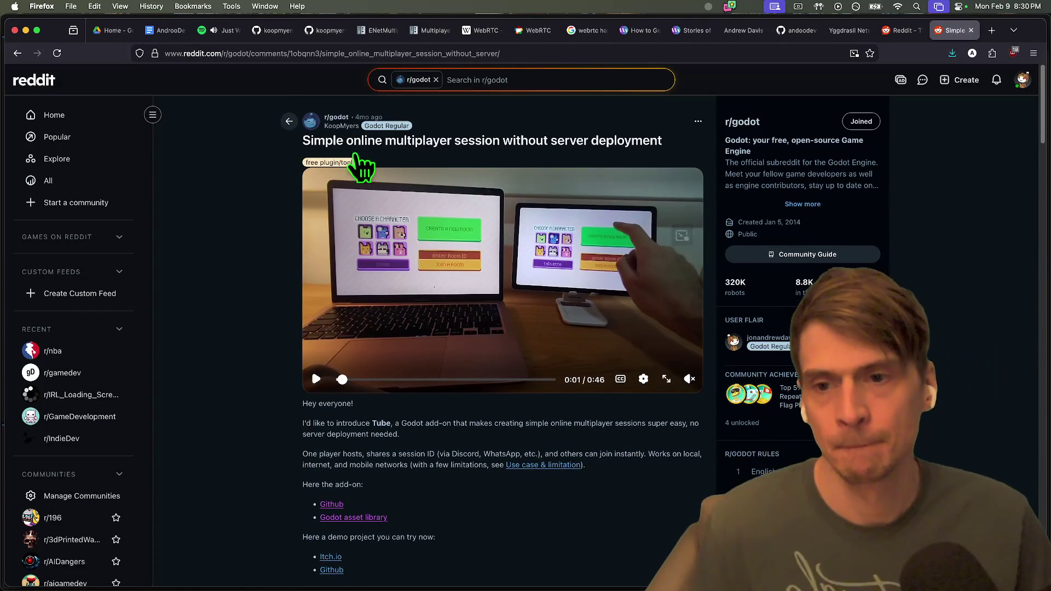
click(341, 126)
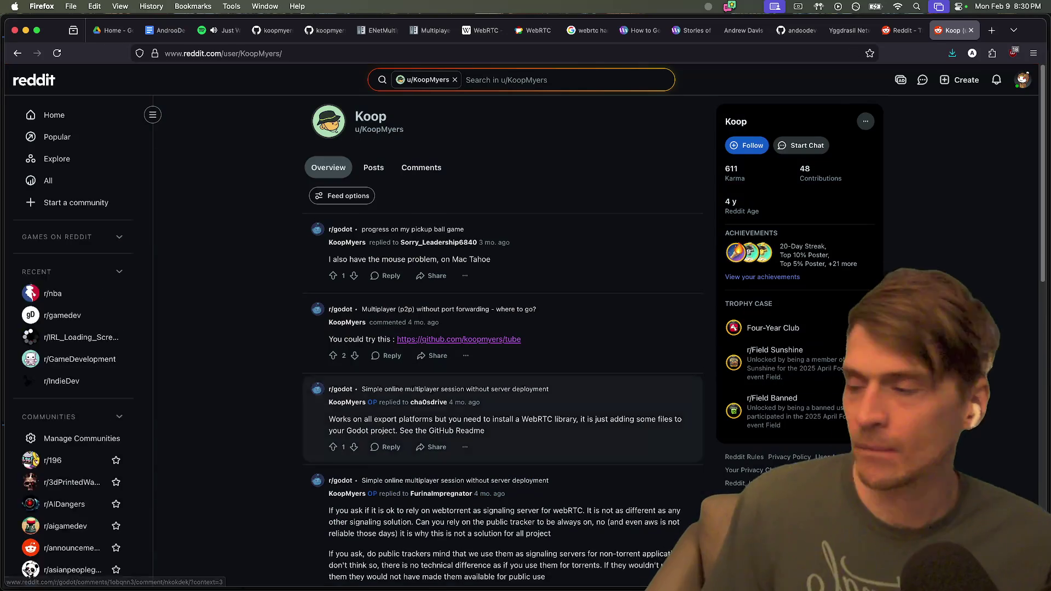
click(145, 581)
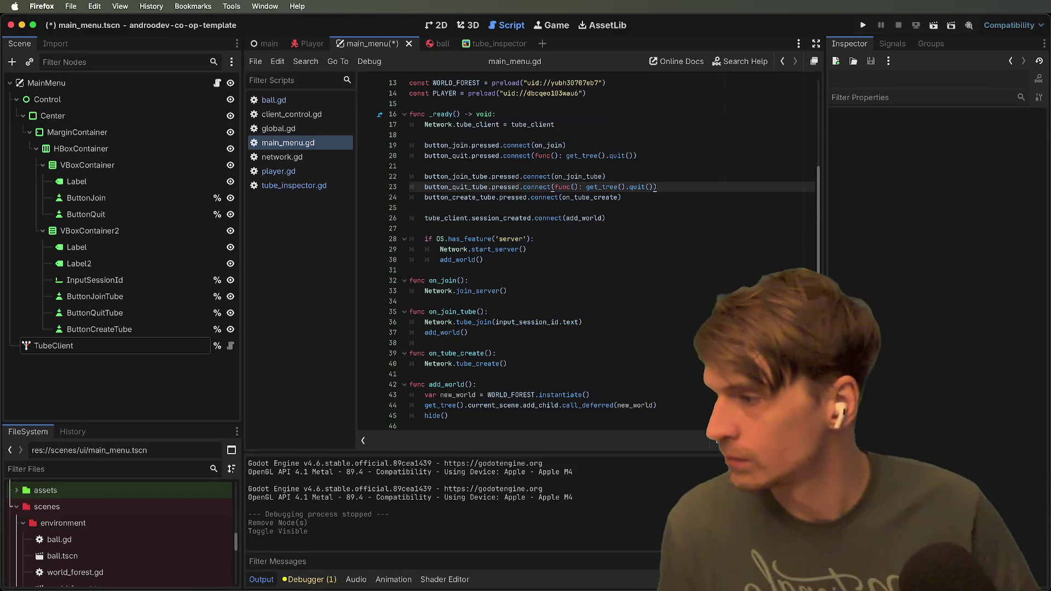
click(796, 461)
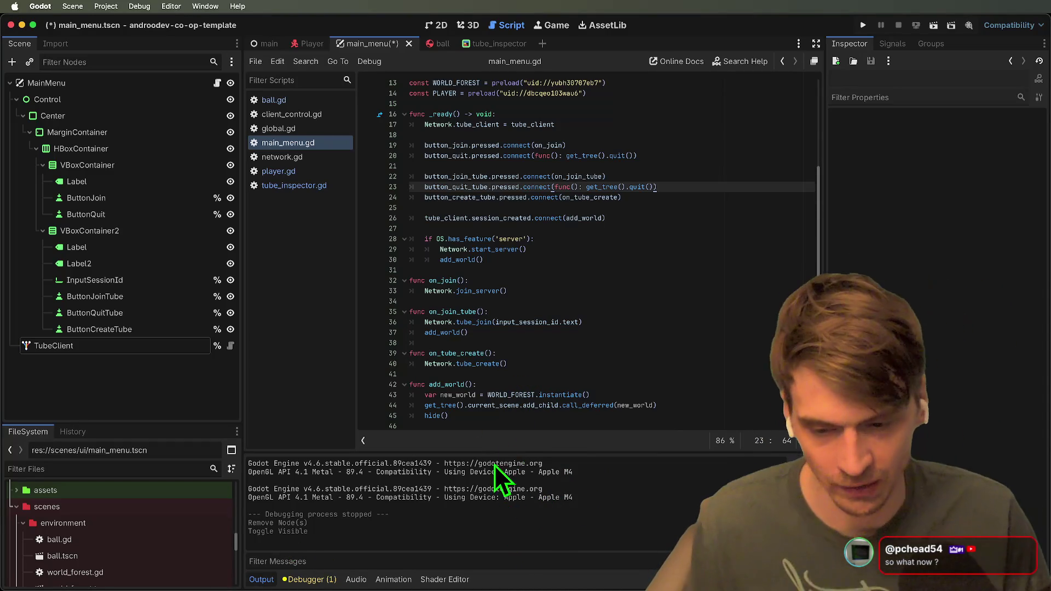
Save main_menu.gd, run two game instances, then close both windows.
click(510, 343)
key(Up)
key(Up)
key(Up)
key(super+b)
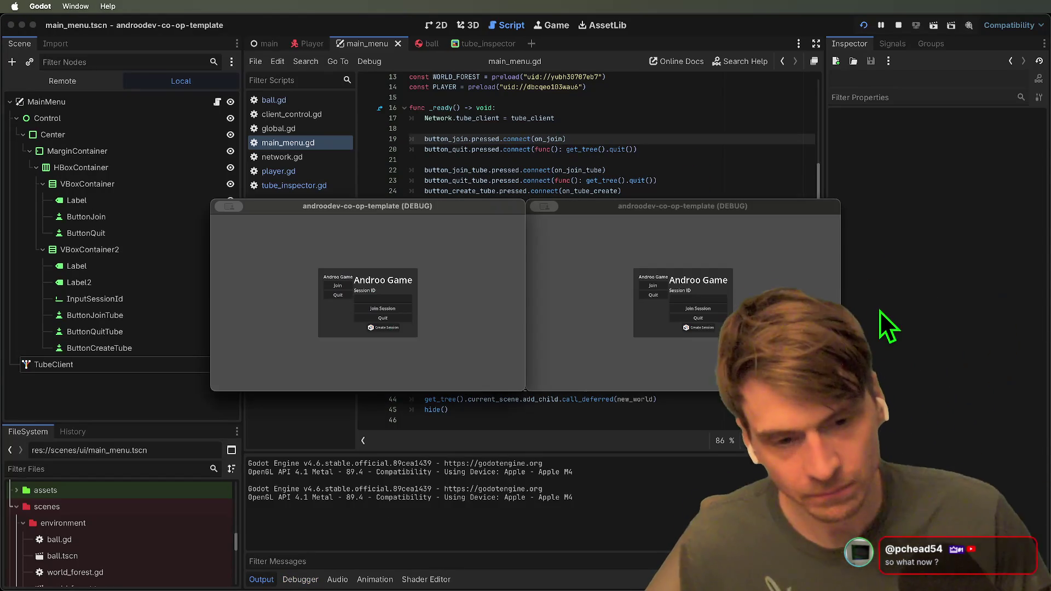
click(808, 248)
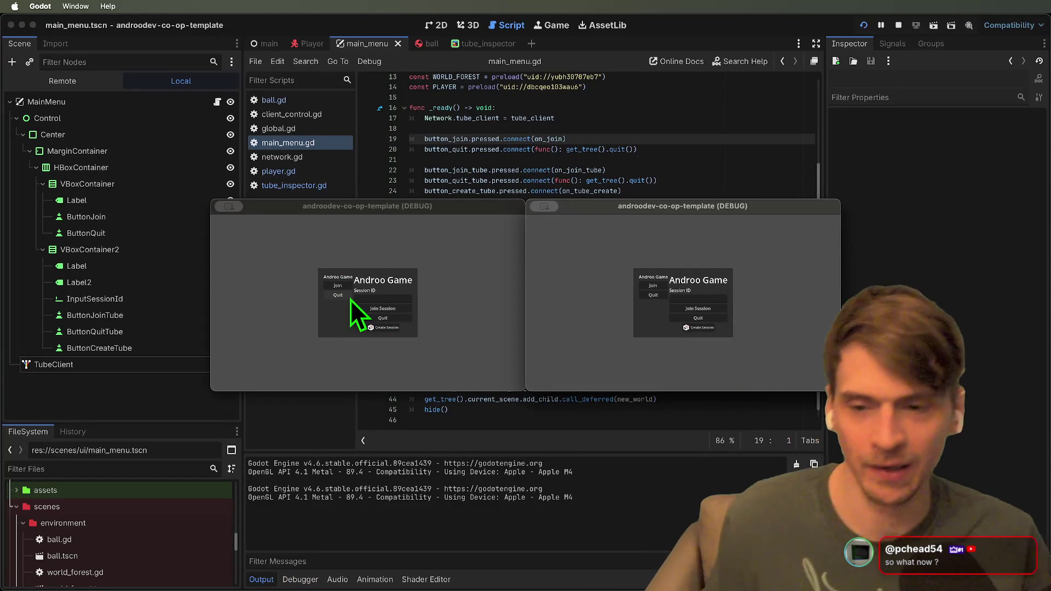
key(super+q)
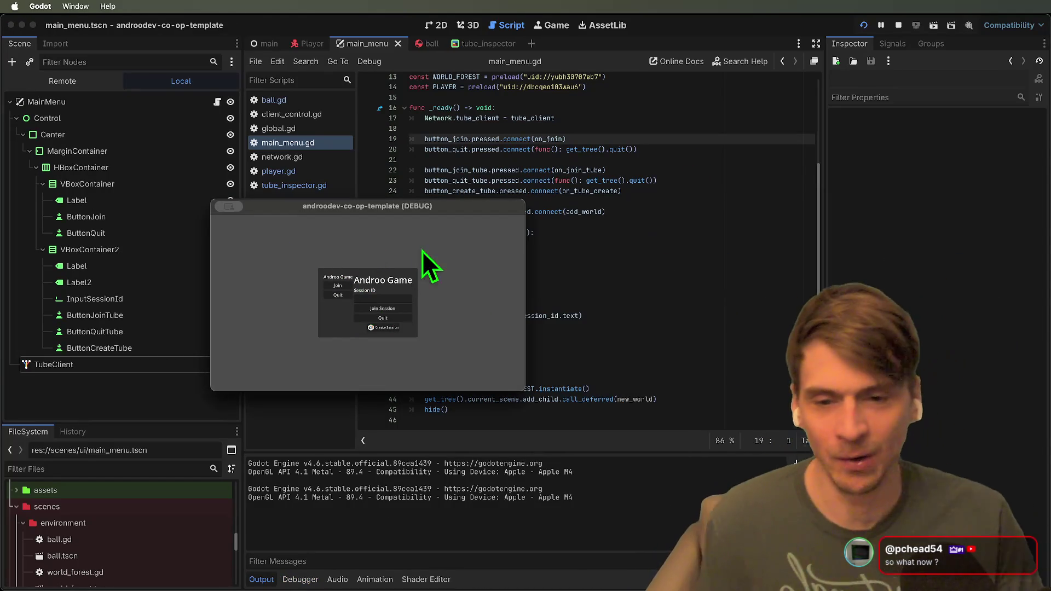
key(super+q)
Give run instance 1 the 'server' feature tag in Customize Run Instances.
click(554, 262)
click(571, 222)
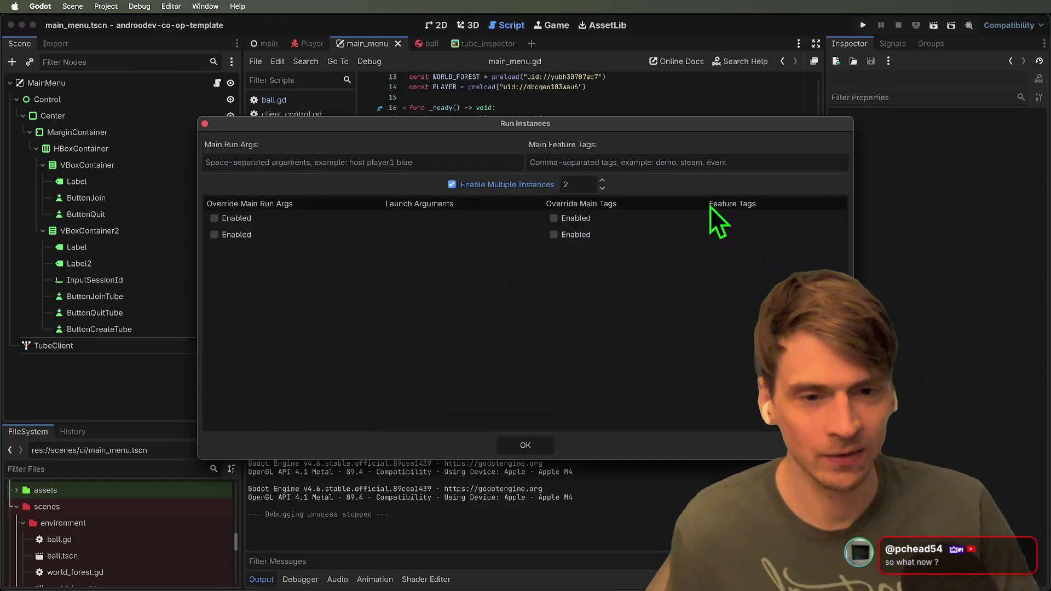
double_click(703, 219)
text(server)
key(Return)
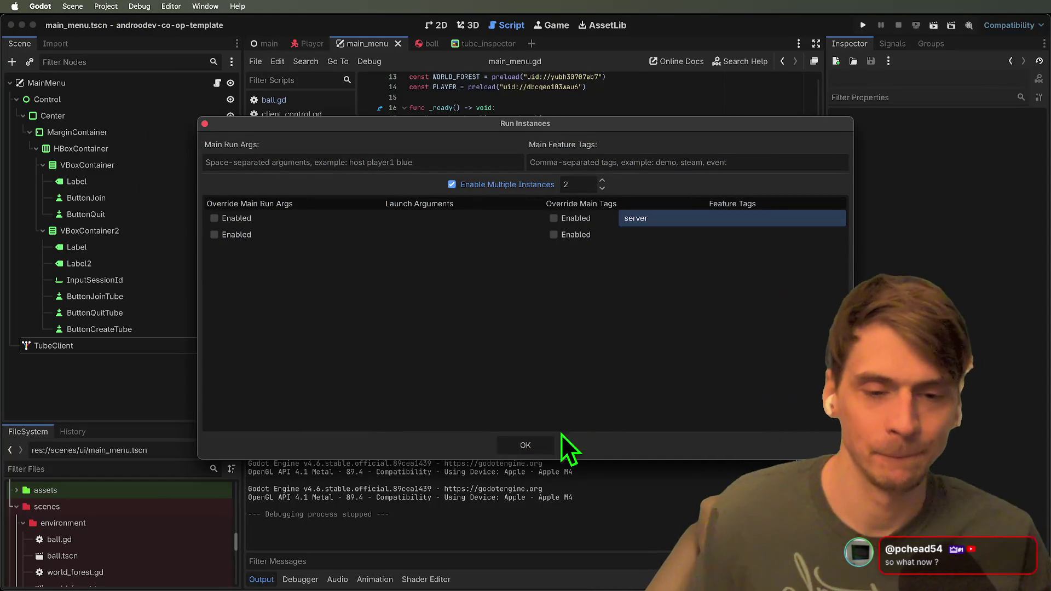
click(520, 449)
Run both instances again so the server instance shows the forest world, then stop them.
click(675, 212)
key(super+b)
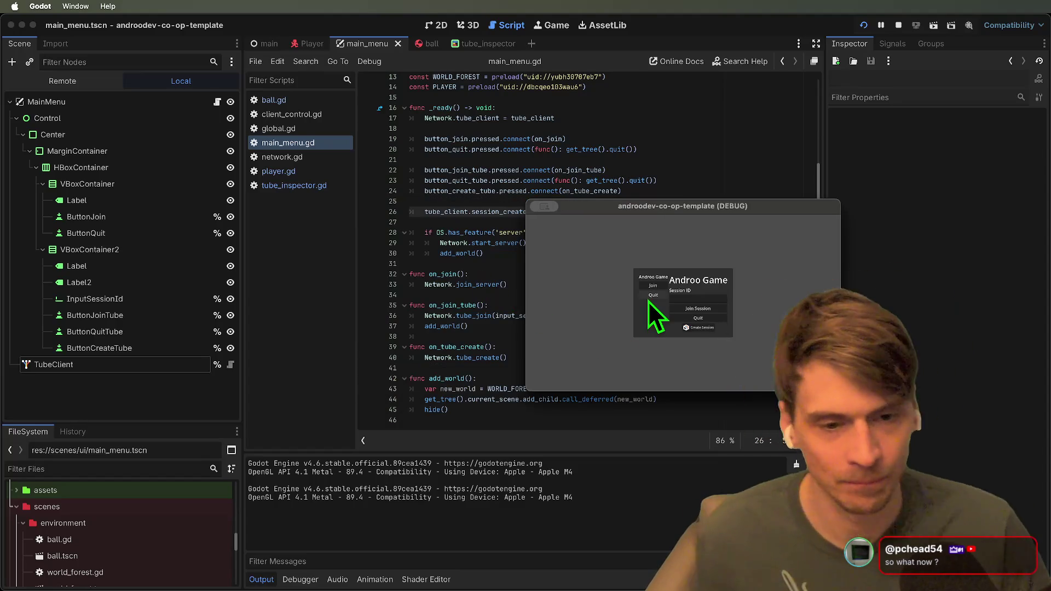
click(652, 285)
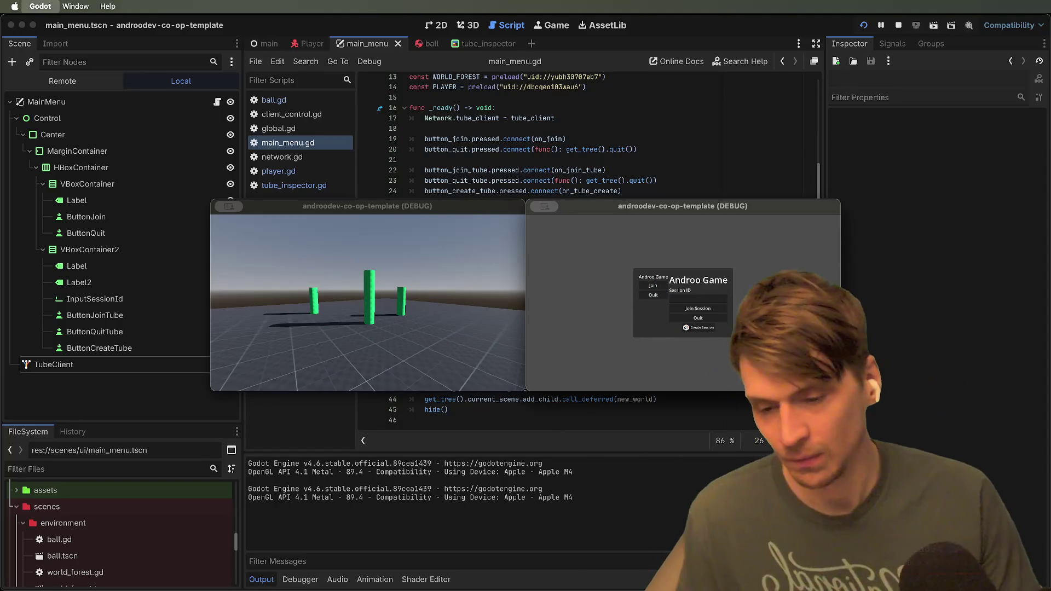
key(super+q)
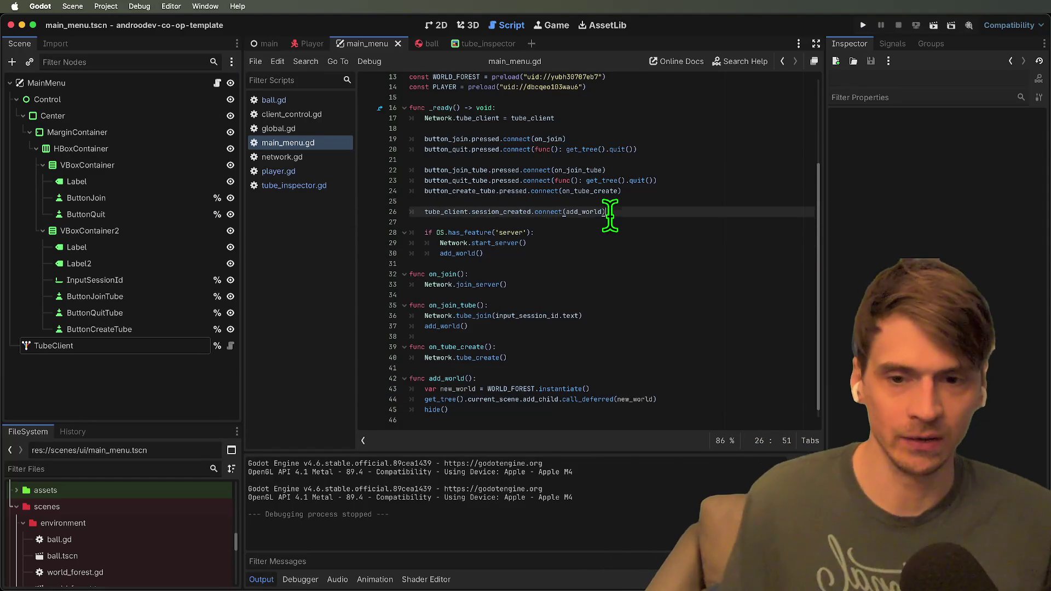
Duplicate the session_created connection line onto a new line 27.
triple_click(606, 211)
key(super+c)
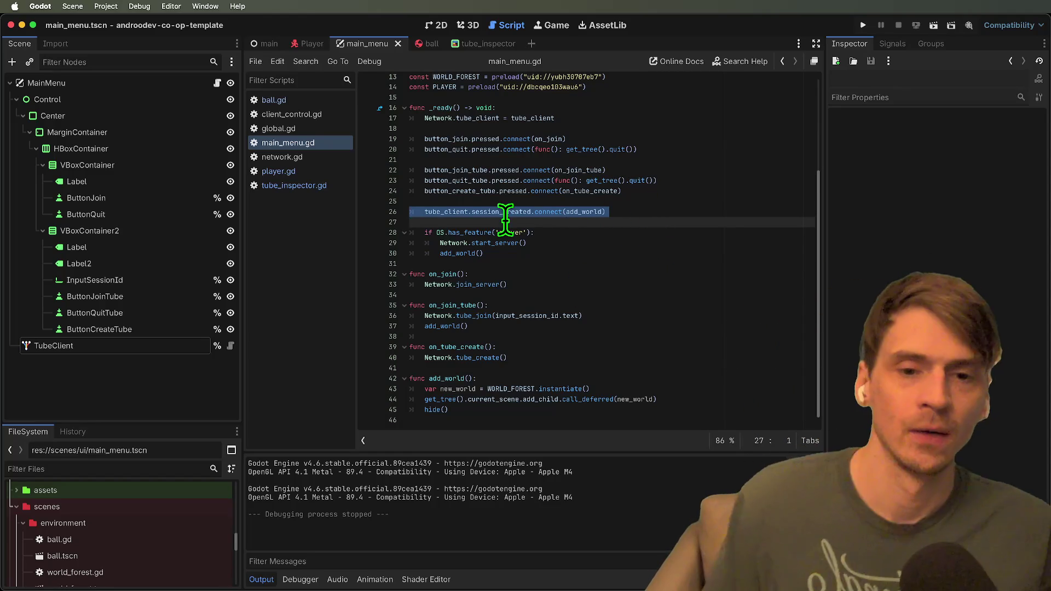
key(Down)
key(Return)
key(Up)
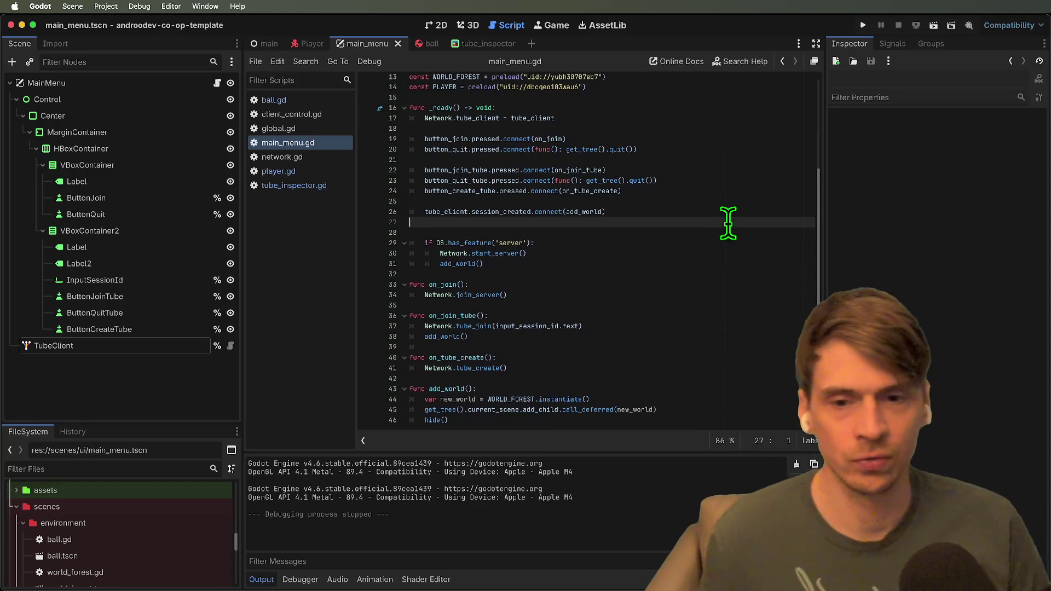
key(super+v)
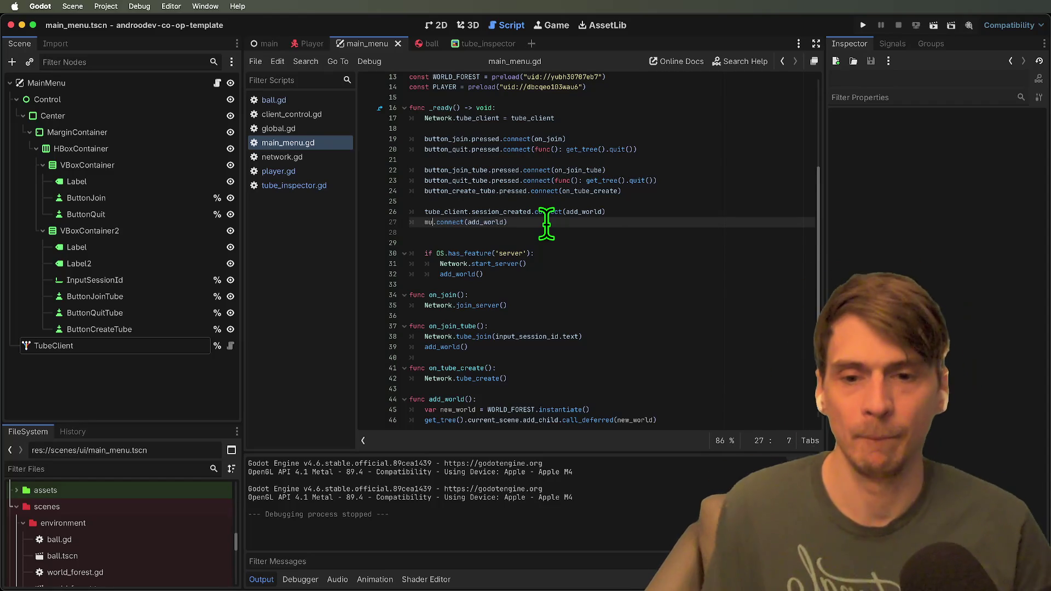
Change the copy to multiplayer.connected_to_server.connect(add_world) and run two instances.
text(l)
key(Return)
text(.se)
key(BackSpace)
key(BackSpace)
text(conn)
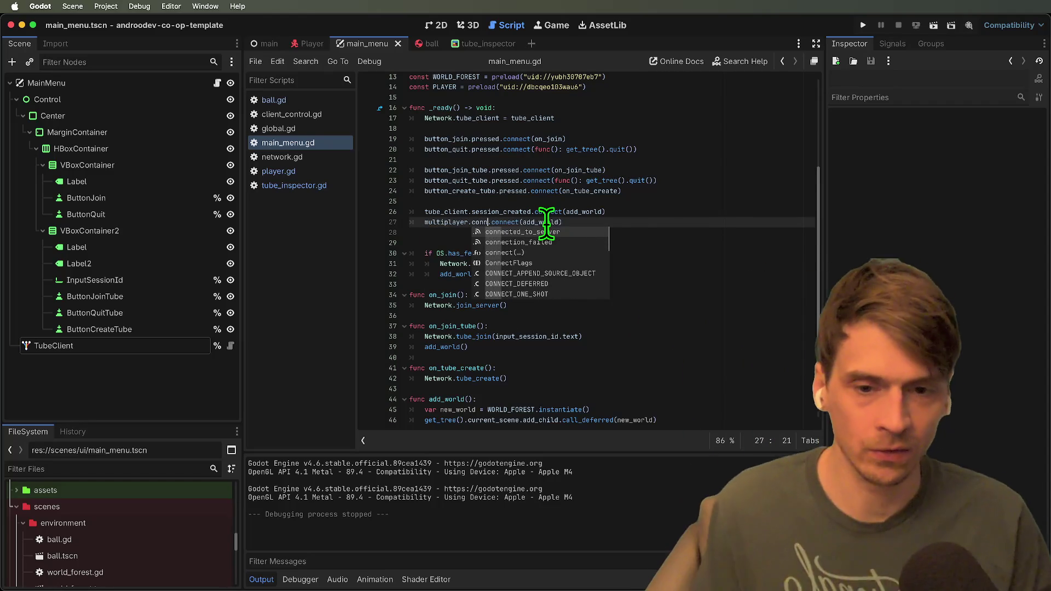
key(Return)
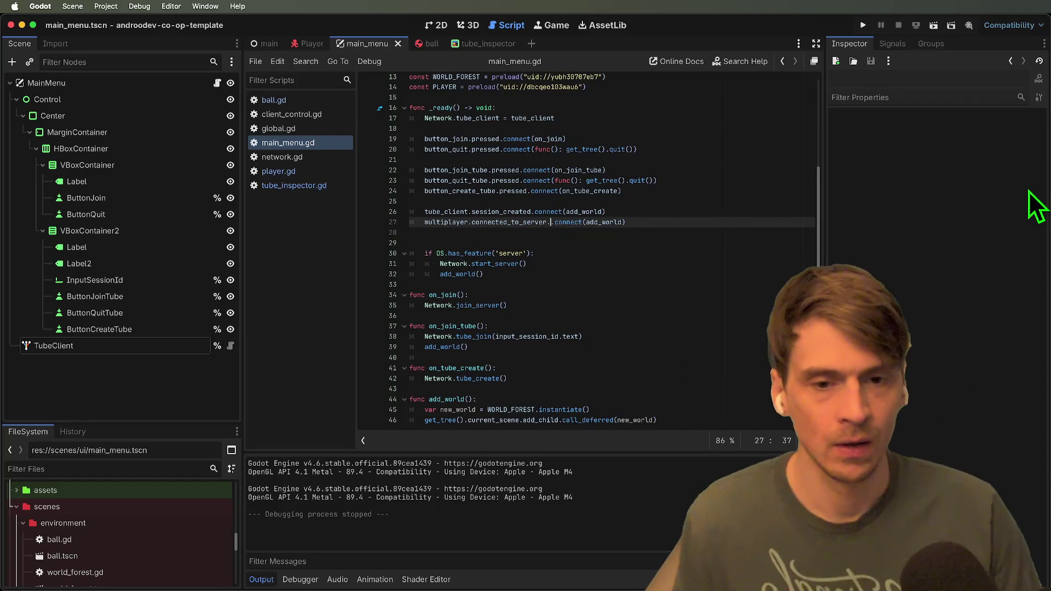
key(super+b)
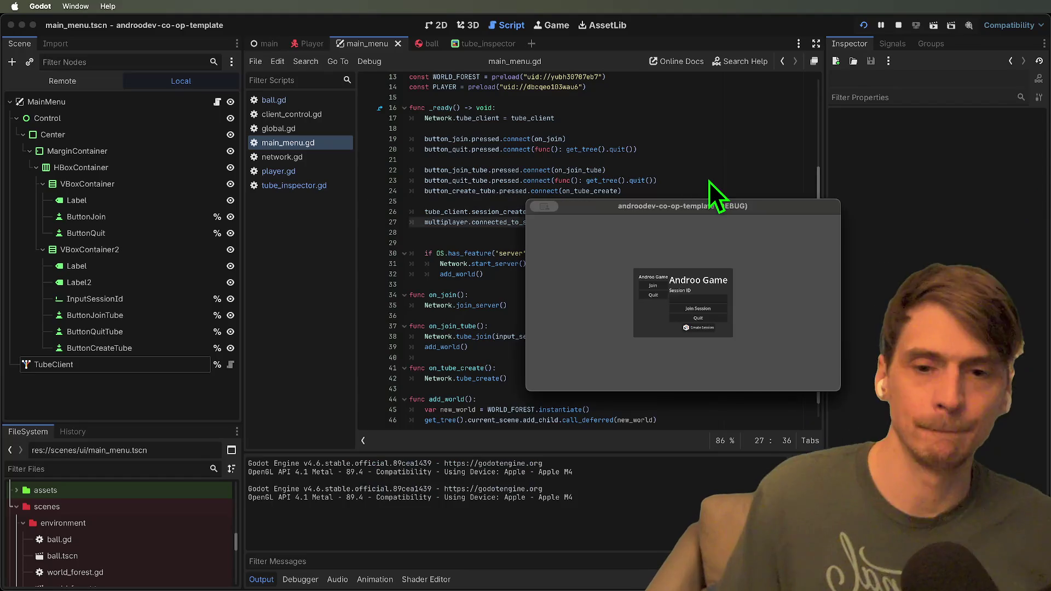
Join from the second game window, walk to the other capsule with W, then stop the game.
click(765, 297)
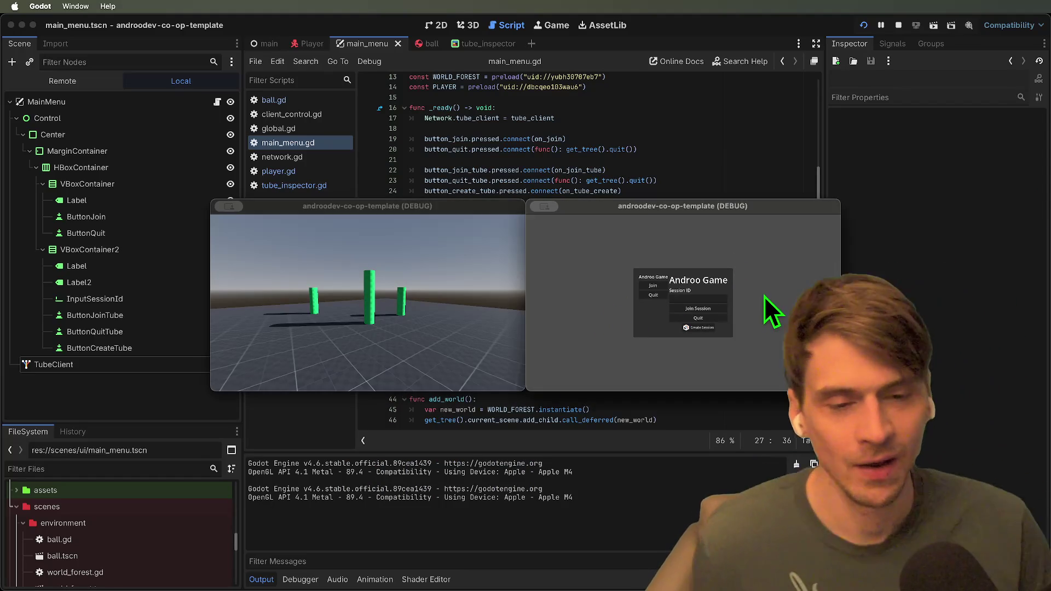
click(662, 285)
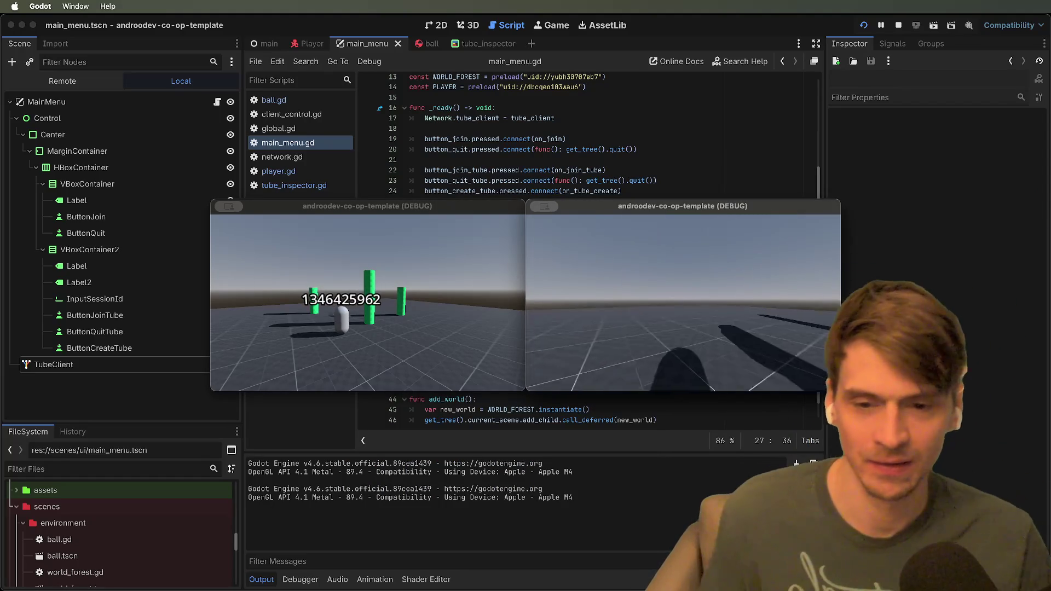
key(w)
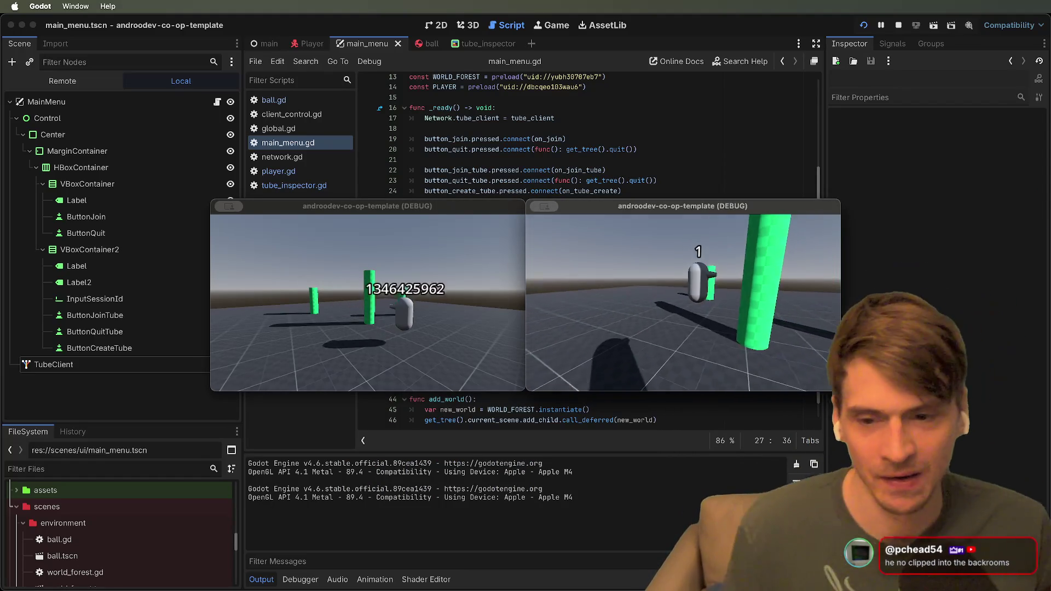
key(w)
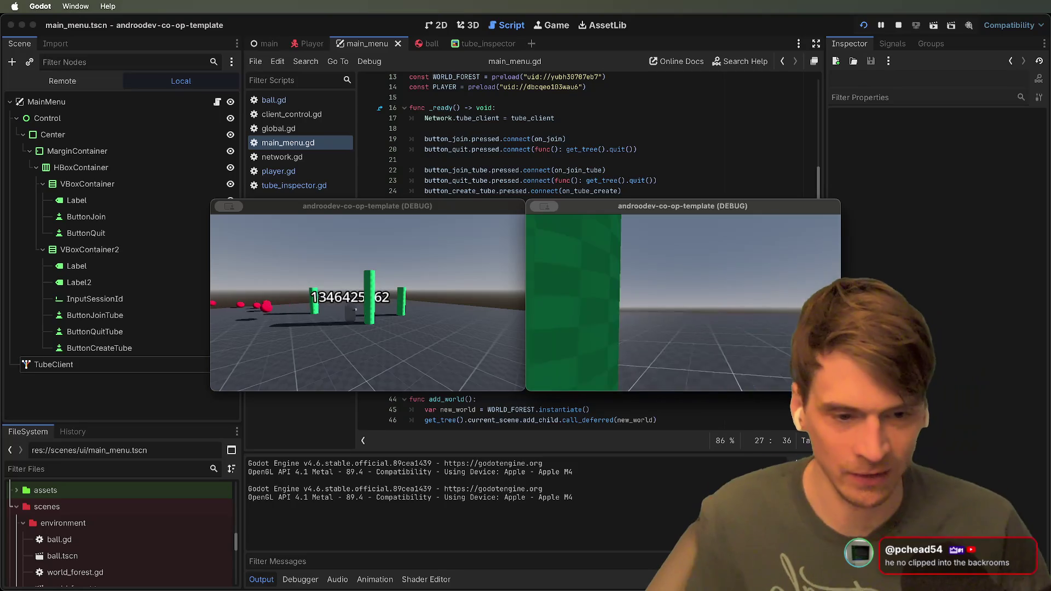
key(super+q)
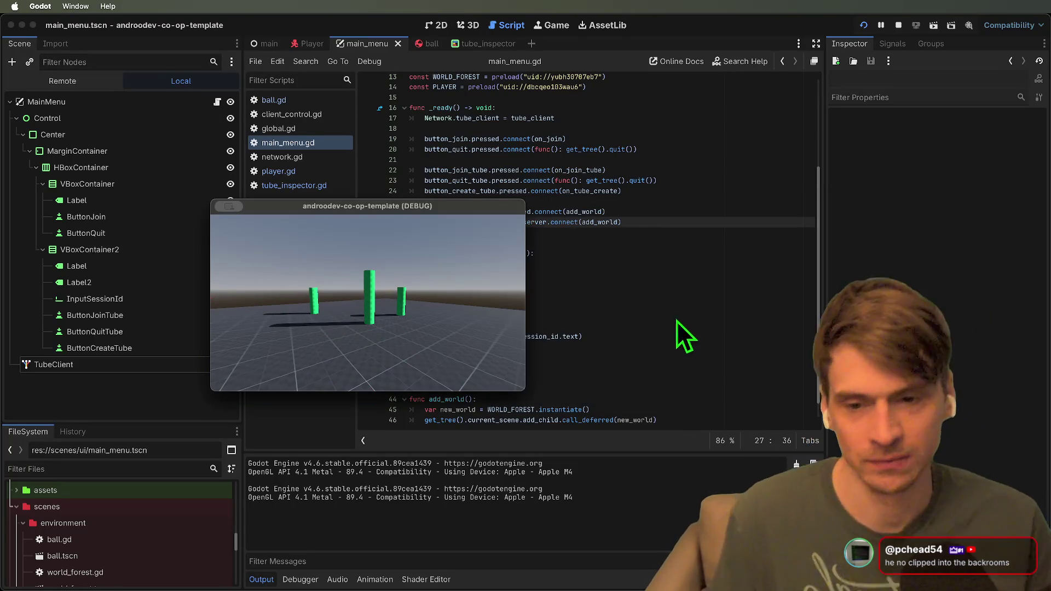
key(super+q)
scroll(497, 269, down, 1)
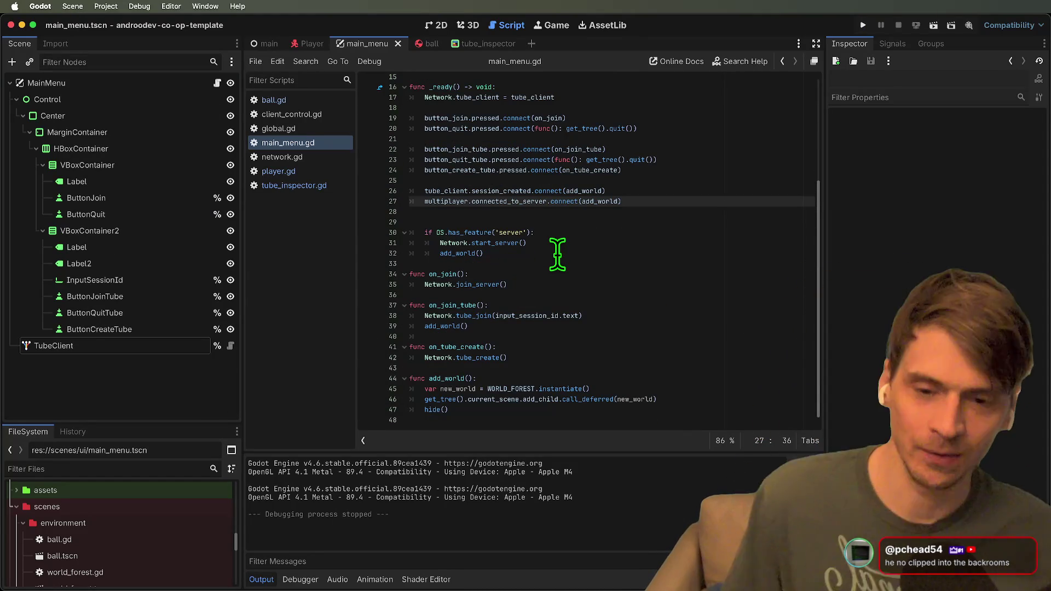
Remove blank line 28, rerun, join from the second window, and walk around before stopping.
key(Down)
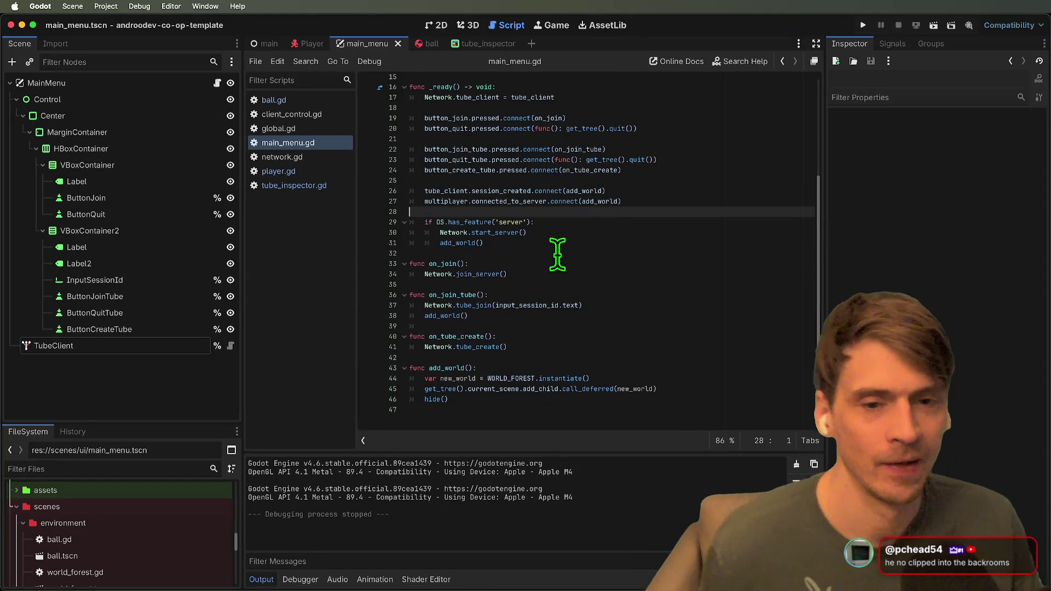
key(super+b)
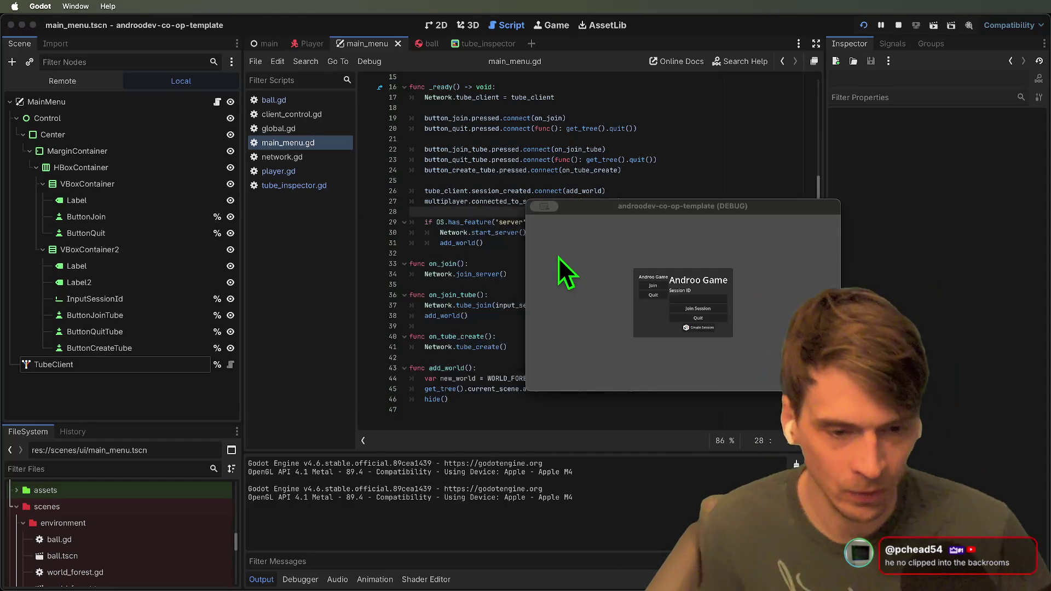
click(652, 284)
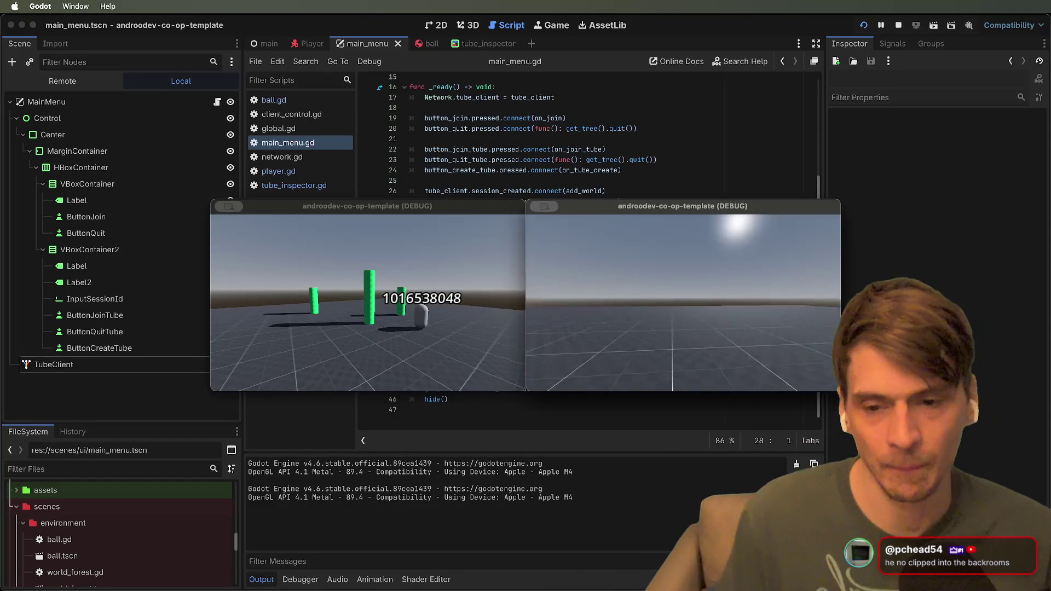
key(w)
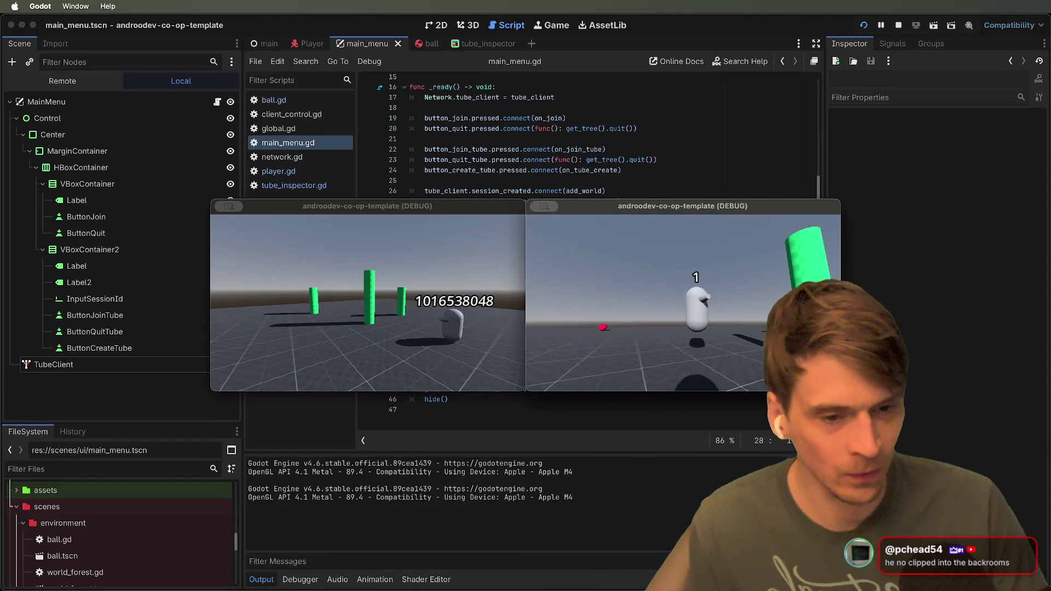
key(w)
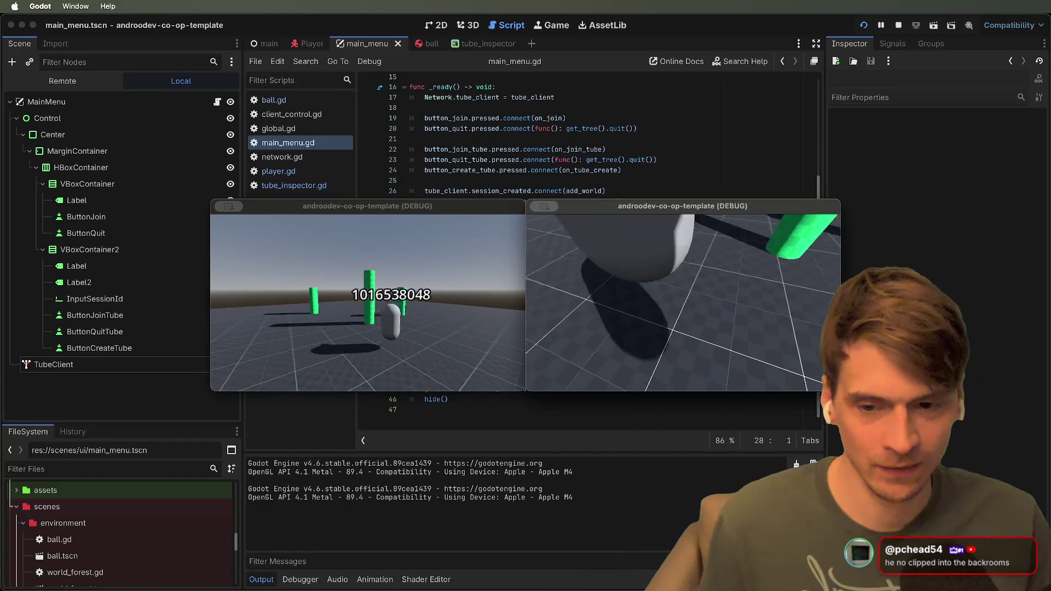
key(w)
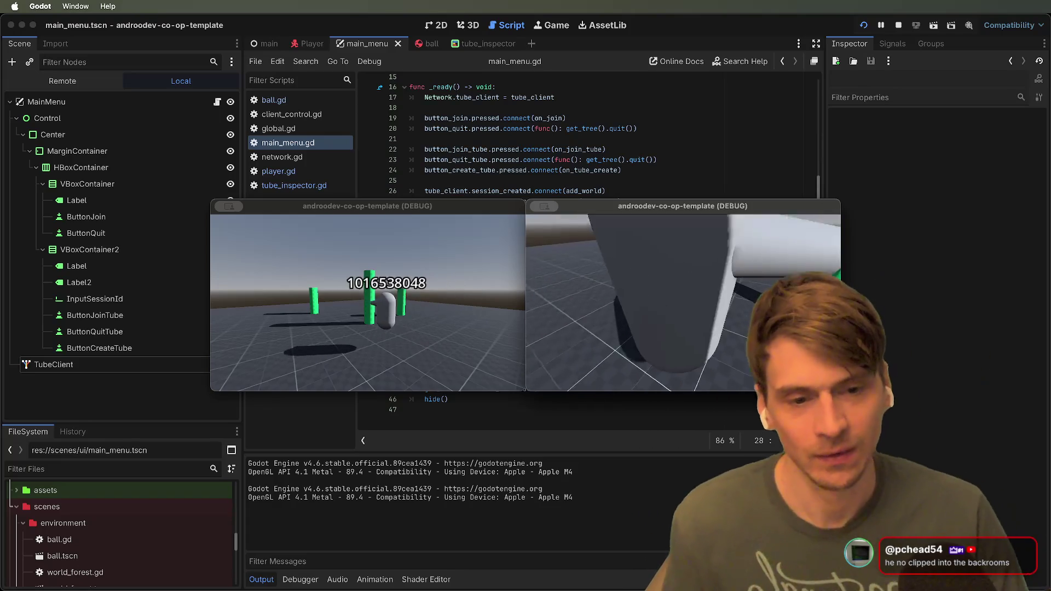
key(w)
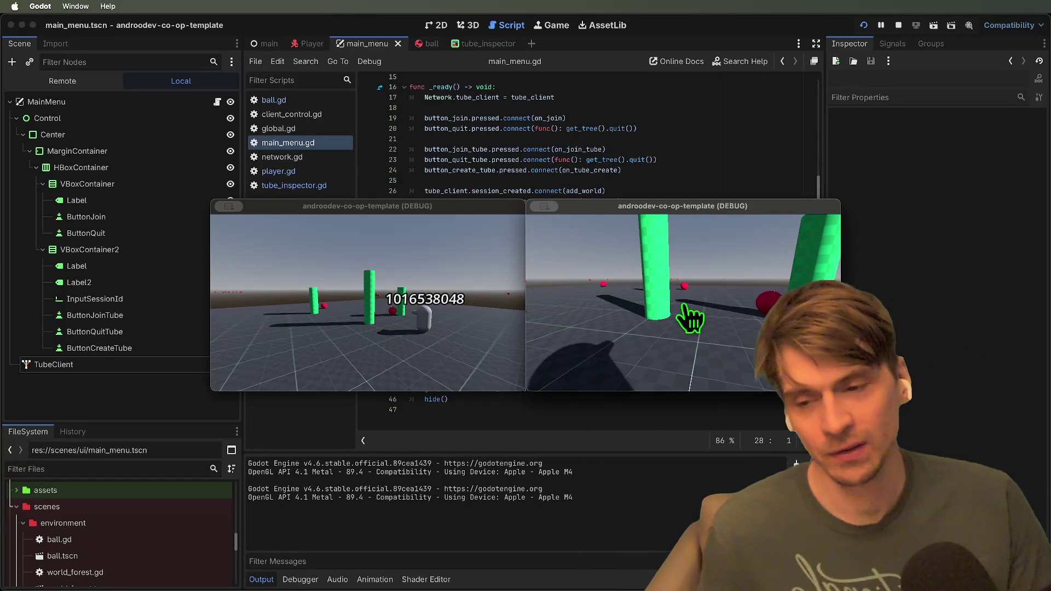
key(super+period)
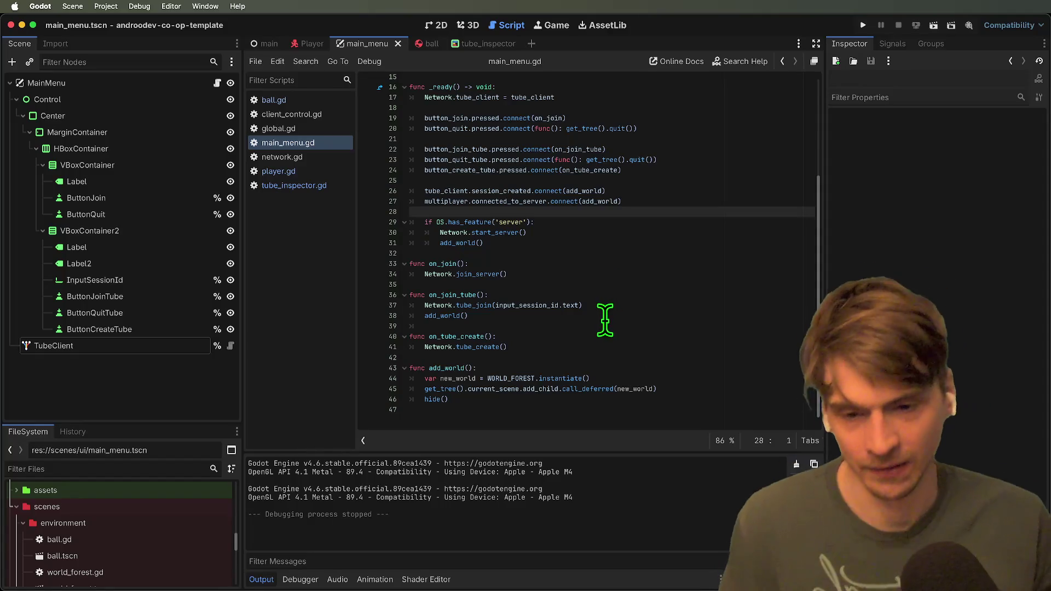
Open network.gd and uncomment add_player's peer 1 early return on line 41.
click(326, 169)
click(285, 156)
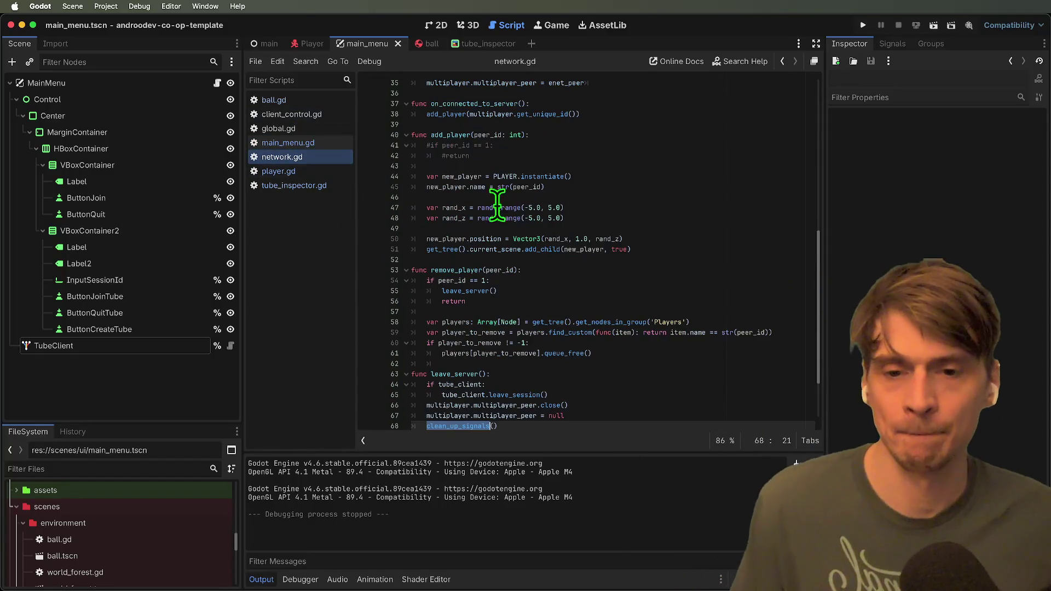
drag(621, 290, 383, 280)
click(599, 141)
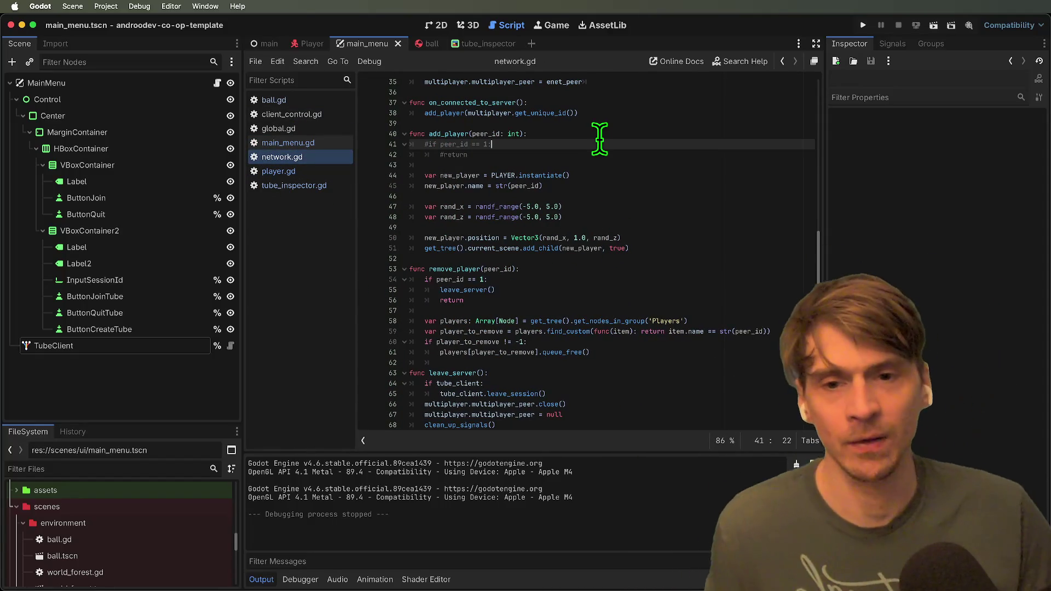
key(super+k)
key(Down)
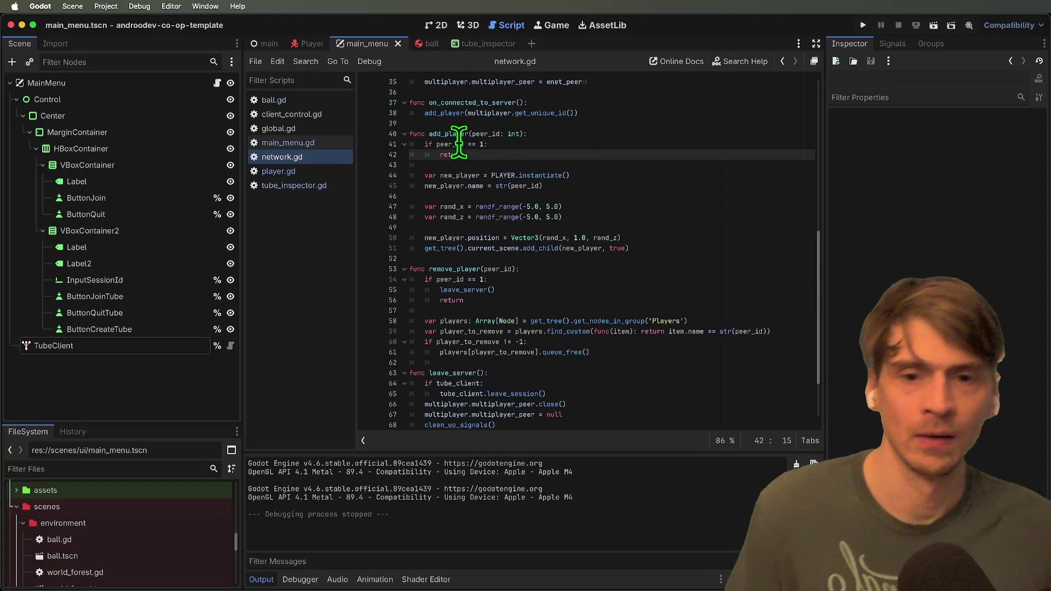
double_click(453, 135)
scroll(651, 147, up, 2)
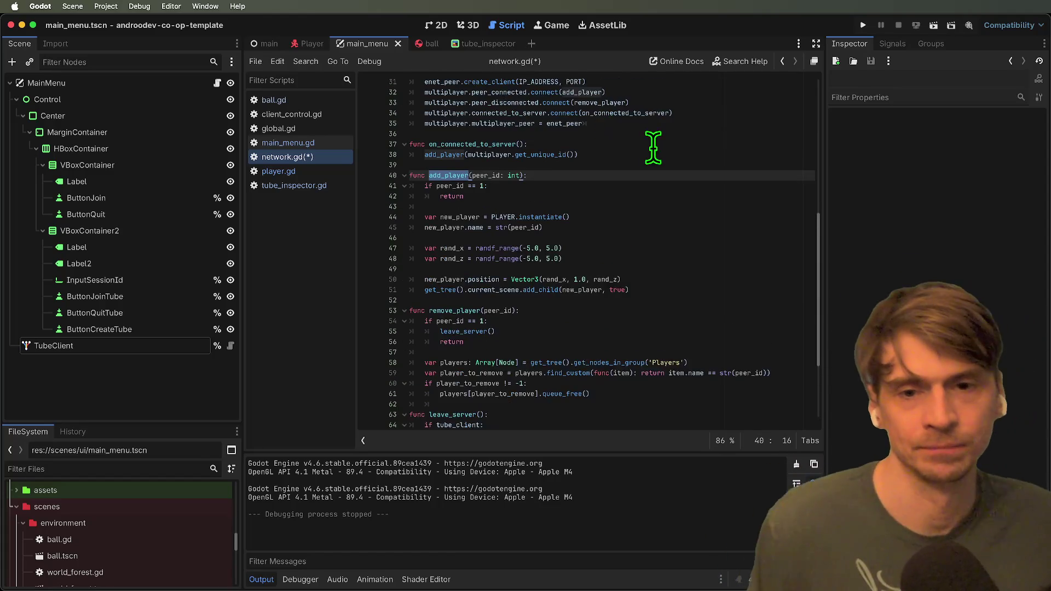
scroll(654, 154, up, 2)
Add 'and multiplayer.multiplayer_peer == ENetMultiplayerPeer' to the condition, save, and run two instances.
click(669, 228)
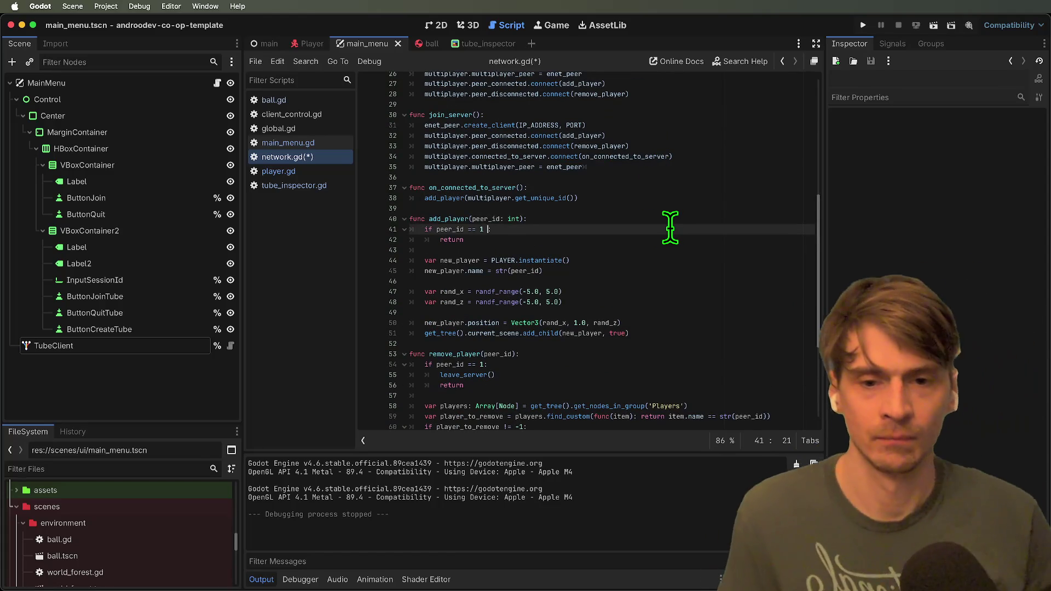
text(and ENet)
key(Down)
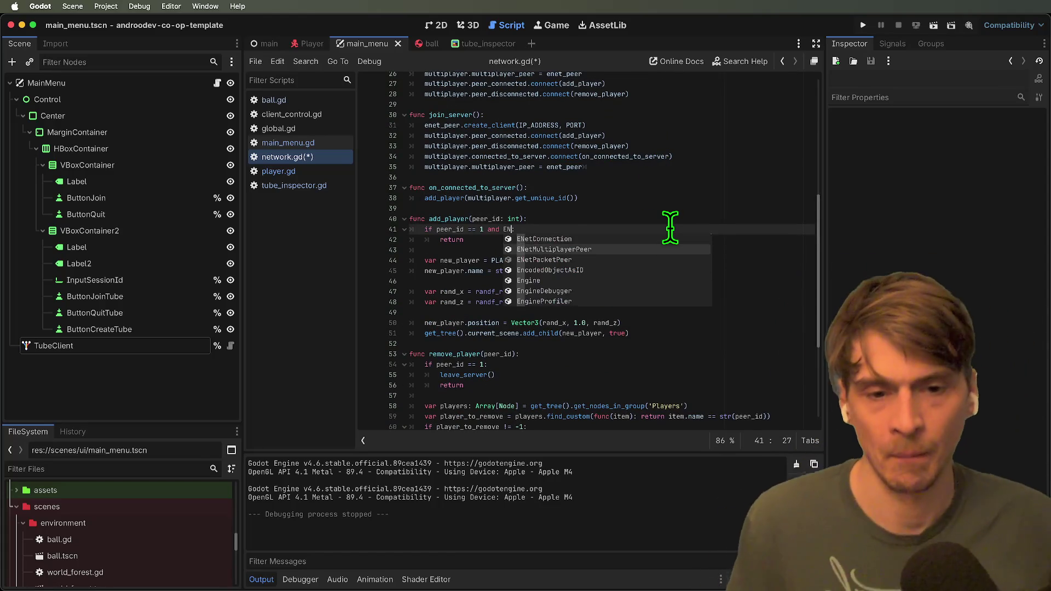
key(Return)
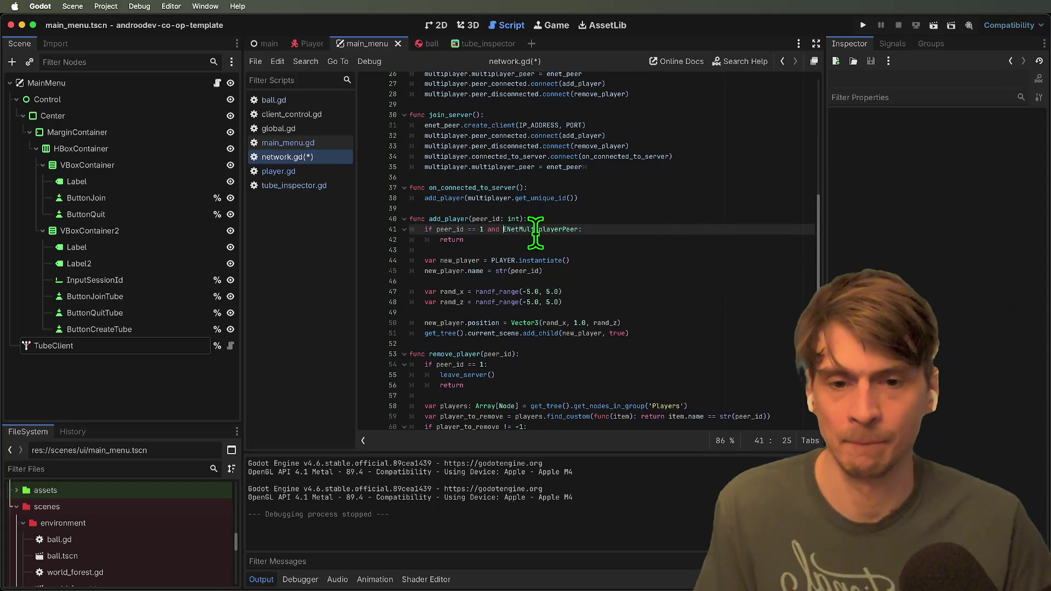
text(multi)
key(Tab)
text(.pee)
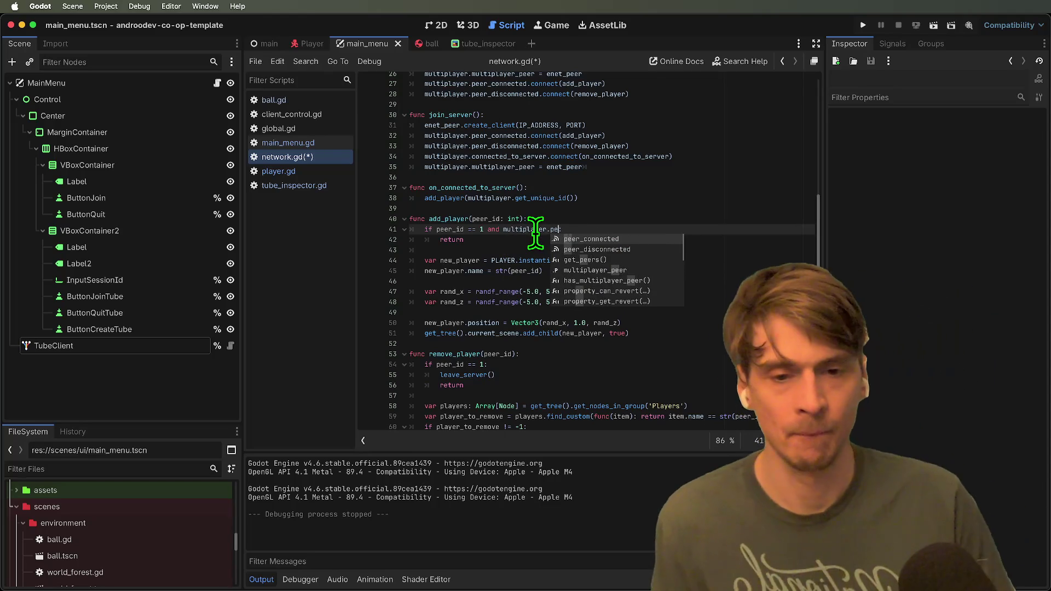
key(Tab)
text(== E)
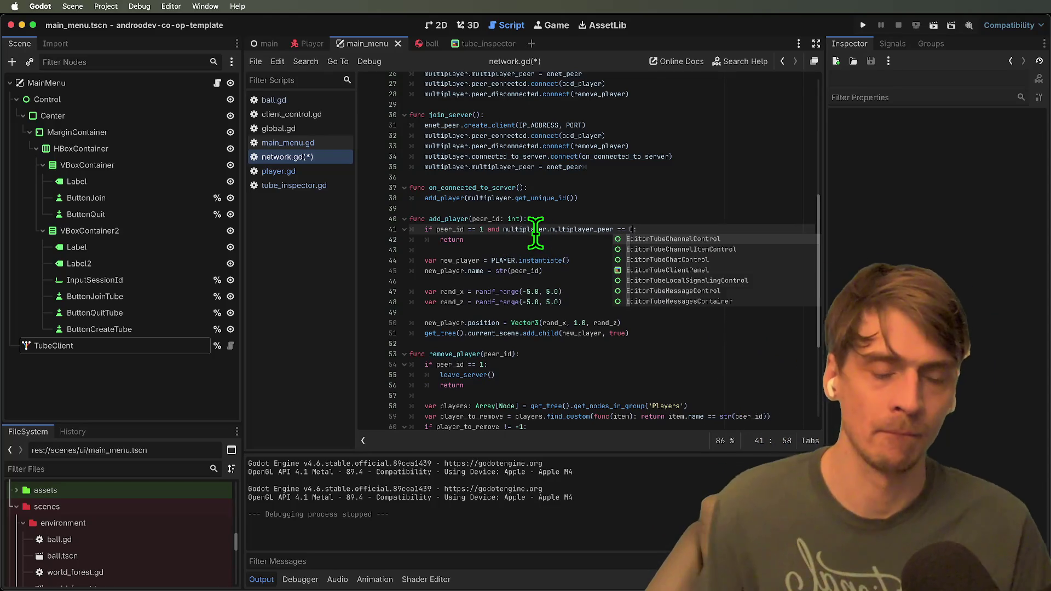
key(Down)
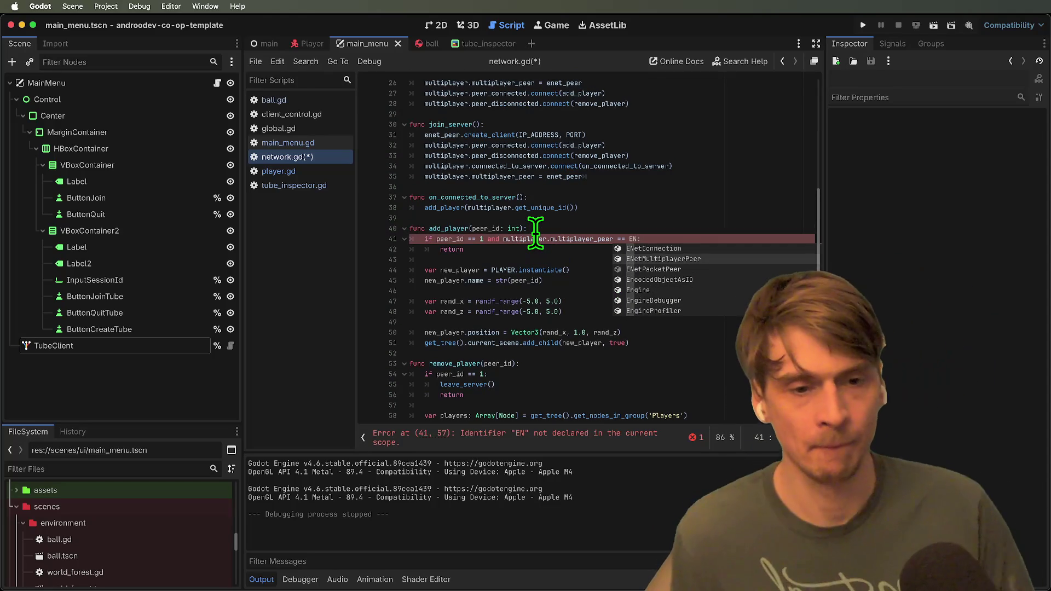
key(Tab)
key(super+s)
key(super+b)
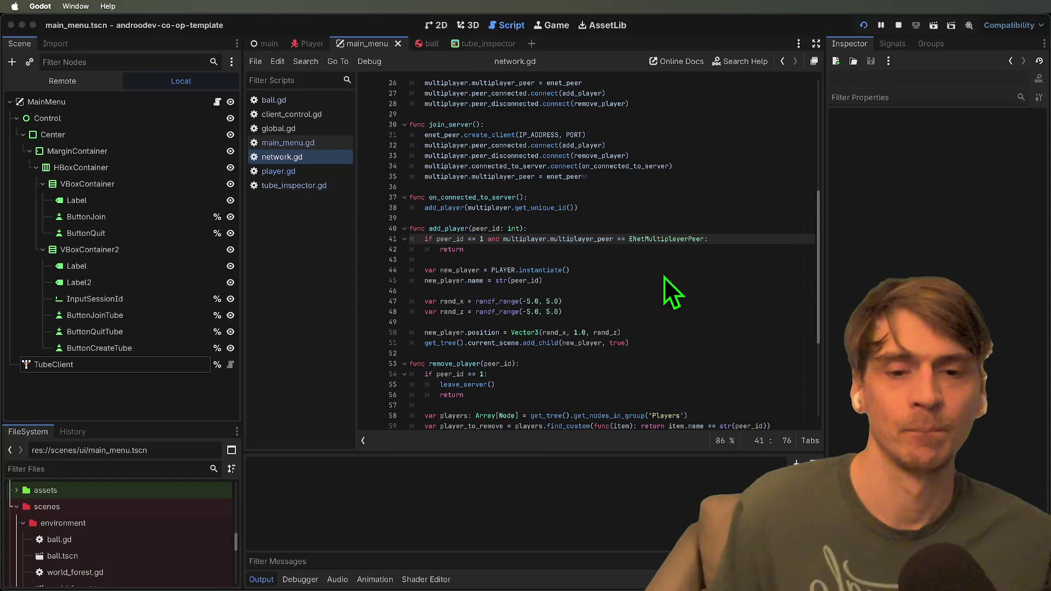
Join the session from the second game window, then stop the game.
click(701, 298)
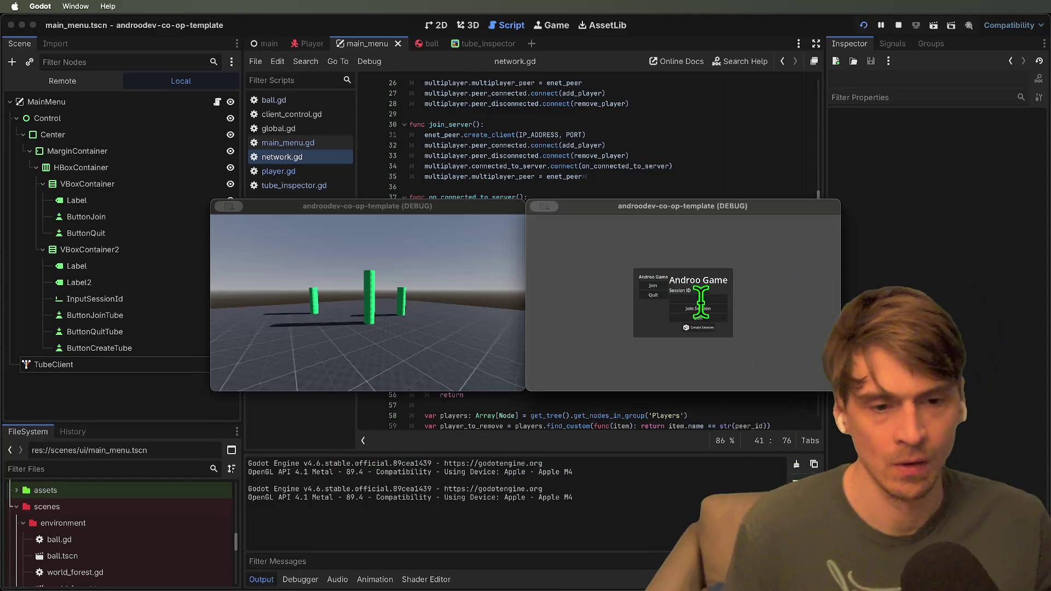
click(658, 286)
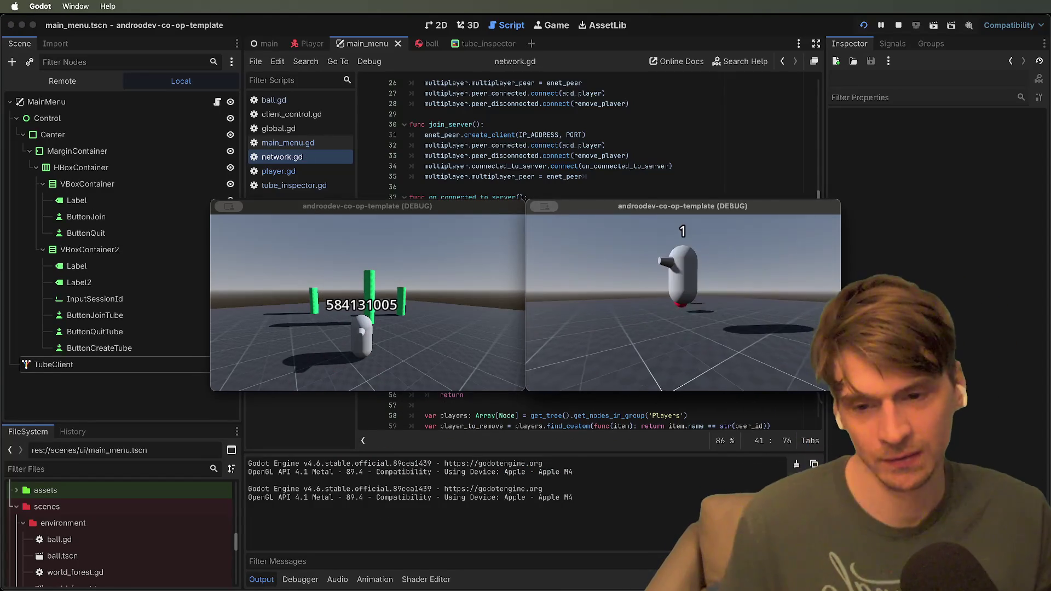
key(super+q)
key(super+q)
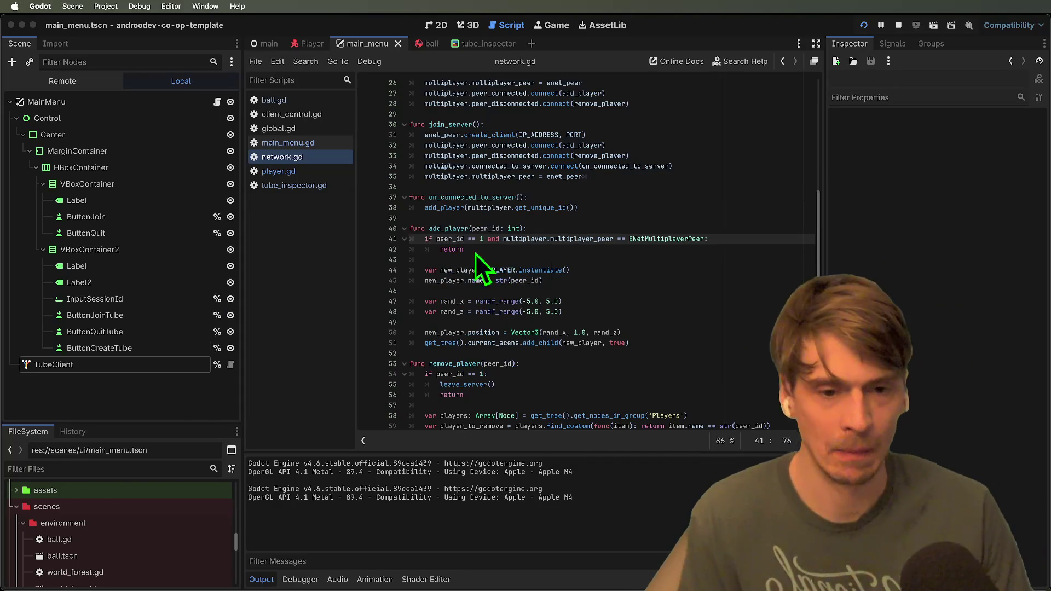
Replace '==' with 'is' in add_player's peer check, save, and run two instances.
click(698, 249)
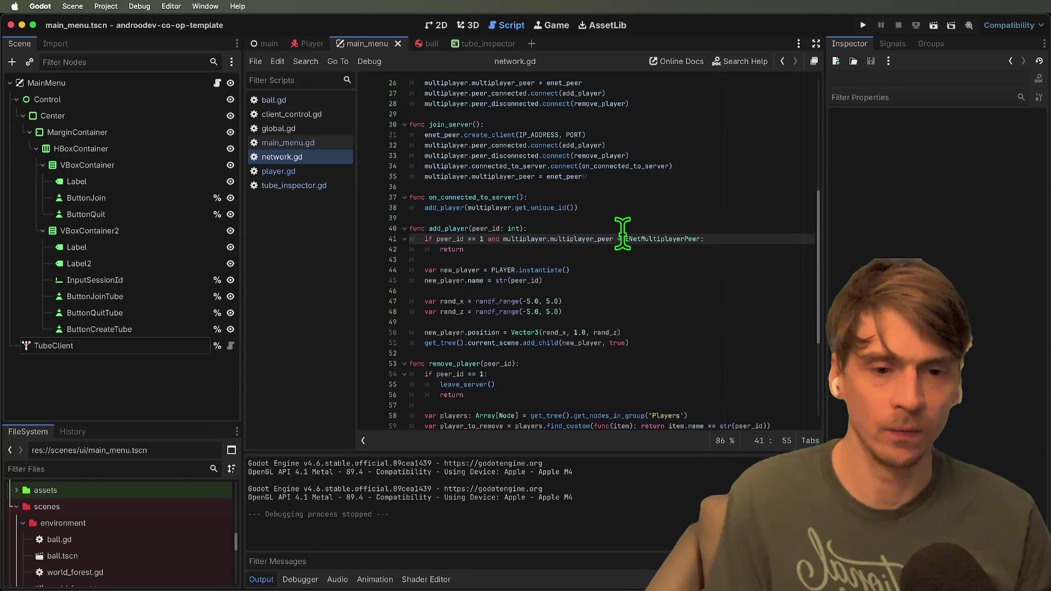
key(ctrl+space)
key(super+s)
key(super+b)
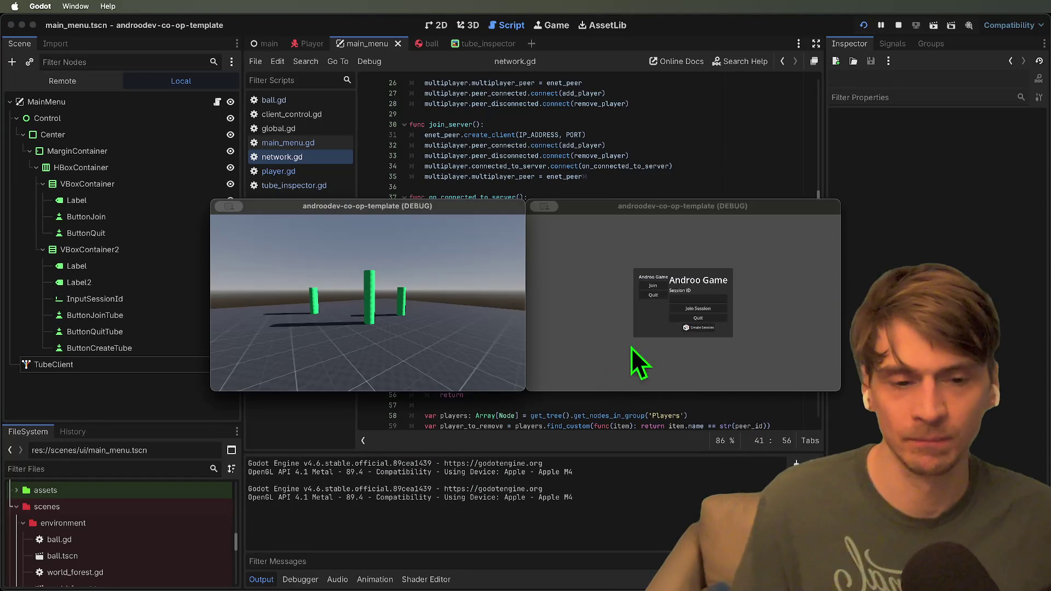
Join from the second instance, walk around, leave, rejoin, then leave again via Escape.
click(648, 283)
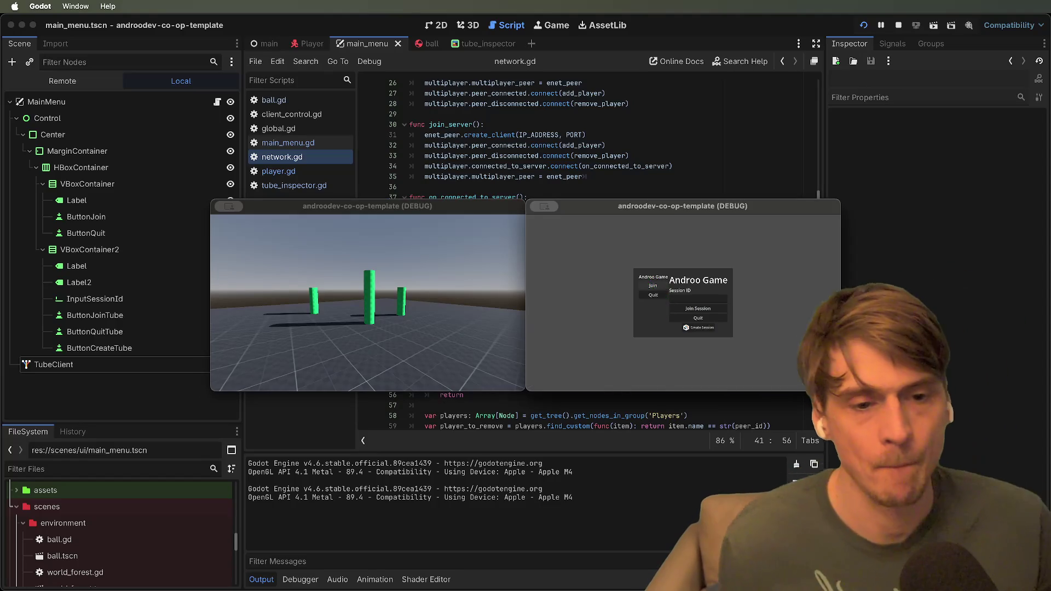
key(w)
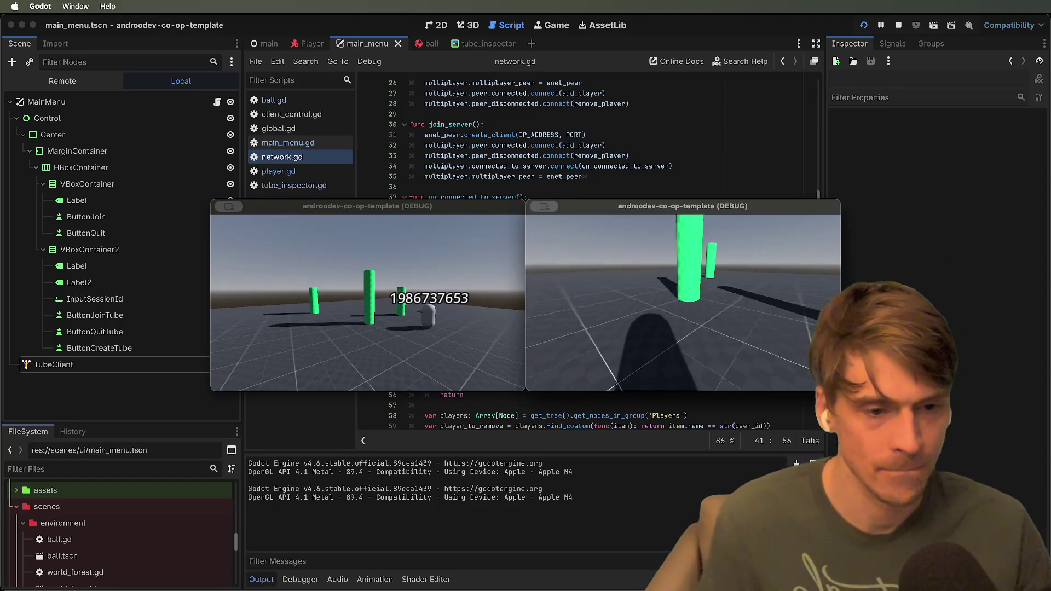
key(w)
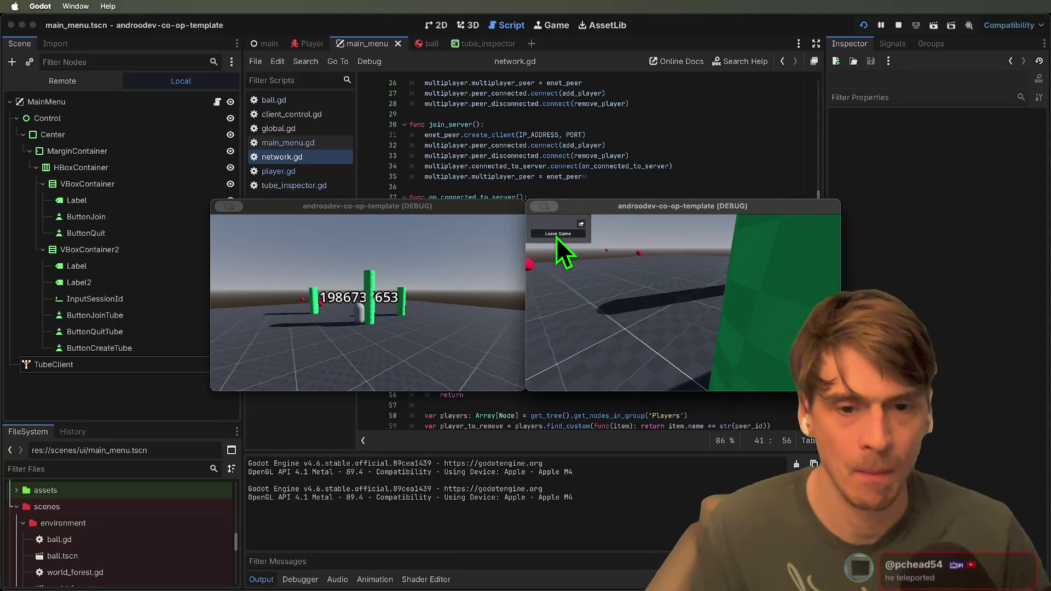
click(558, 234)
click(647, 288)
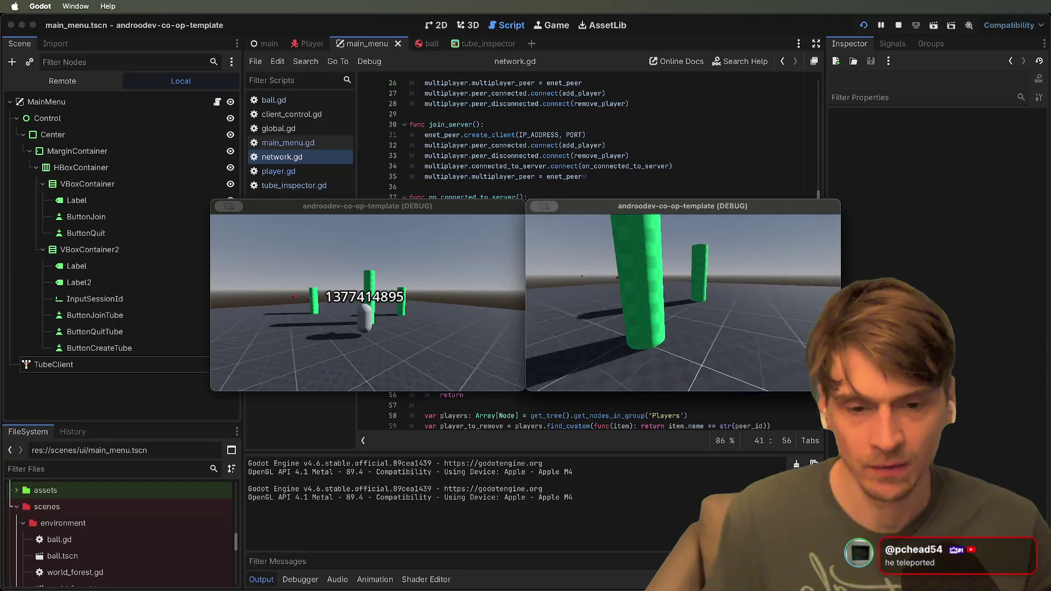
key(w)
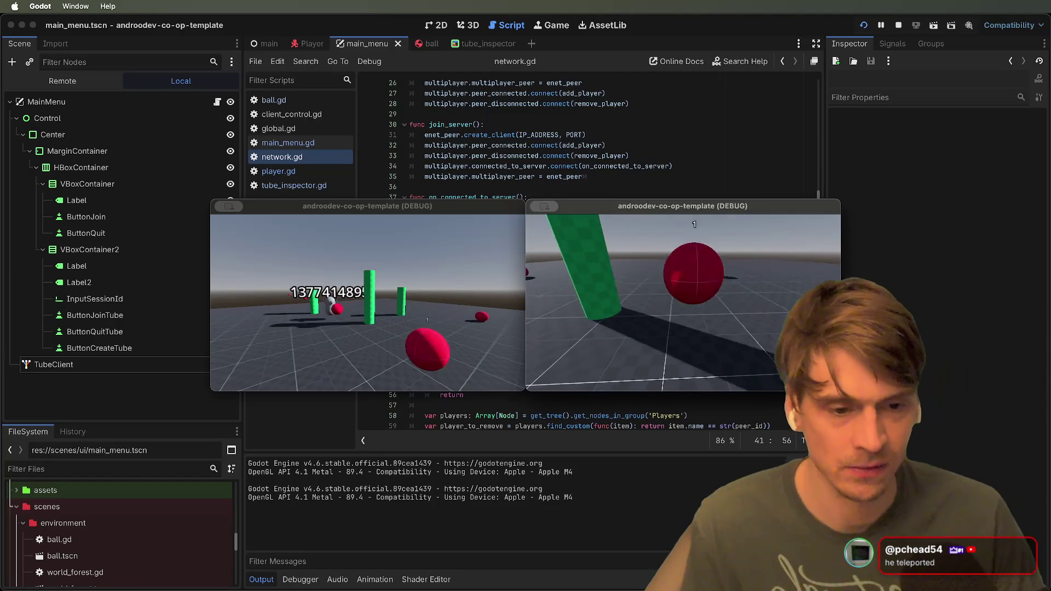
key(Escape)
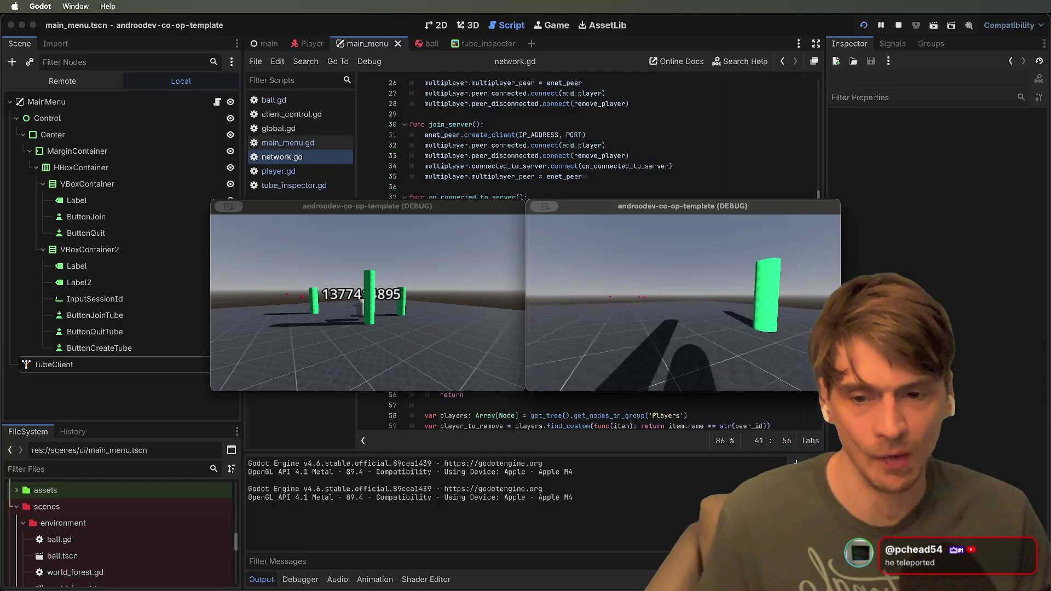
key(Escape)
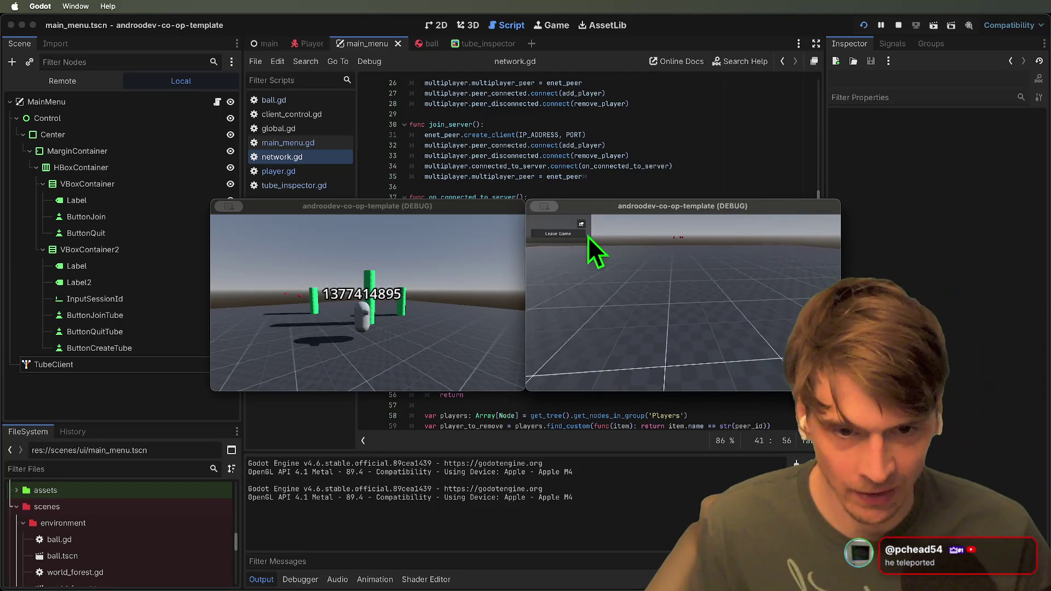
click(569, 233)
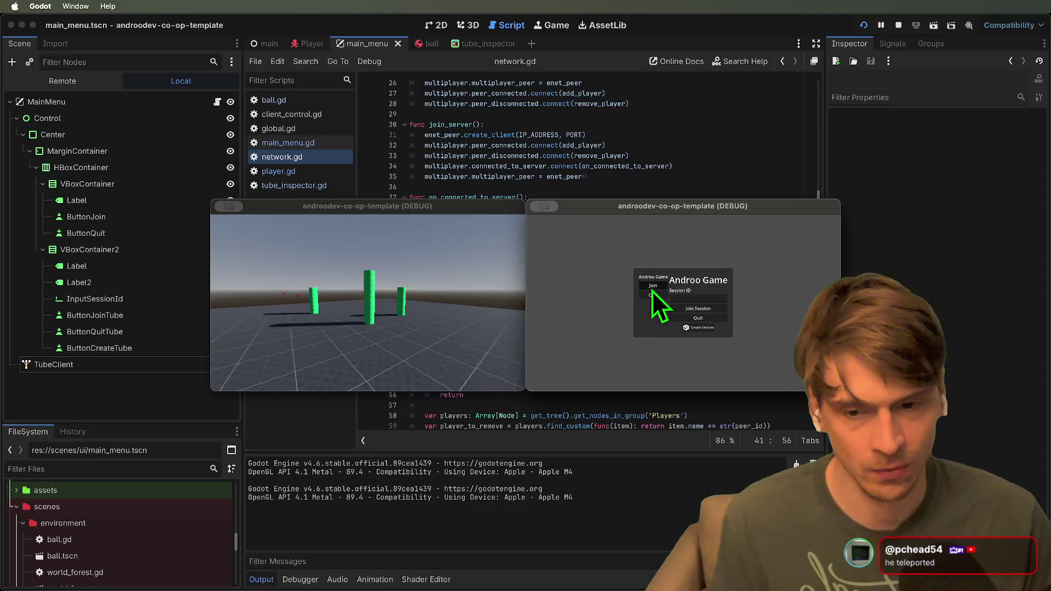
Join once more, walk toward a pillar, leave to the main menu, and stop both instances.
click(651, 287)
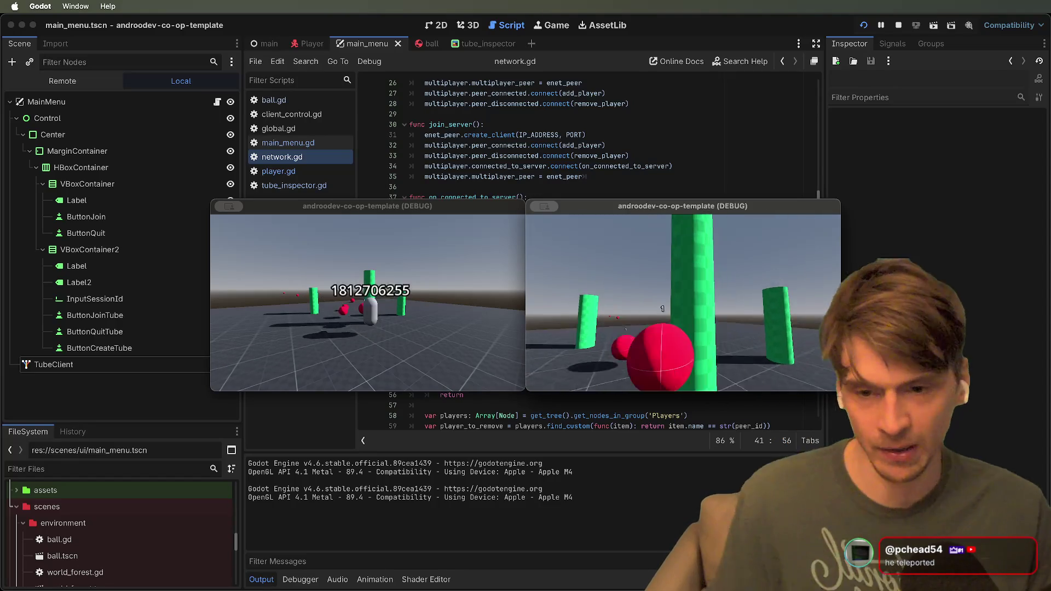
key(w)
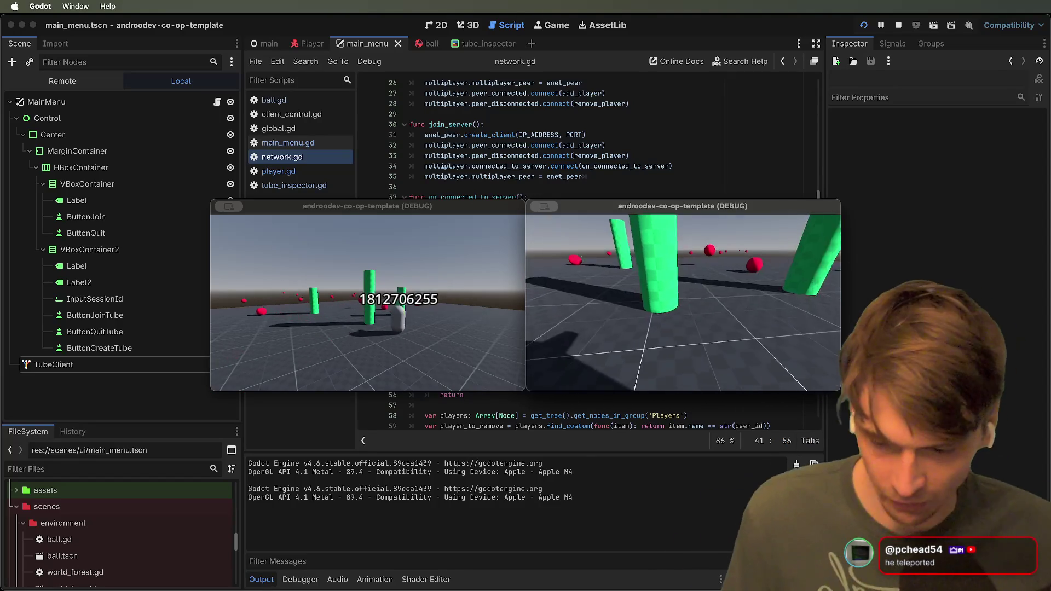
key(w)
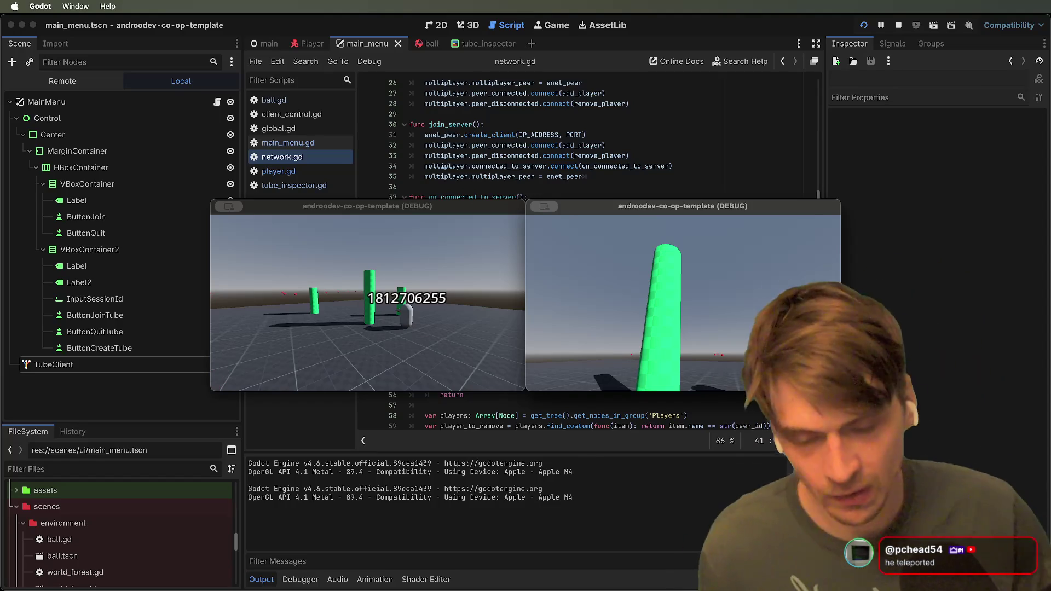
key(Escape)
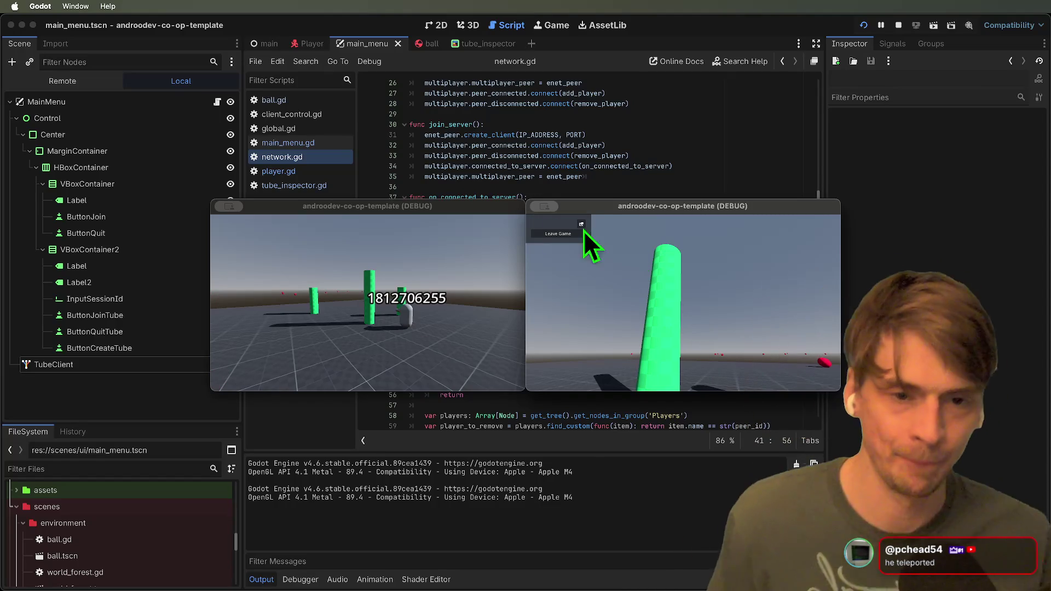
click(547, 236)
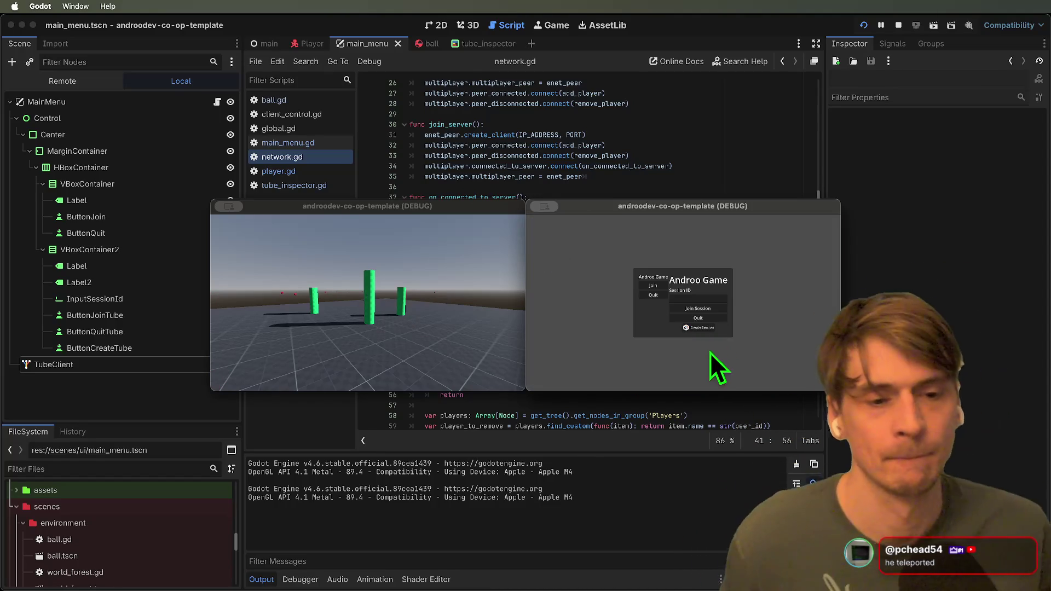
key(super+q)
key(super+q)
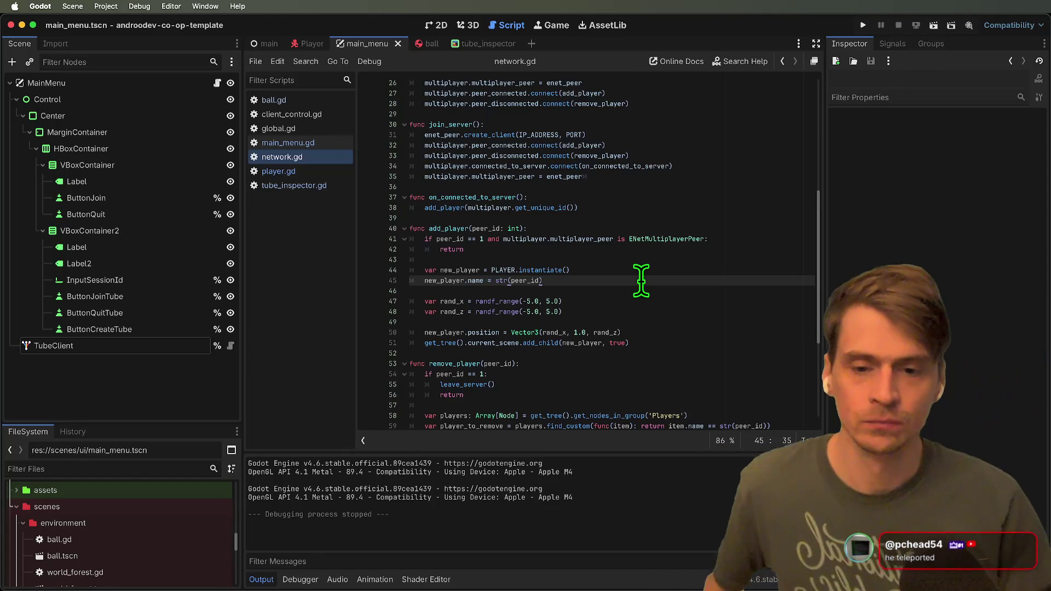
Look over network.gd's remove_player and leave_server code, then switch to Firefox.
scroll(651, 278, down, 5)
scroll(411, 160, up, 1)
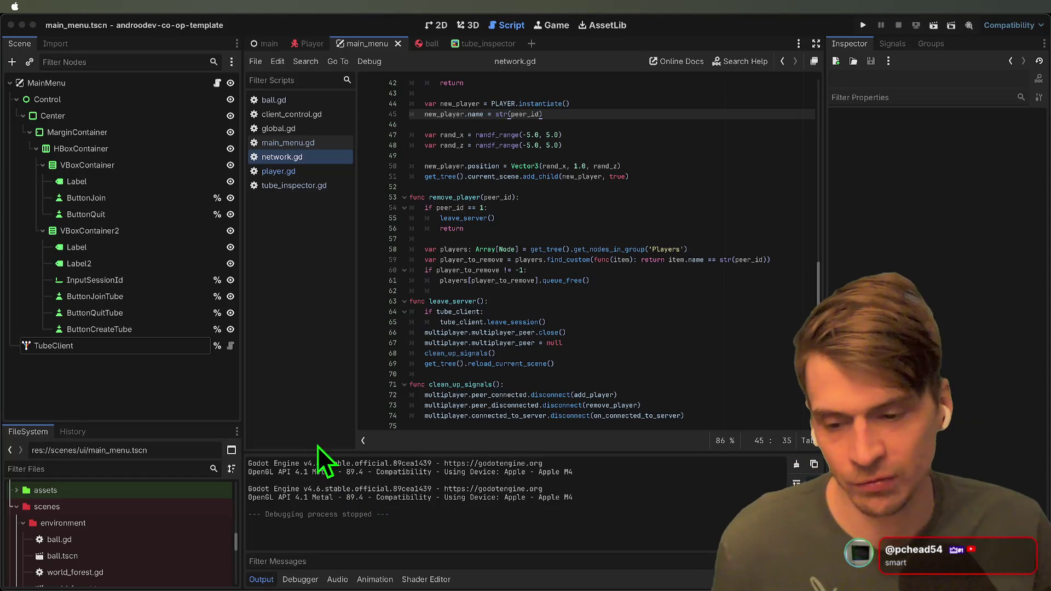
key(super+Tab)
key(super+Tab)
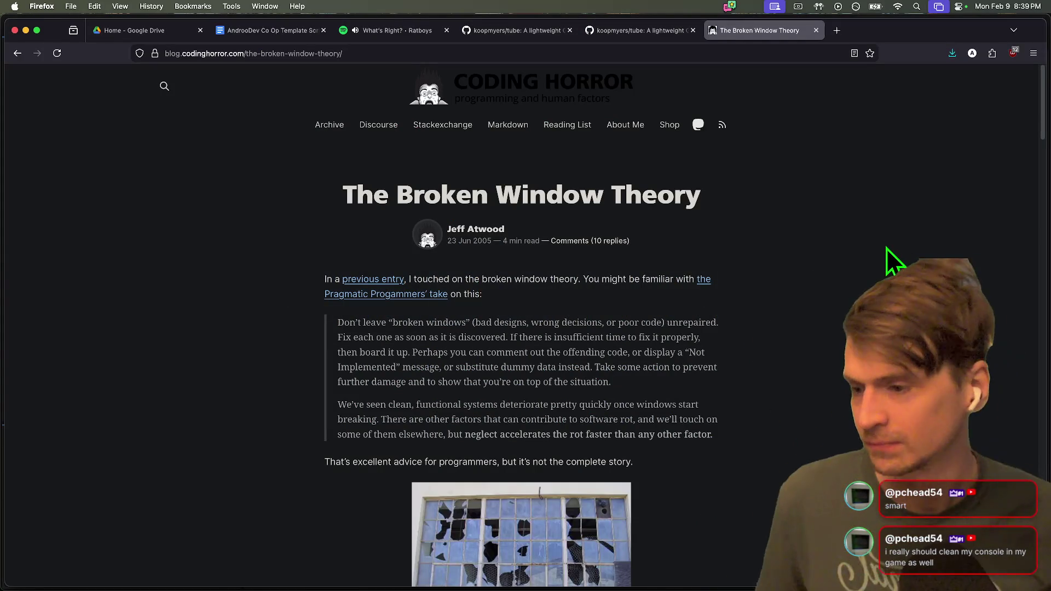
Read and highlight passages of 'The Broken Window Theory', then close the tab and return to Godot.
scroll(889, 219, down, 2)
mouse_move(357, 299)
mouse_down()
mouse_move(467, 277)
mouse_move(354, 279)
mouse_move(344, 268)
mouse_move(743, 283)
mouse_up()
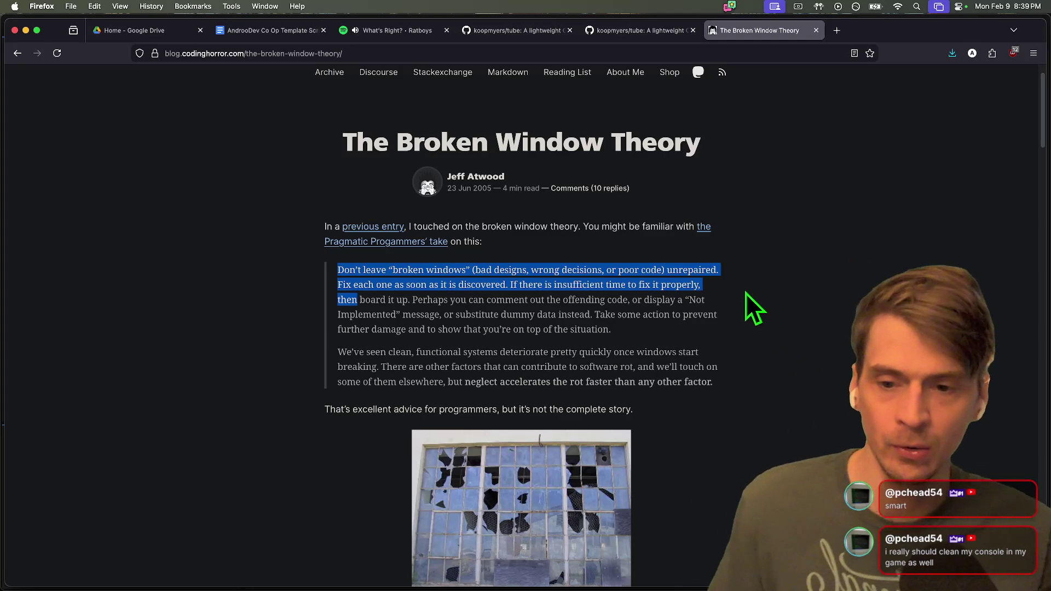
click(725, 283)
mouse_move(338, 286)
mouse_down()
mouse_move(345, 299)
mouse_move(487, 299)
mouse_move(505, 285)
mouse_up()
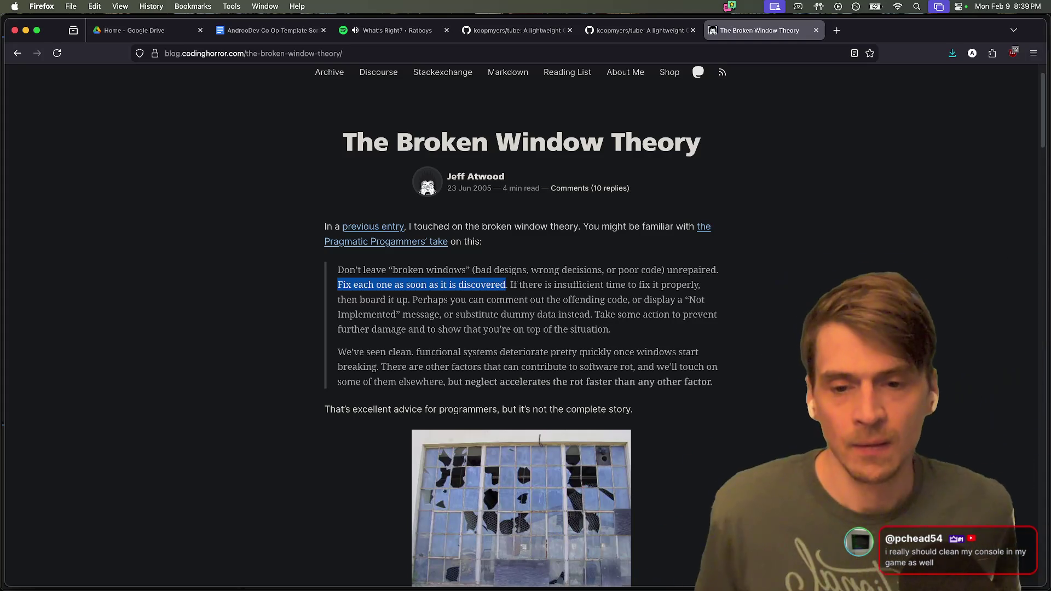
mouse_move(700, 285)
mouse_down()
mouse_move(504, 286)
mouse_move(650, 300)
mouse_move(430, 333)
mouse_move(471, 340)
mouse_up()
click(696, 343)
scroll(712, 351, down, 2)
scroll(782, 377, down, 15)
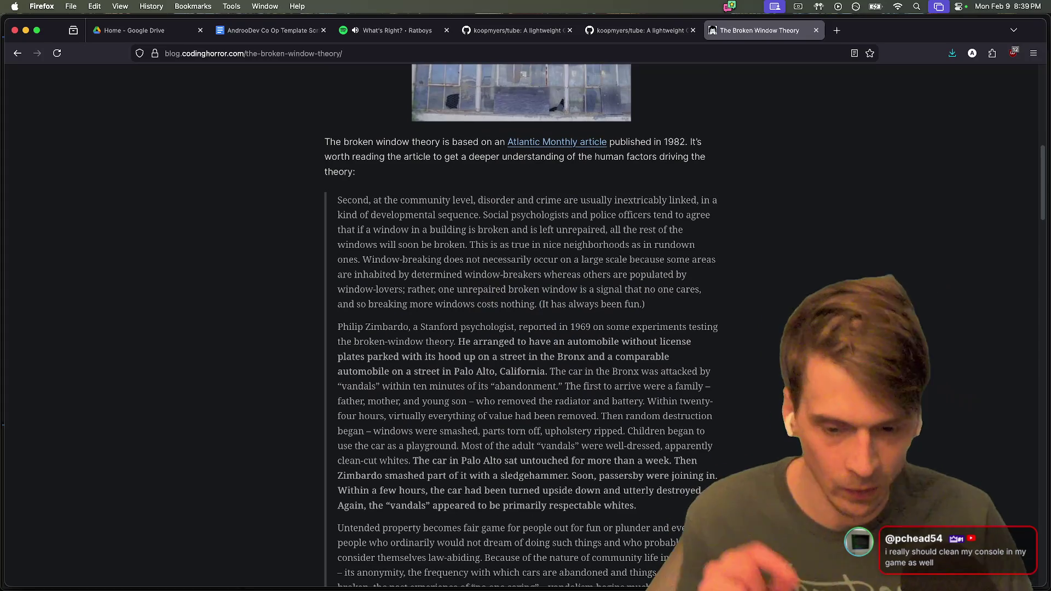
scroll(821, 383, down, 15)
scroll(520, 329, down, 20)
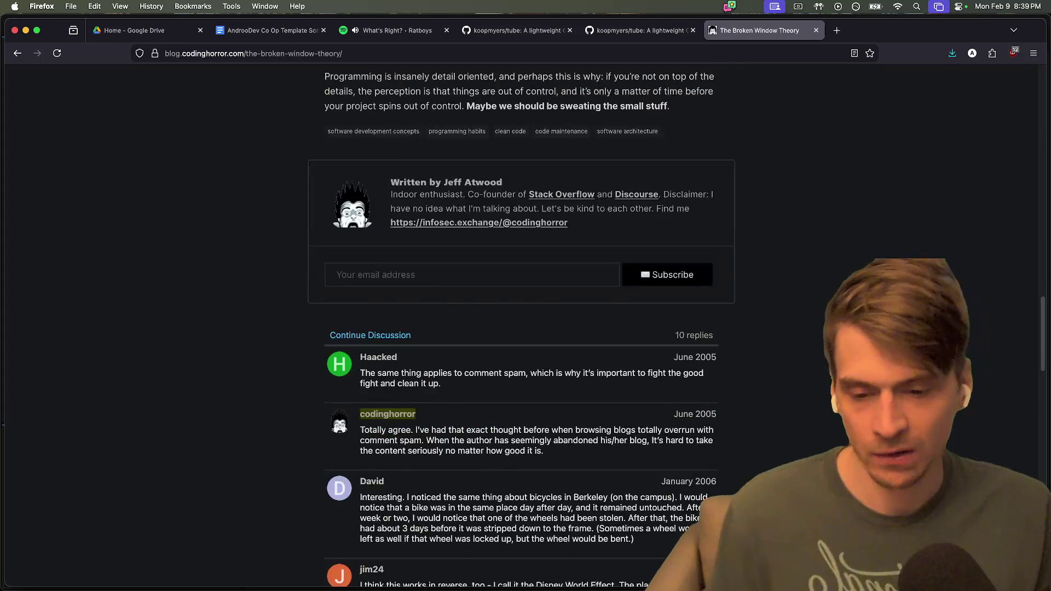
key(super+w)
key(super+Tab)
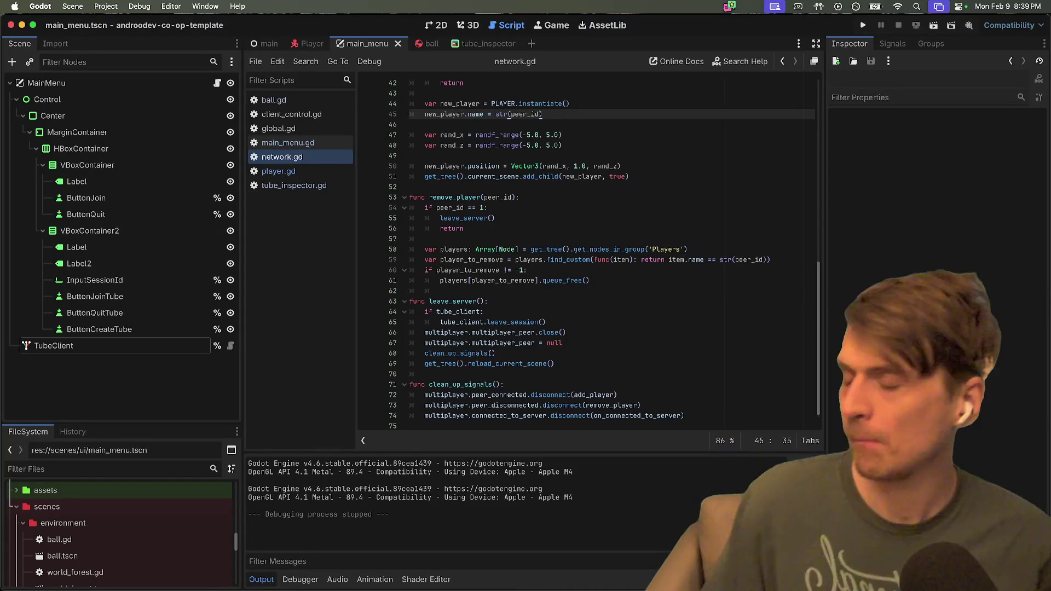
Browse network.gd's peer 1 checks, glancing at player.gd along the way.
click(593, 146)
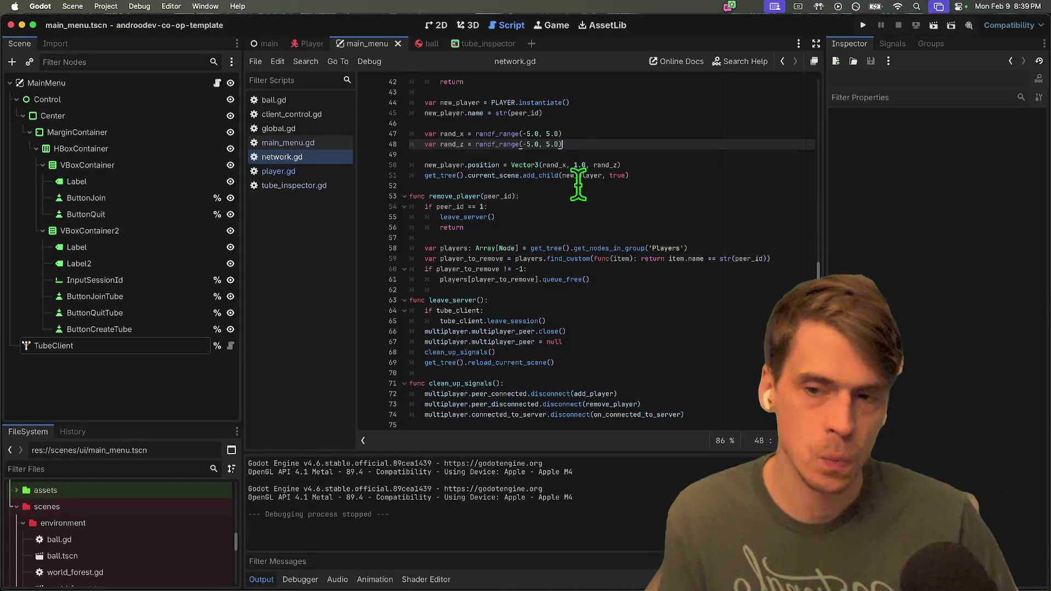
click(290, 172)
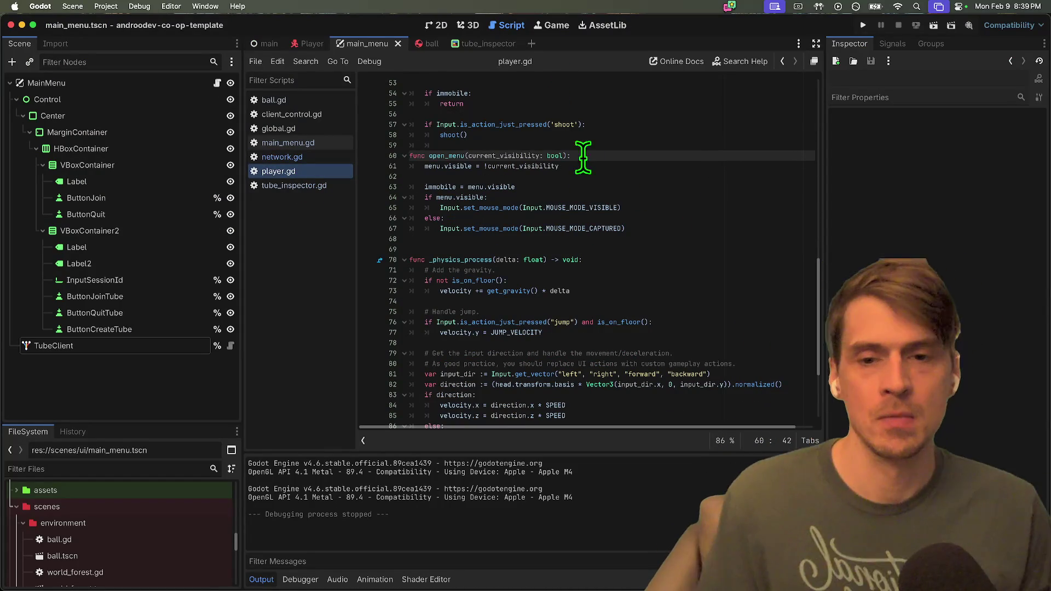
click(298, 158)
click(606, 218)
triple_click(607, 218)
scroll(613, 219, up, 2)
scroll(621, 221, down, 2)
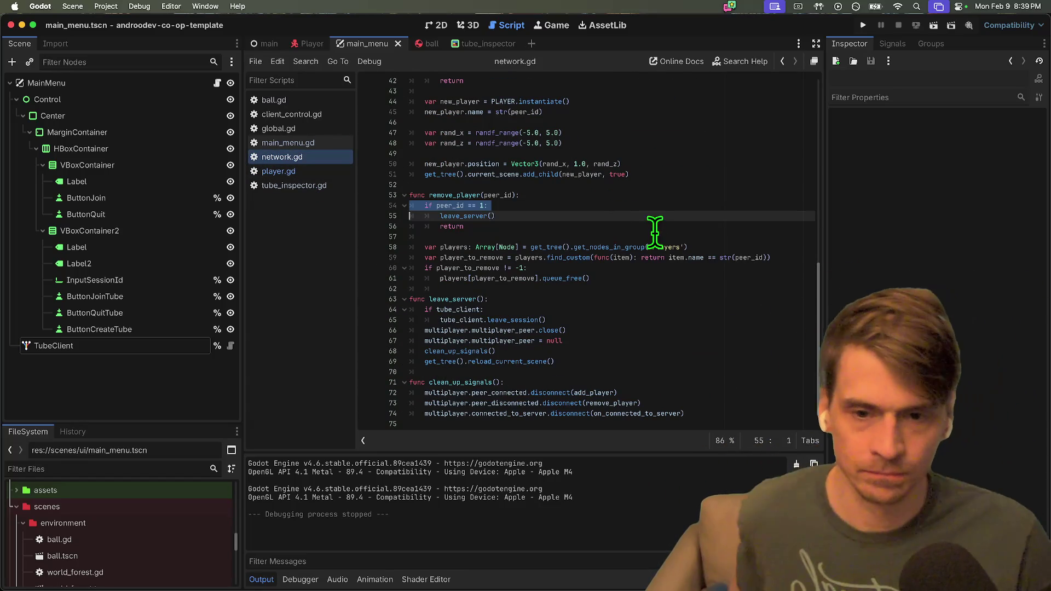
click(633, 371)
scroll(662, 293, up, 5)
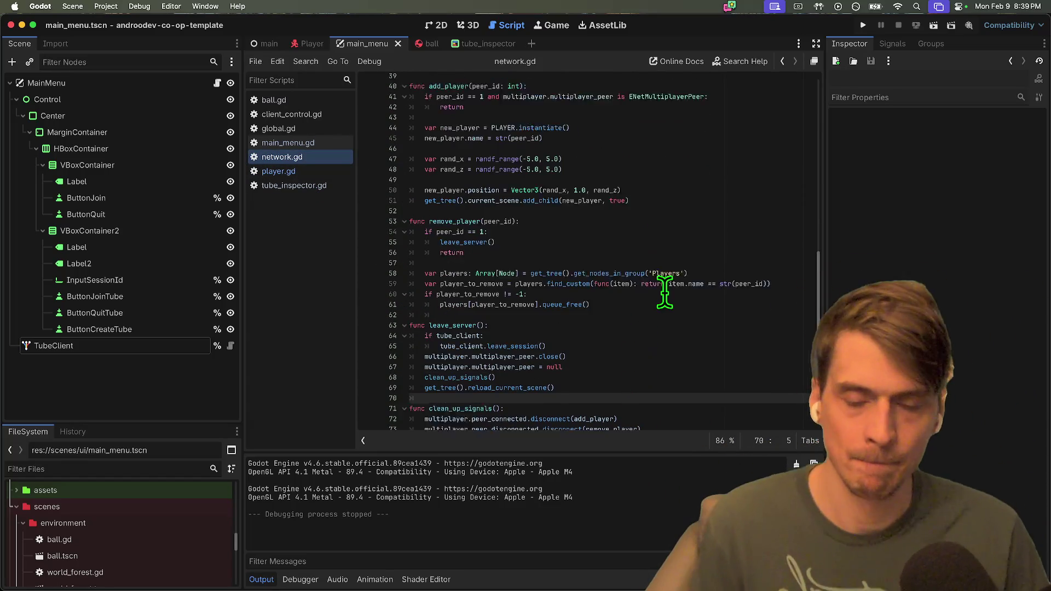
Inspect join_server's on_connected_to_server handler, then go to main_menu.gd's session_created line.
click(432, 186)
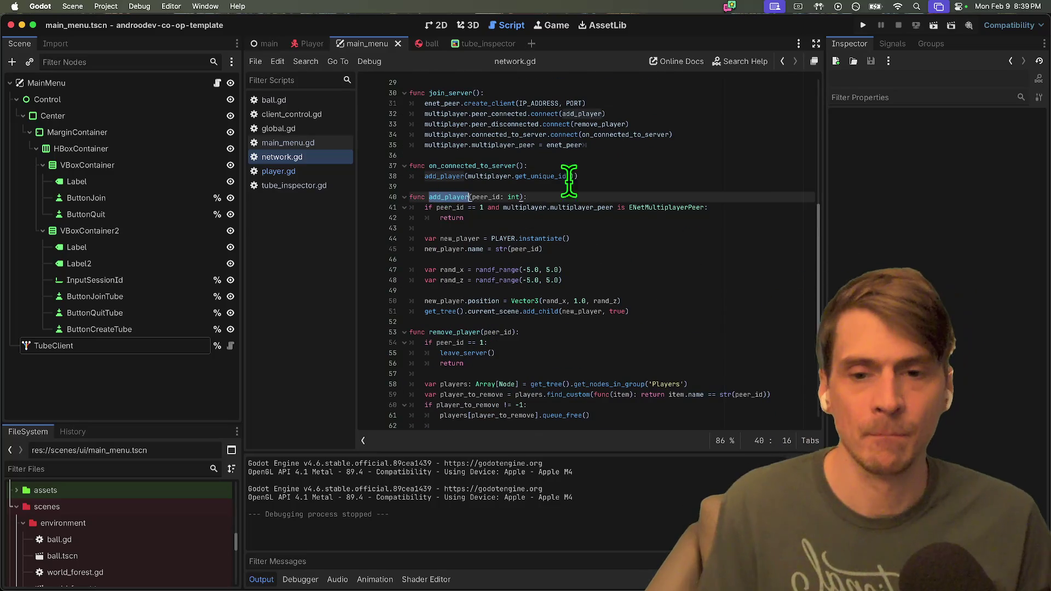
click(618, 177)
scroll(650, 183, up, 2)
click(678, 187)
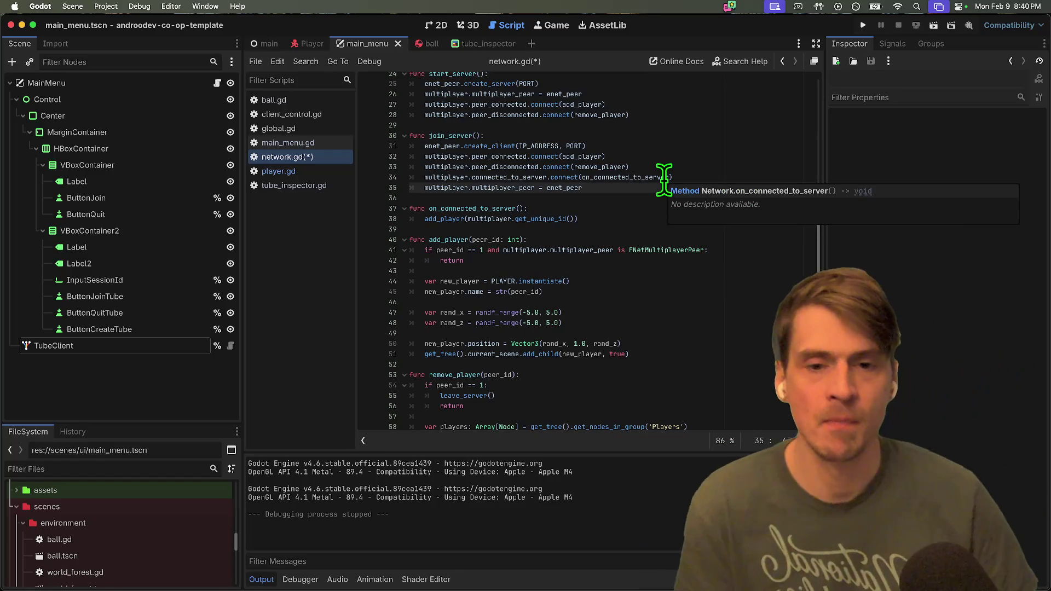
click(662, 200)
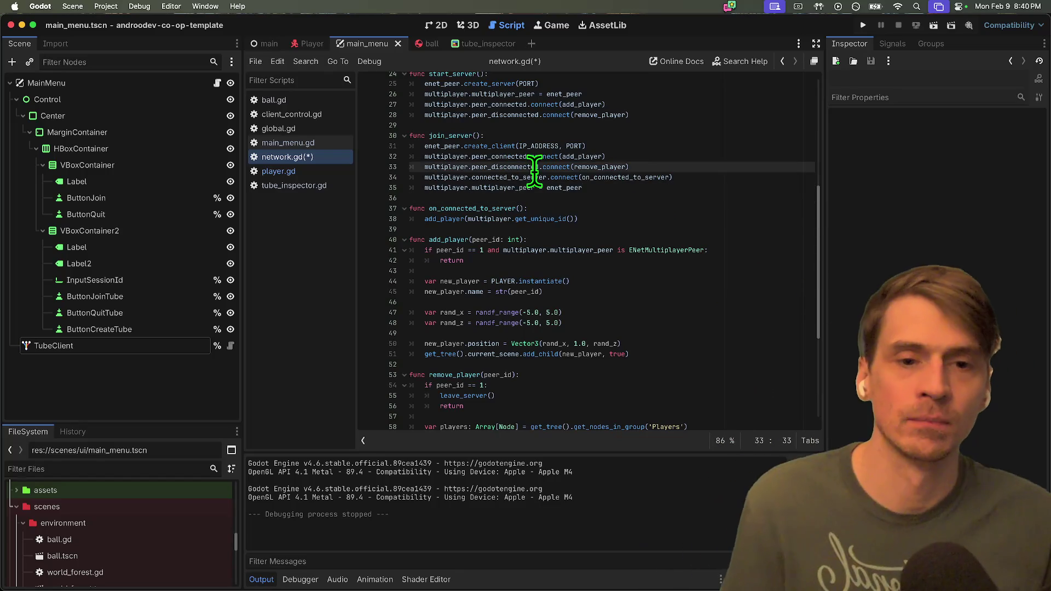
double_click(627, 177)
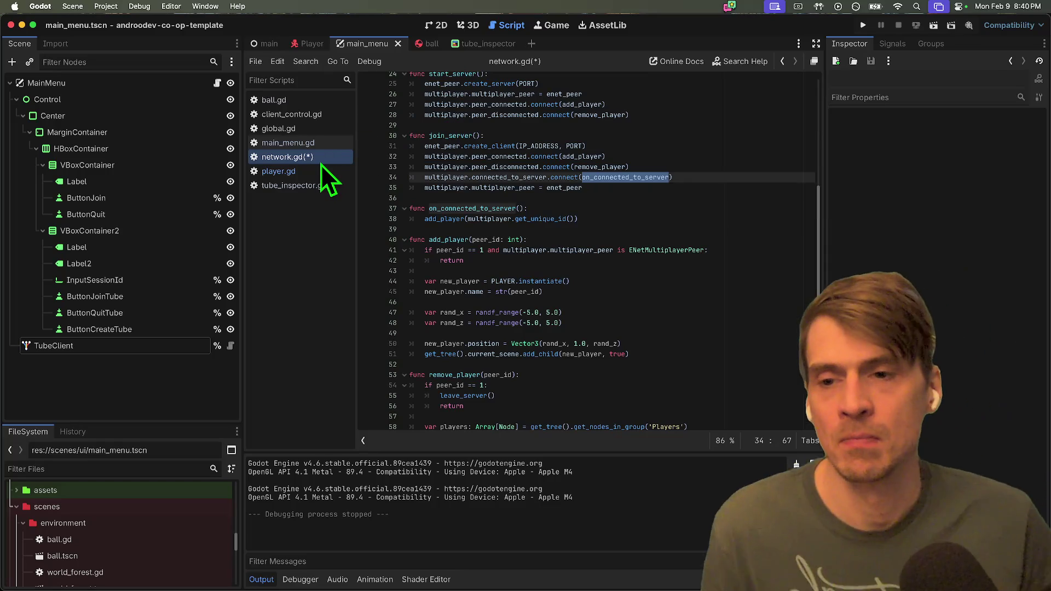
click(328, 144)
click(701, 197)
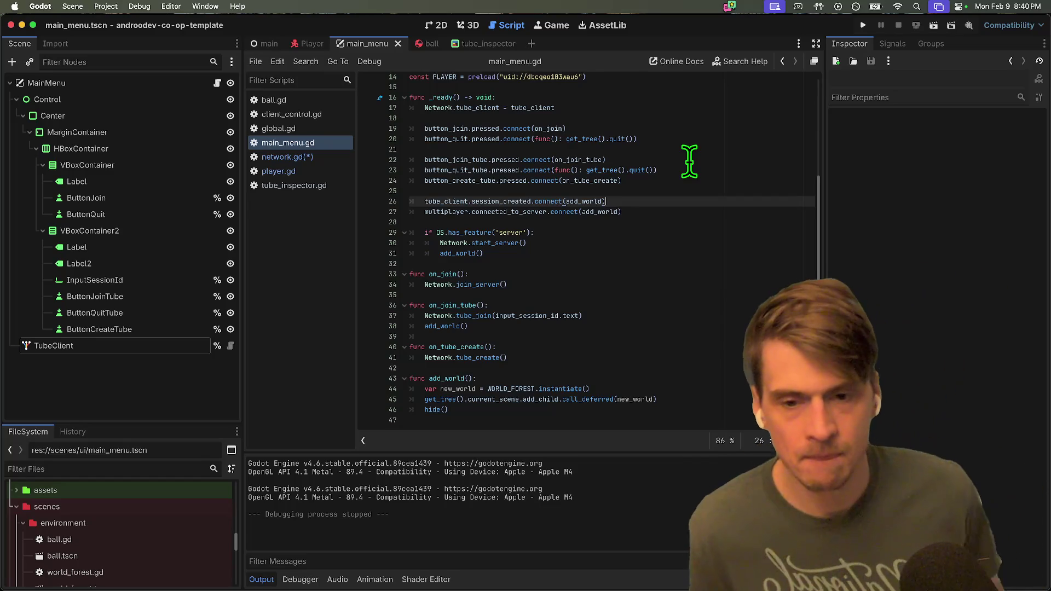
Delete the add_world() call from on_join_tube, save, and do a quick test run.
click(631, 325)
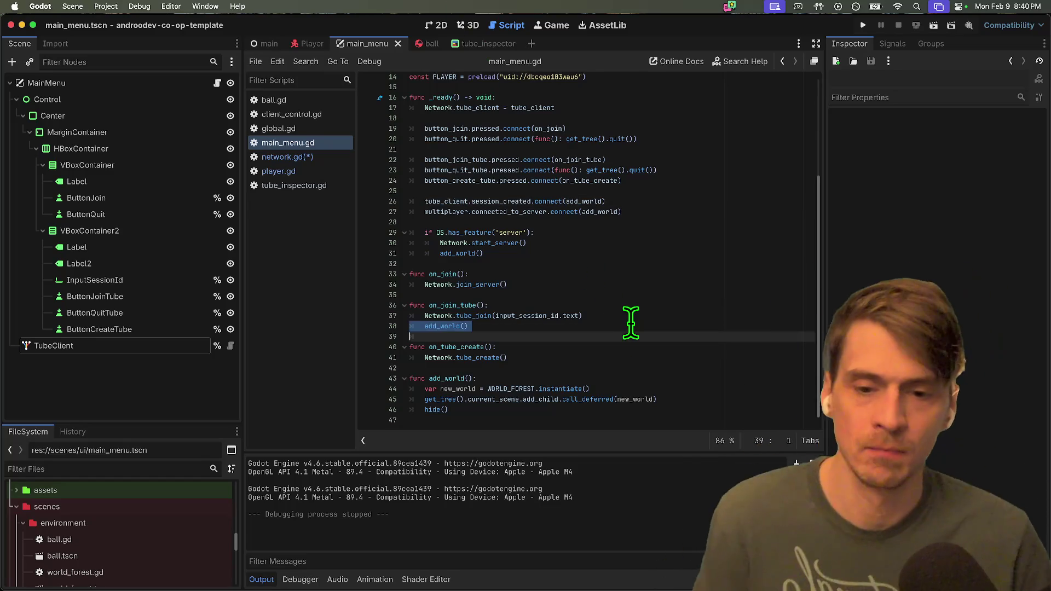
key(super+shift+k)
click(669, 413)
key(super+s)
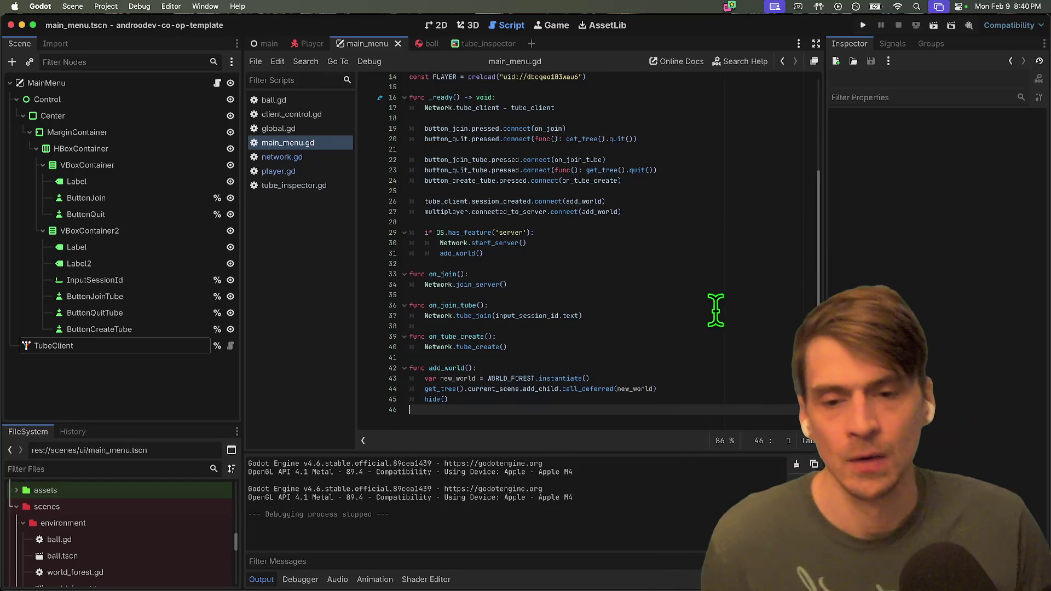
key(super+b)
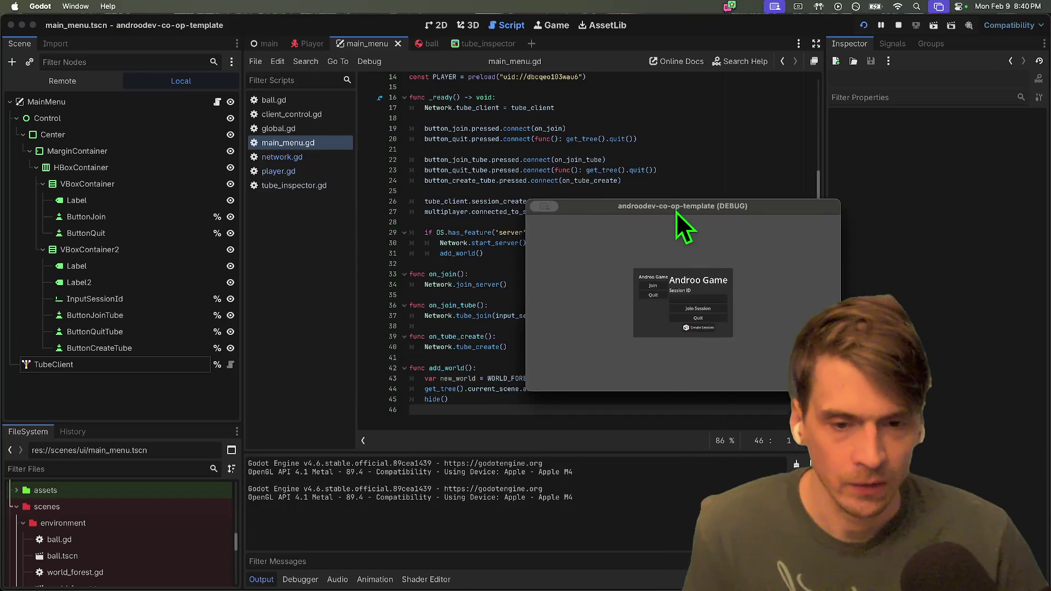
key(super+q)
key(super+q)
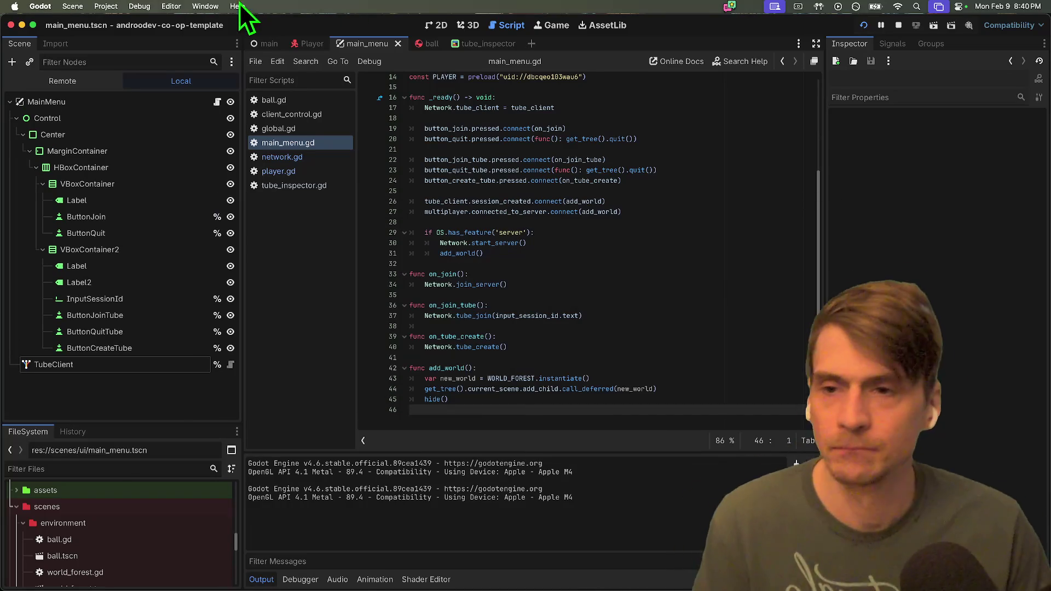
Clear instance 1's 'server' feature tag in Customize Run Instances and run two instances.
click(164, 6)
click(149, 166)
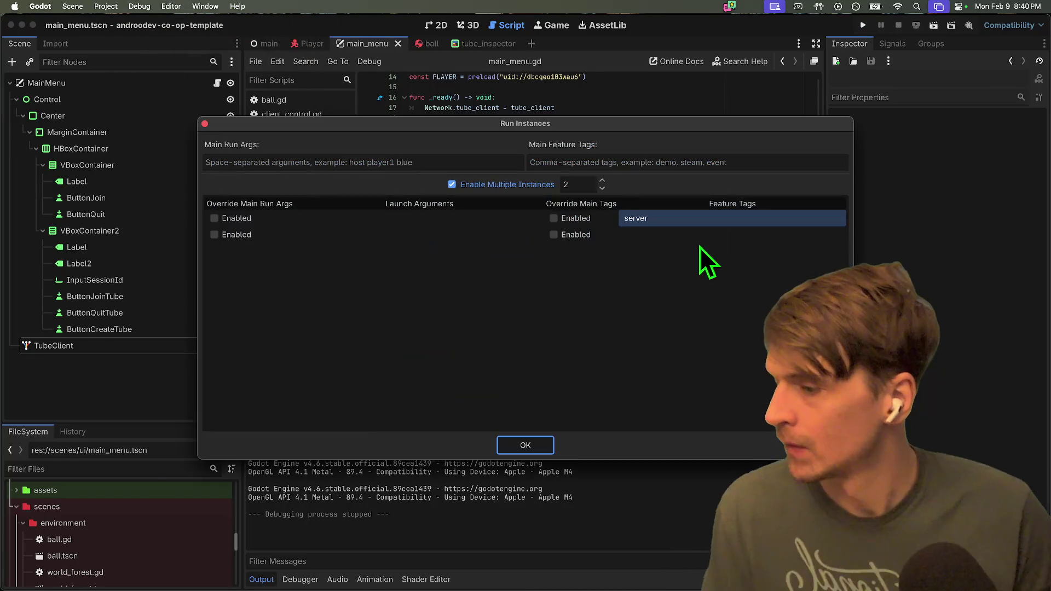
click(648, 215)
key(BackSpace)
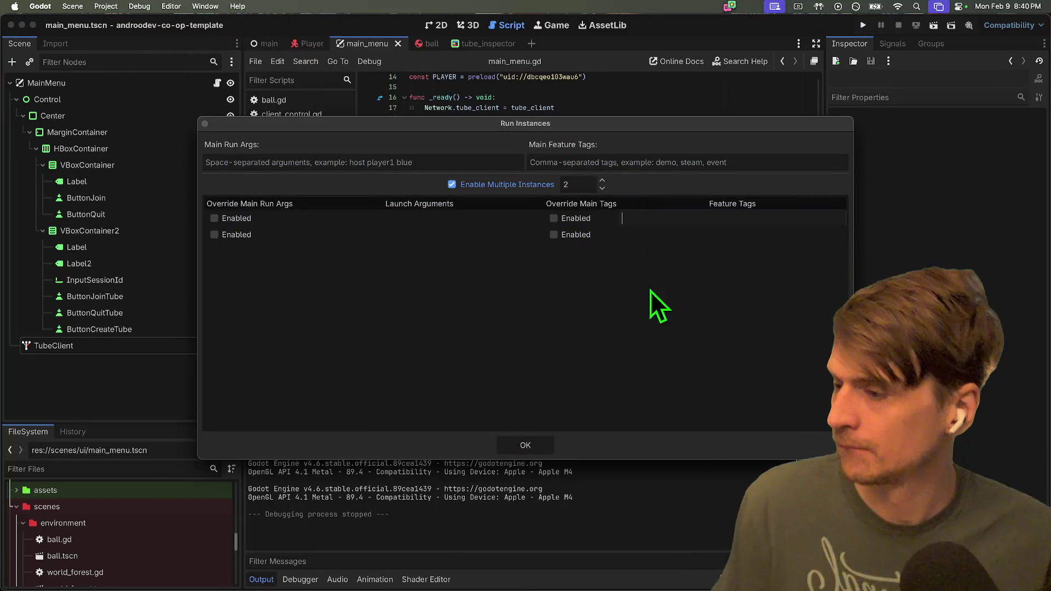
key(Return)
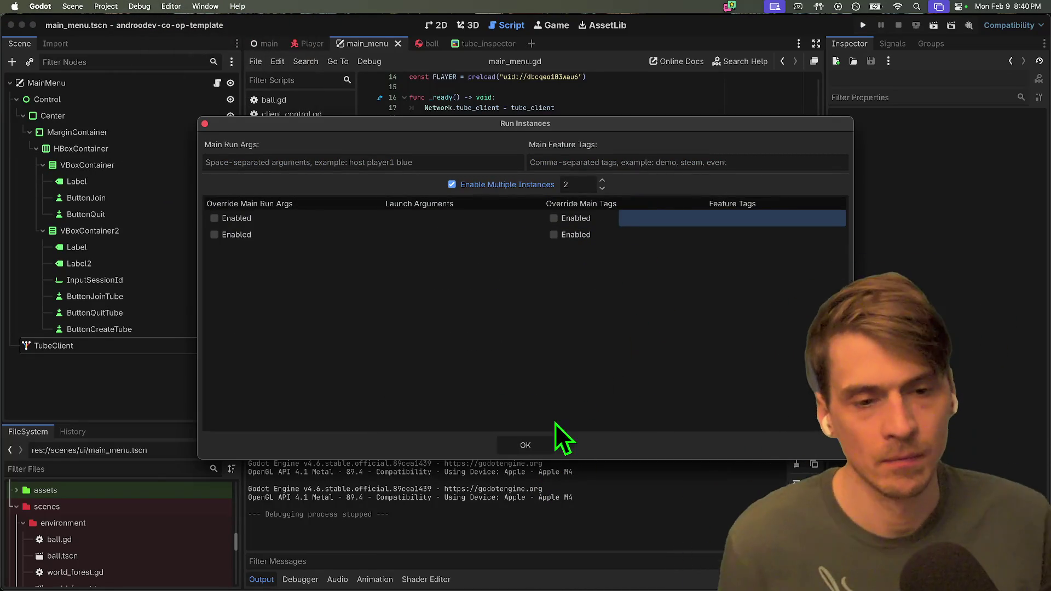
click(542, 441)
key(super+b)
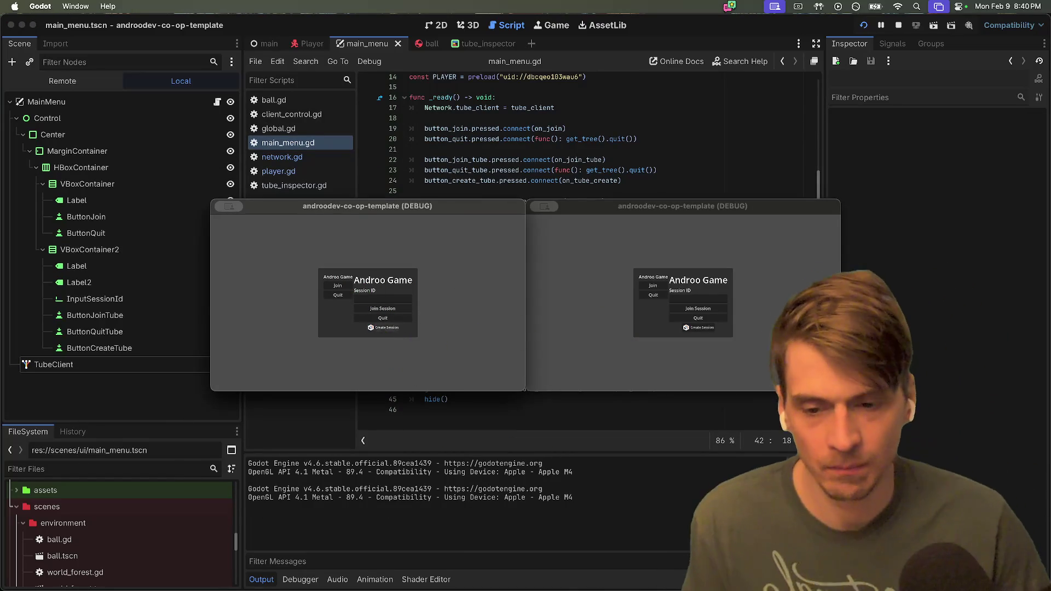
Create a session in the left instance and join it from the right by pasting its code.
click(386, 327)
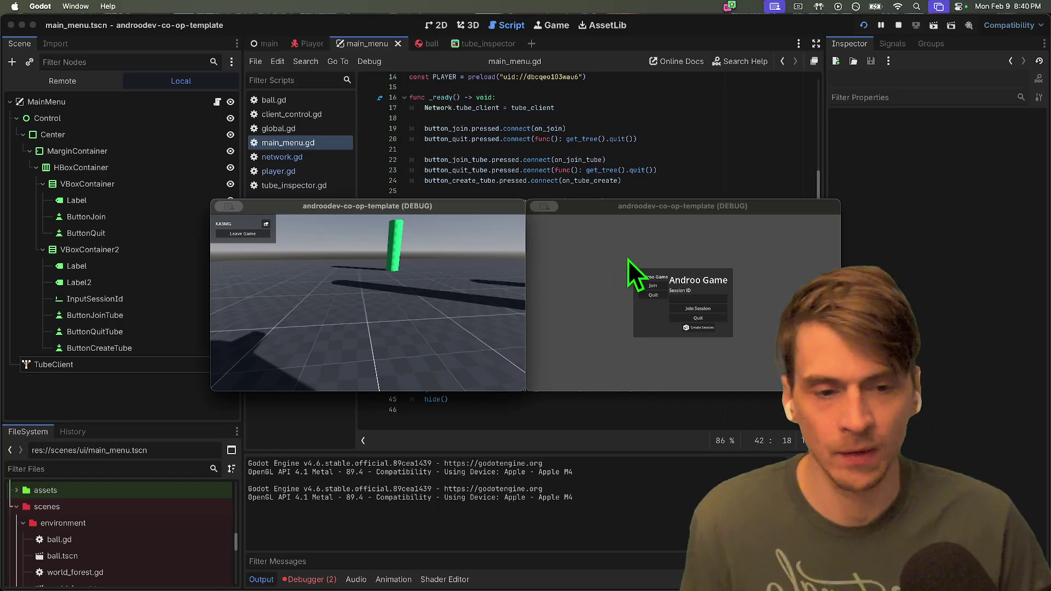
click(703, 287)
click(704, 297)
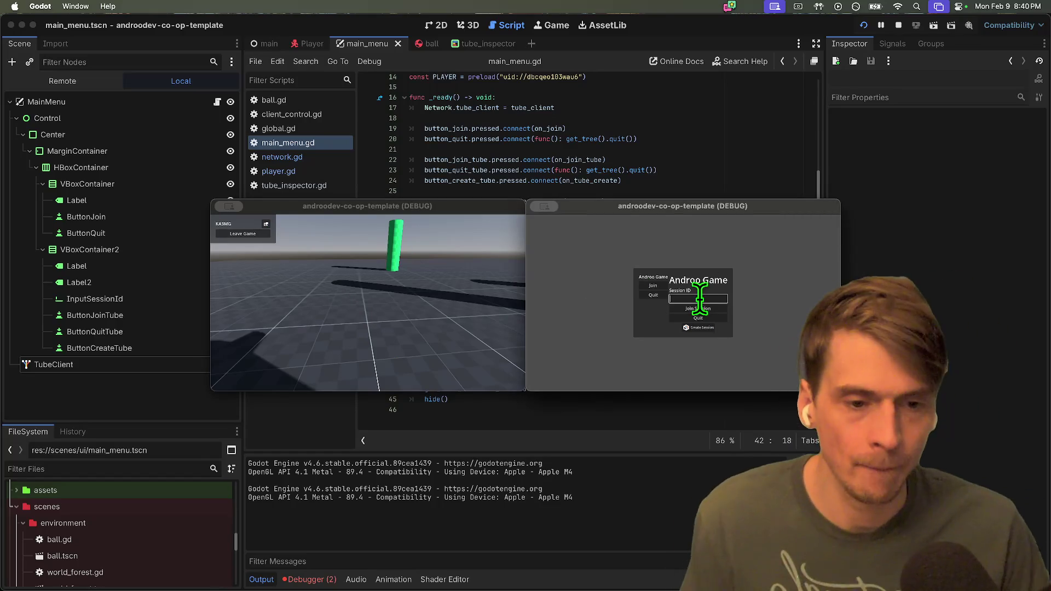
key(super+v)
click(700, 308)
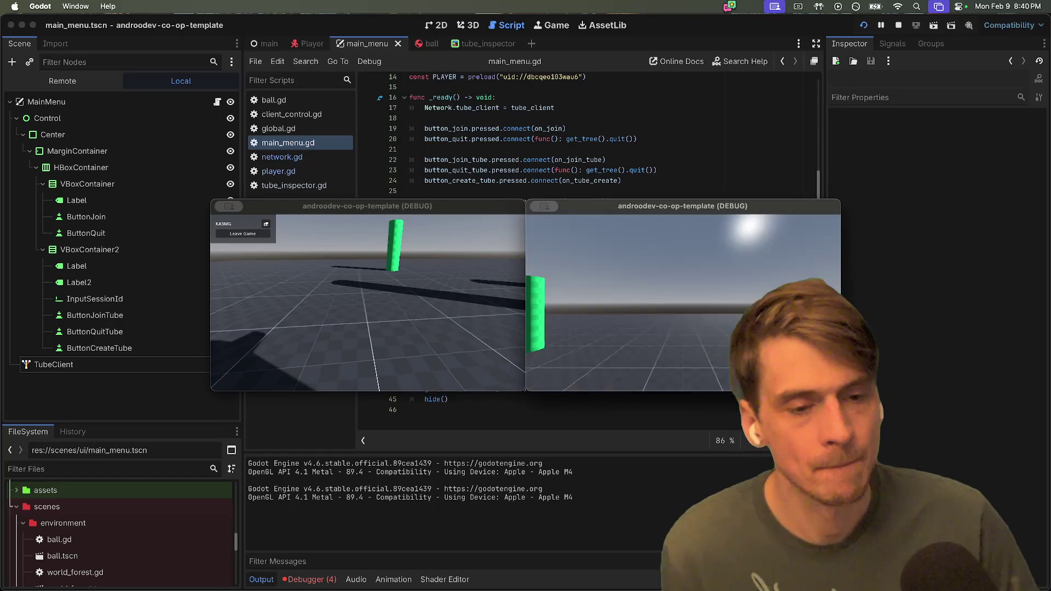
Walk the player around, leave and rejoin from the right, then leave the match and return to the editor.
key(w)
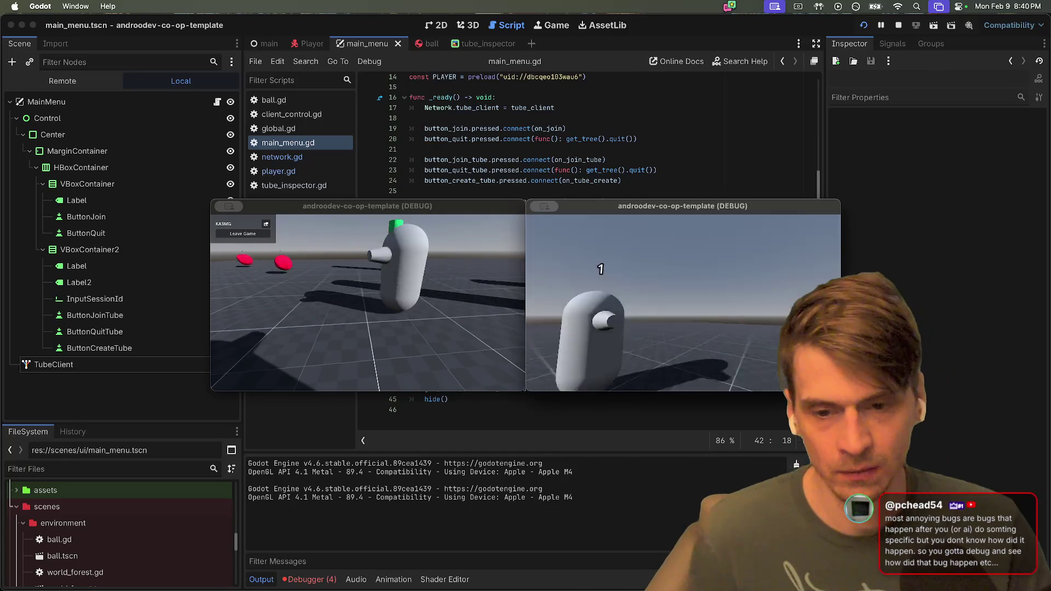
key(Escape)
key(w)
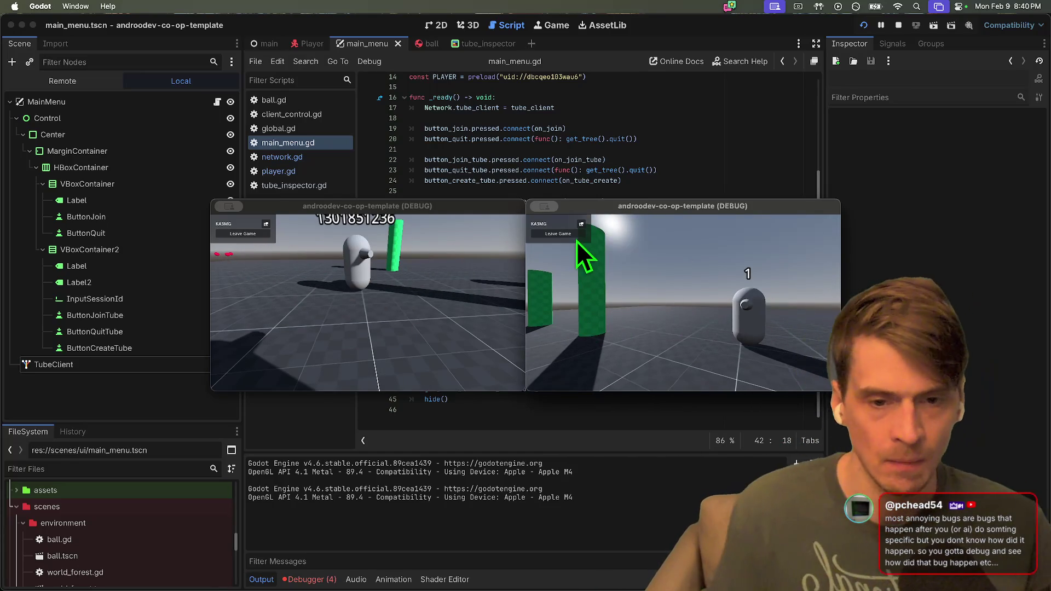
click(571, 235)
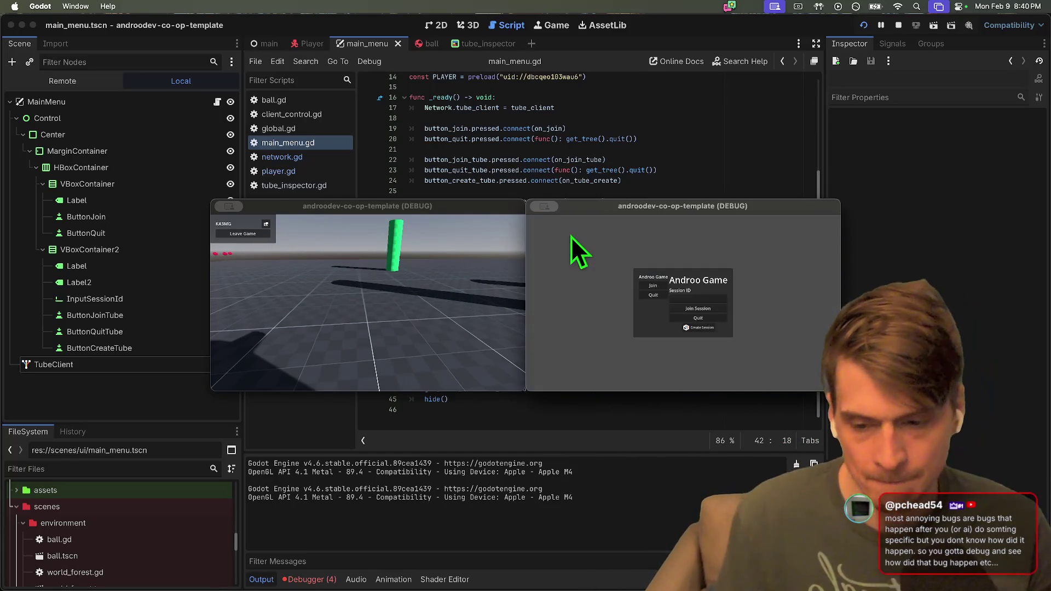
click(695, 307)
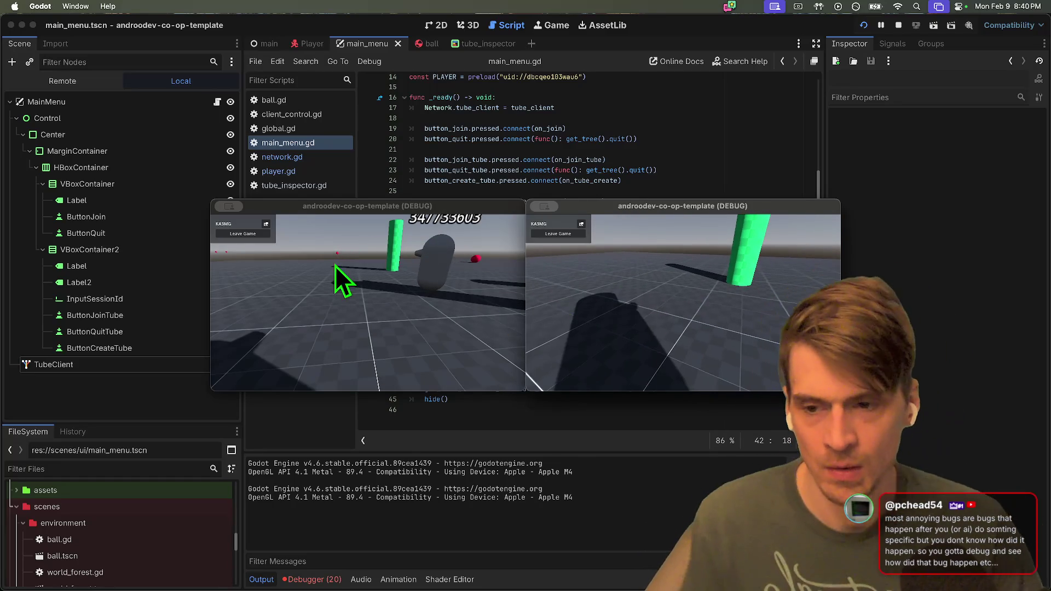
click(254, 235)
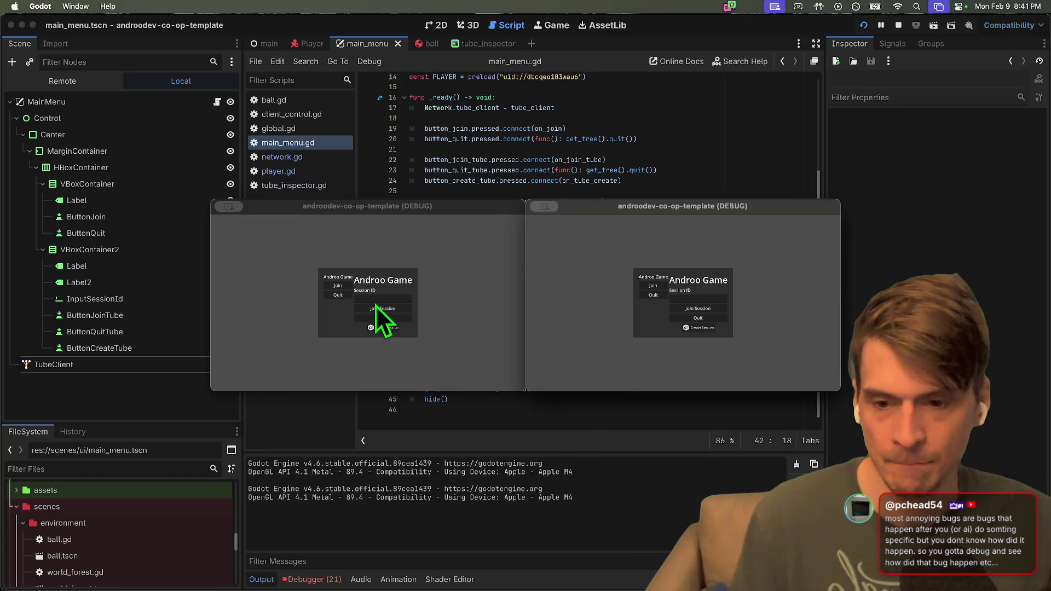
click(312, 579)
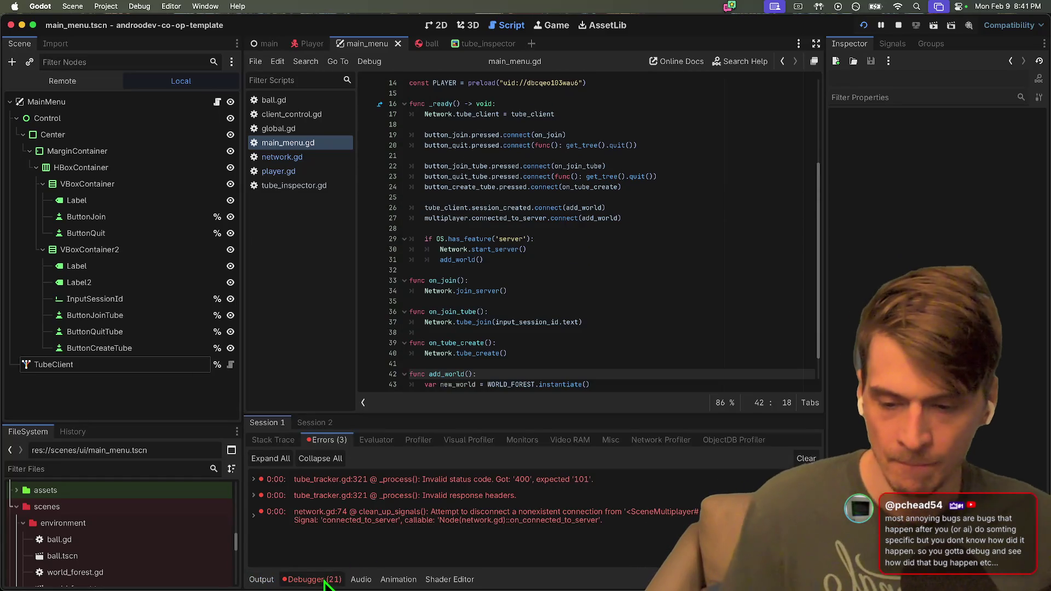
Jump to the network.gd:74 disconnect error and review Session 2's cached-object errors.
double_click(357, 521)
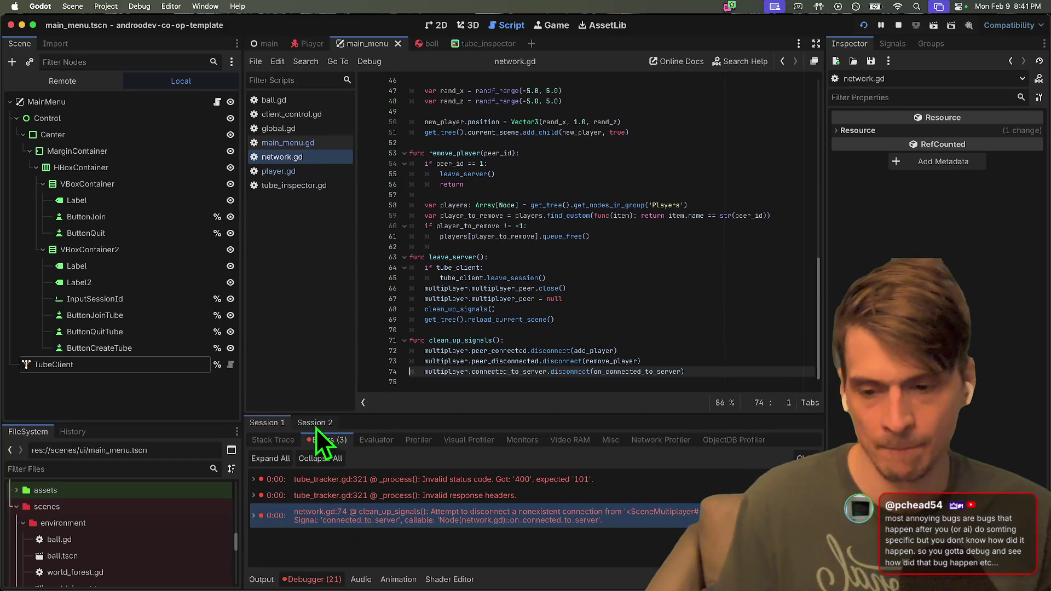
click(314, 424)
click(333, 440)
click(383, 506)
click(464, 540)
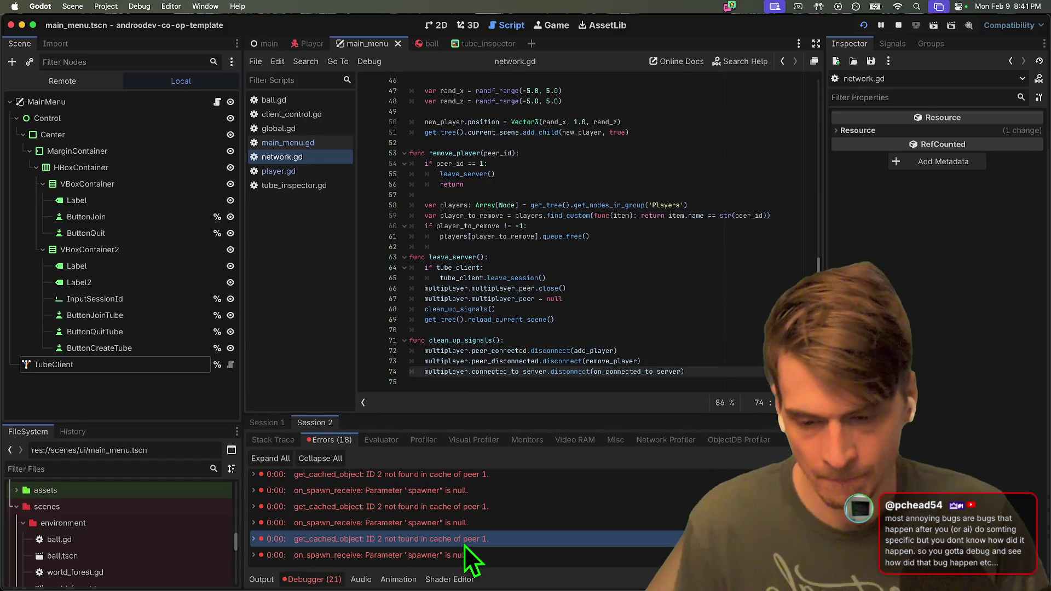
Check the multiplayer_peer close line in network.gd, then stop and relaunch both instances.
click(717, 288)
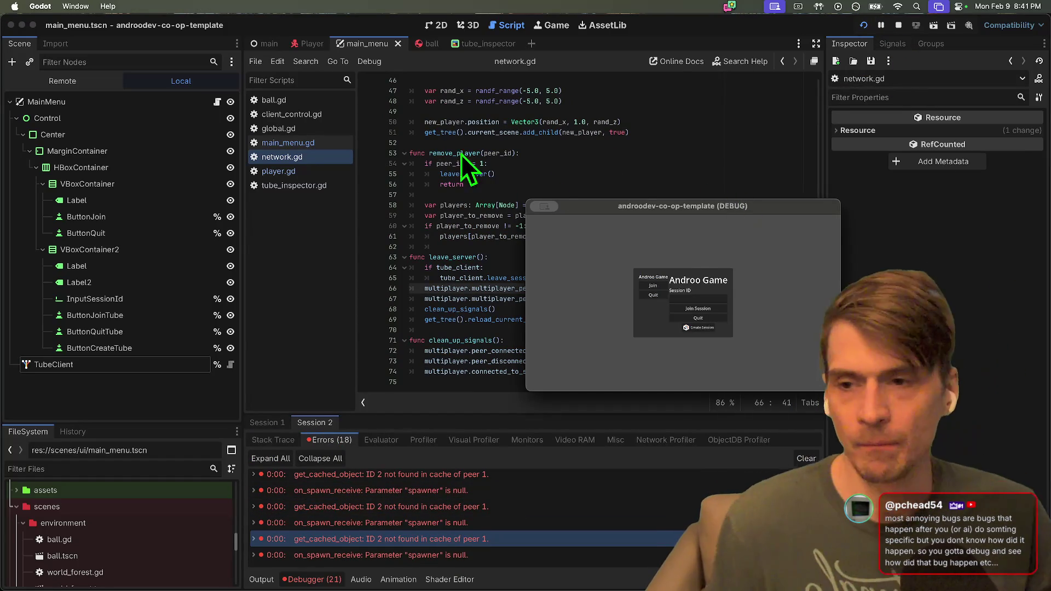
click(900, 28)
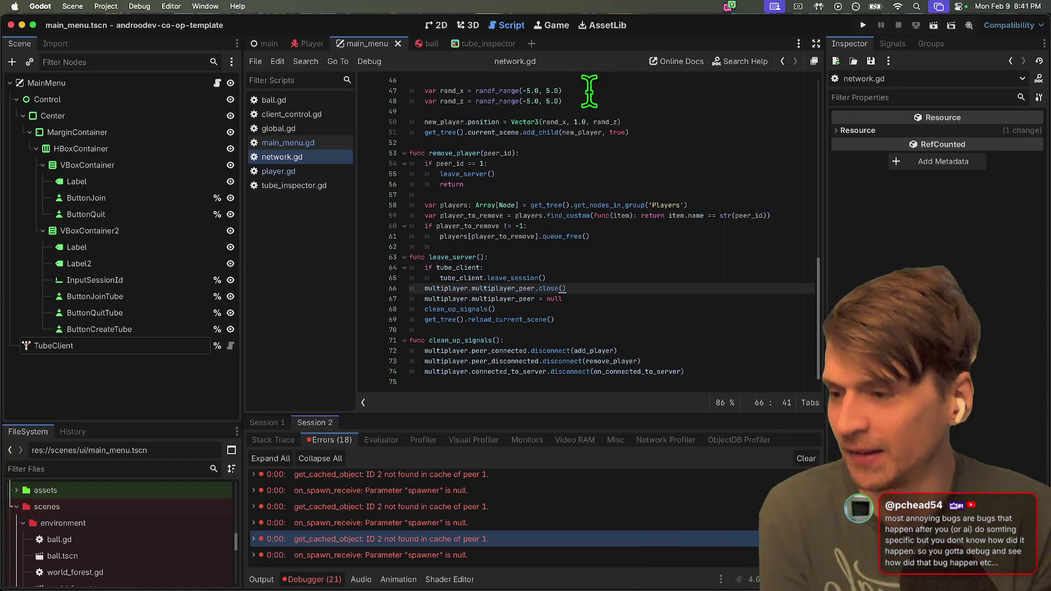
key(super+b)
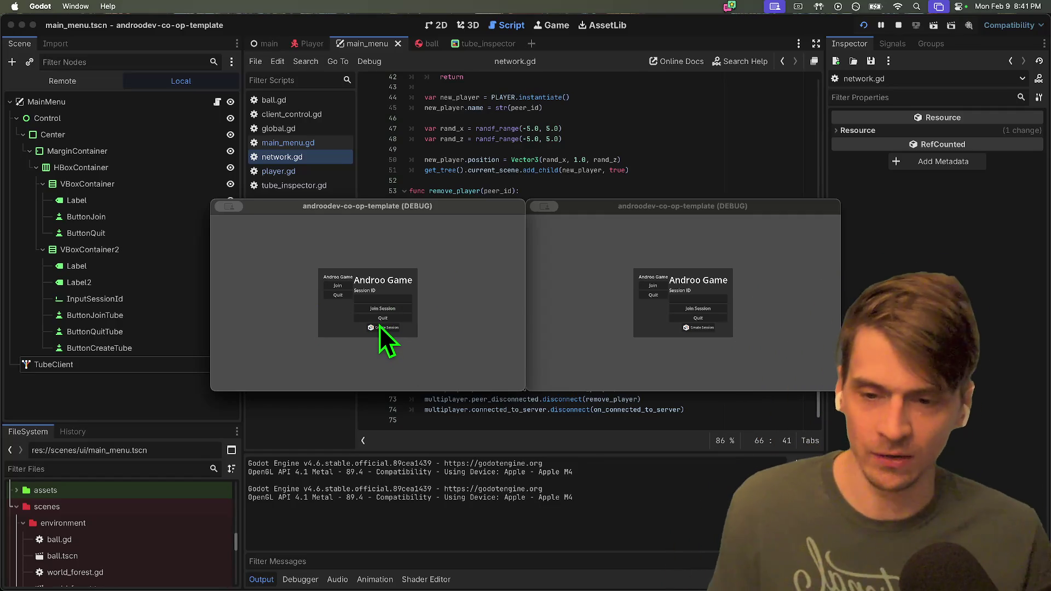
Create a session in the left instance, join from the right, and walk the left player toward the red ball.
click(379, 326)
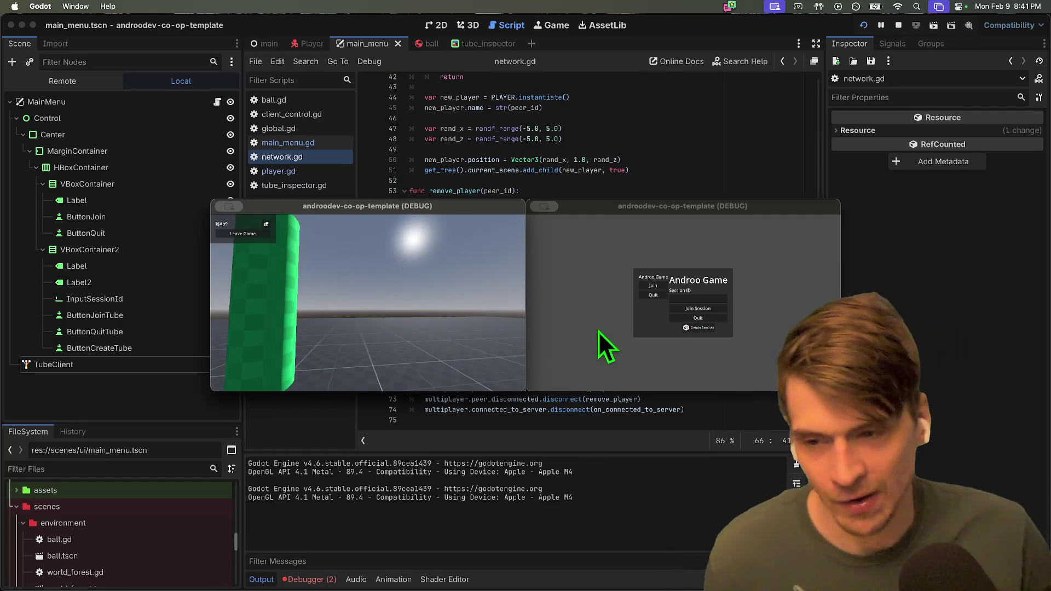
click(679, 298)
text(sjAp9)
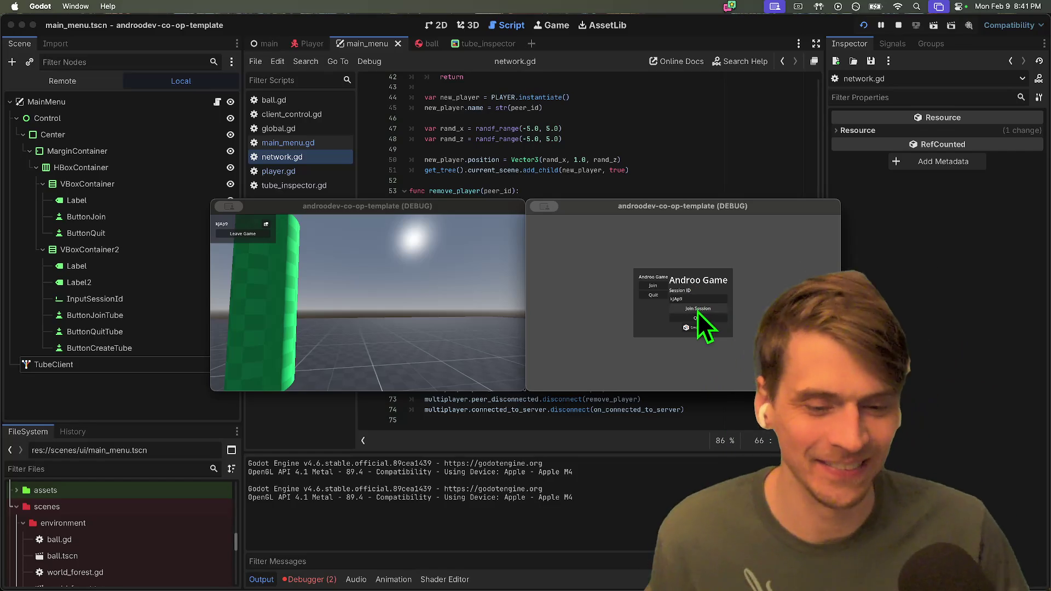
click(697, 309)
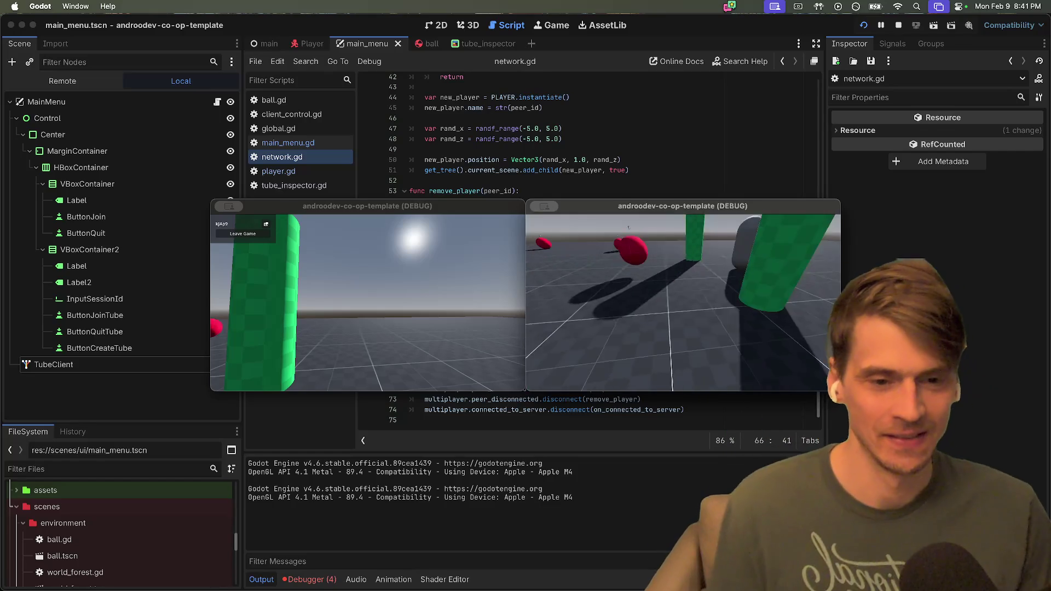
click(371, 321)
key(w)
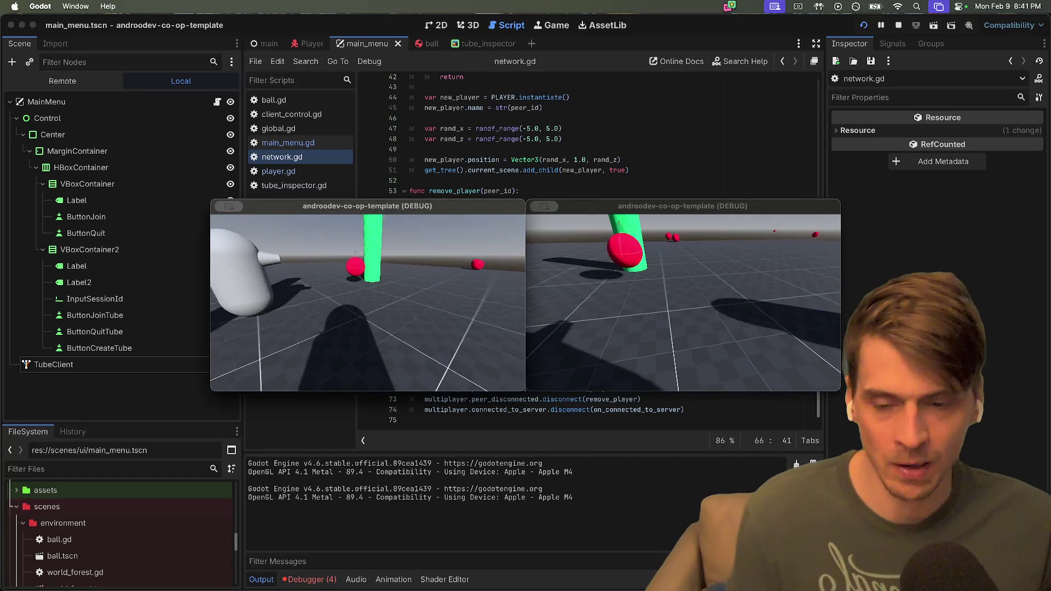
Leave the game in the right instance, try joining with an empty ID, rejoin, then return to the editor.
click(683, 306)
key(Escape)
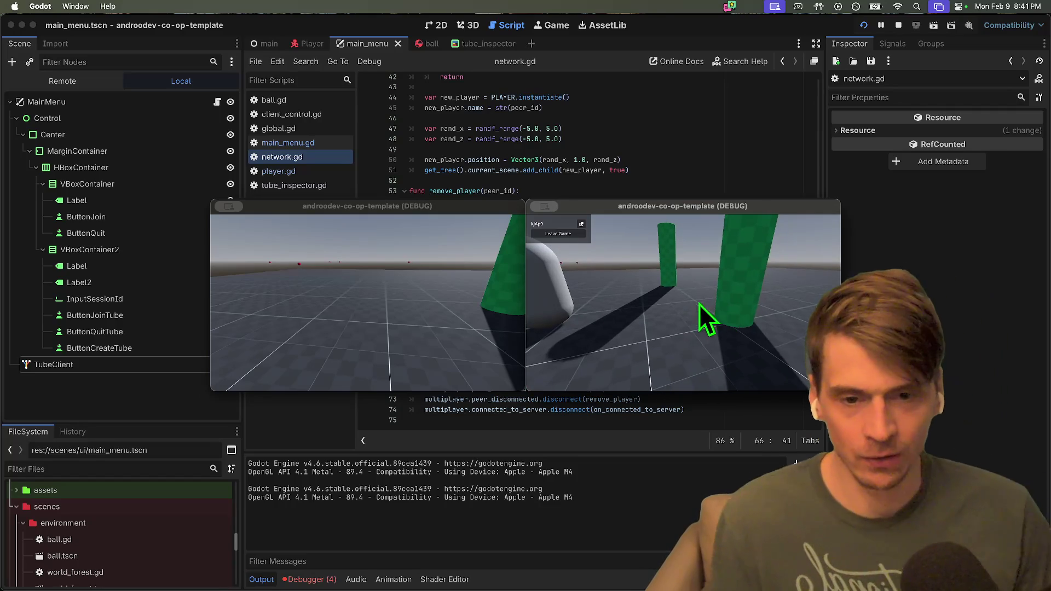
click(560, 234)
click(708, 311)
click(707, 299)
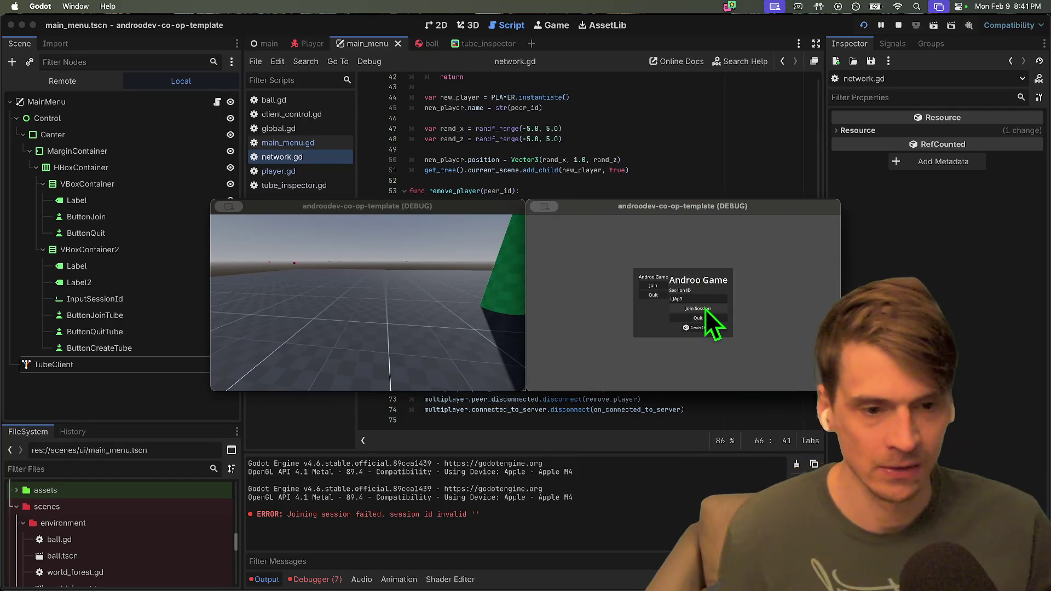
click(702, 309)
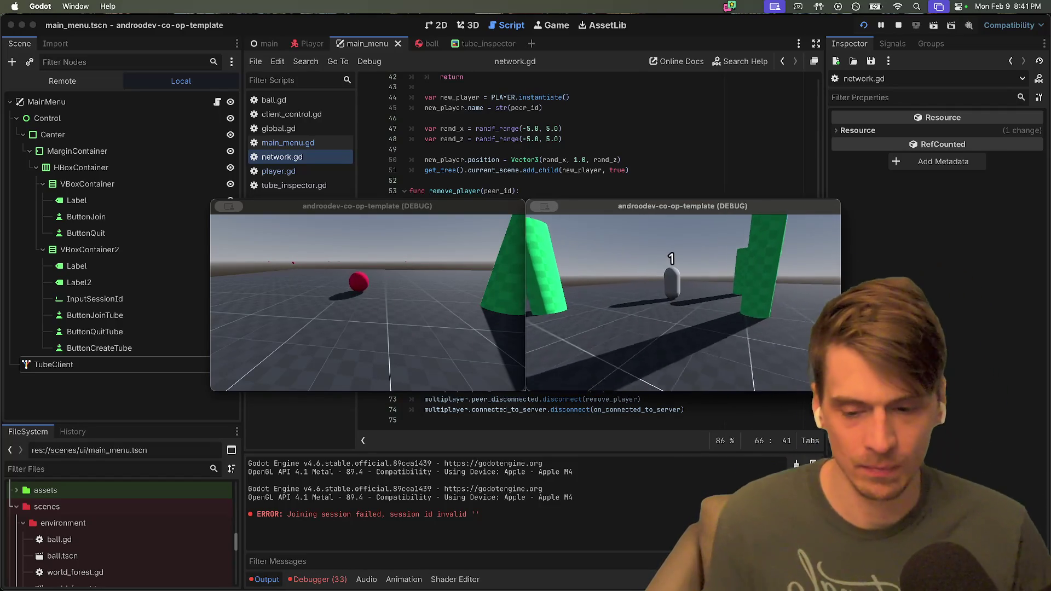
key(Escape)
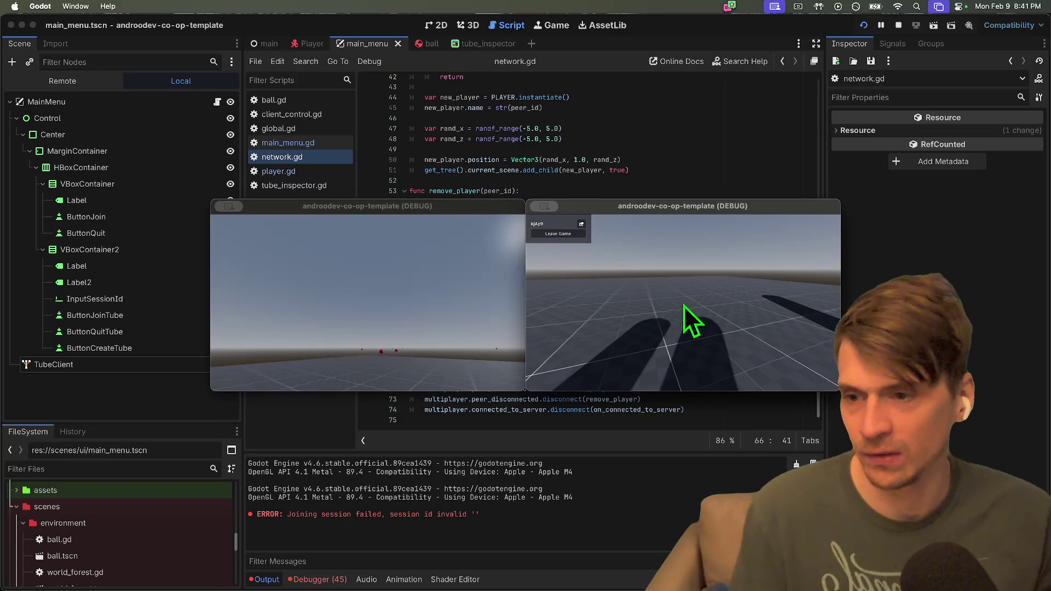
click(58, 79)
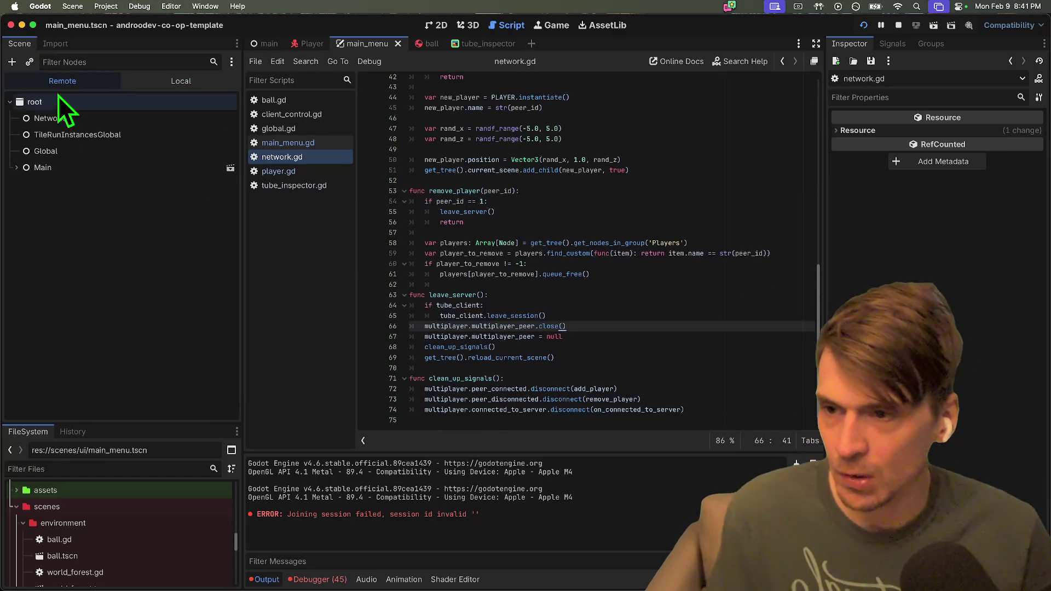
click(130, 77)
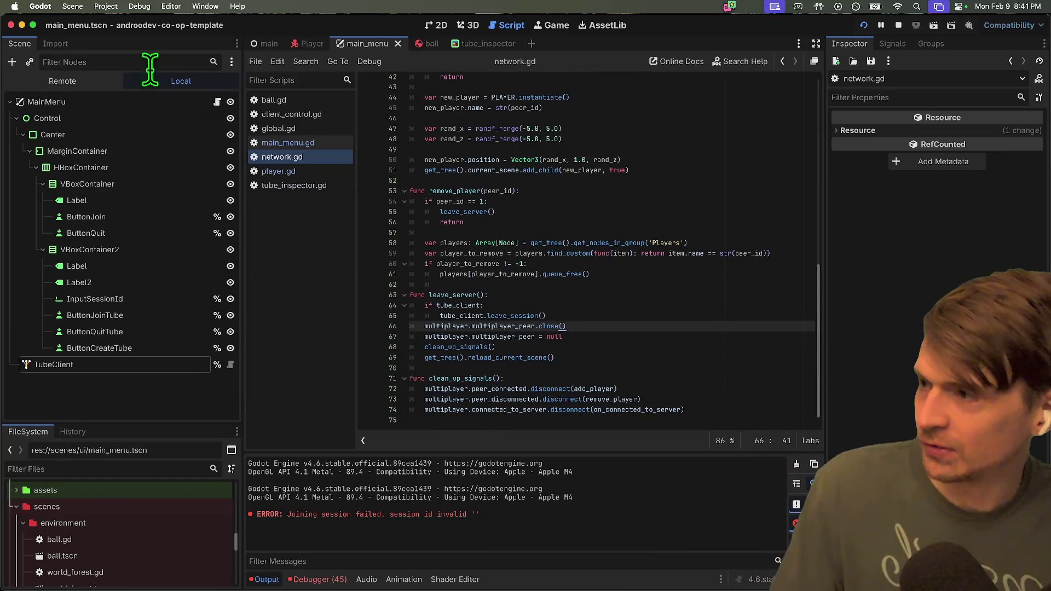
click(87, 85)
click(16, 167)
click(22, 204)
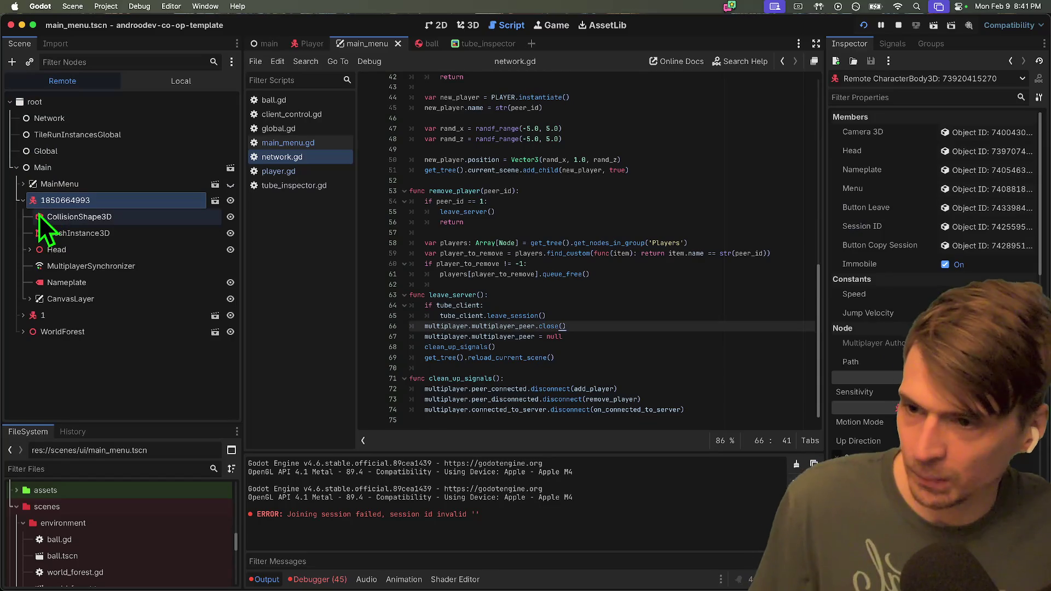
click(42, 332)
scroll(79, 324, down, 3)
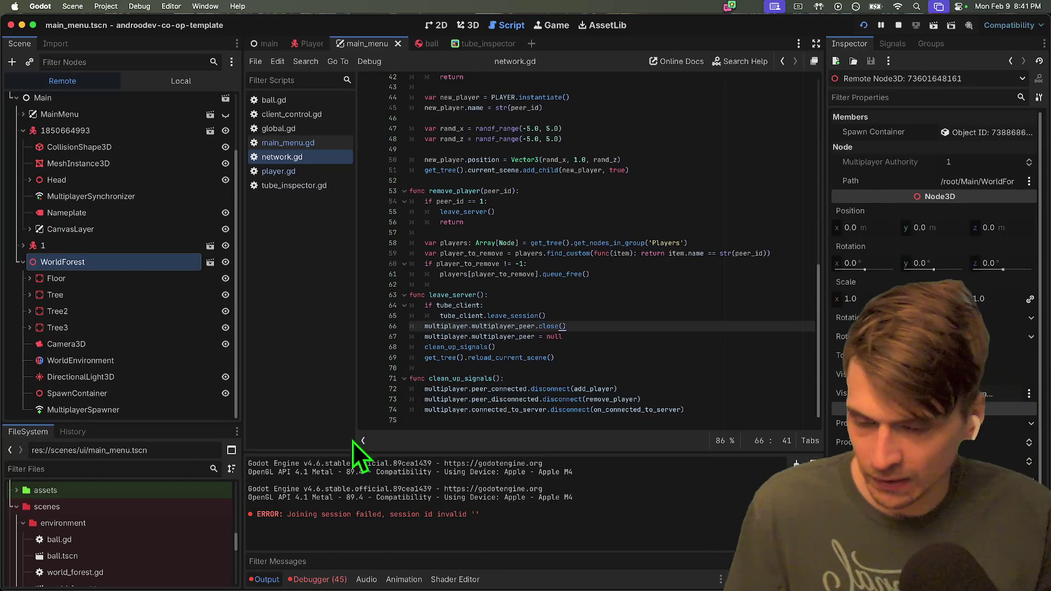
Examine Session 2's spawner-null, get_cached_object and on_spawn_receive errors and the live MultiplayerSpawner.
click(321, 579)
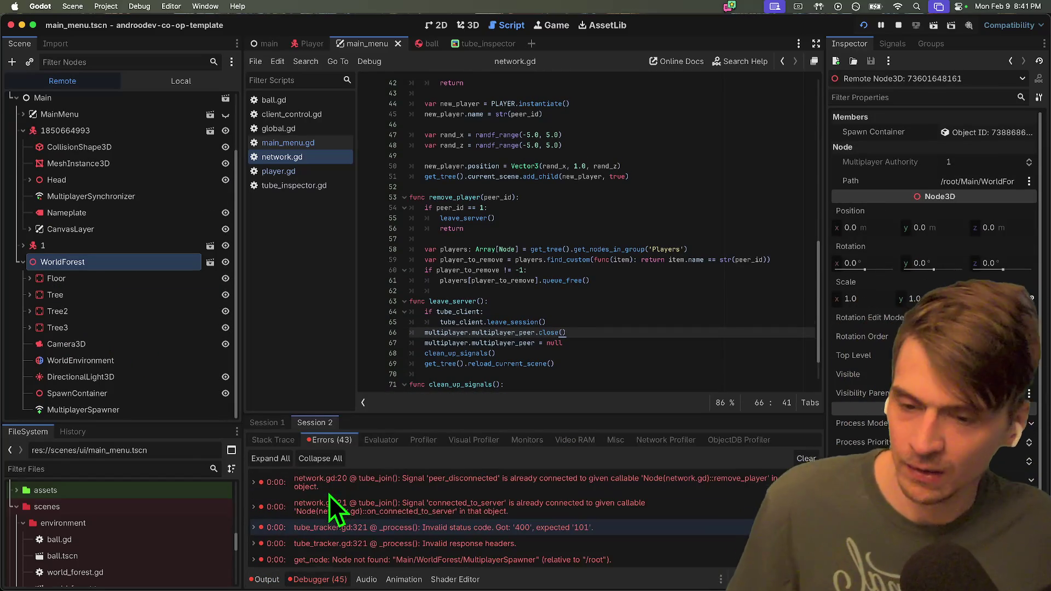
scroll(330, 495, down, 3)
click(343, 513)
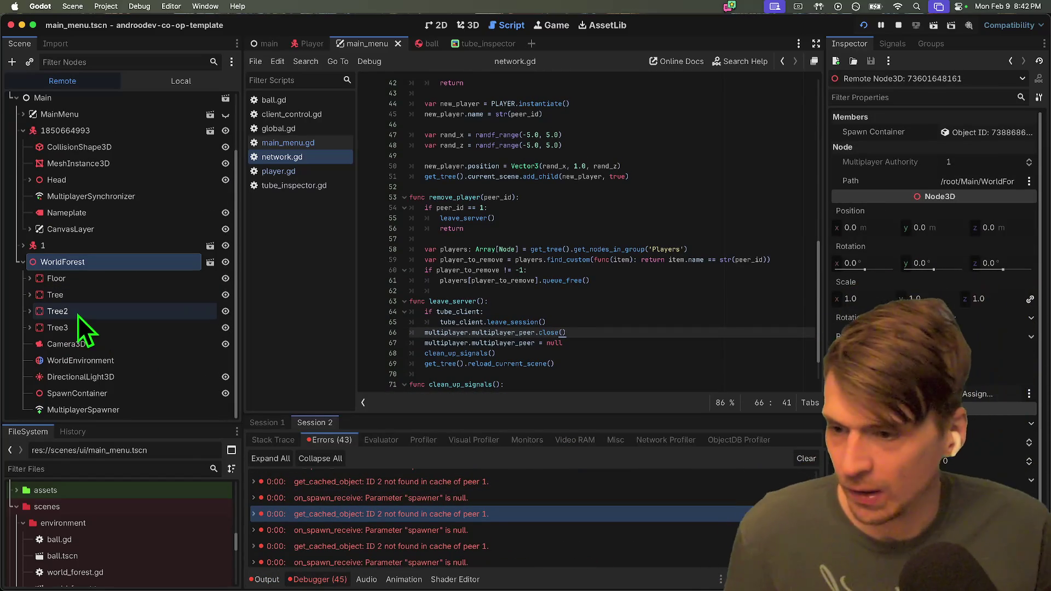
click(82, 410)
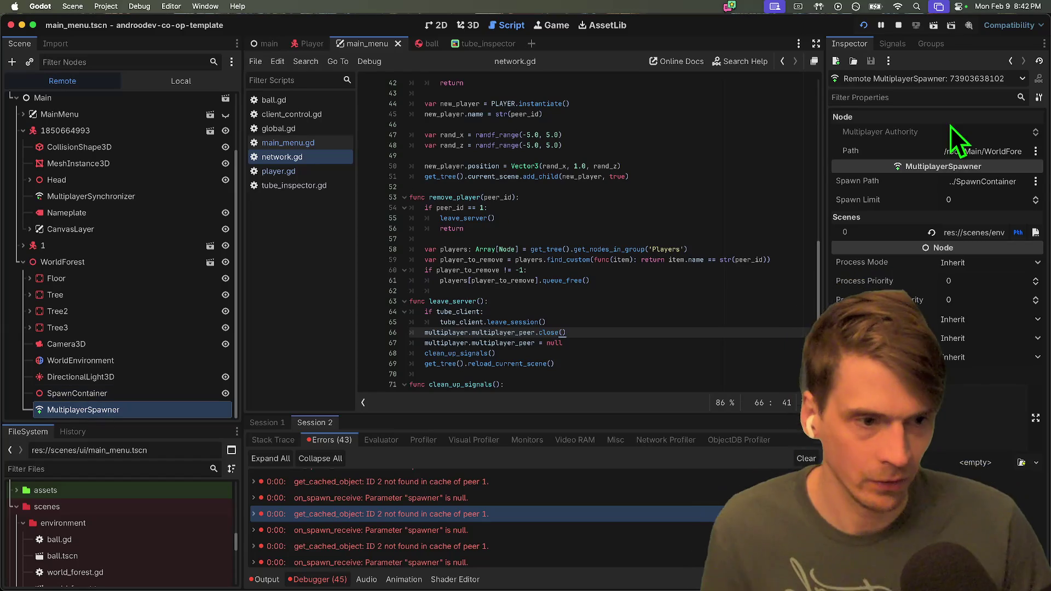
double_click(413, 531)
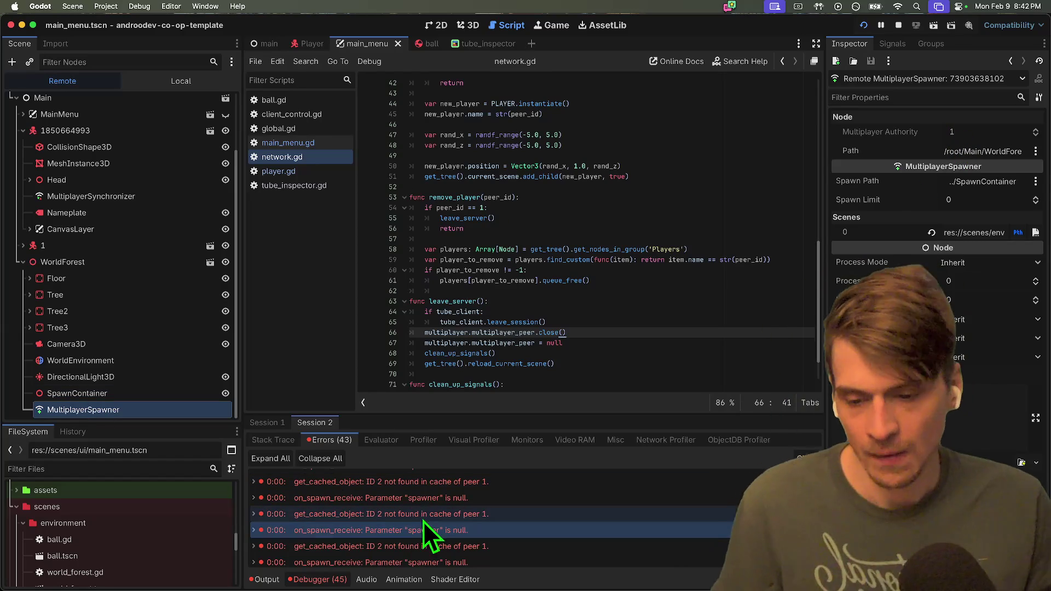
double_click(439, 546)
double_click(441, 547)
double_click(441, 550)
scroll(445, 553, down, 2)
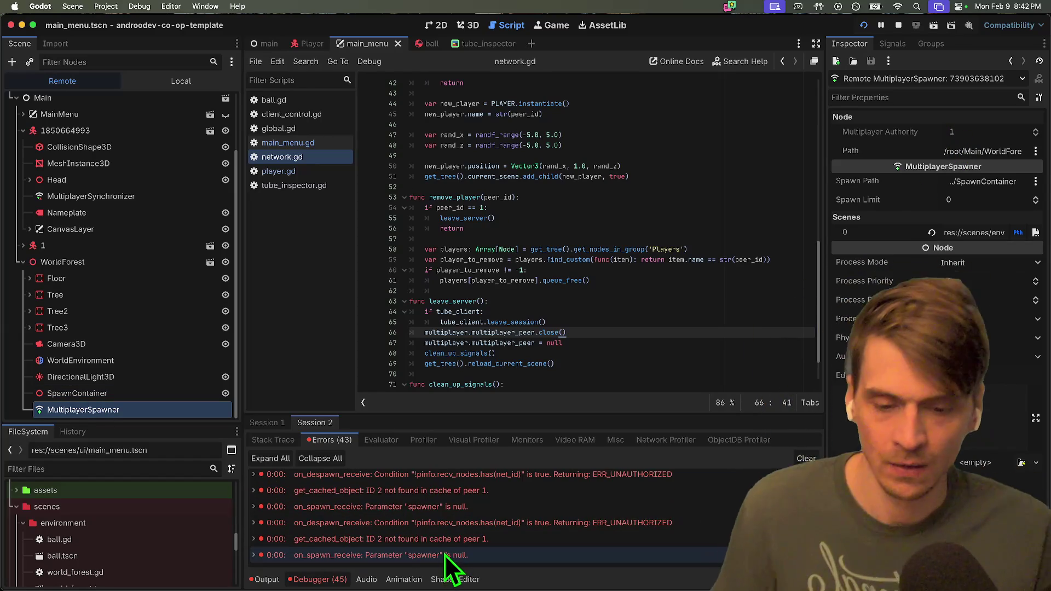
double_click(435, 498)
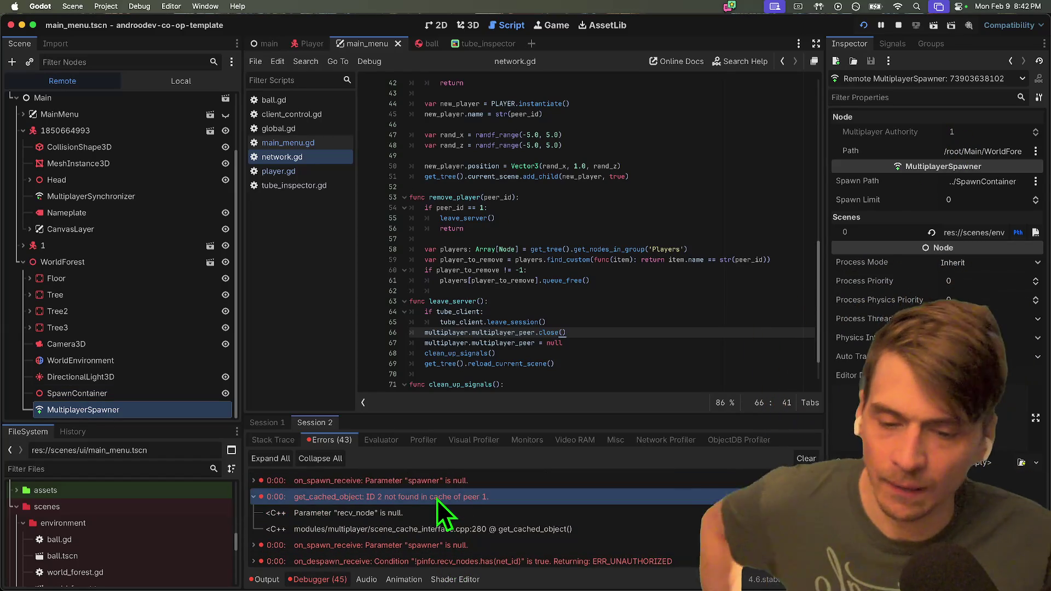
scroll(435, 501, down, 3)
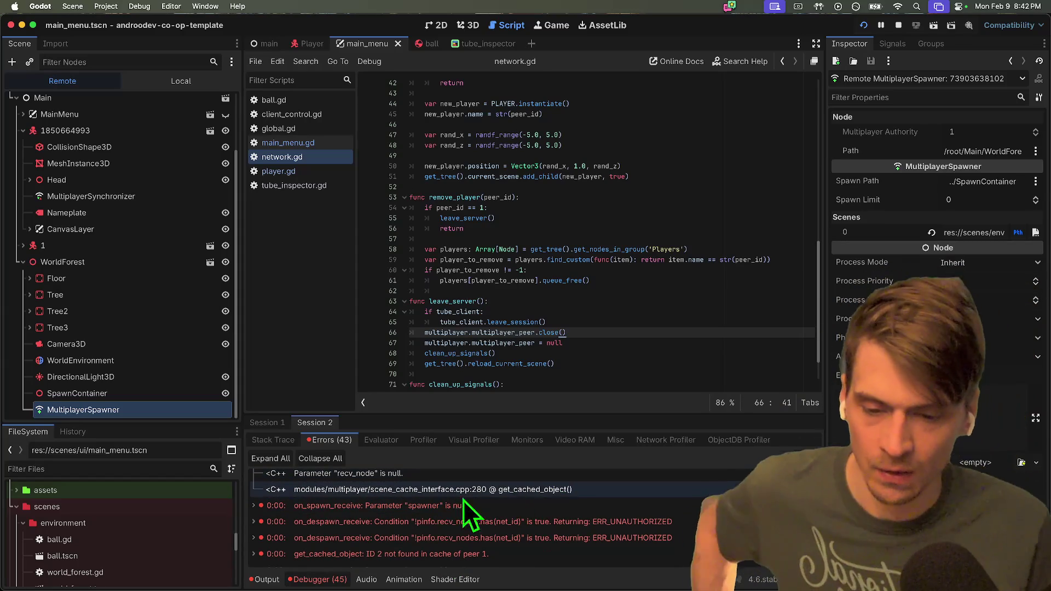
double_click(369, 506)
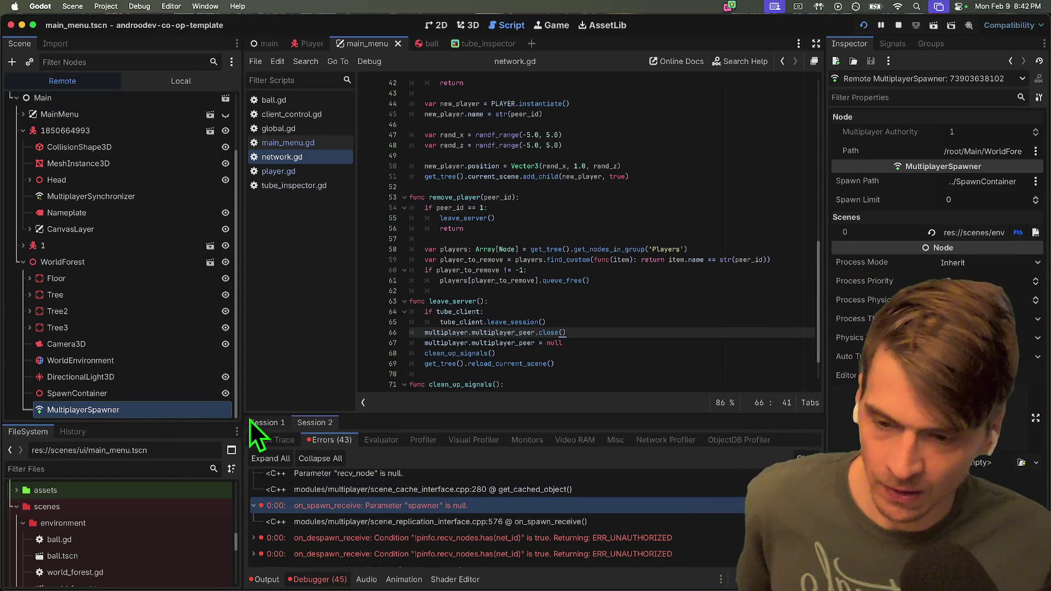
Inspect Session 1's live tree (Main, WorldForest, player, MainMenu), check network.gd line 59, then stop the game.
click(253, 422)
click(96, 171)
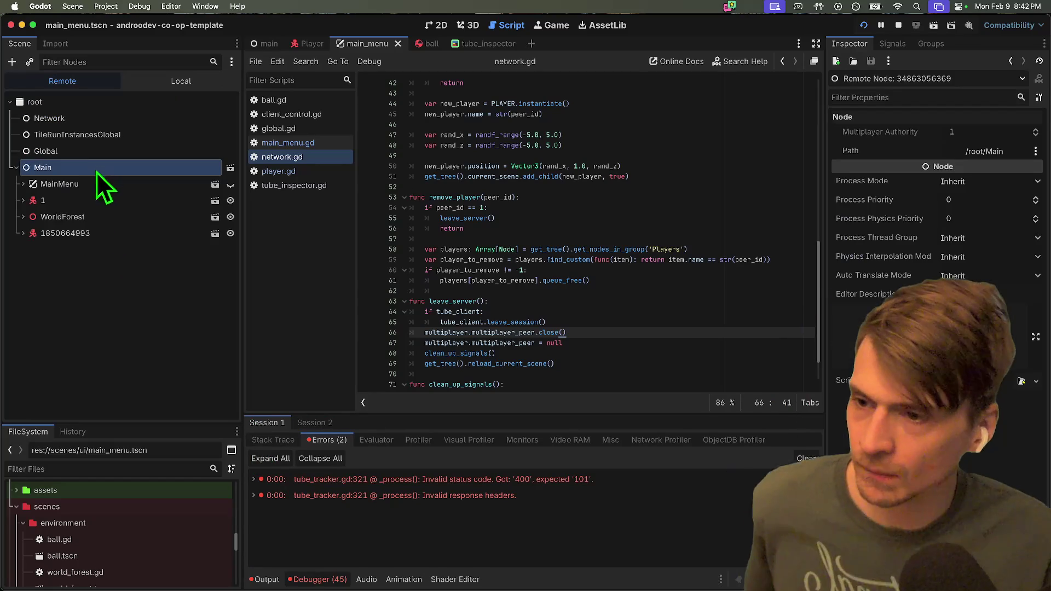
click(89, 227)
click(88, 381)
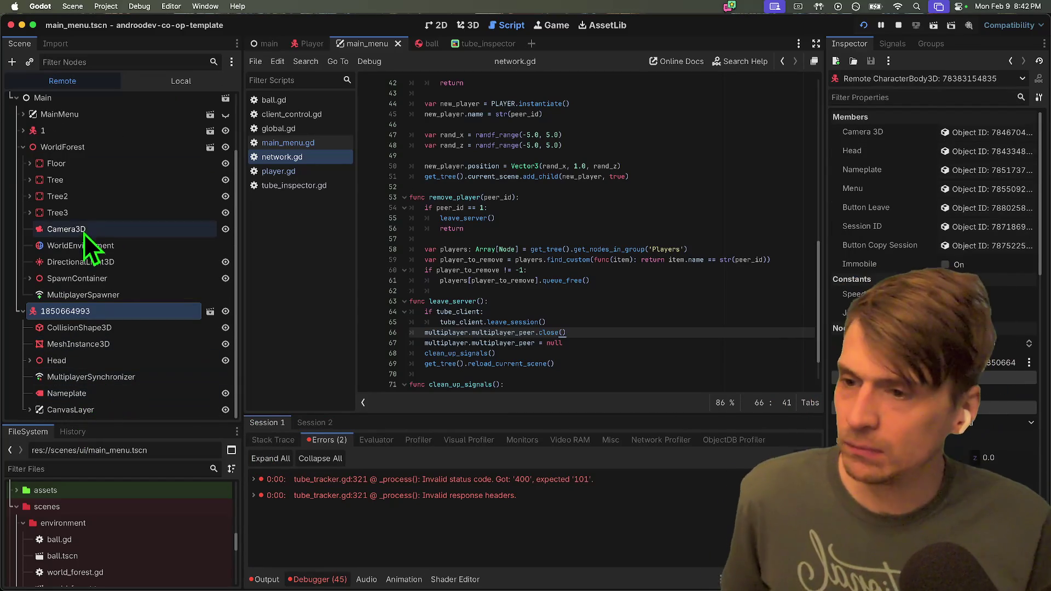
click(138, 148)
click(130, 115)
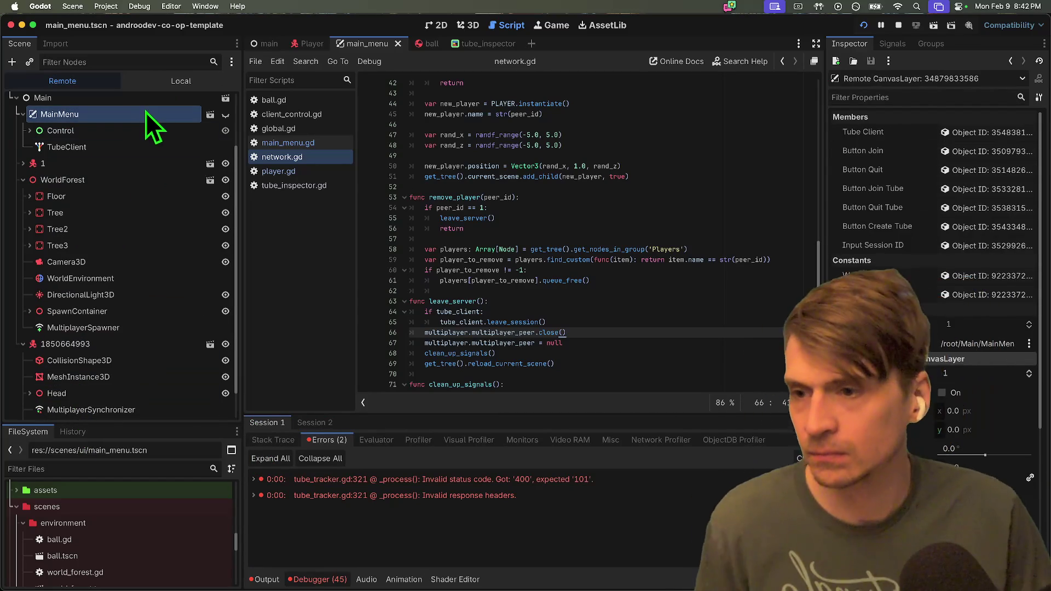
click(669, 259)
click(898, 26)
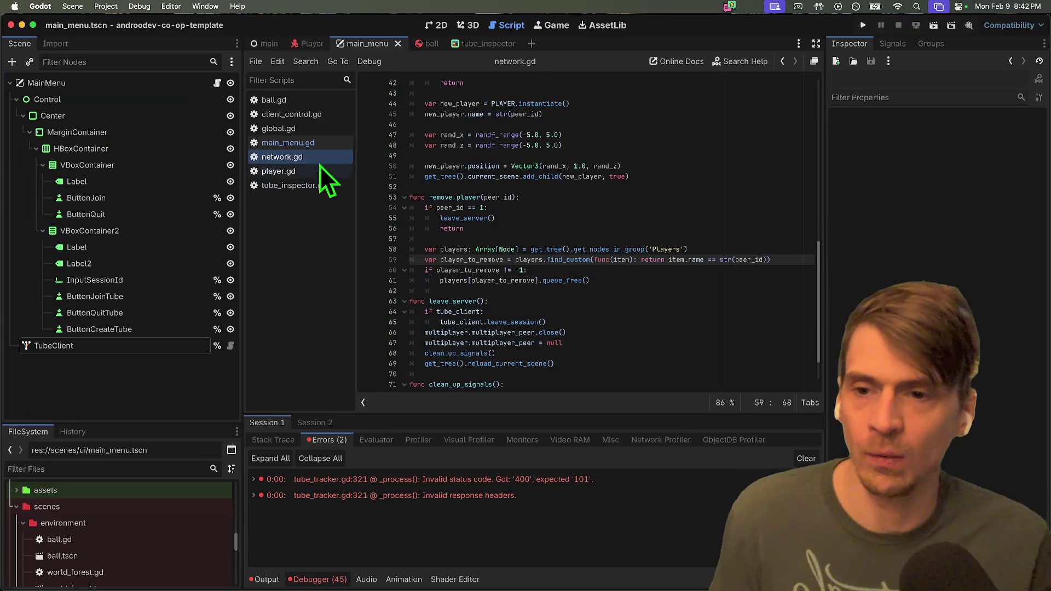
Delete the session_created and connected_to_server connect lines from main_menu.gd and save it.
click(309, 145)
triple_click(619, 206)
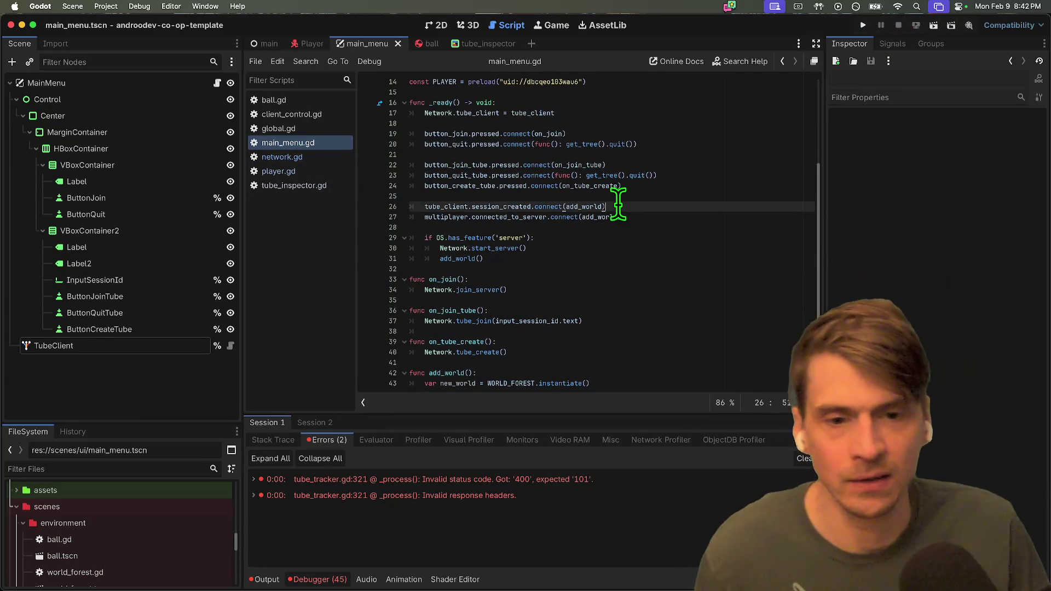
key(BackSpace)
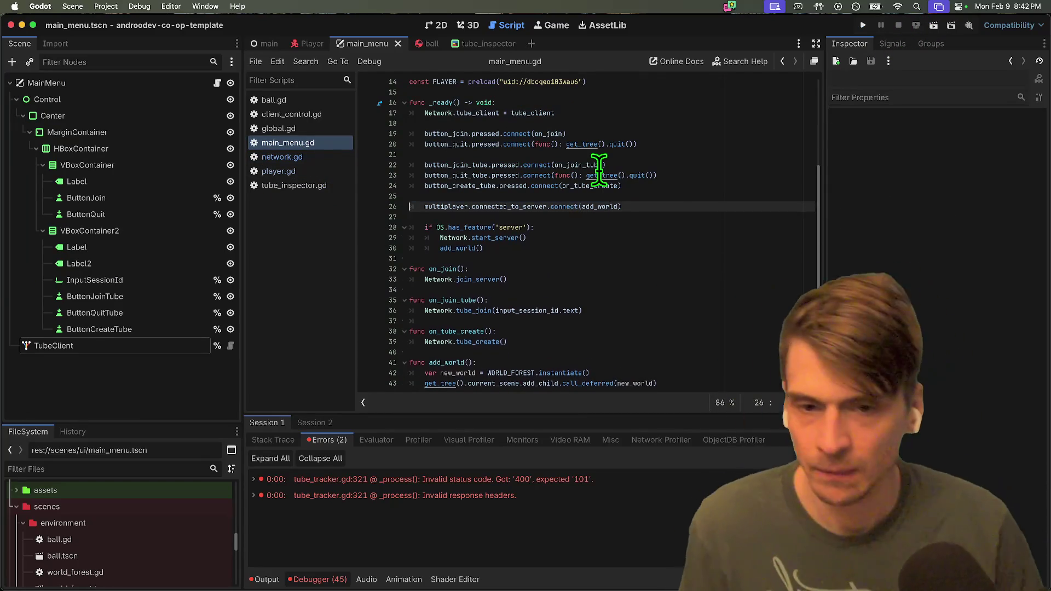
key(ctrl+shift+k)
click(584, 175)
click(629, 239)
key(Down)
key(Down)
key(Down)
key(Down)
key(Down)
key(Down)
click(678, 279)
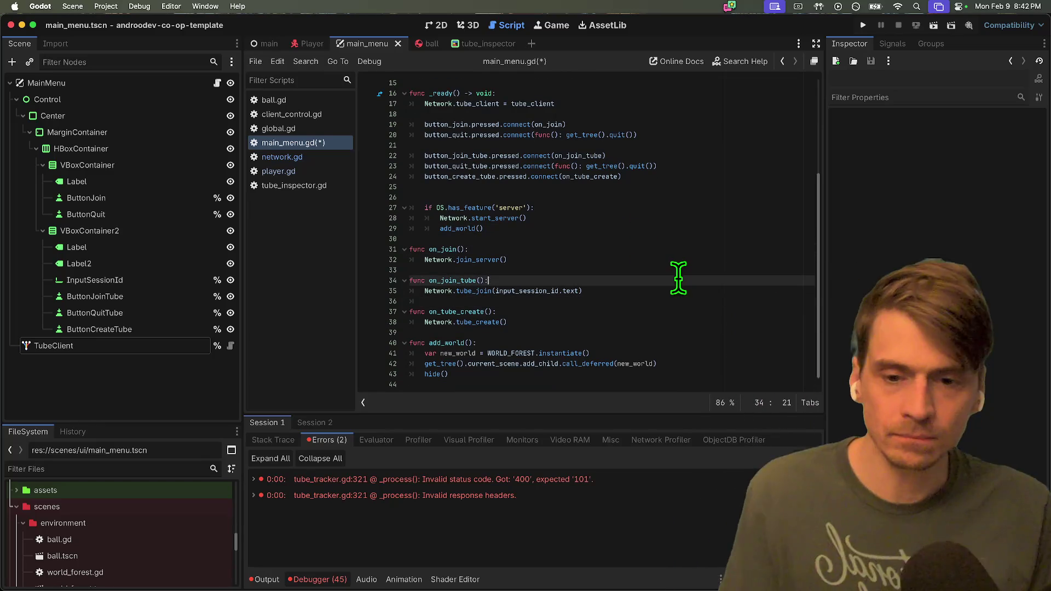
key(super+s)
Run two instances, try joining without a session id from both, quit, and open the scene selection dialog.
key(super+b)
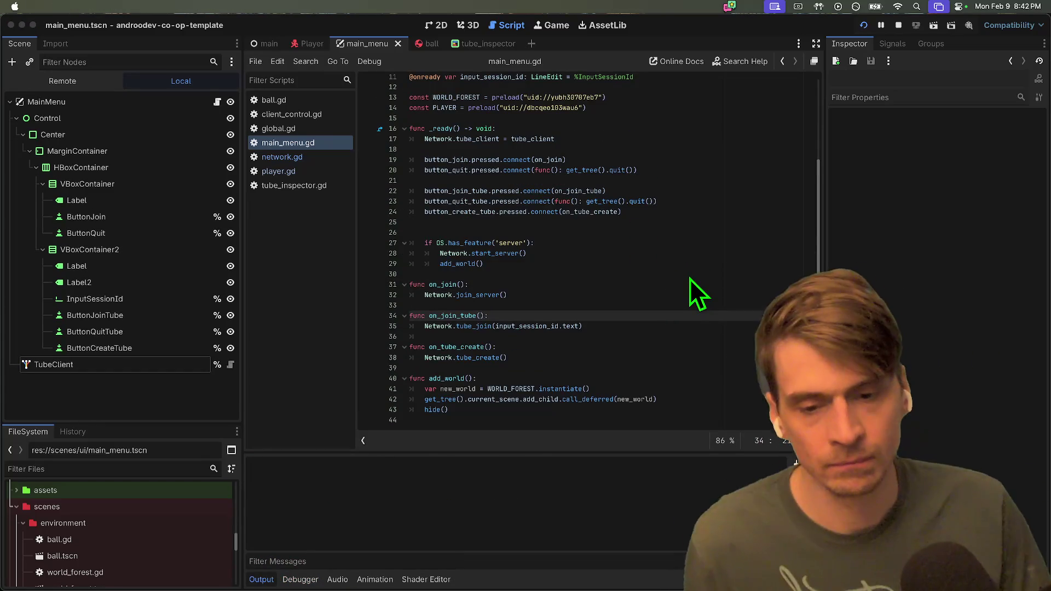
click(711, 306)
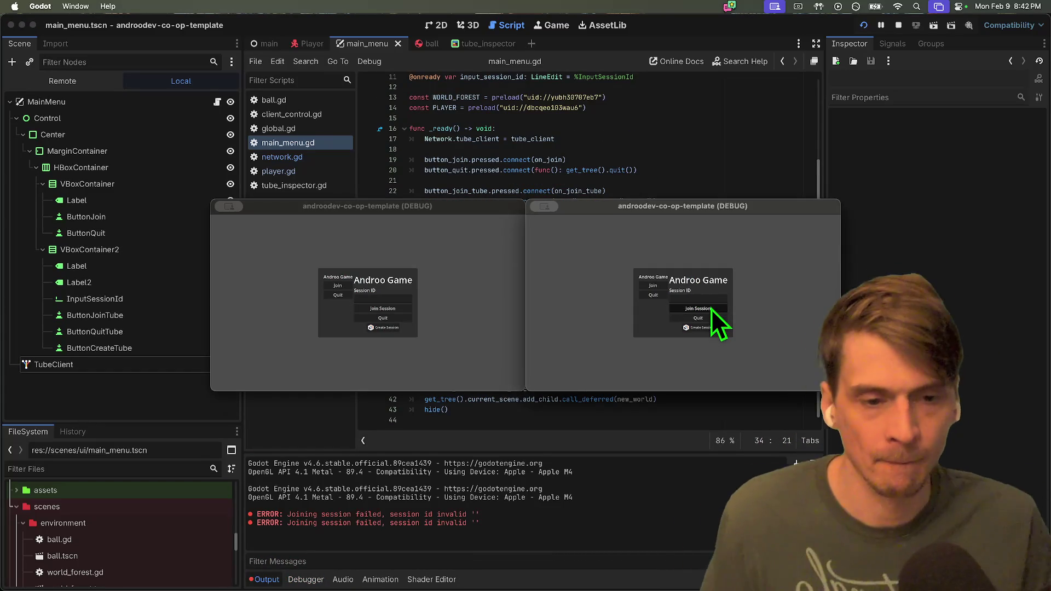
click(643, 315)
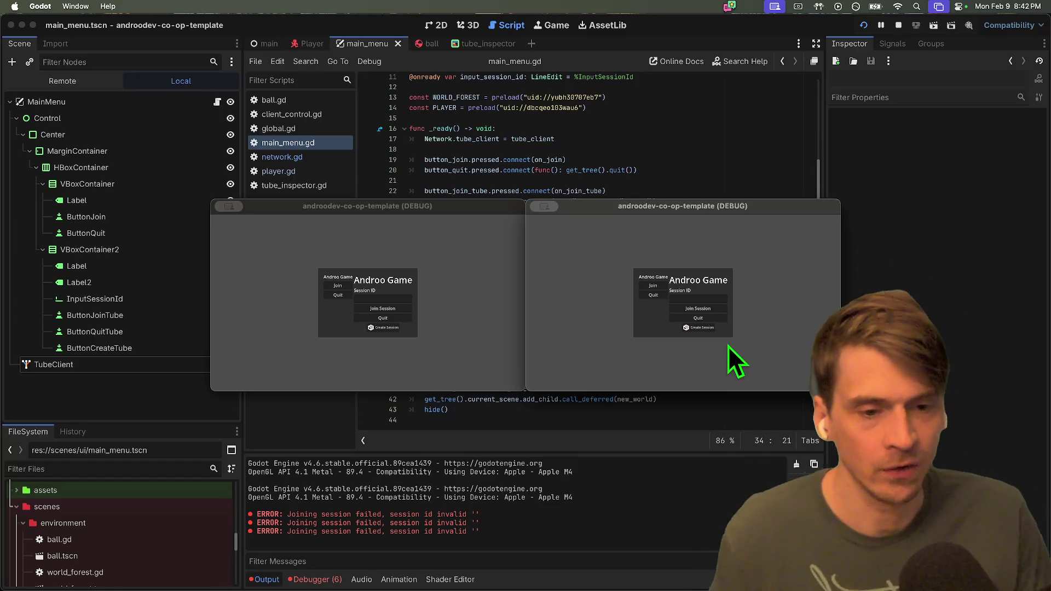
click(694, 308)
click(697, 317)
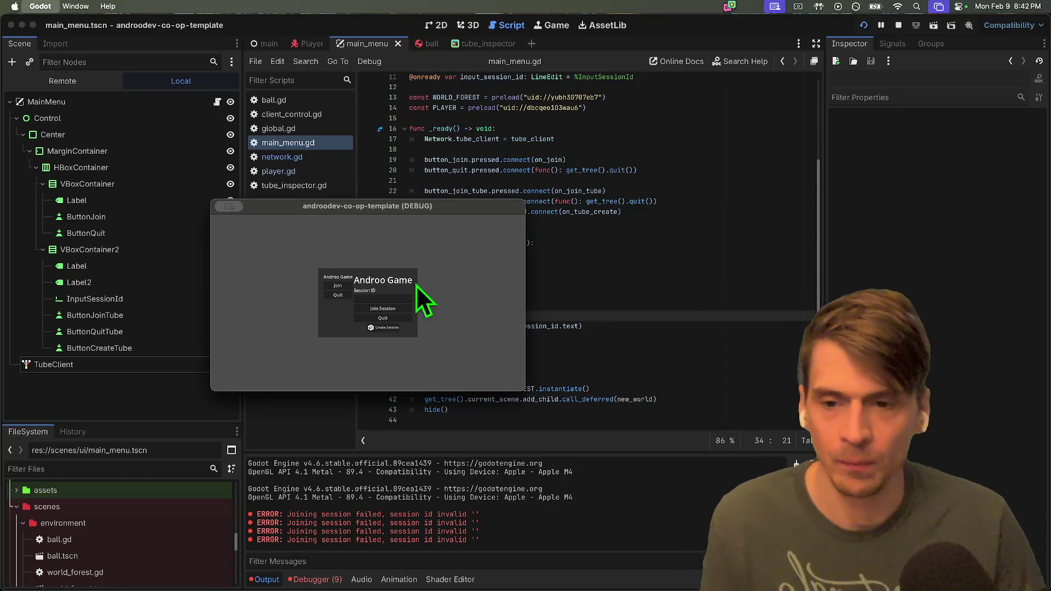
key(super+shift+o)
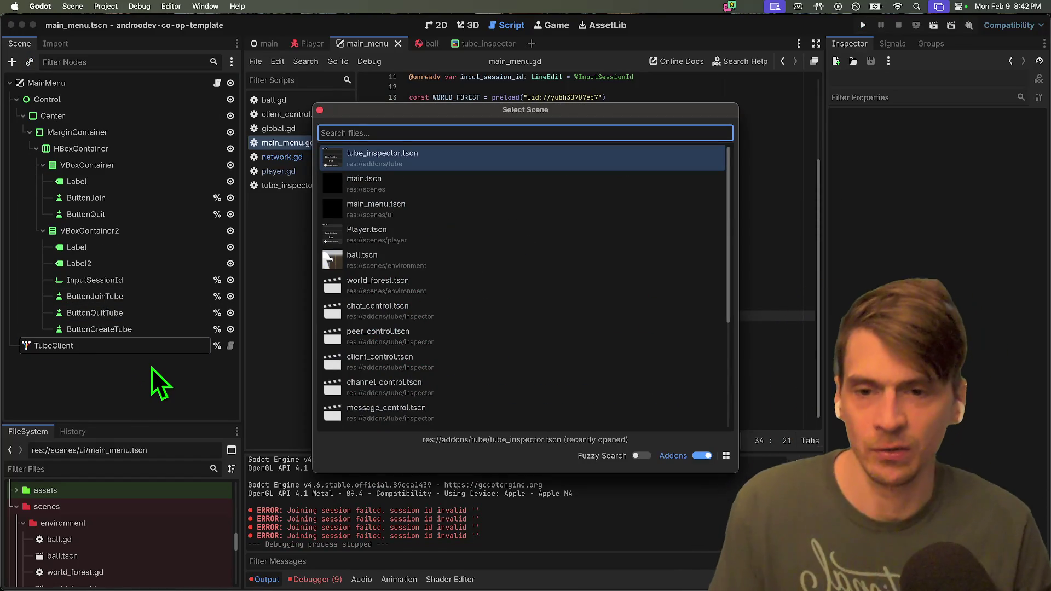
Instance tube_inspector.tscn into the main menu, set its Client to TubeClient, then save and run.
key(Return)
click(159, 346)
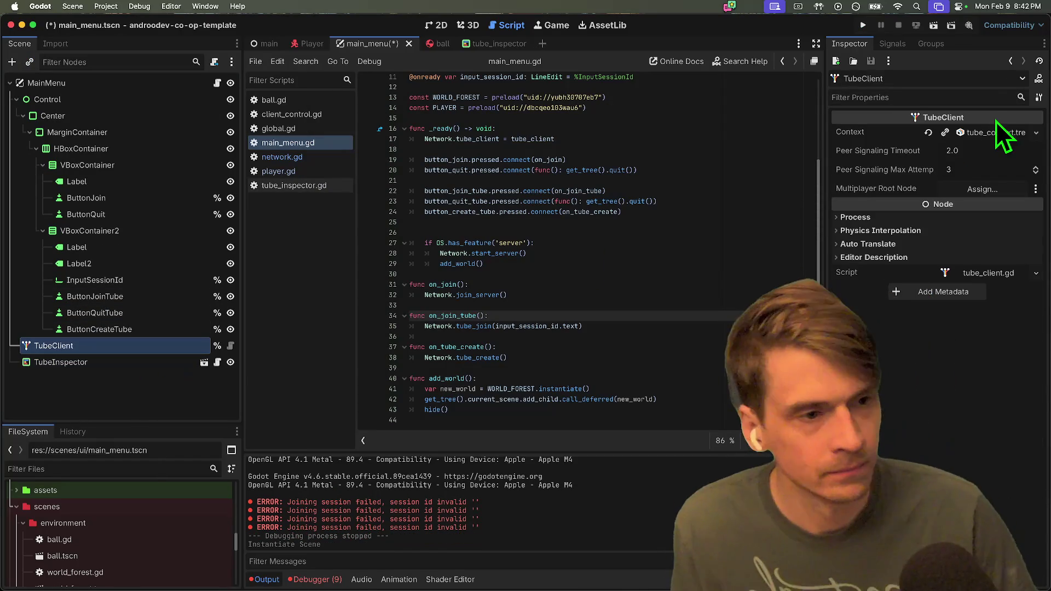
click(155, 362)
click(985, 133)
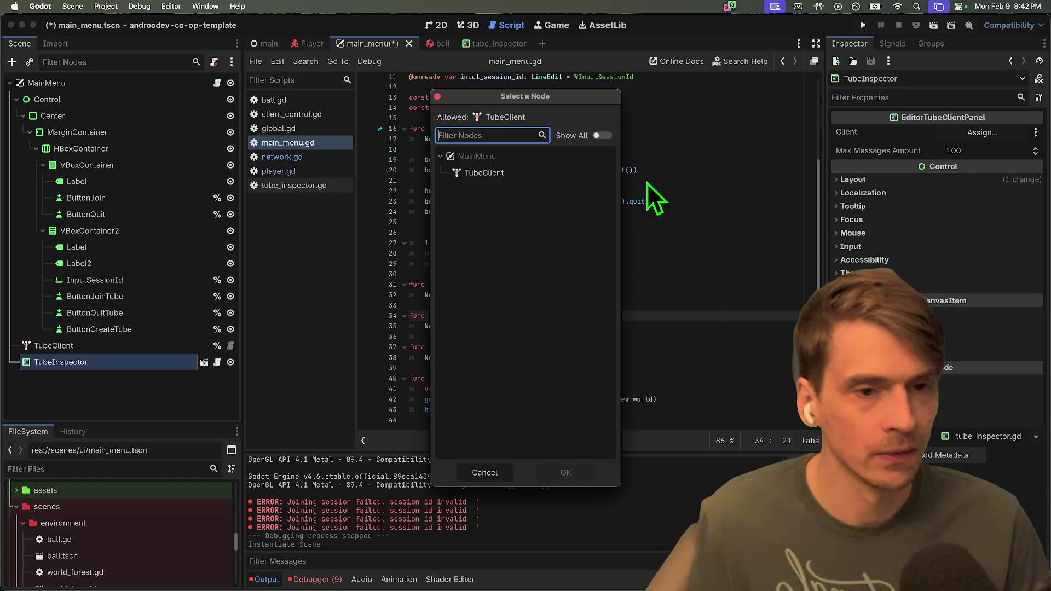
click(483, 172)
click(566, 472)
key(super+s)
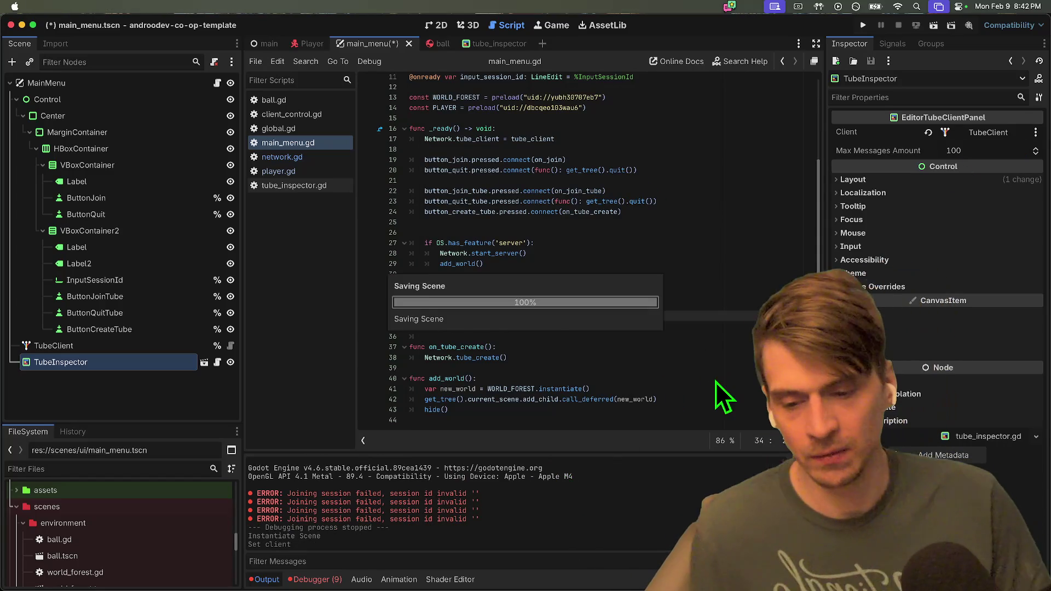
Try joining with an empty session id and with 'efef', then close the second game window.
click(615, 227)
click(615, 225)
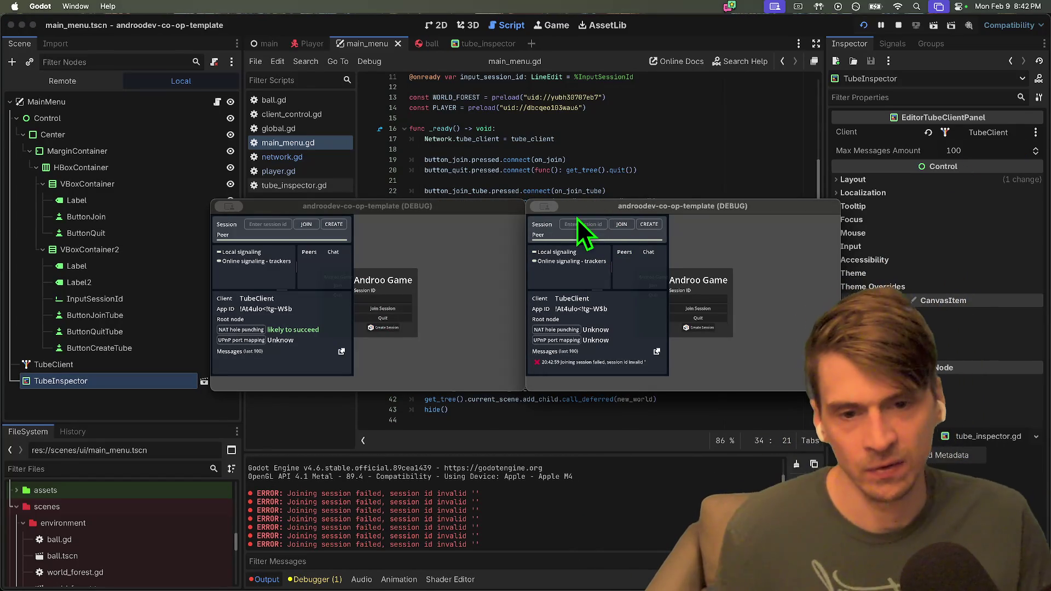
text(fef)
click(620, 228)
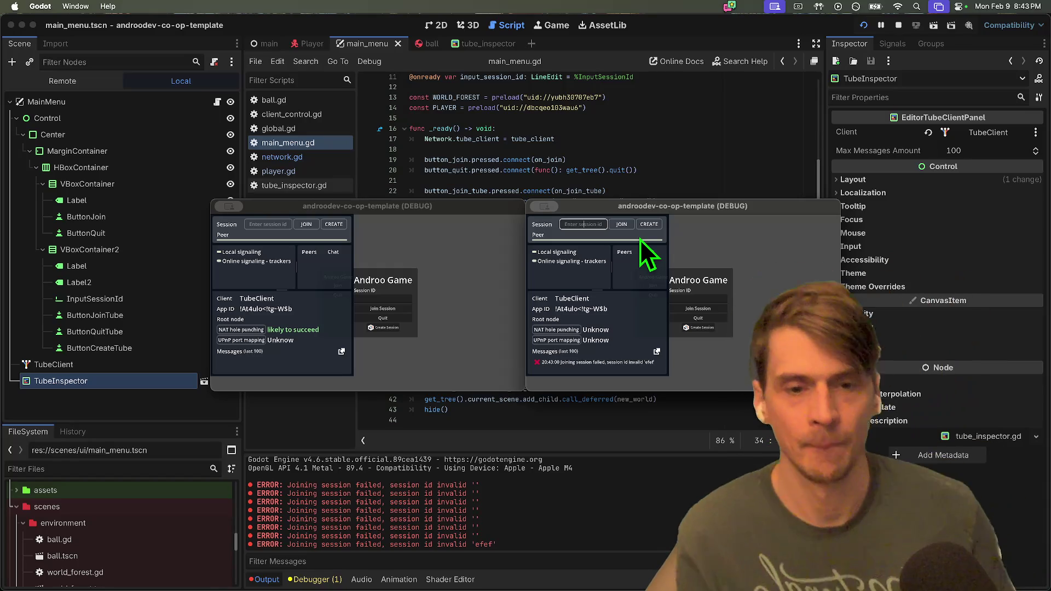
key(super+q)
key(super+q)
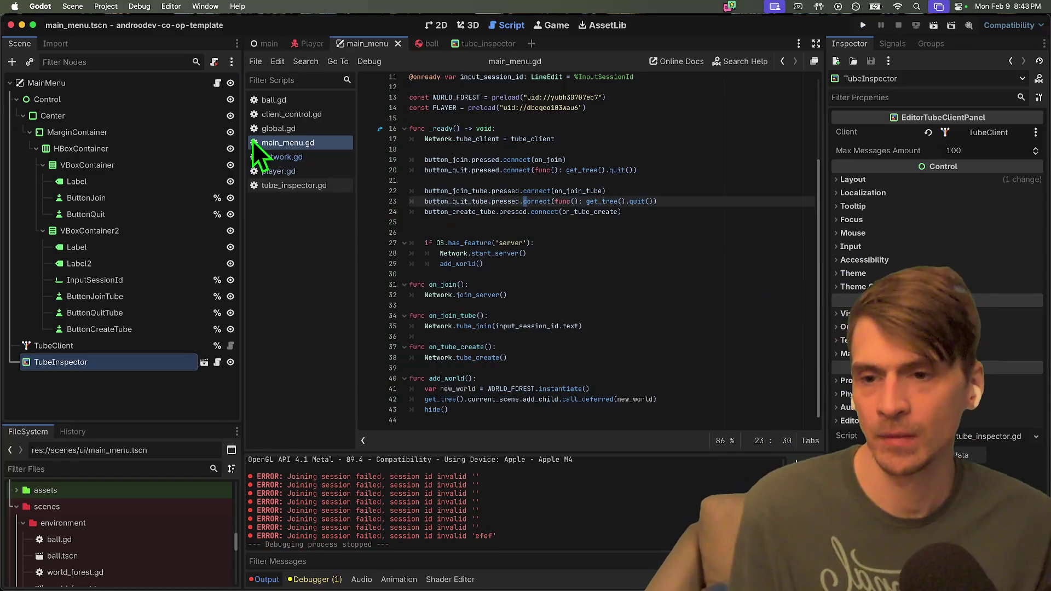
Open player.gd and search for 'cop' to reach the clipboard_set call on line 38.
click(272, 120)
scroll(696, 286, up, 10)
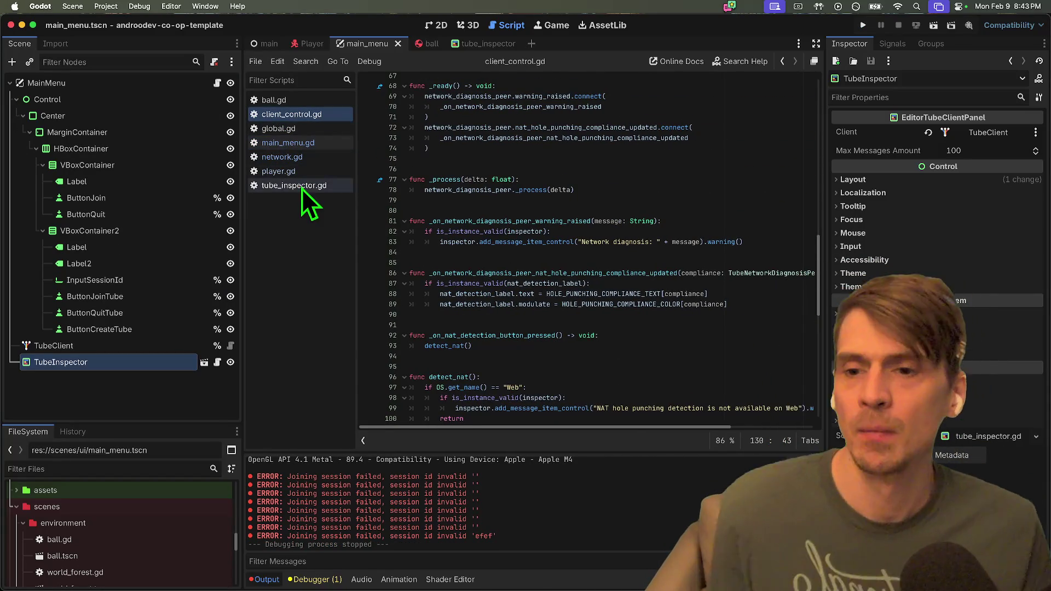
click(301, 186)
click(307, 171)
key(ctrl+f)
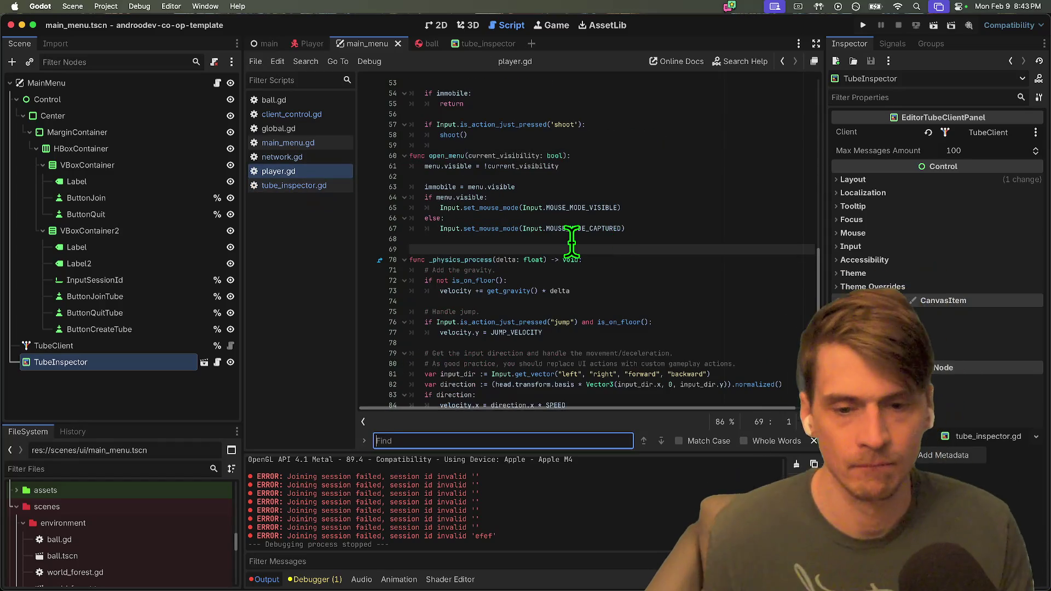
text(cop)
key(Return)
key(Escape)
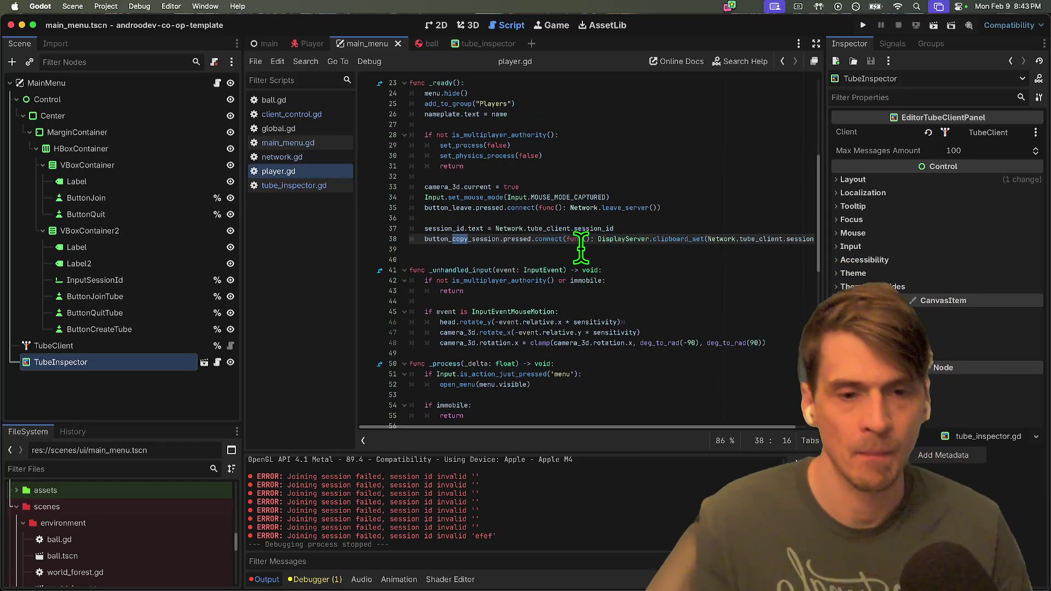
key(End)
Duplicate the clipboard_set session-id call onto line 39 in _ready, then relaunch the project.
mouse_move(591, 239)
mouse_down()
mouse_move(821, 246)
mouse_move(837, 211)
mouse_move(810, 239)
mouse_up()
click(733, 257)
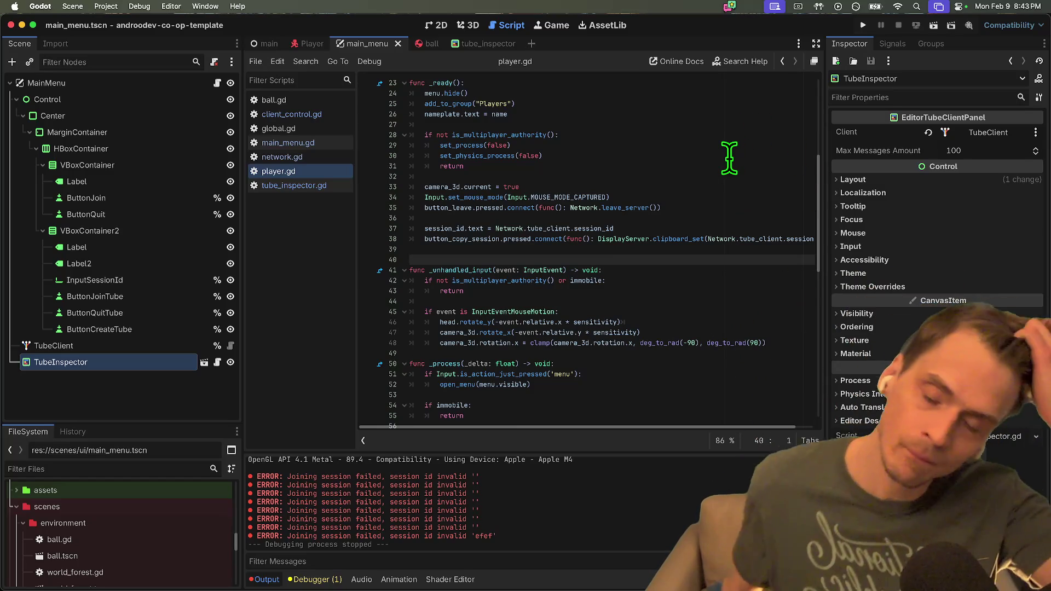
key(Up)
key(super+z)
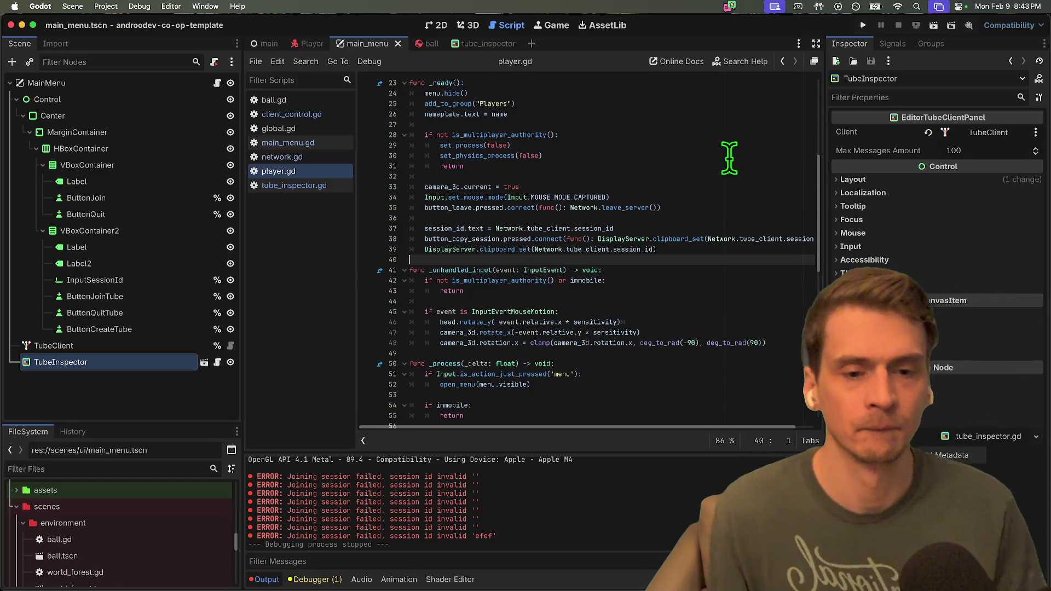
key(super+shift+z)
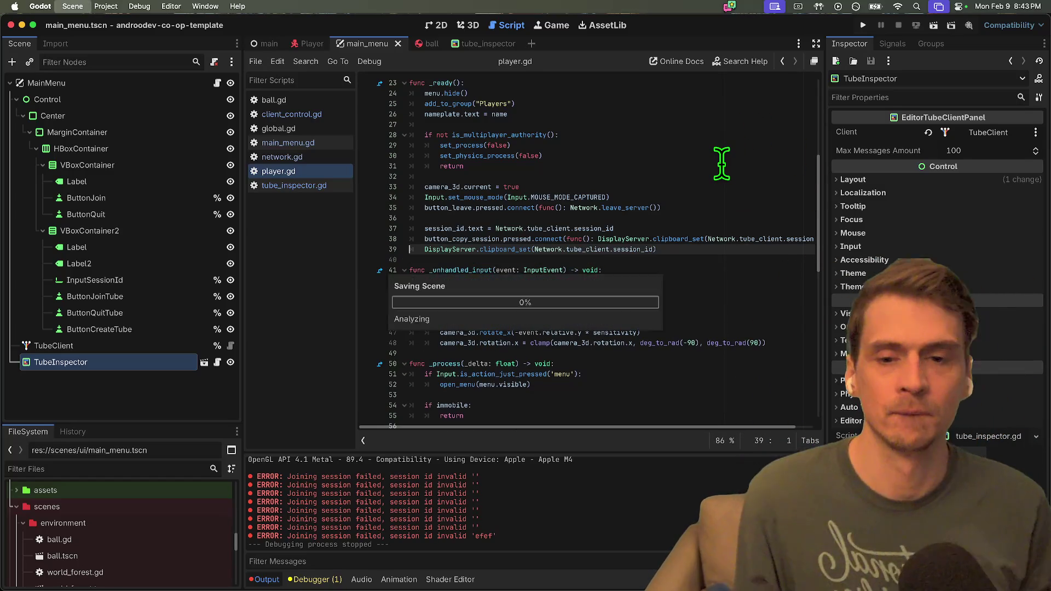
key(super+b)
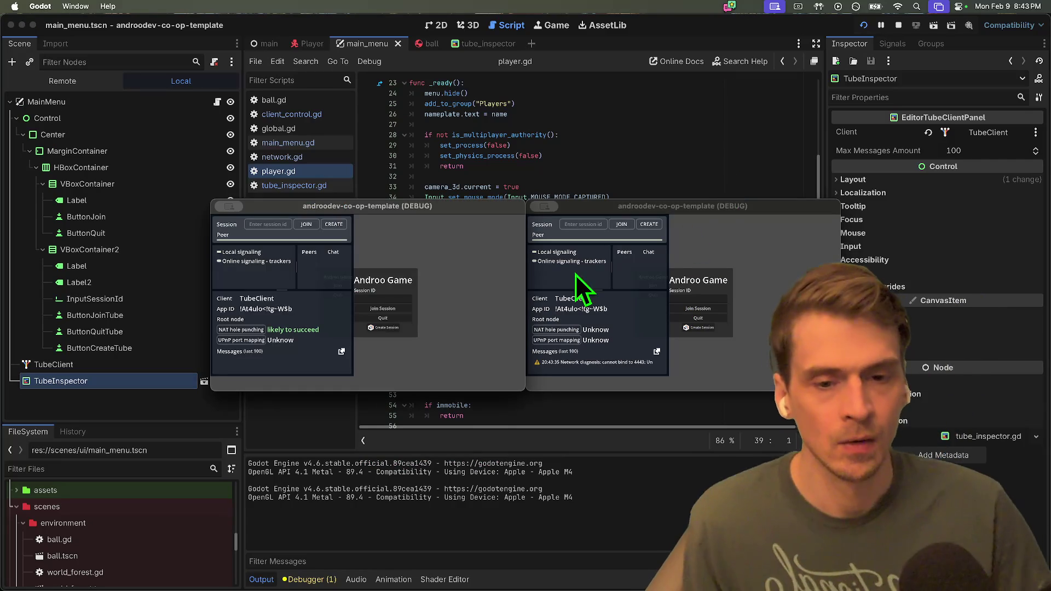
Create a Tube session in the second instance and inspect the null add_child error in global.gd.
click(698, 328)
click(698, 329)
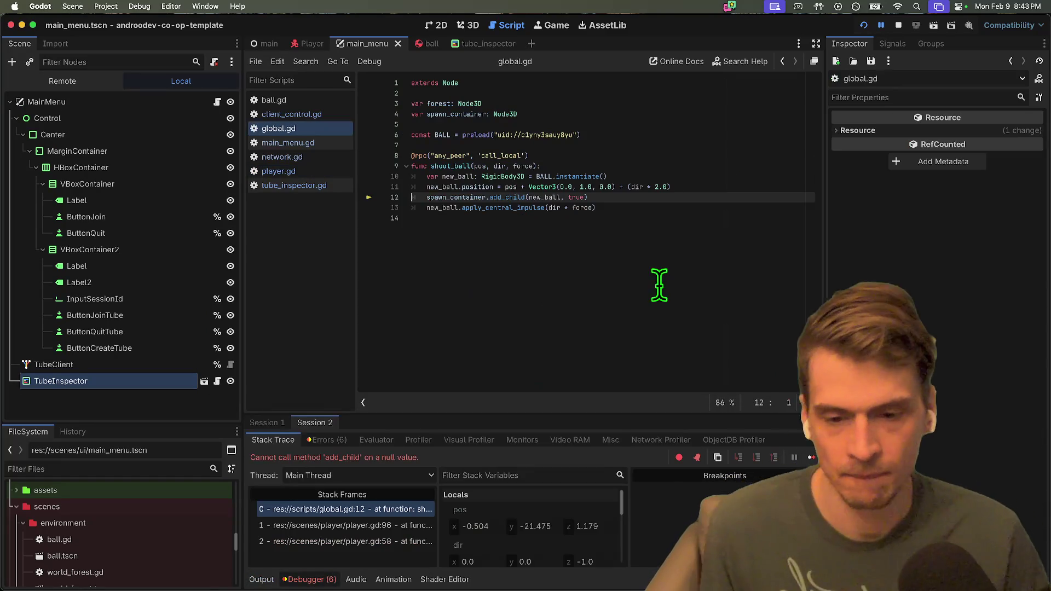
click(653, 305)
Quit the running game and open network.gd in the script editor.
key(super+Tab)
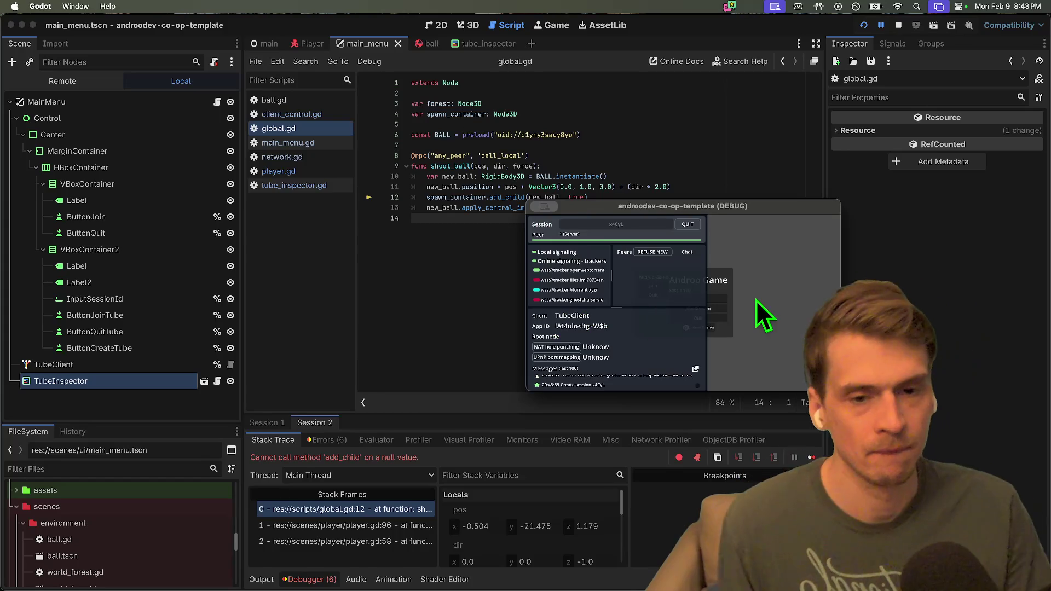
click(898, 25)
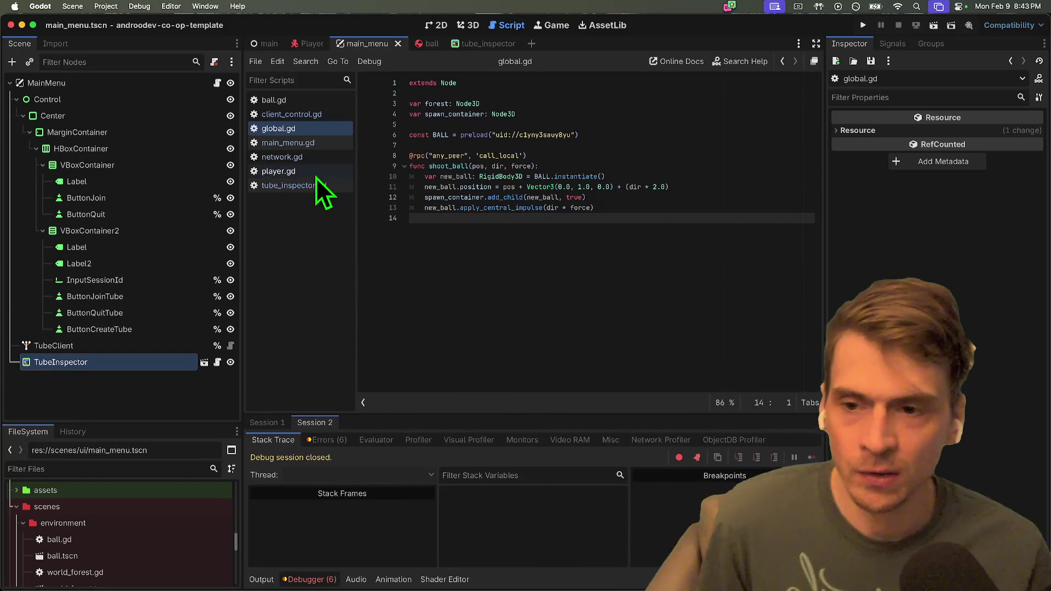
click(316, 175)
click(312, 160)
Search Firefox for 'hammock driven development' and read the Medium summary article.
mouse_move(598, 569)
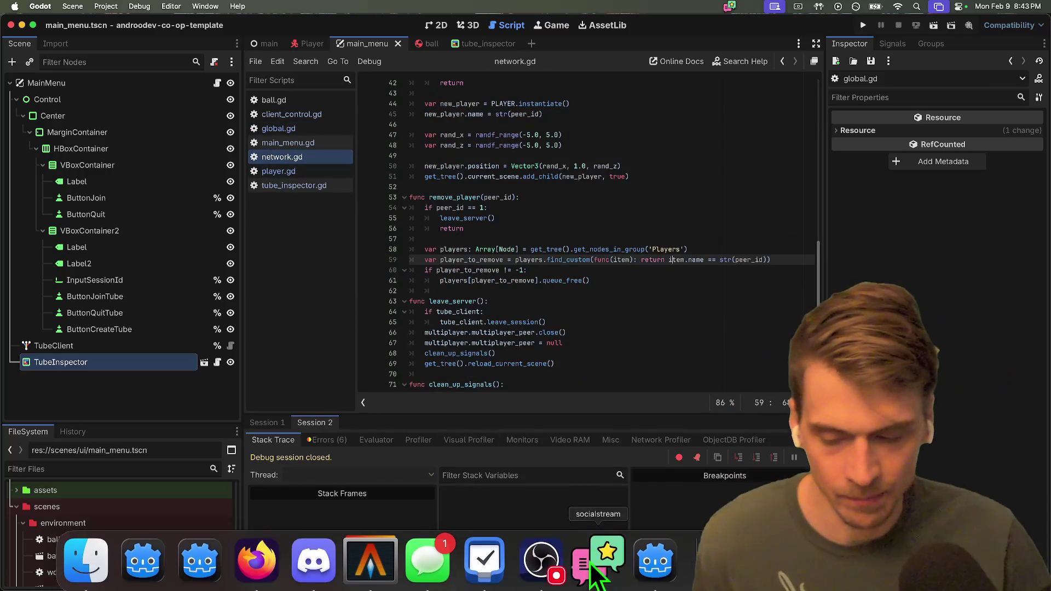
click(257, 555)
key(super+t)
text(hammock driven de)
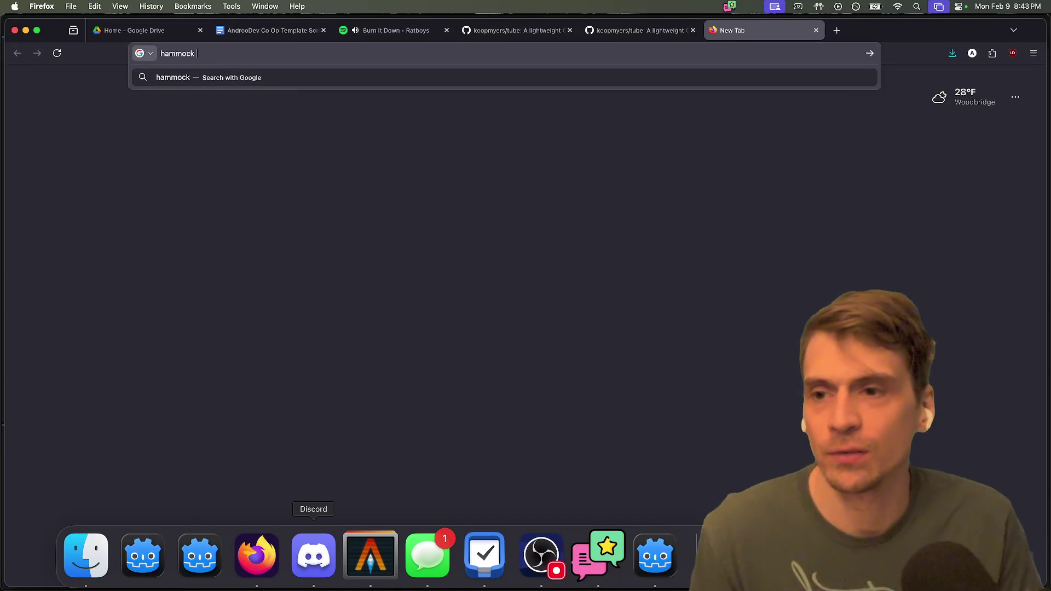
text(velopment)
key(Return)
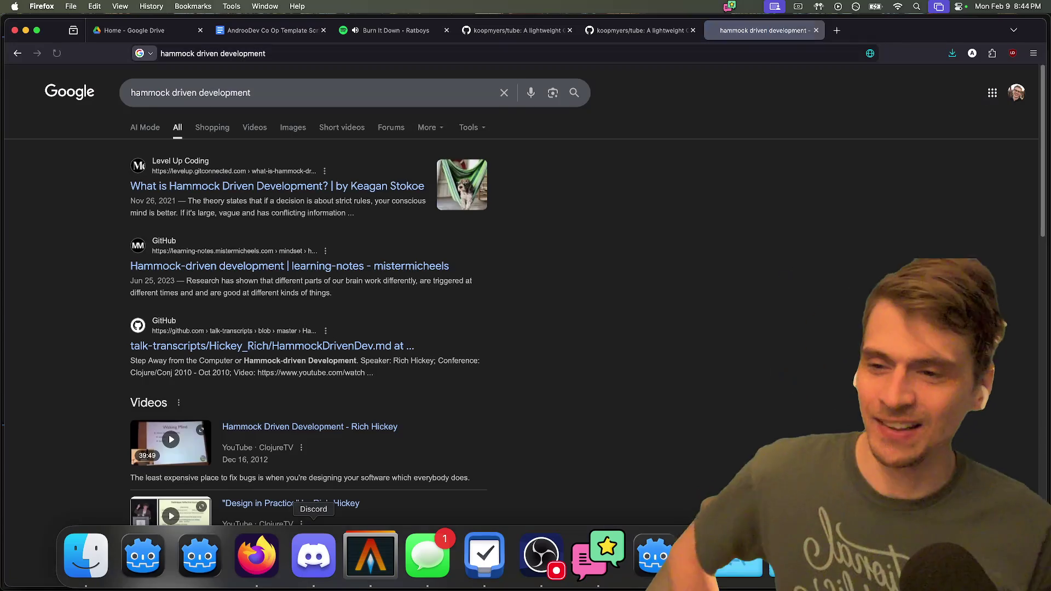
click(236, 186)
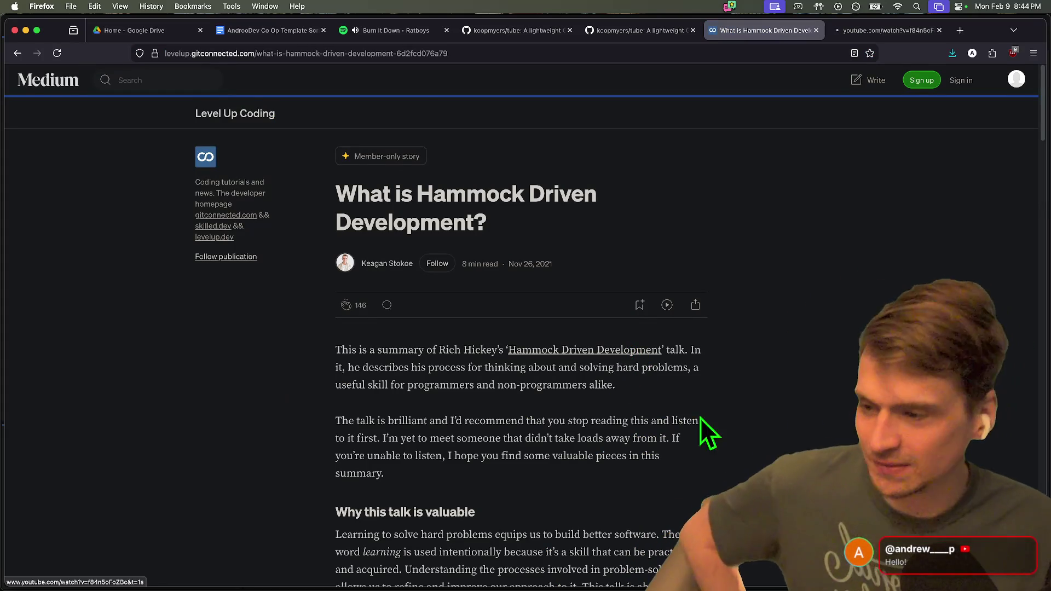
scroll(715, 383, down, 6)
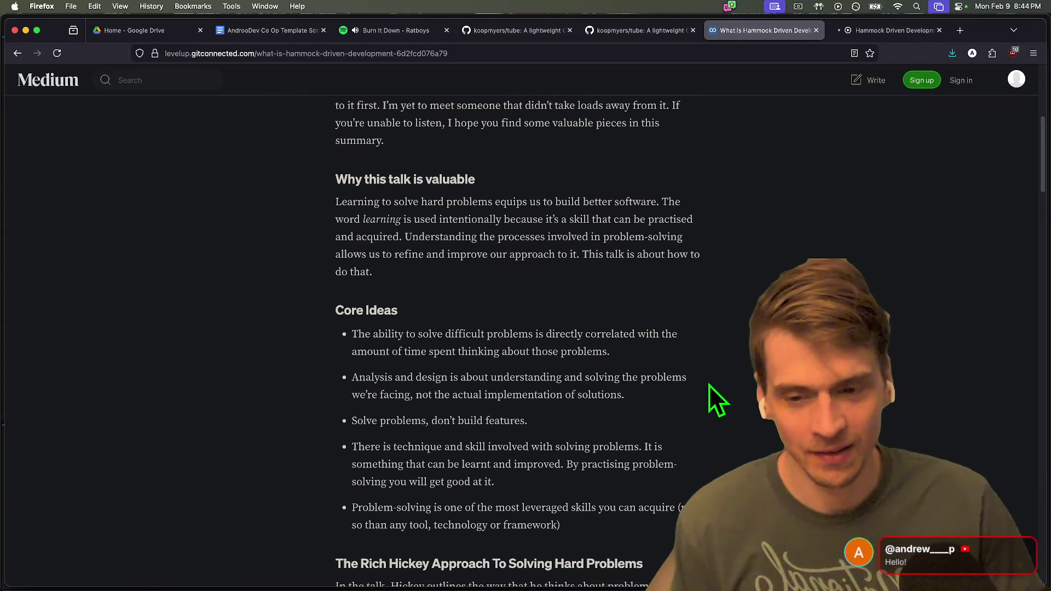
scroll(709, 372, down, 1)
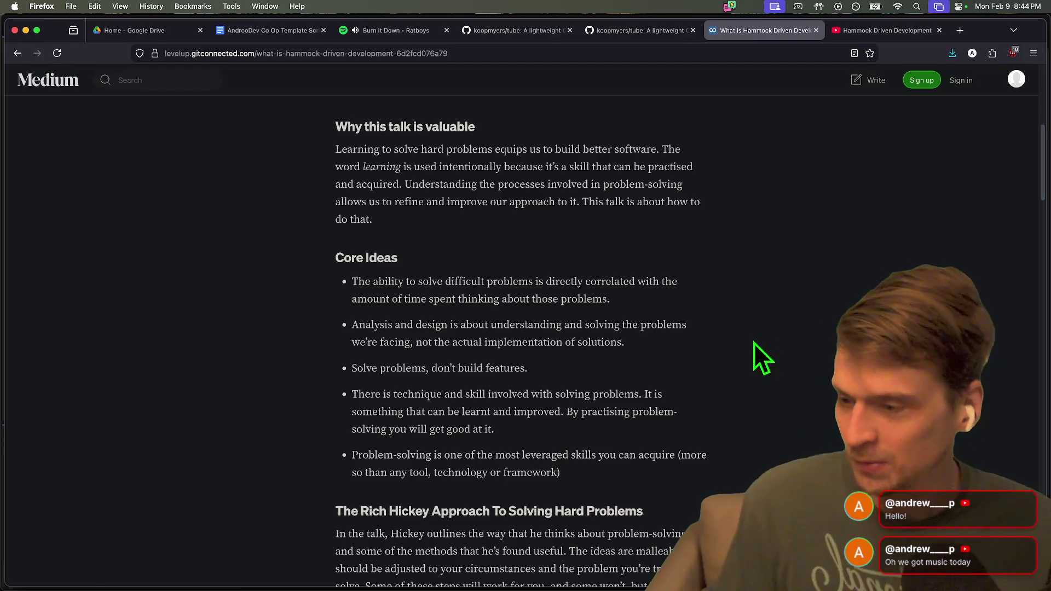
Close the article tab and bring Discord's making-games channel to the front.
key(super+w)
key(super+Tab)
key(super+Tab)
key(super+Tab)
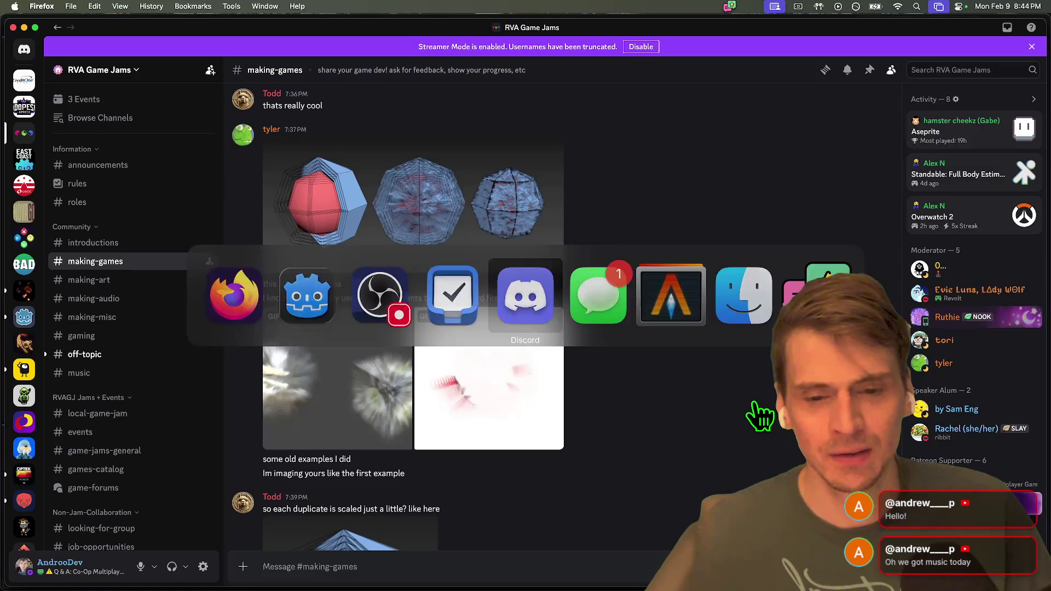
key(super+Tab)
key(Escape)
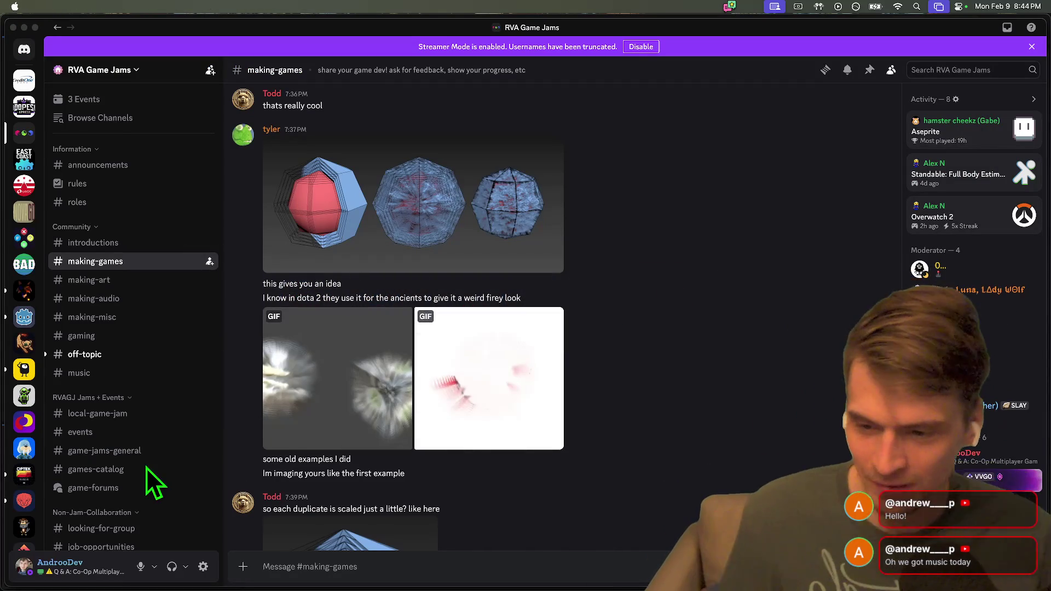
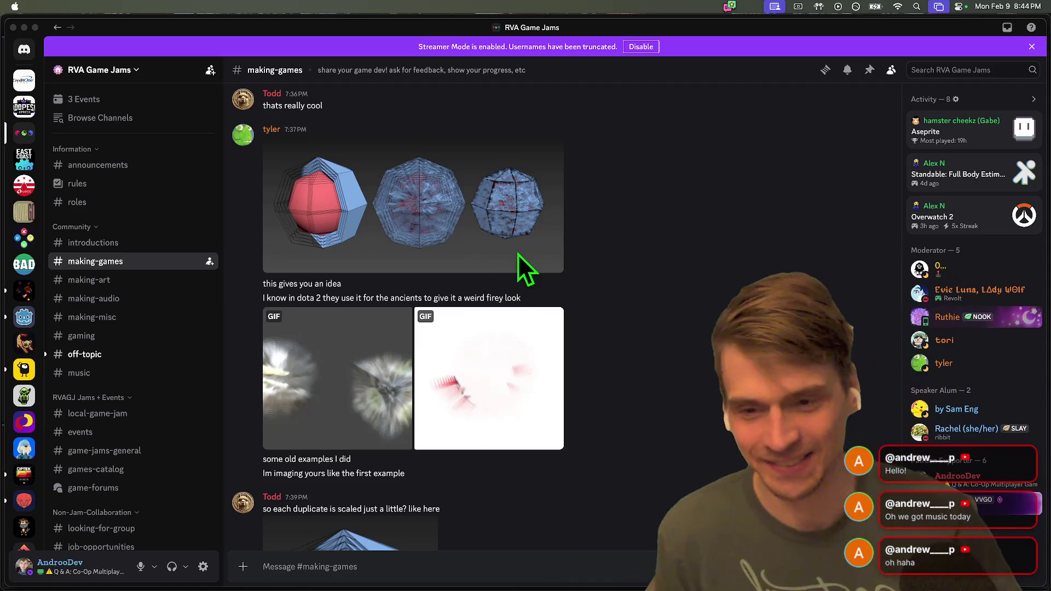
Switch from Discord's game-jam chat to the Godot editor showing network.gd.
key(super+Tab)
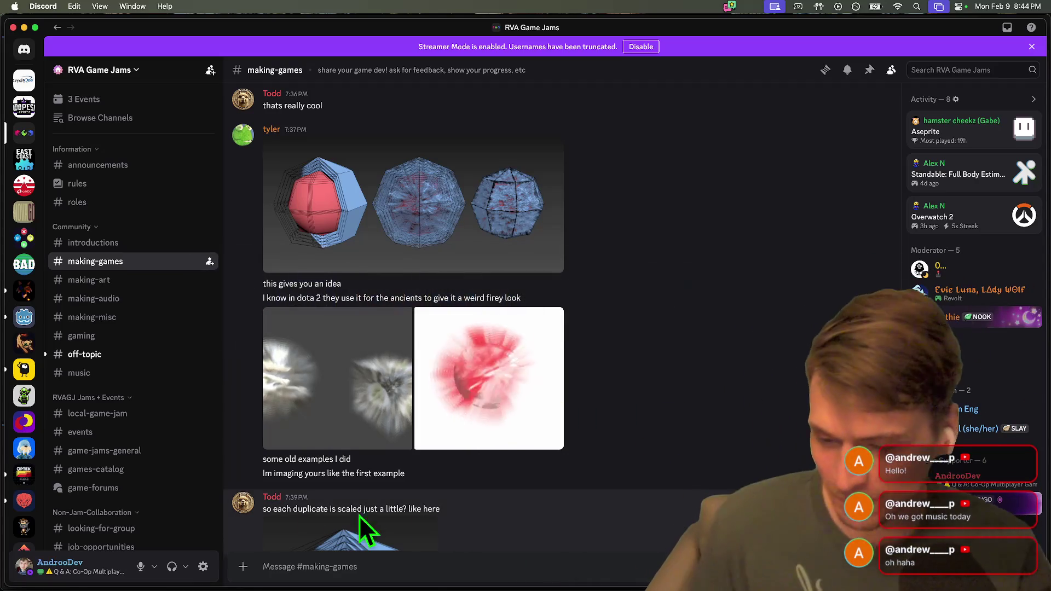
scroll(137, 383, down, 4)
scroll(383, 329, down, 10)
key(super+Tab)
key(Tab)
key(Tab)
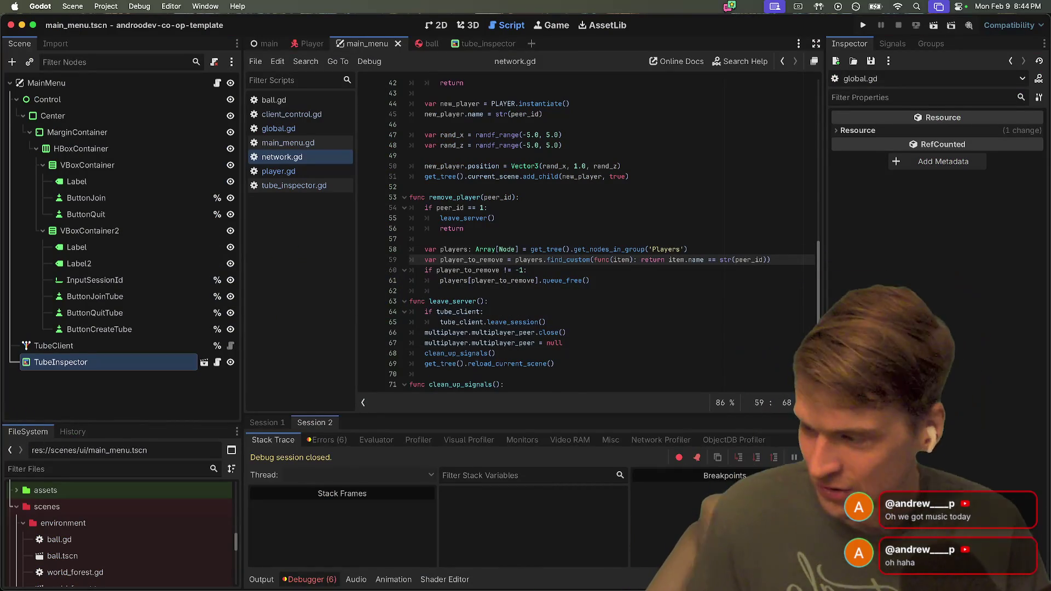
Paste the two add_world signal connection lines at line 26 of main_menu.gd, leaving it unsaved.
mouse_move(427, 589)
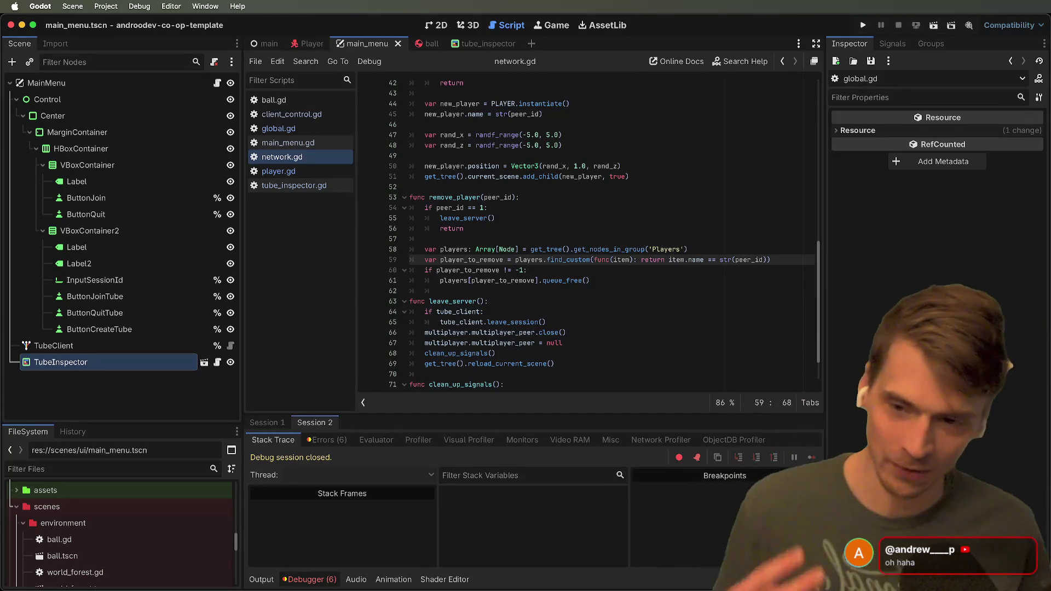
key(Down)
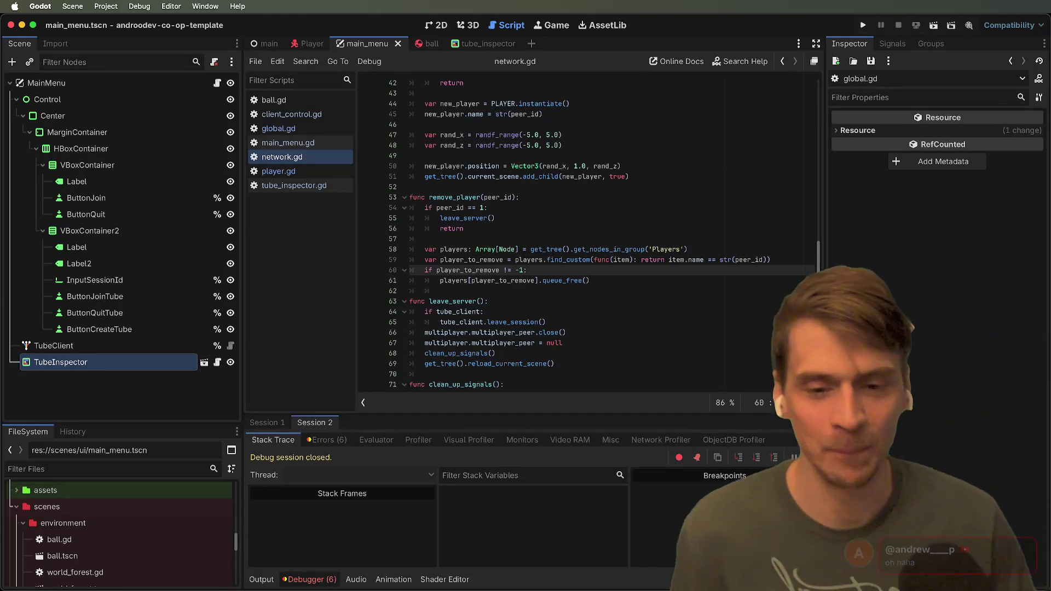
click(322, 147)
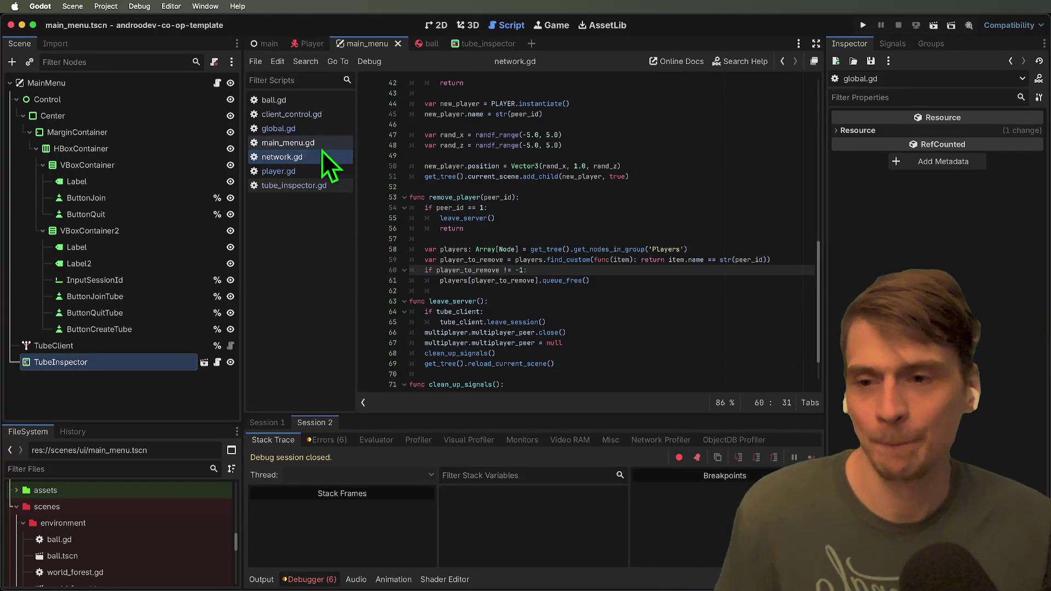
click(601, 239)
key(ctrl+v)
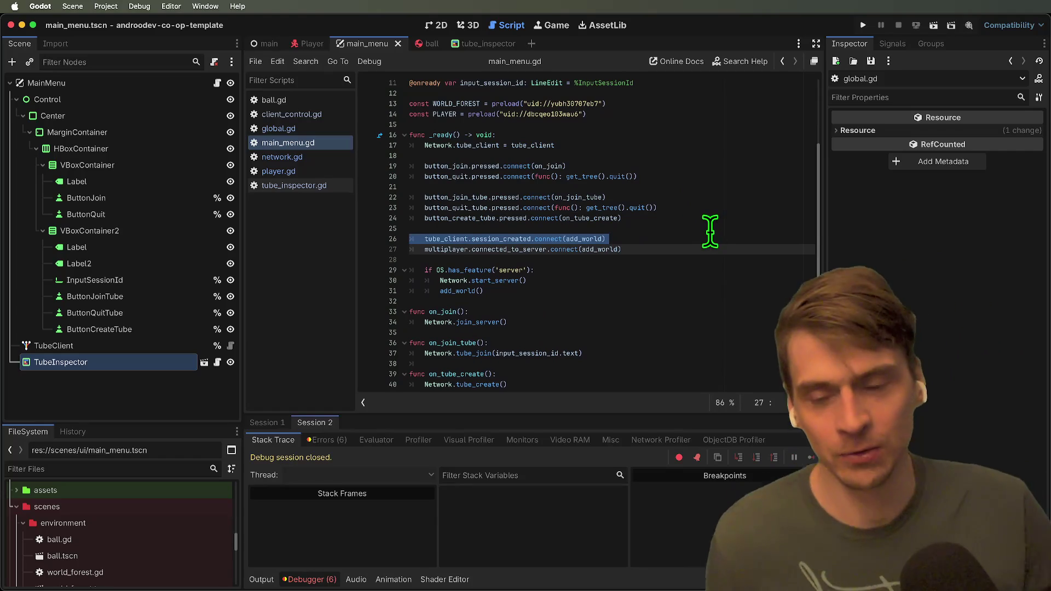
drag(717, 246, 717, 246)
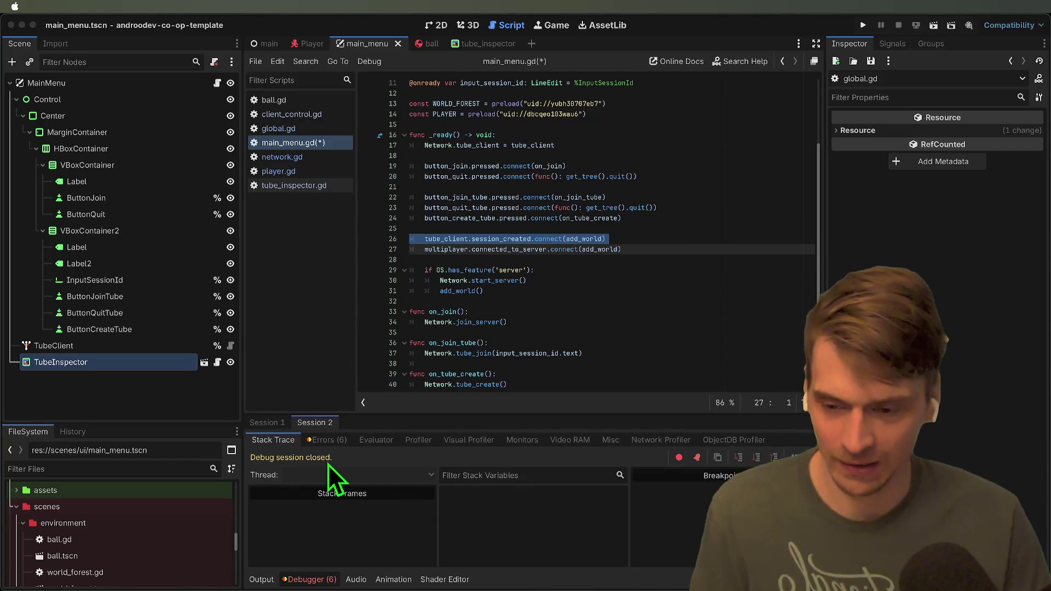
key(super+Tab)
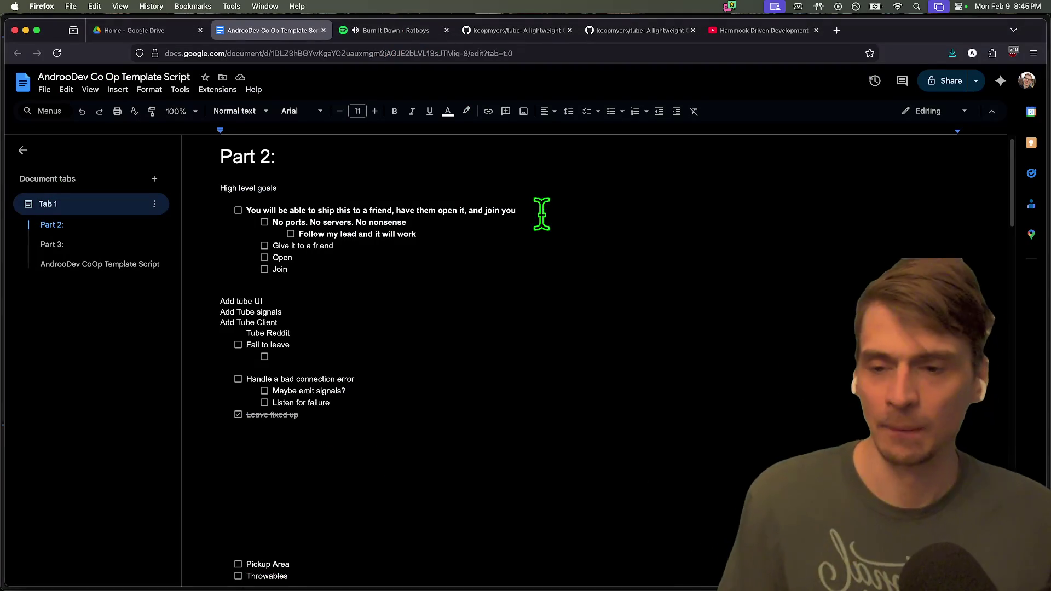
Select the first Part 2 goal line in the script doc, then move over to Messages.
triple_click(540, 211)
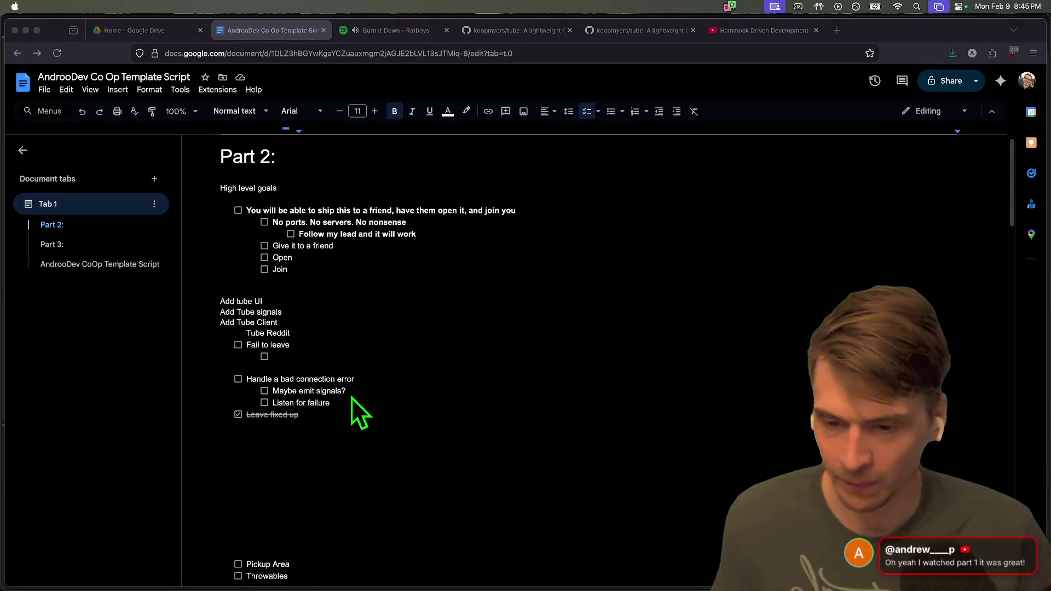
key(super+Tab)
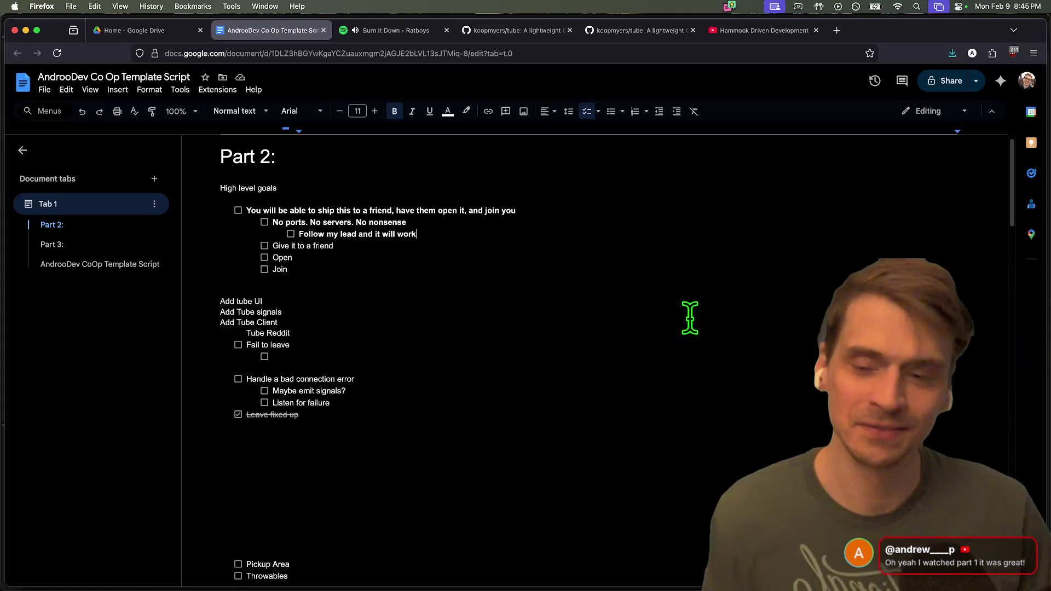
key(super+Tab)
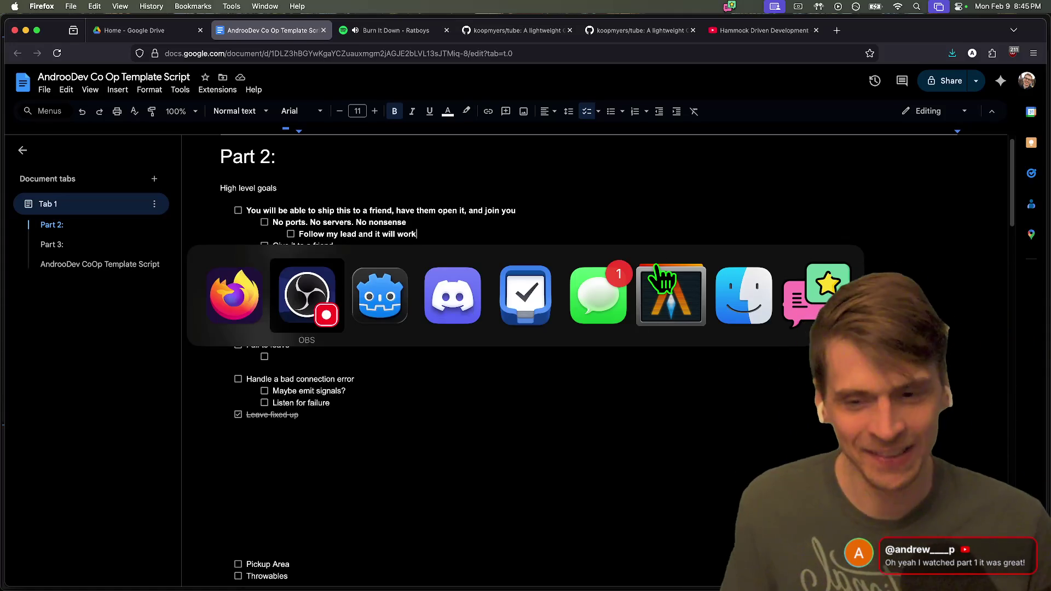
key(Escape)
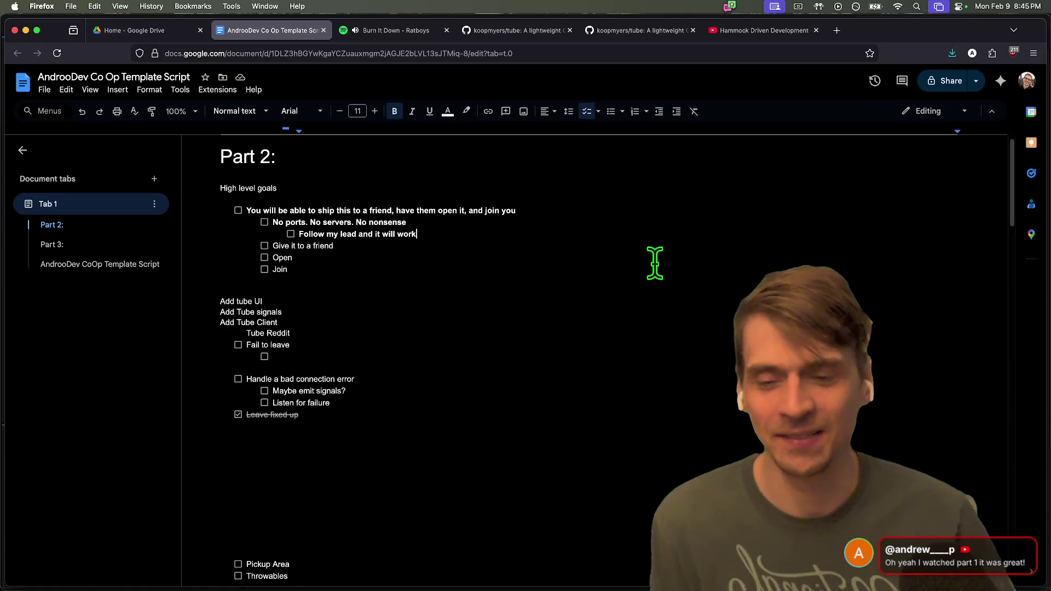
key(super+Tab)
key(Tab)
key(Tab)
key(Tab)
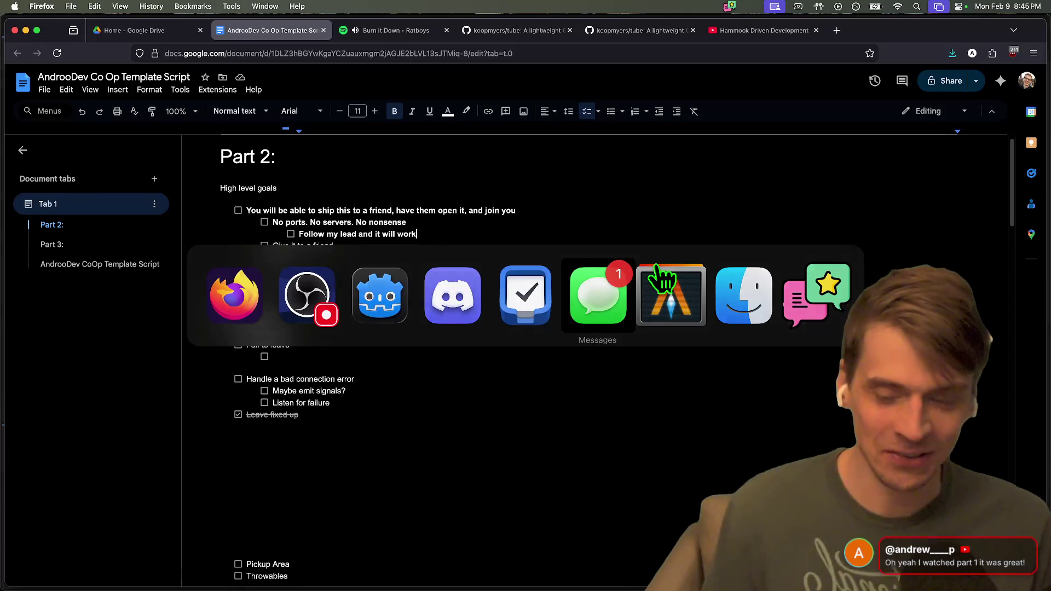
key(super+Tab)
key(super+Tab)
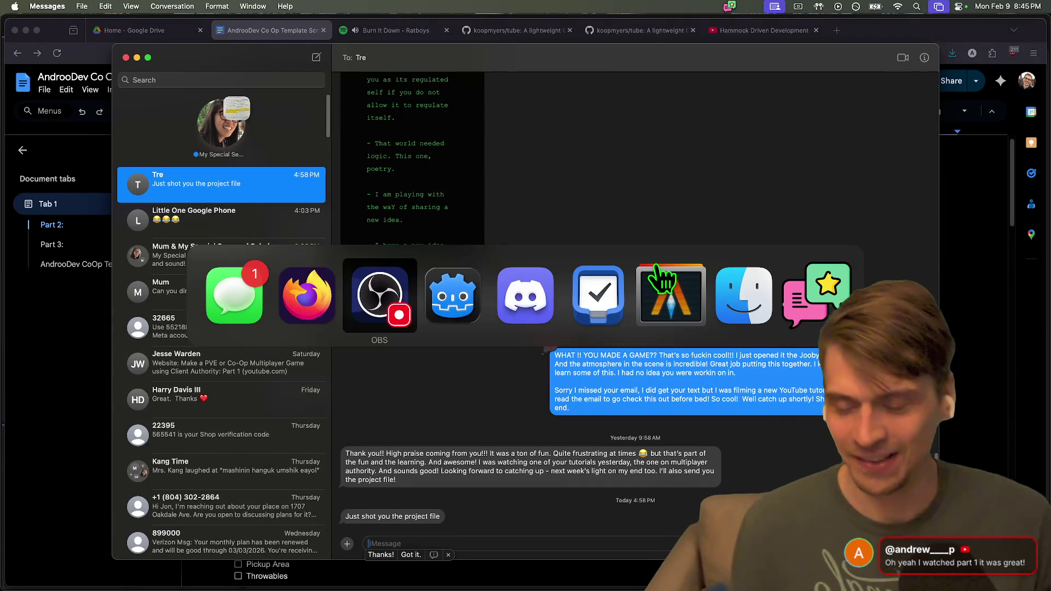
Return from Messages to Godot with the unsaved main_menu.gd.
key(super+Tab)
key(super+Tab)
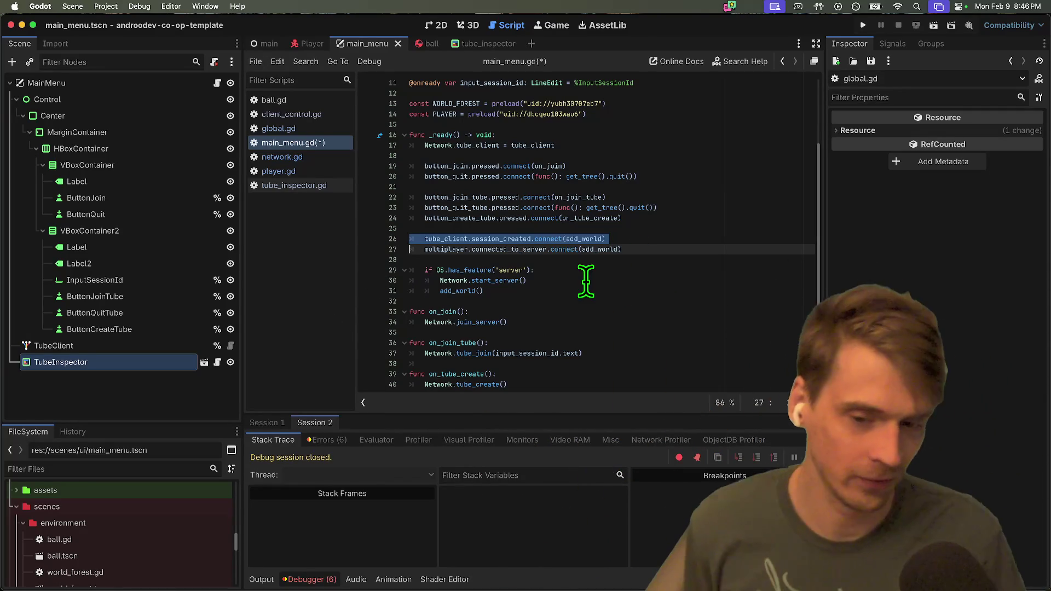
Review the start_server function, lines 24–28, in network.gd.
scroll(558, 276, down, 3)
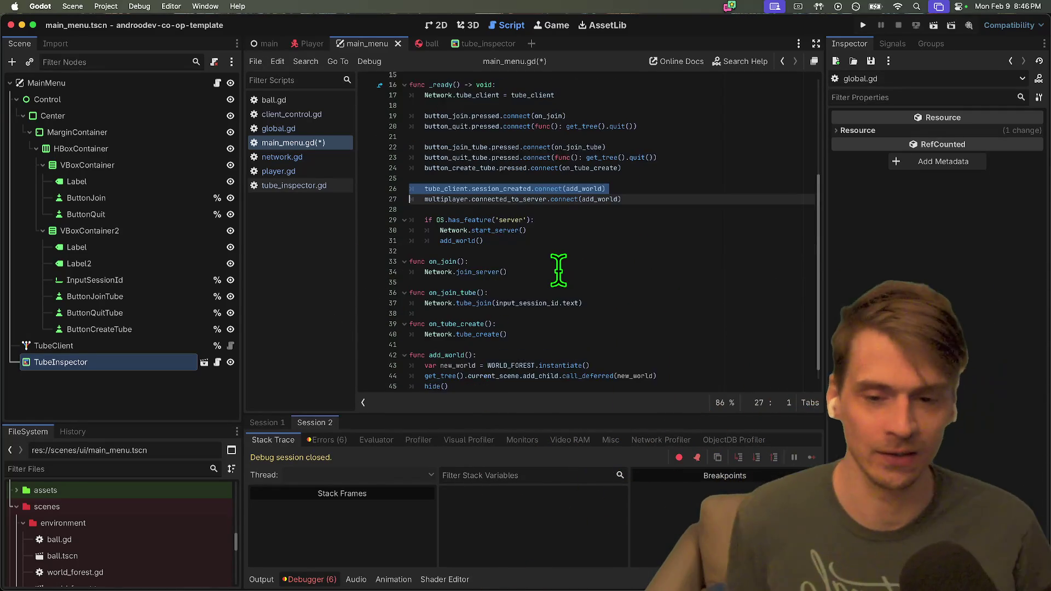
super+click(434, 260)
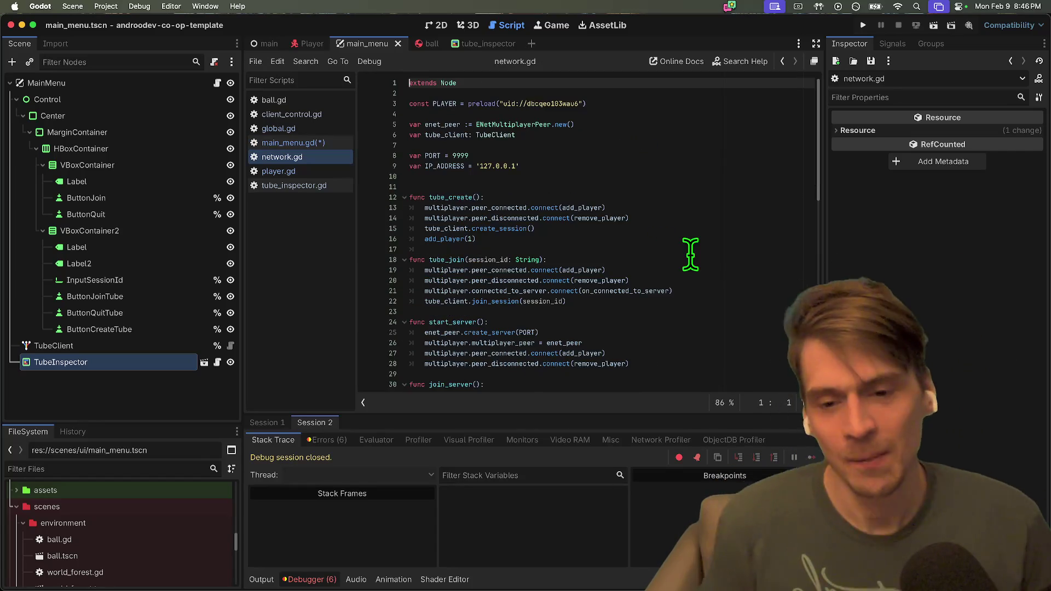
scroll(688, 257, down, 5)
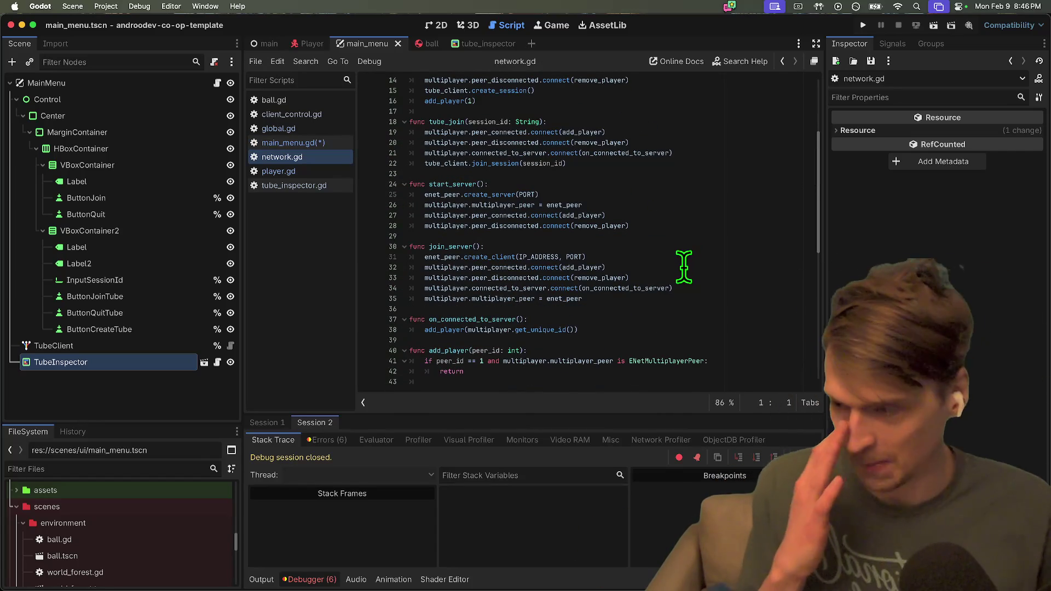
scroll(682, 277, down, 4)
scroll(697, 218, up, 6)
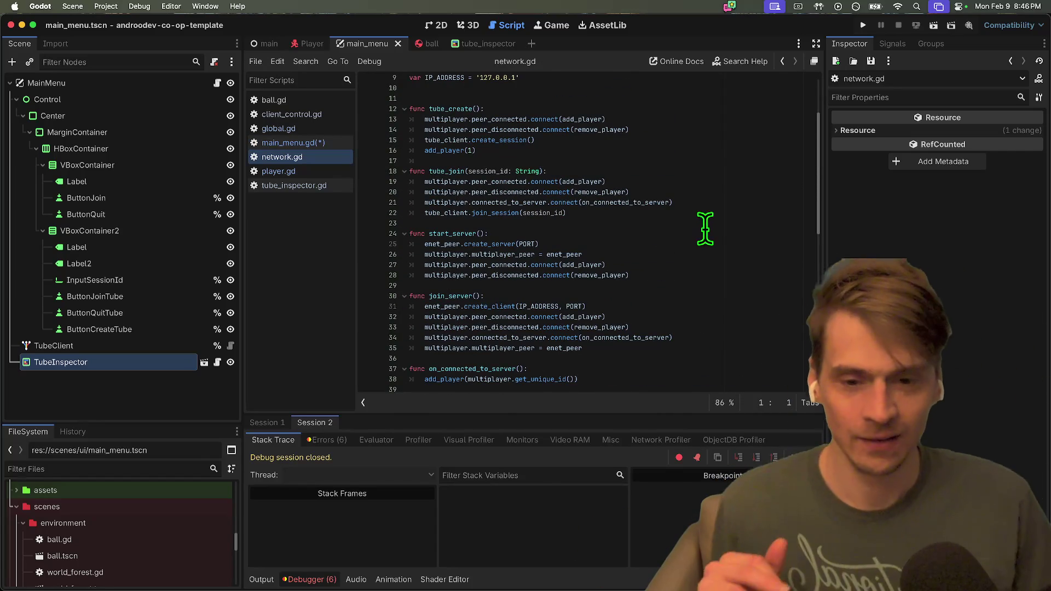
drag(684, 224, 704, 277)
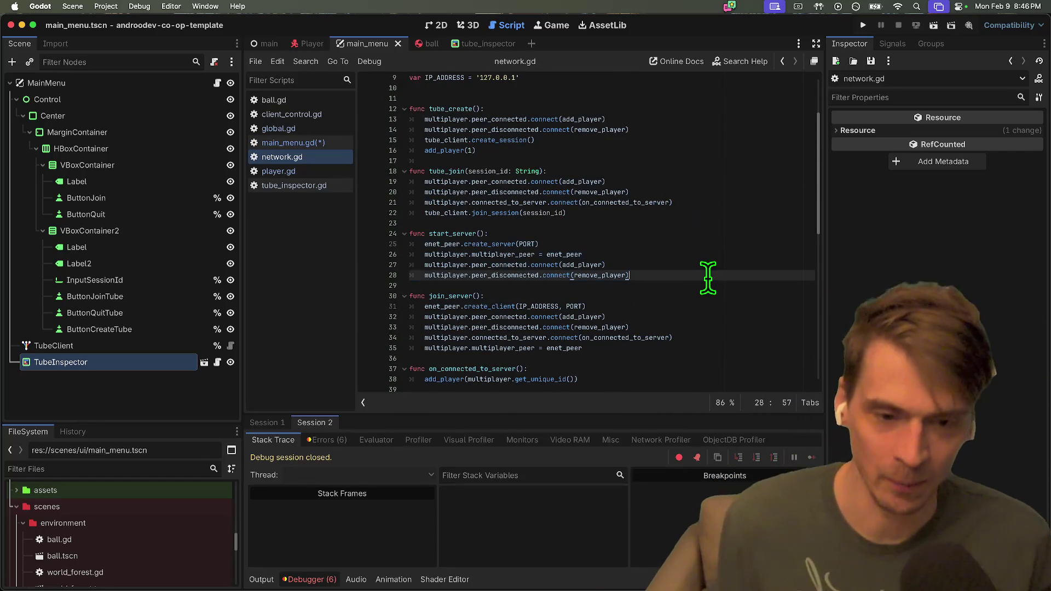
click(705, 277)
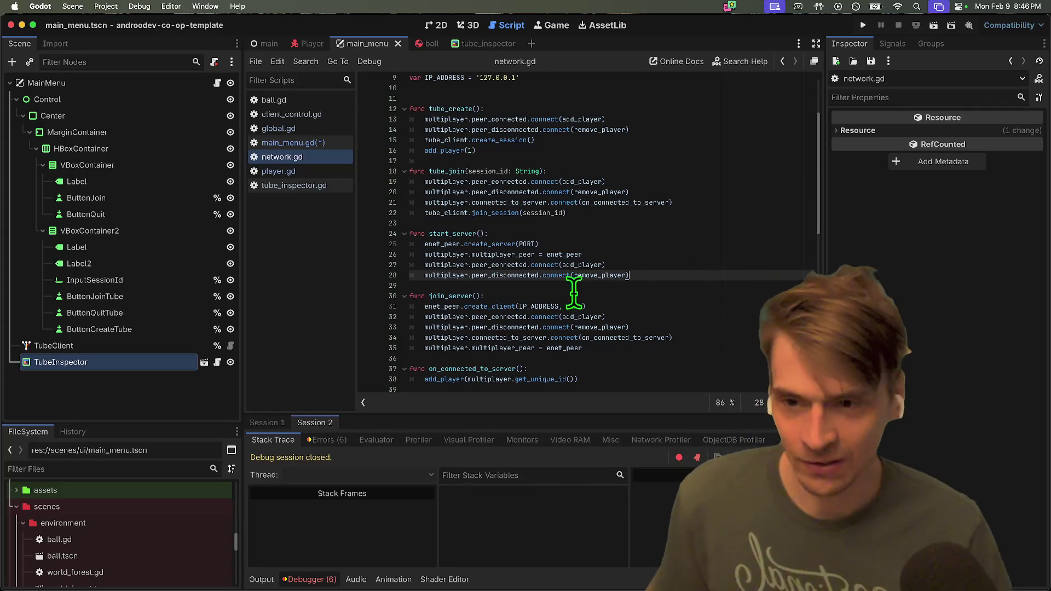
Look over the deg_to_rad code around lines 45–48 in player.gd.
click(333, 175)
scroll(548, 257, down, 3)
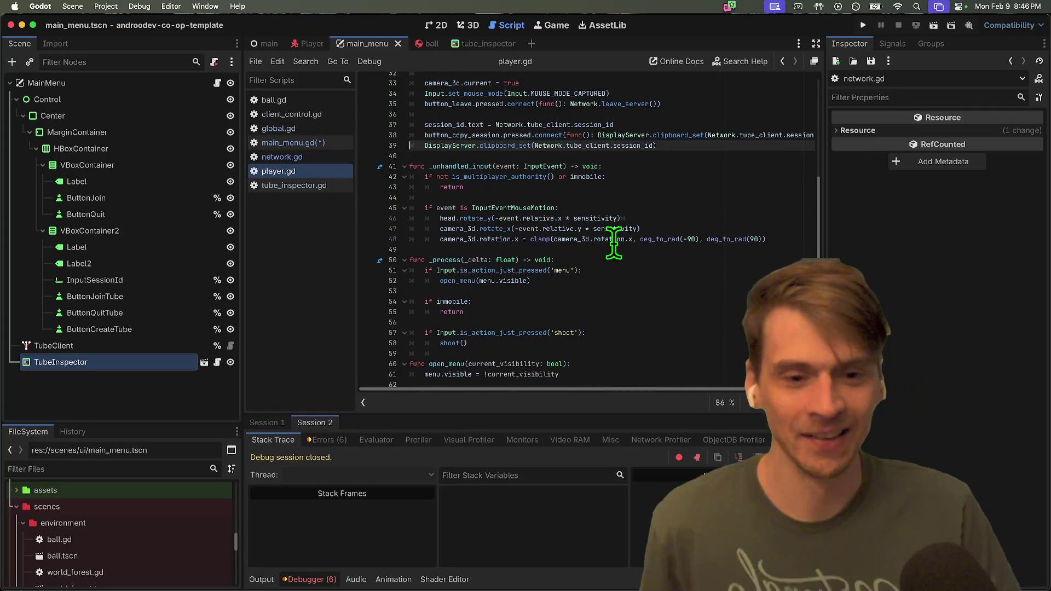
double_click(647, 239)
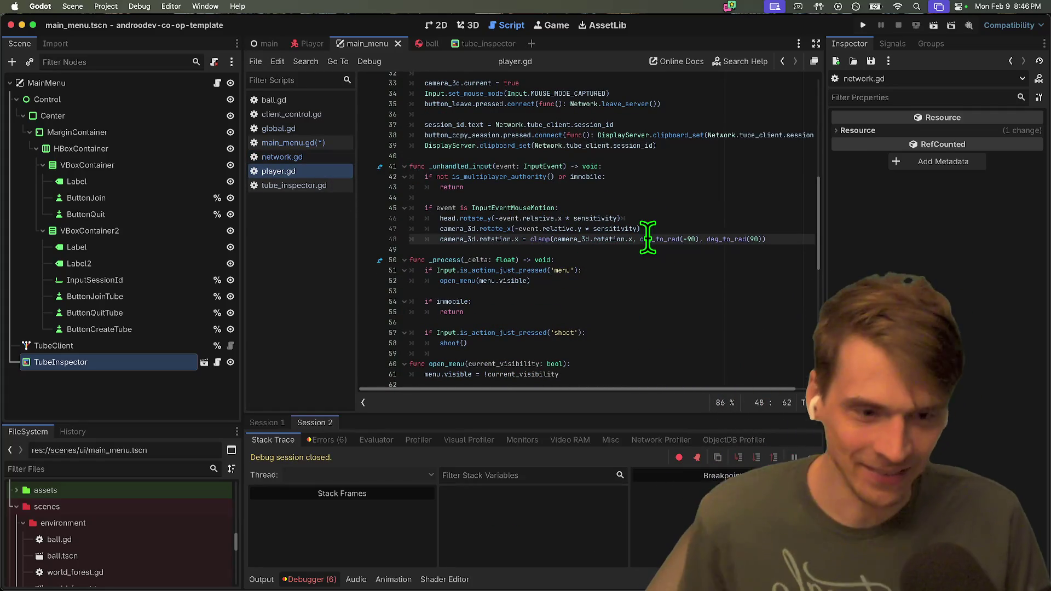
click(750, 208)
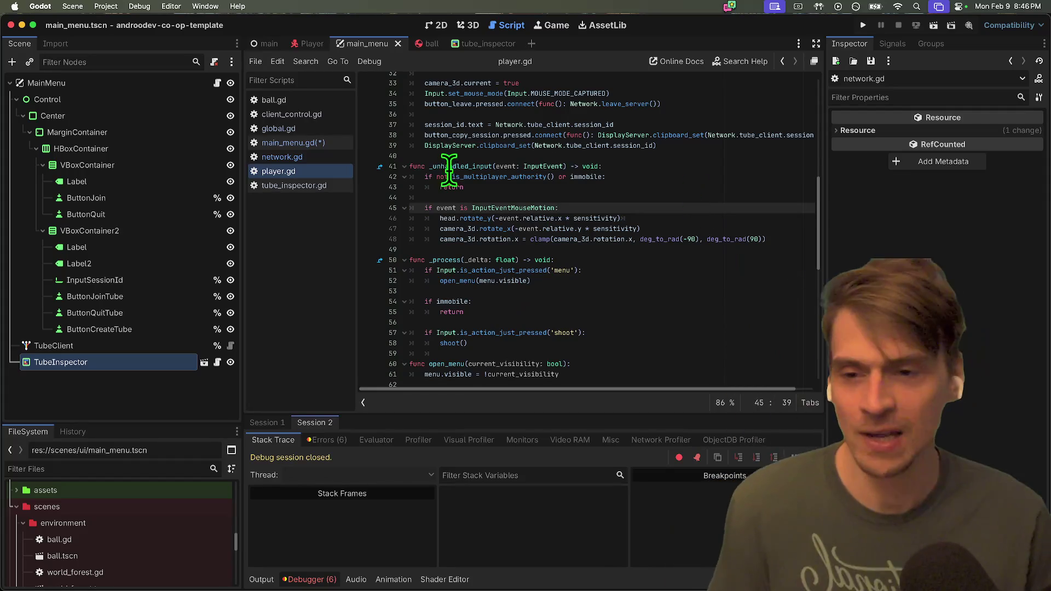
Save main_menu.gd and run the project in two debug instances.
click(334, 144)
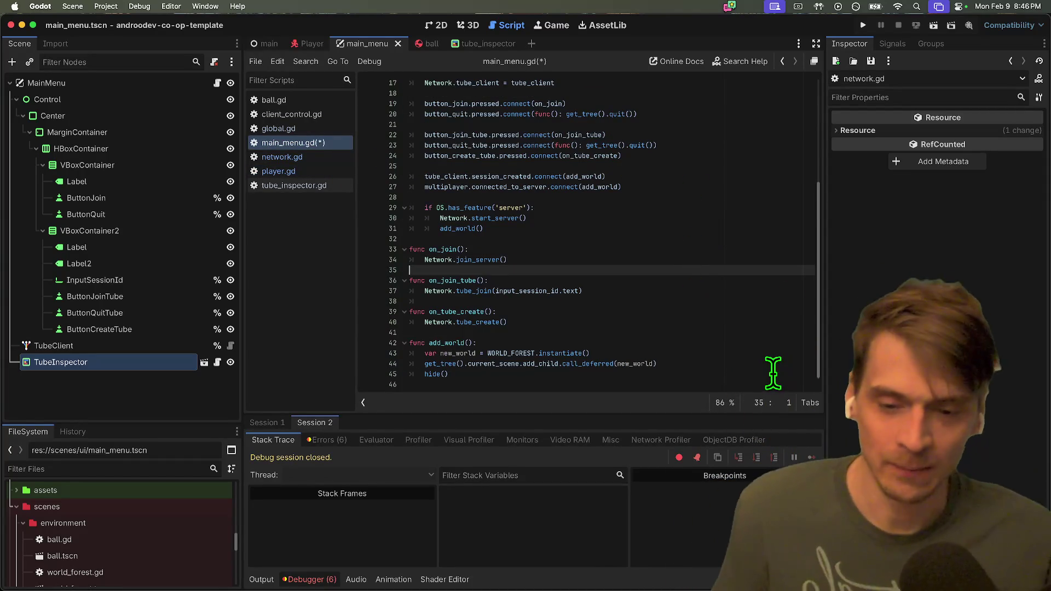
scroll(725, 277, up, 1)
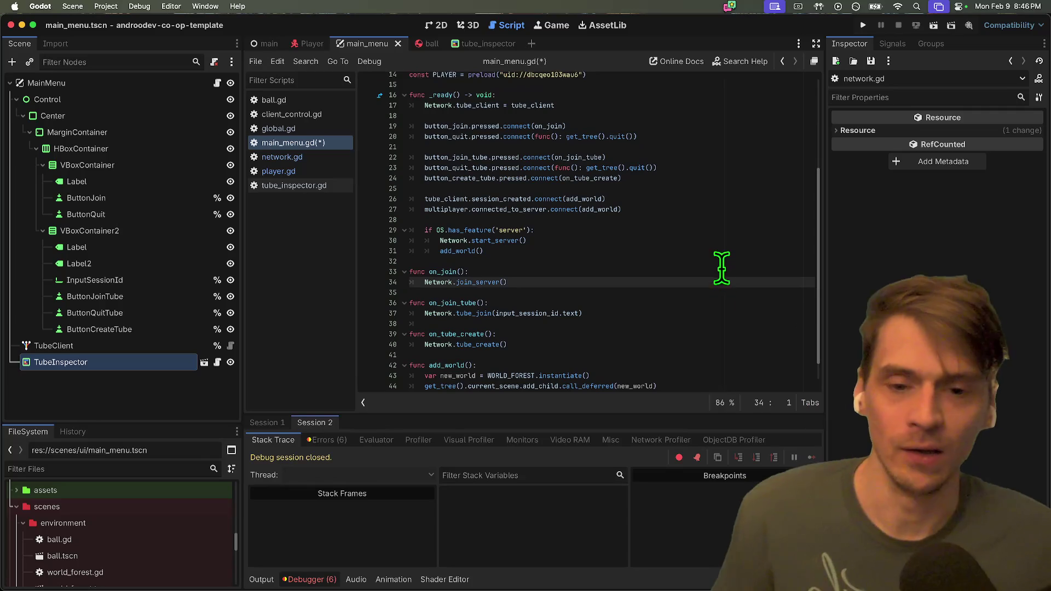
click(752, 229)
key(super+b)
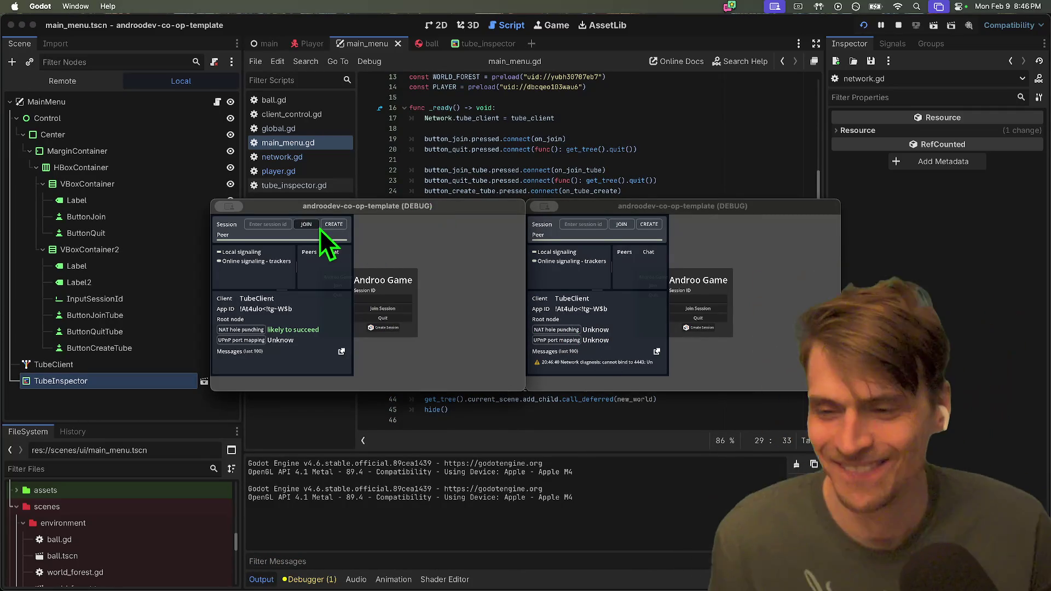
Create a session in the first instance and join it from the second using the host's session ID.
click(339, 224)
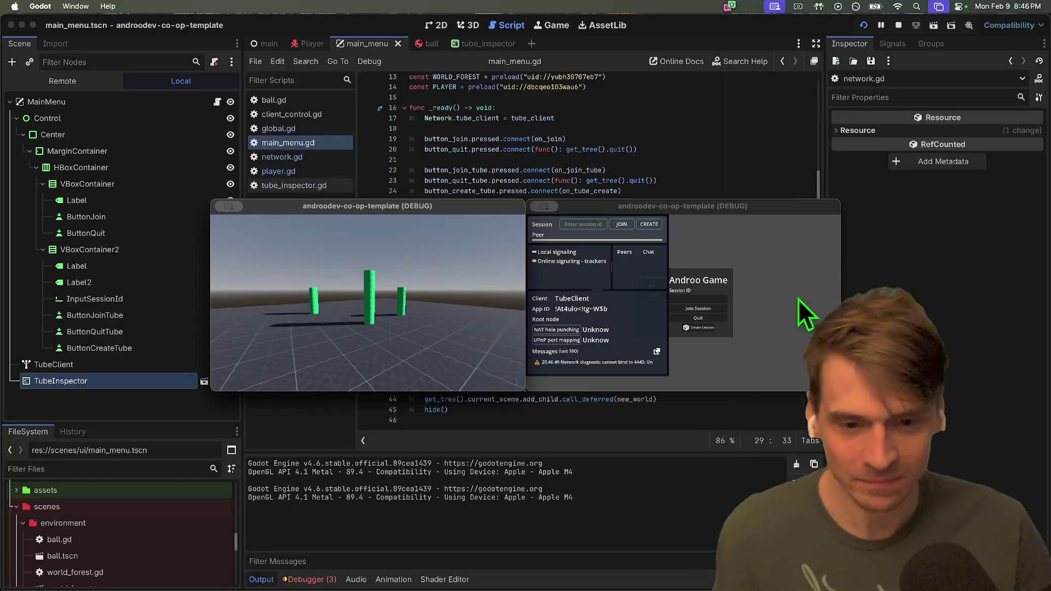
click(583, 224)
text(x4CyL)
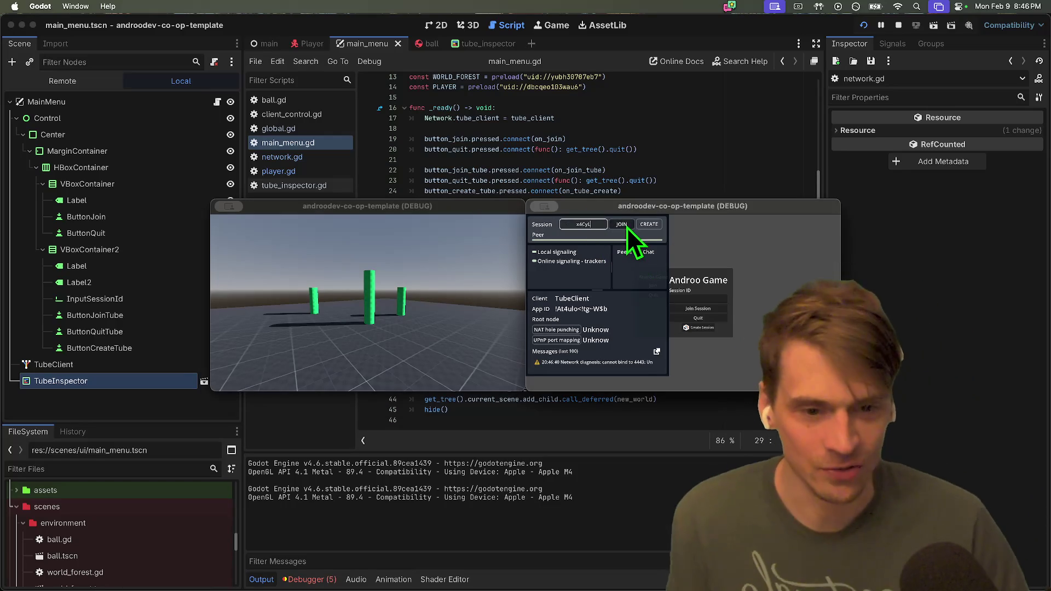
click(624, 225)
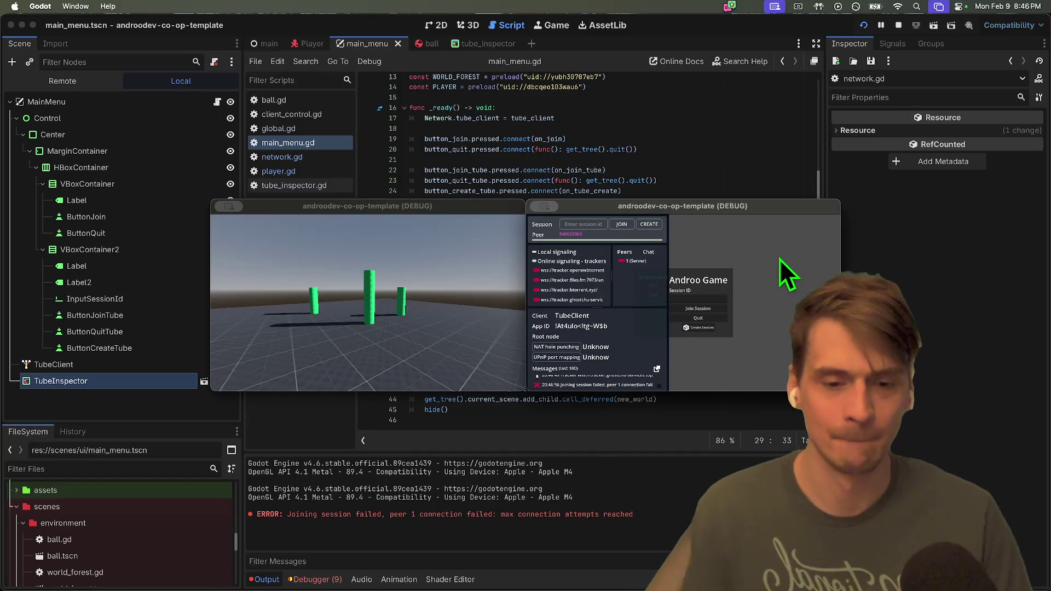
Close the game instances to stop the project, returning to on_join_tube in the script.
click(698, 318)
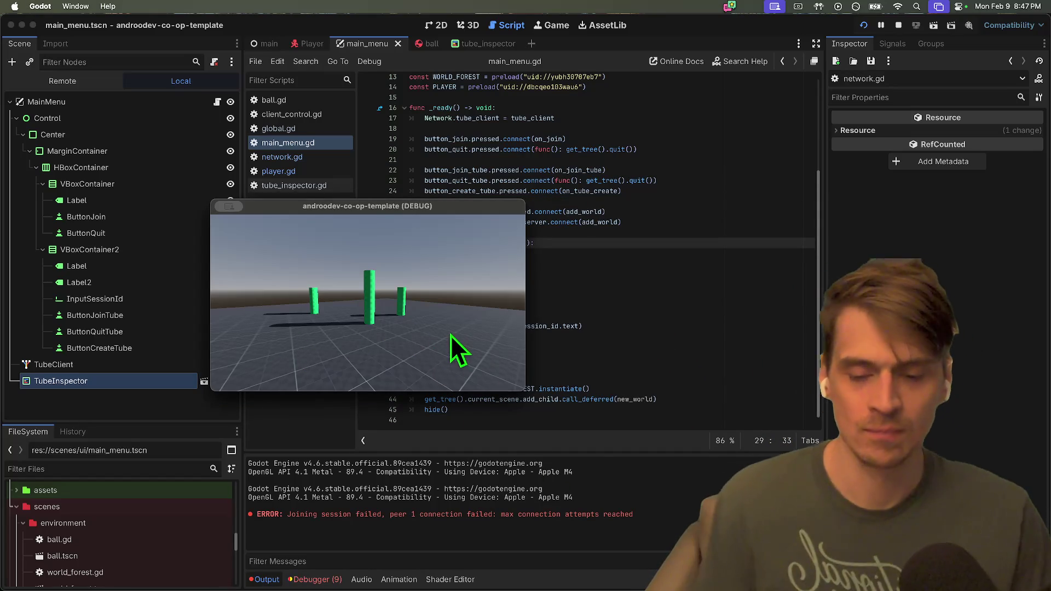
key(super+q)
click(688, 315)
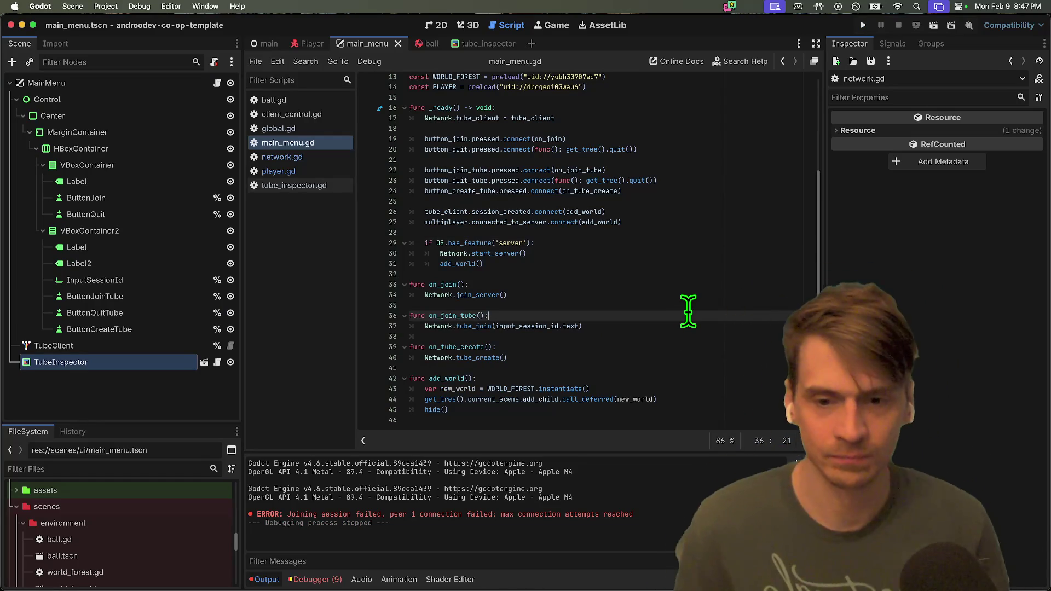
Rerun the project, try joining with bogus session id 'aefaef', then stop both instances.
click(685, 323)
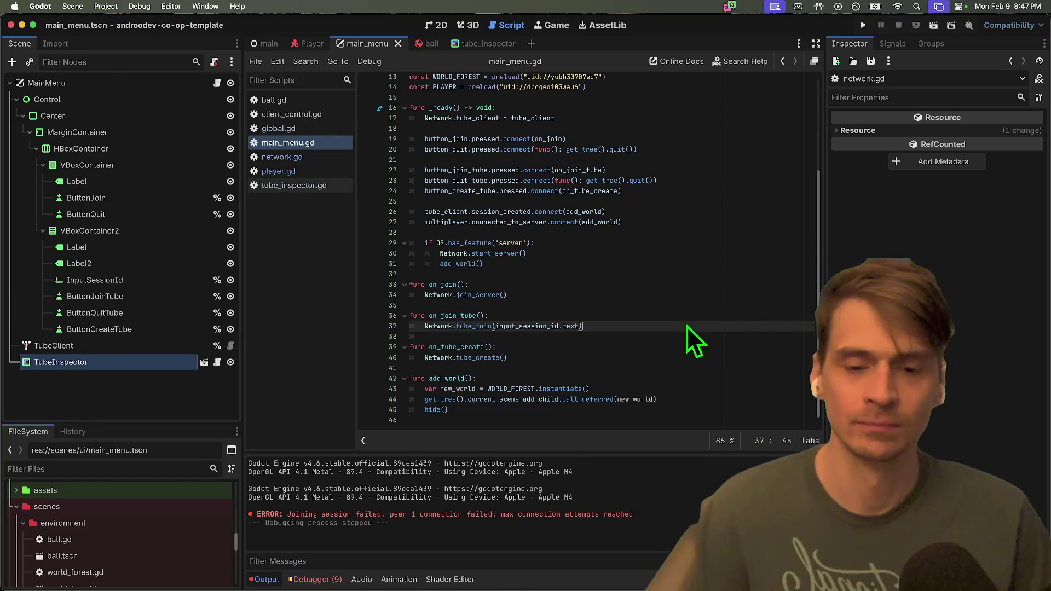
key(super+b)
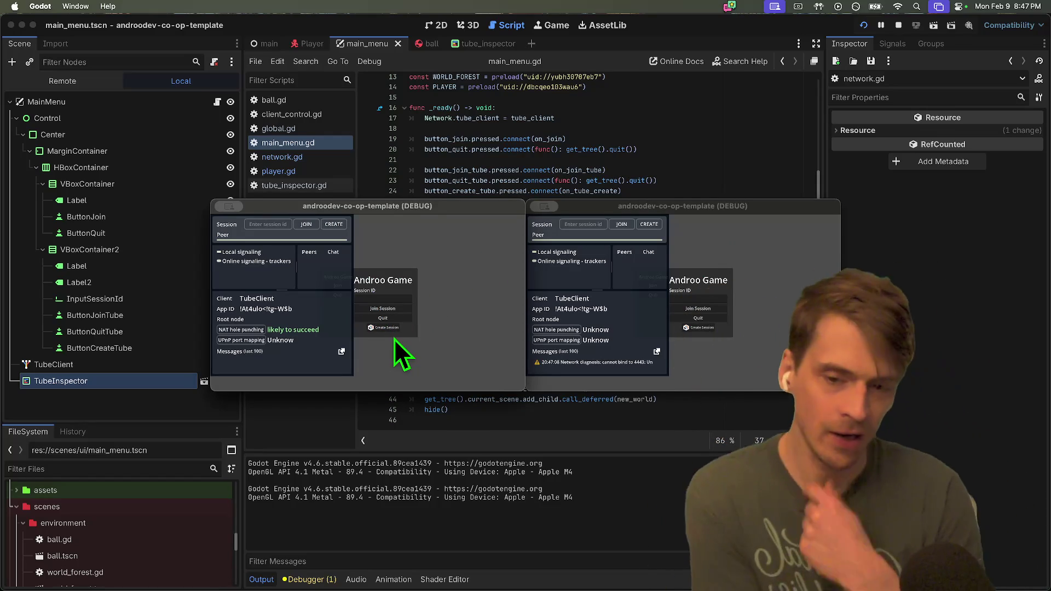
click(290, 222)
text(aefaef)
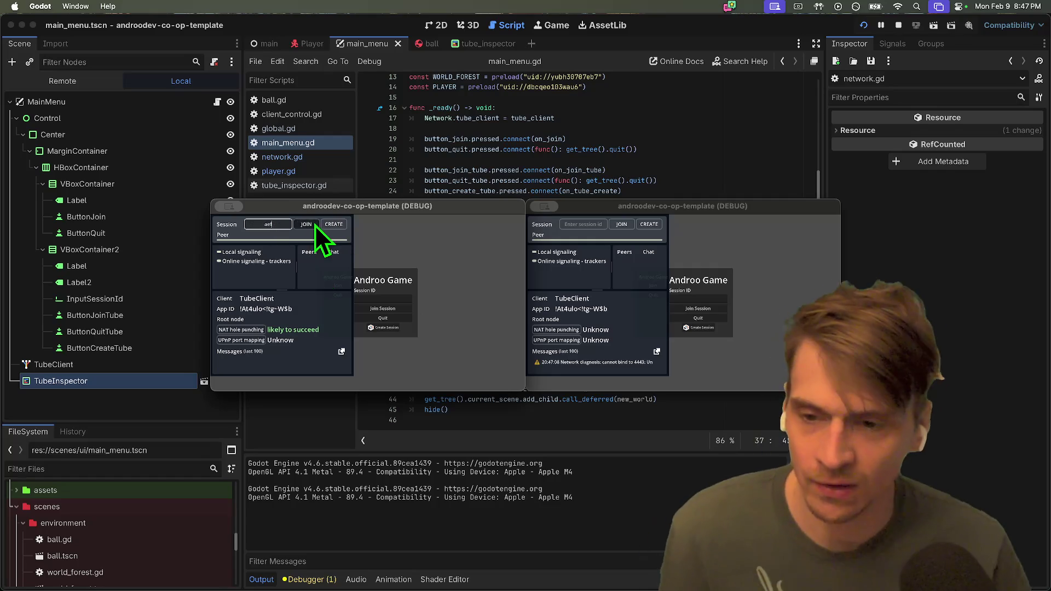
click(311, 225)
key(super+q)
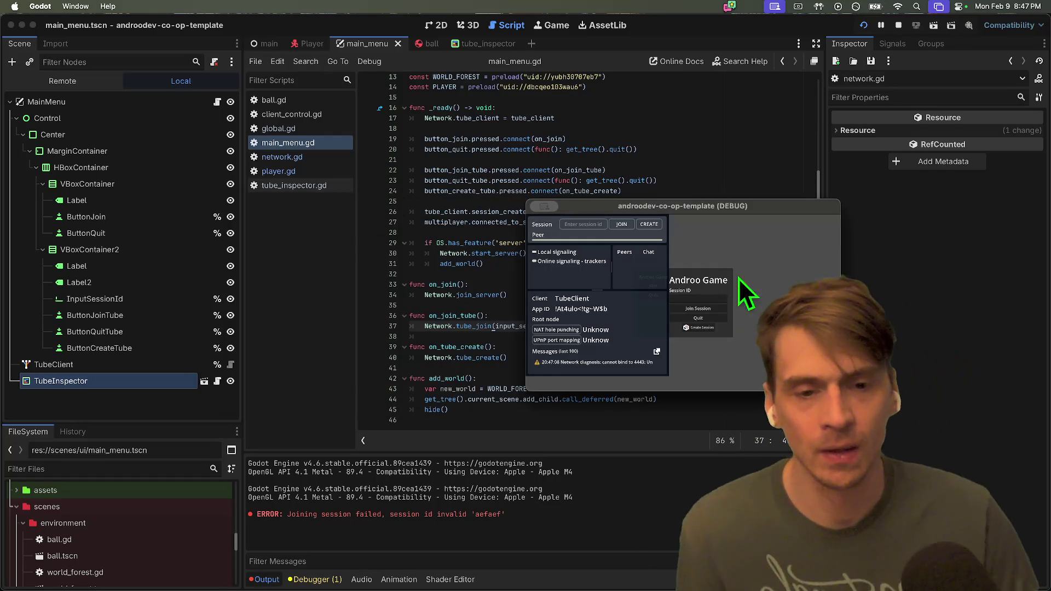
key(super+q)
Delete the TubeInspector node from the main menu scene and save it.
right_click(82, 366)
click(75, 360)
right_click(74, 358)
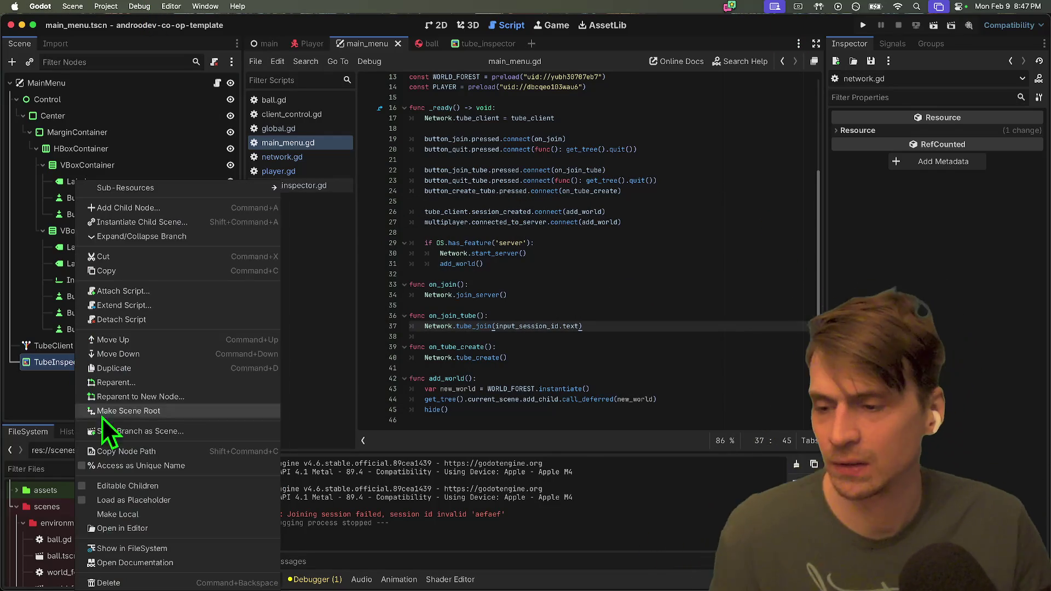
click(127, 583)
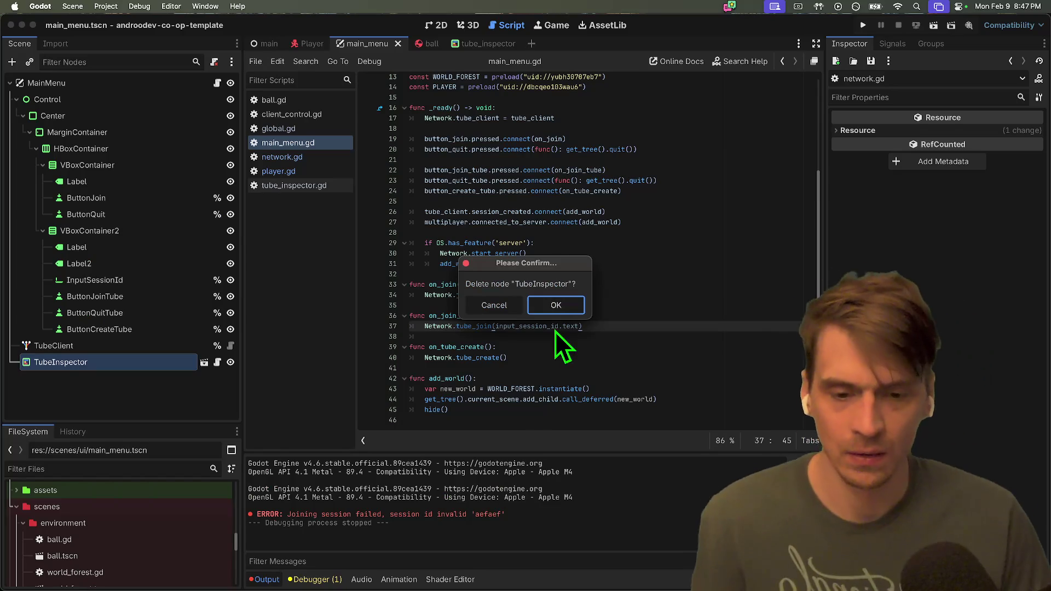
click(553, 306)
key(super+s)
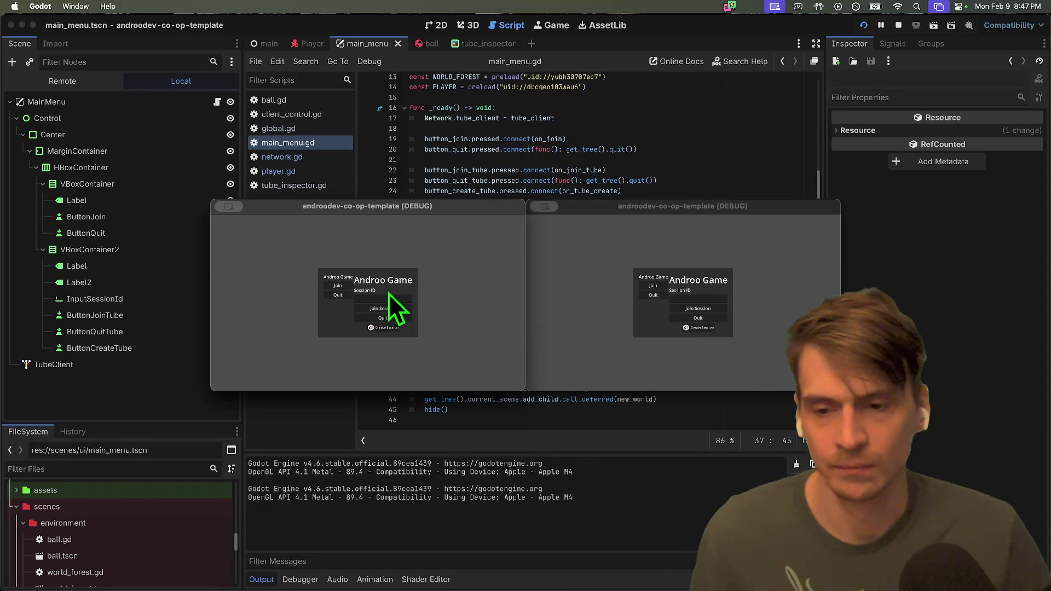
Try joining with invalid session ids 'efaefawef' and 'awefawef' in the running game.
click(388, 296)
text(efaefawef)
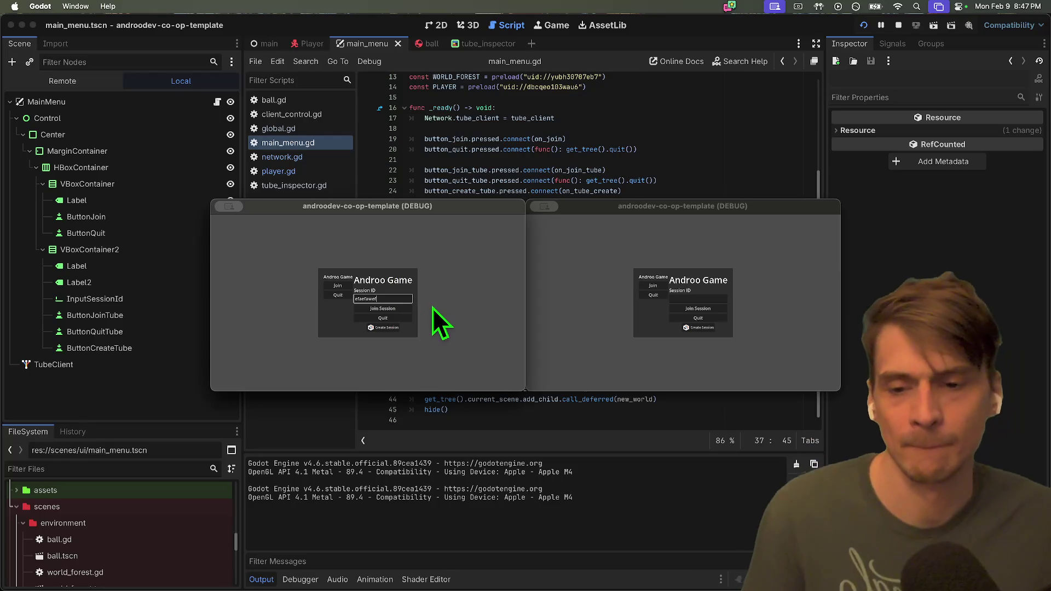
click(386, 310)
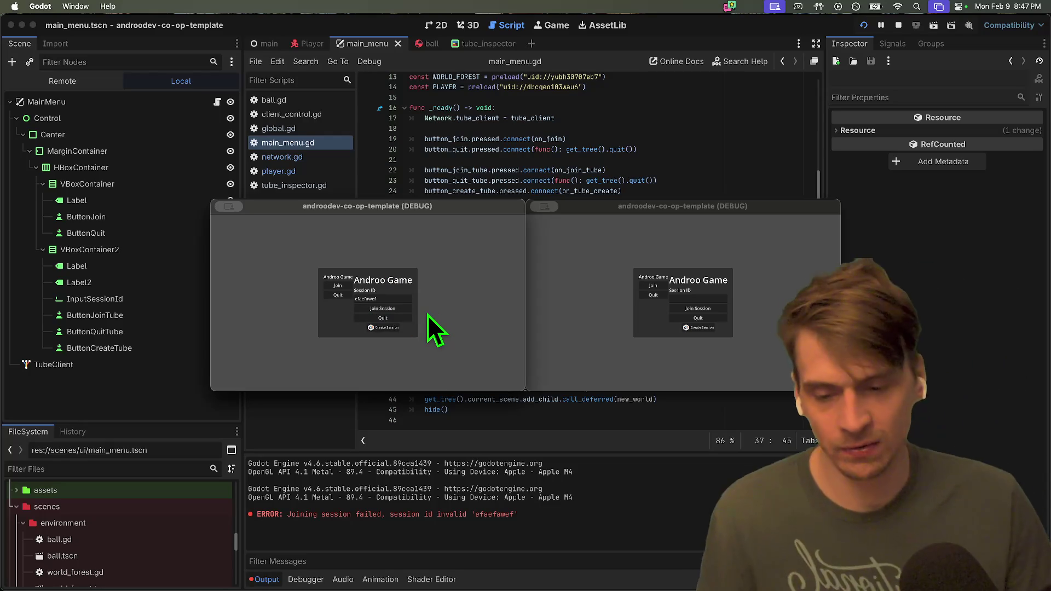
double_click(401, 298)
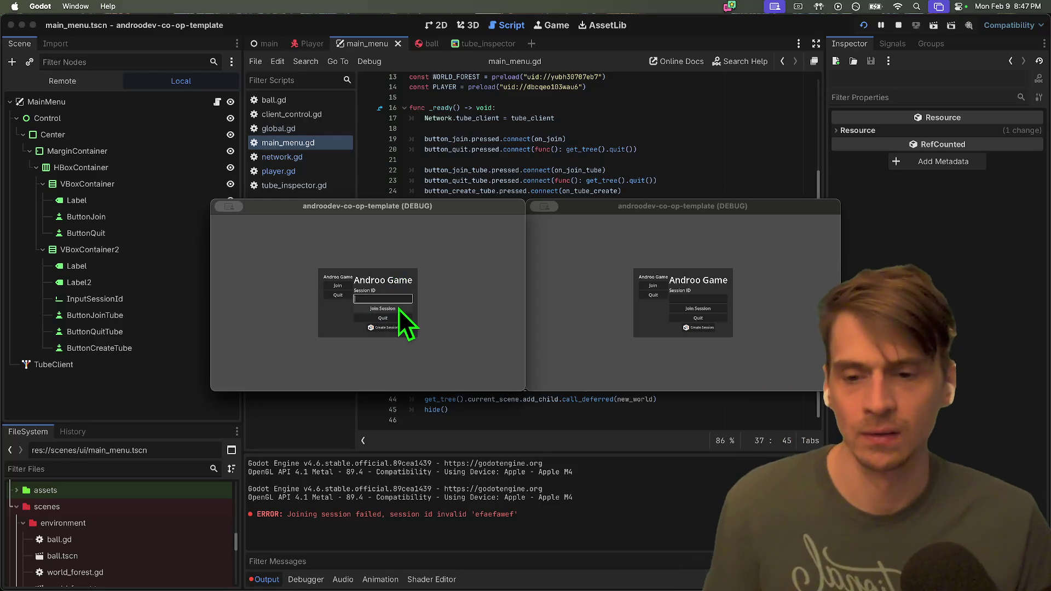
text(awefawef)
click(398, 309)
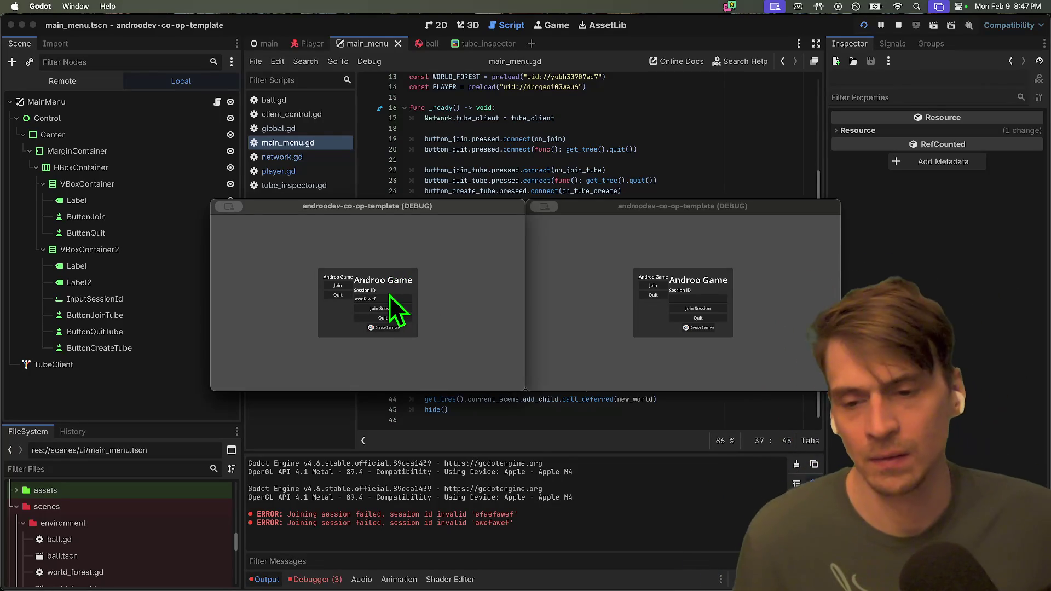
Create a new session, then stop the project and switch over to Firefox.
click(371, 328)
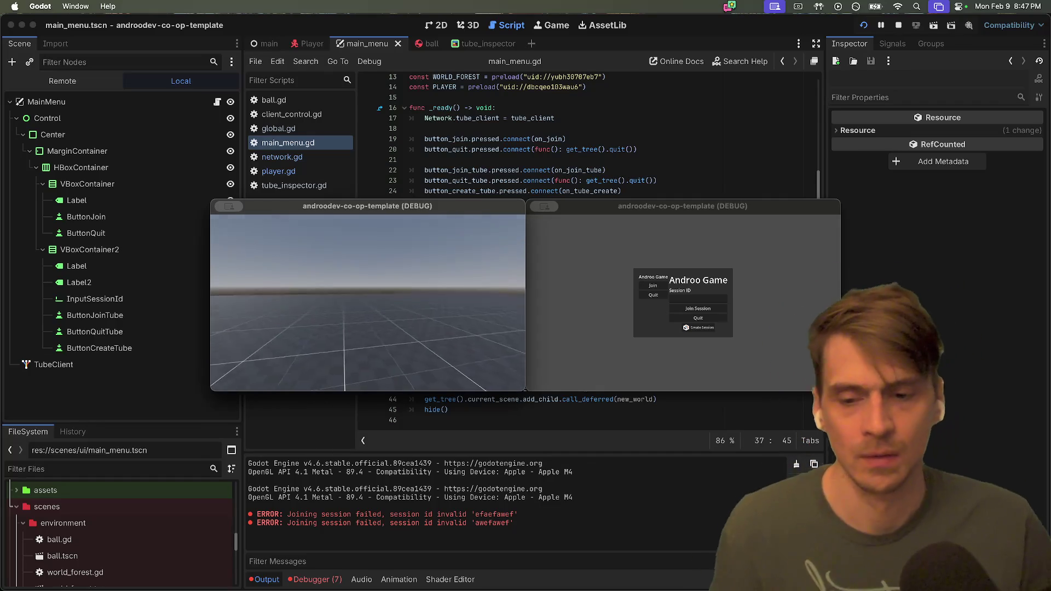
key(Escape)
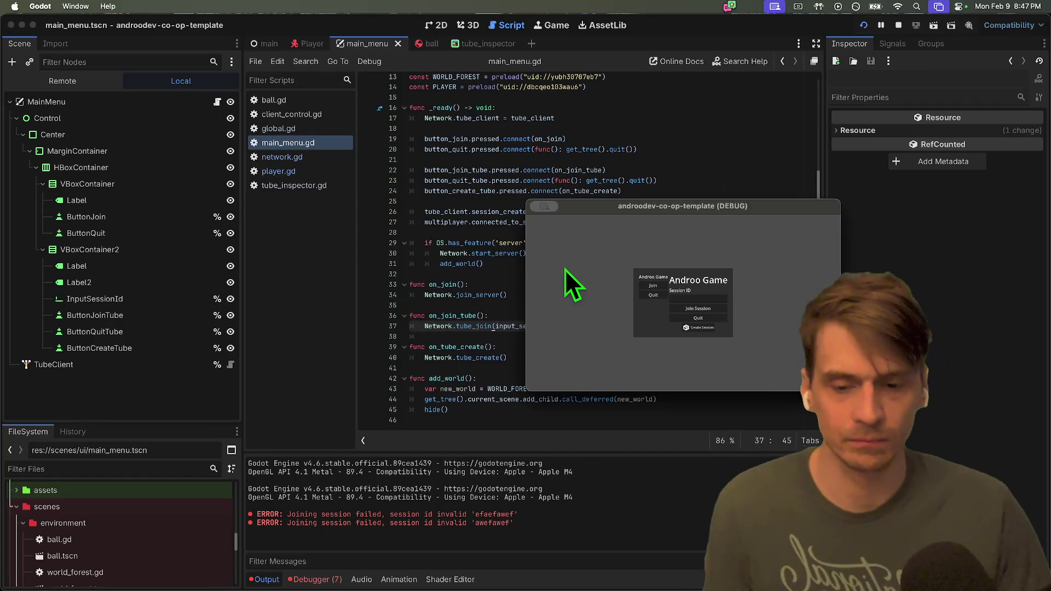
key(Escape)
click(617, 345)
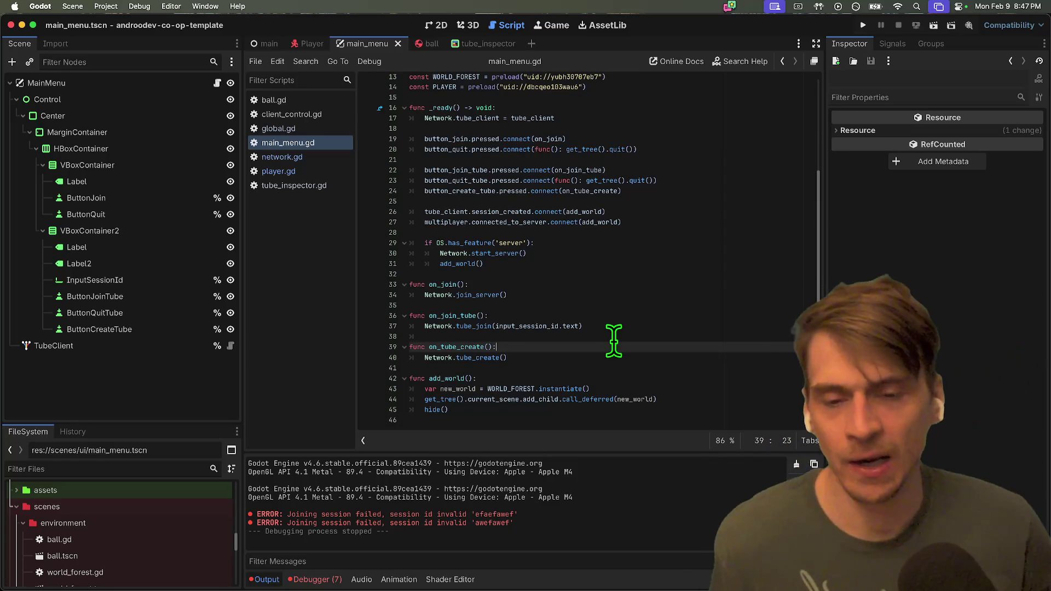
key(super+Tab)
key(super+Tab)
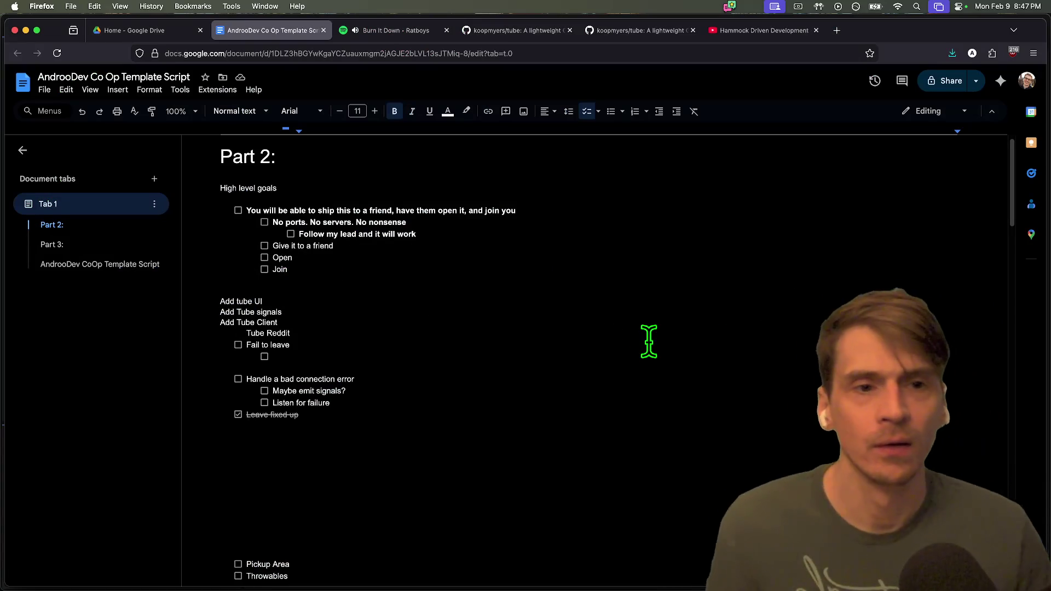
Go to the Hammock Driven Development talk and jump to its 1:11 chapter.
key(super+9)
scroll(547, 403, down, 3)
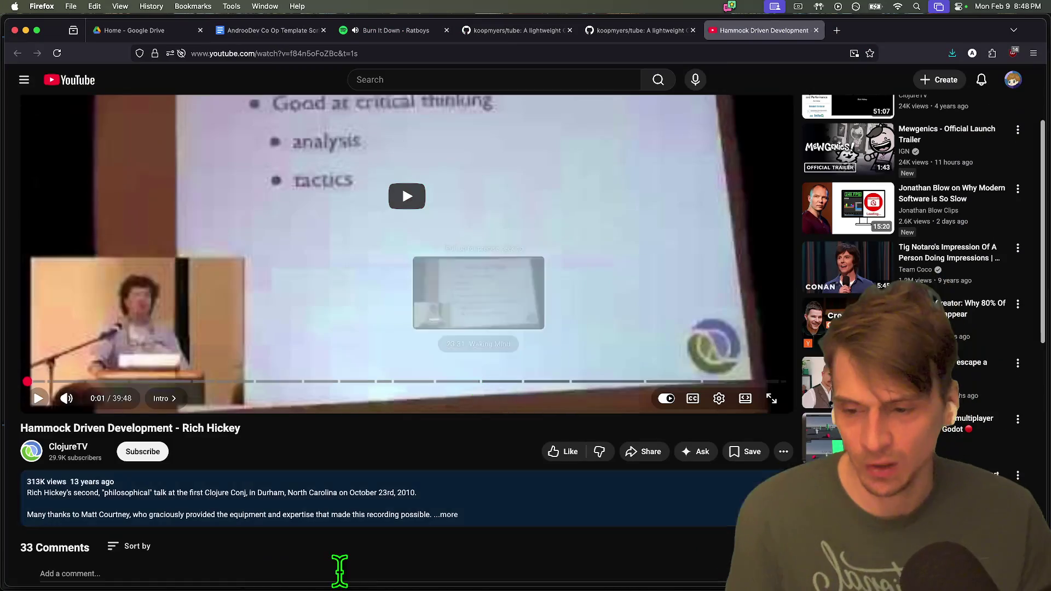
scroll(520, 486, down, 5)
scroll(527, 476, up, 3)
scroll(518, 483, down, 6)
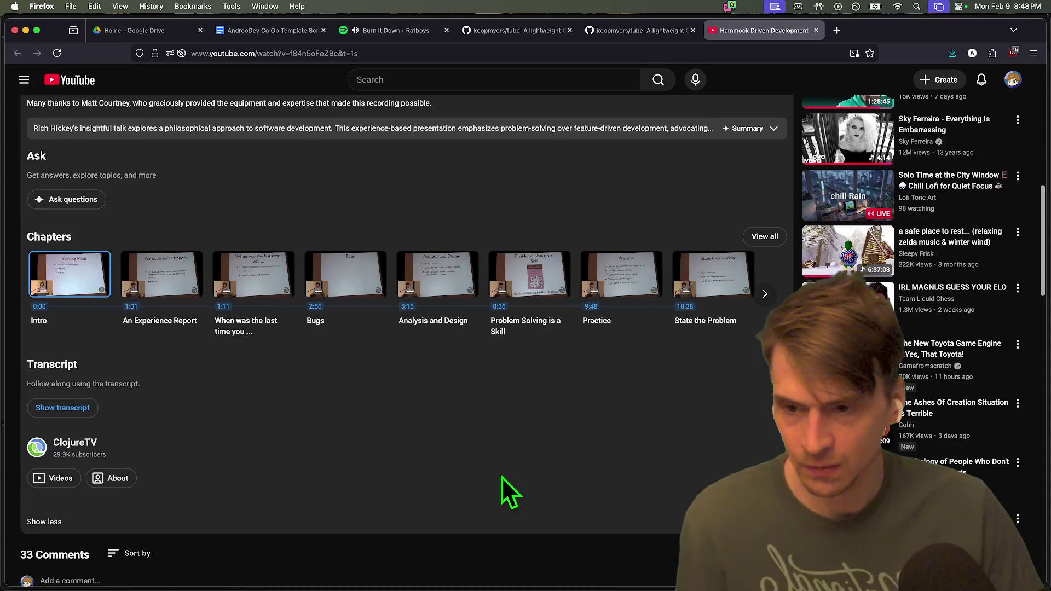
click(290, 312)
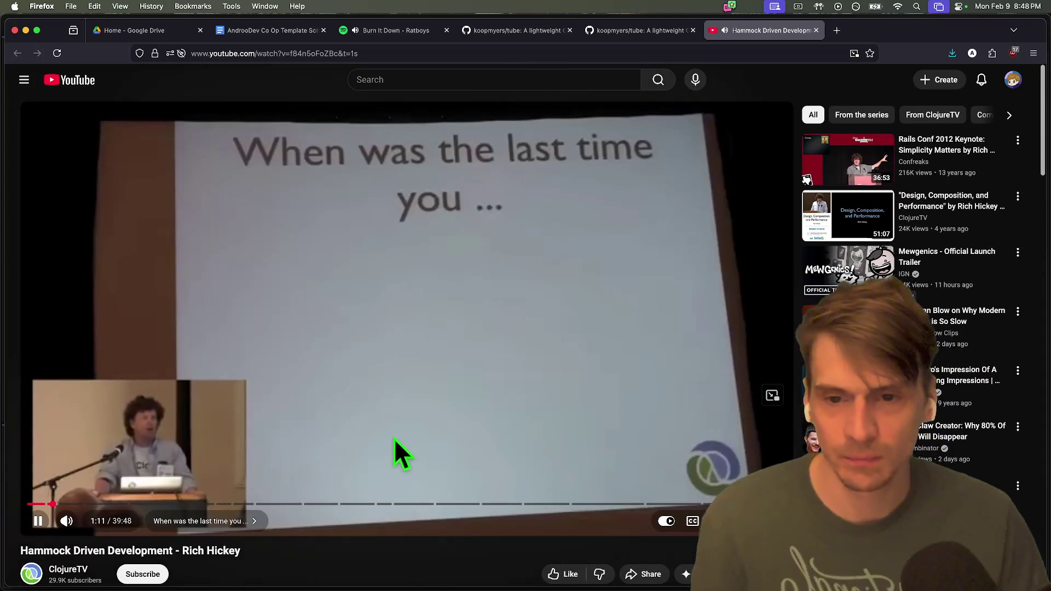
scroll(271, 465, down, 1)
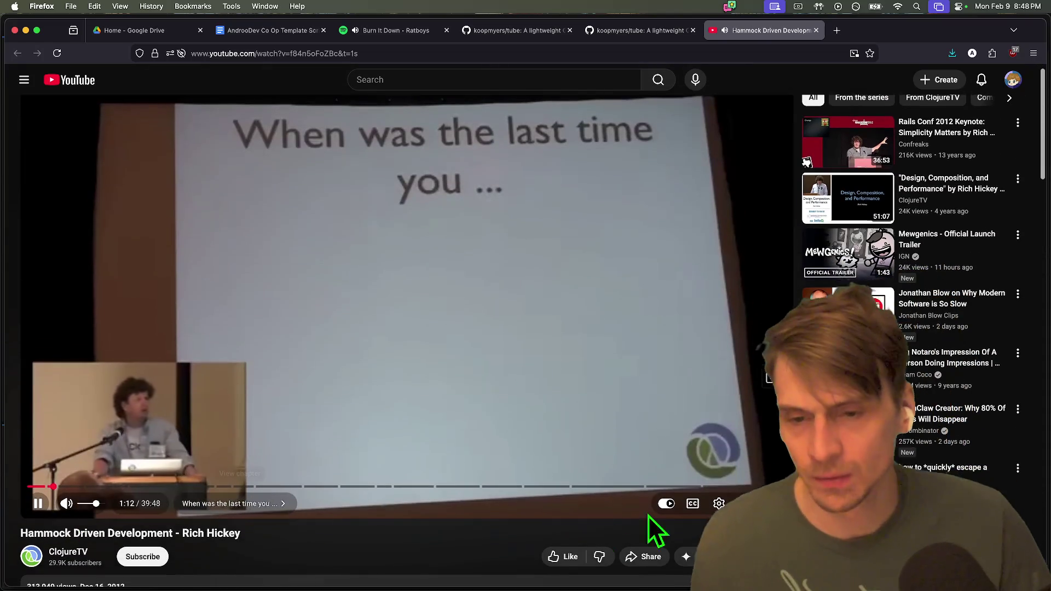
scroll(547, 529, down, 3)
scroll(548, 531, up, 1)
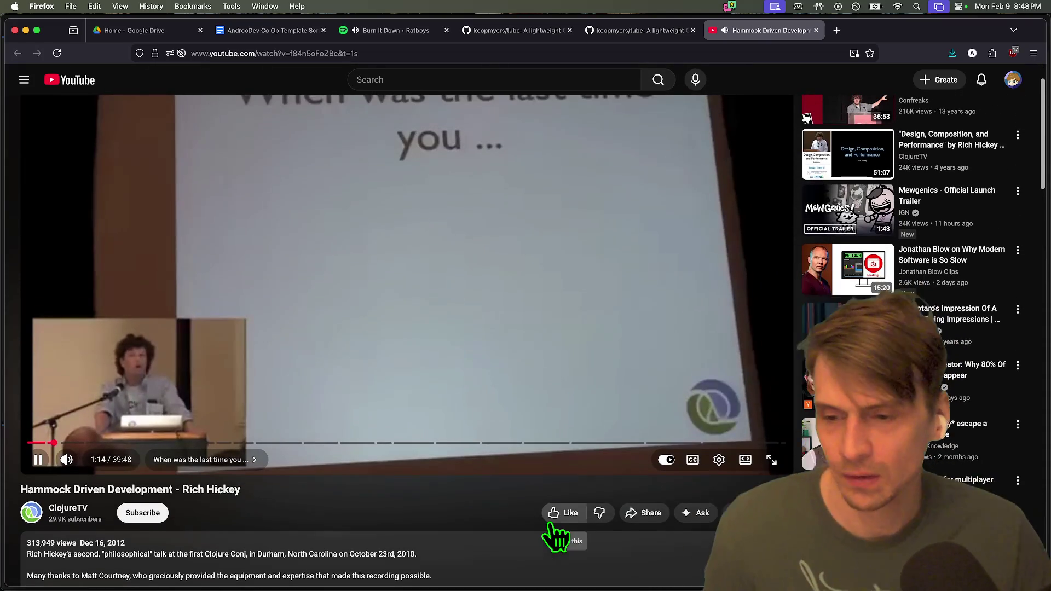
scroll(547, 523, down, 5)
scroll(544, 547, up, 5)
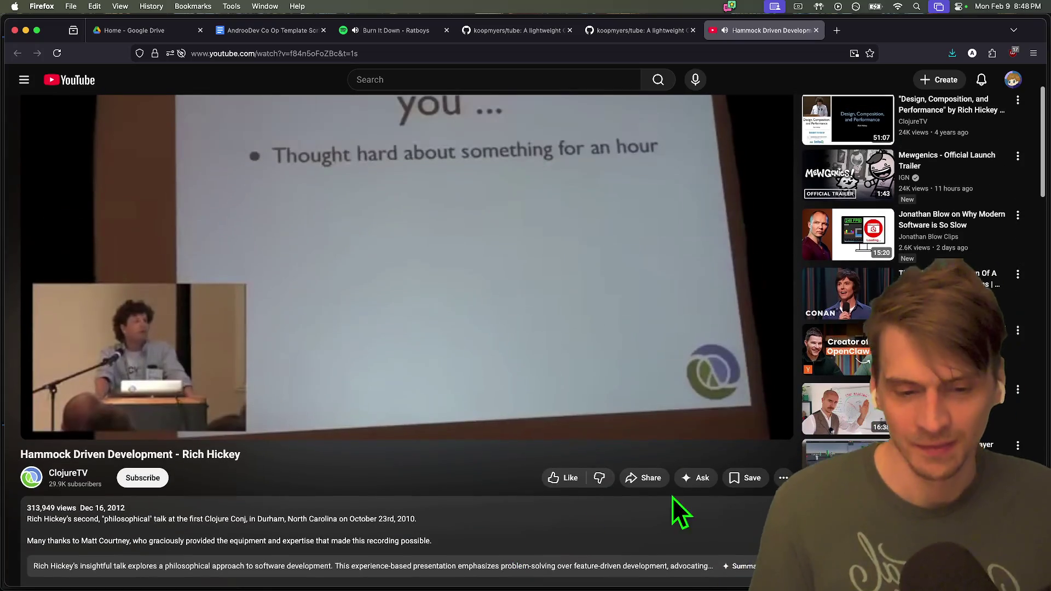
scroll(502, 503, up, 2)
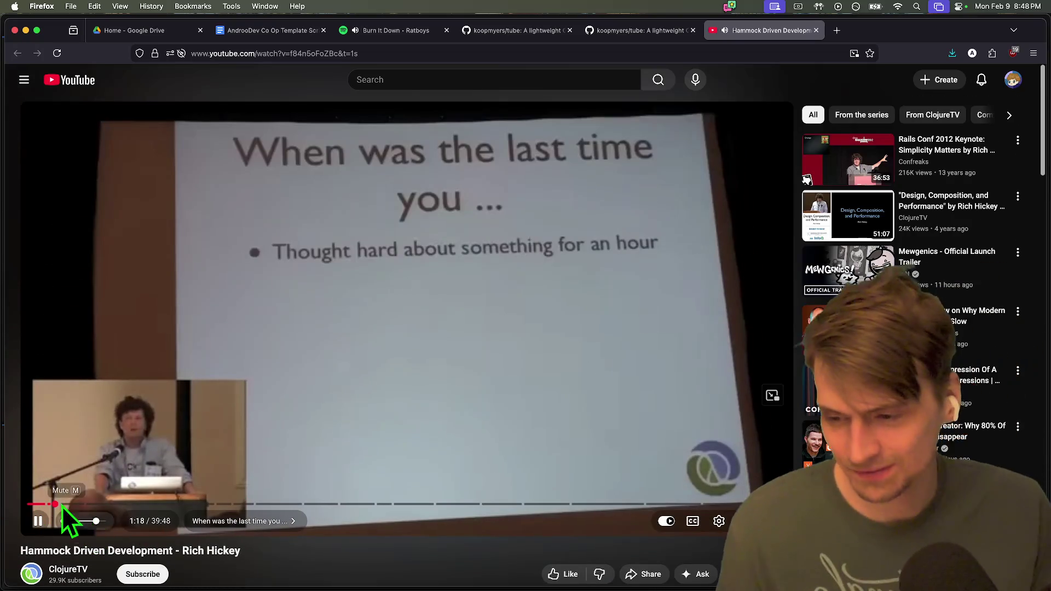
Skip the talk ahead to about 2:00, pause it, and return to Godot.
drag(59, 504, 68, 503)
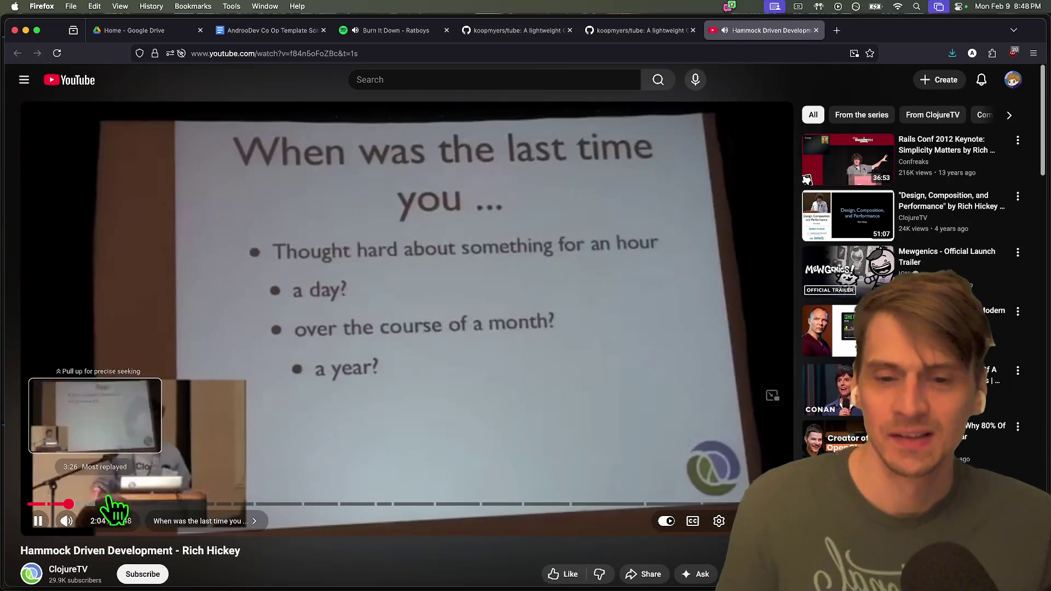
click(760, 176)
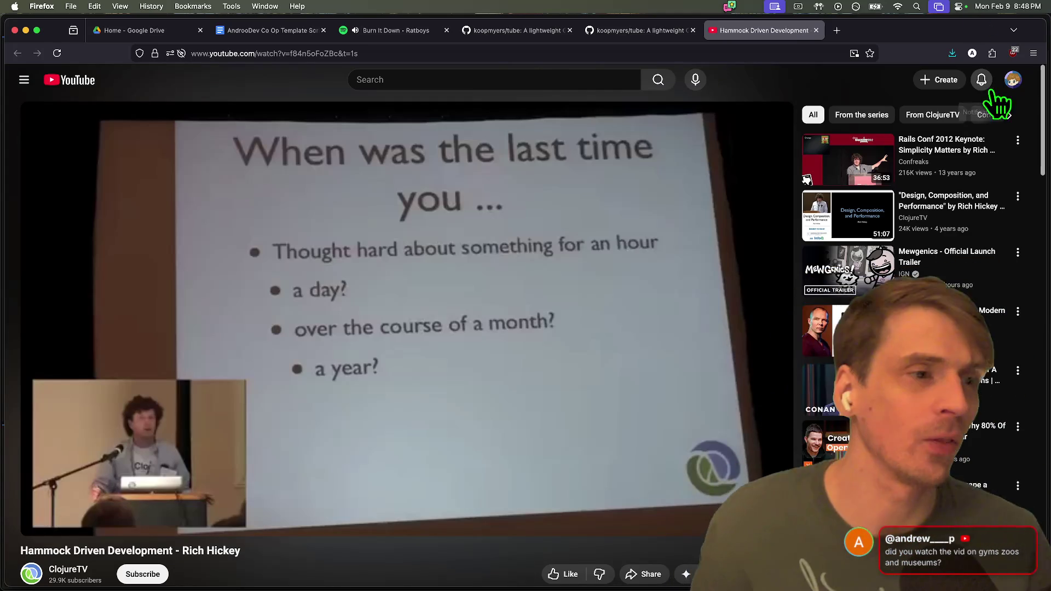
click(1013, 79)
key(super+Tab)
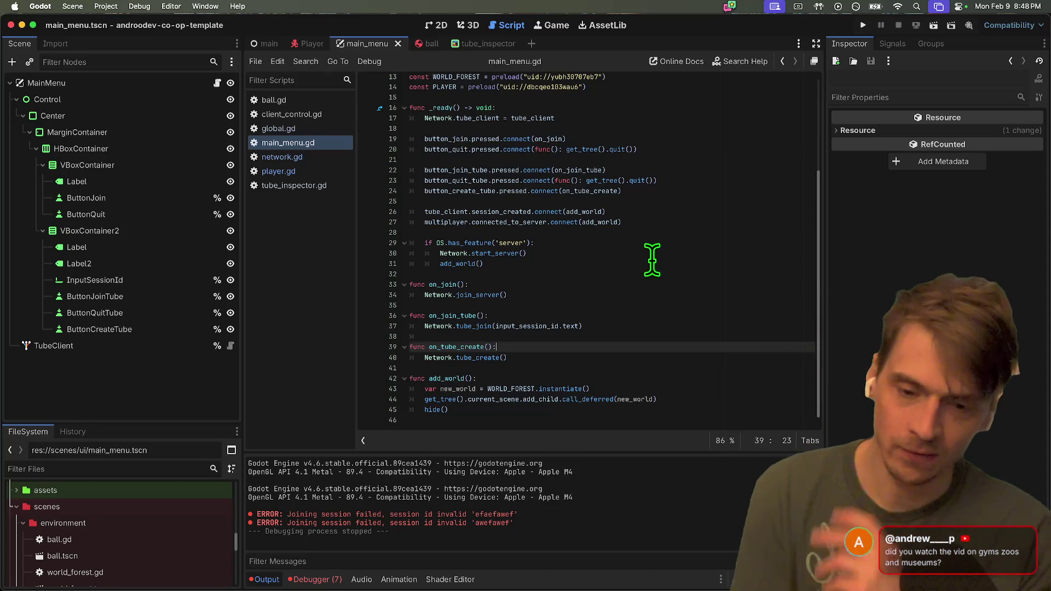
Add comments 'THIS _is_ A something' and 'THIS _HAS_ A something <-' below hide().
key(Down)
key(Down)
key(Down)
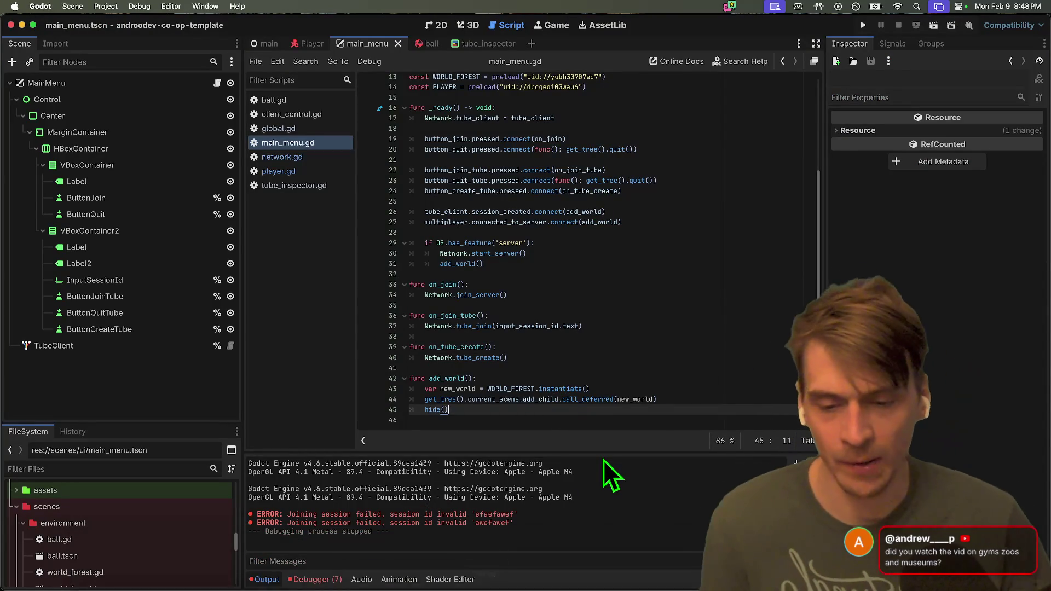
key(Return)
key(Return)
key(Return)
key(Up)
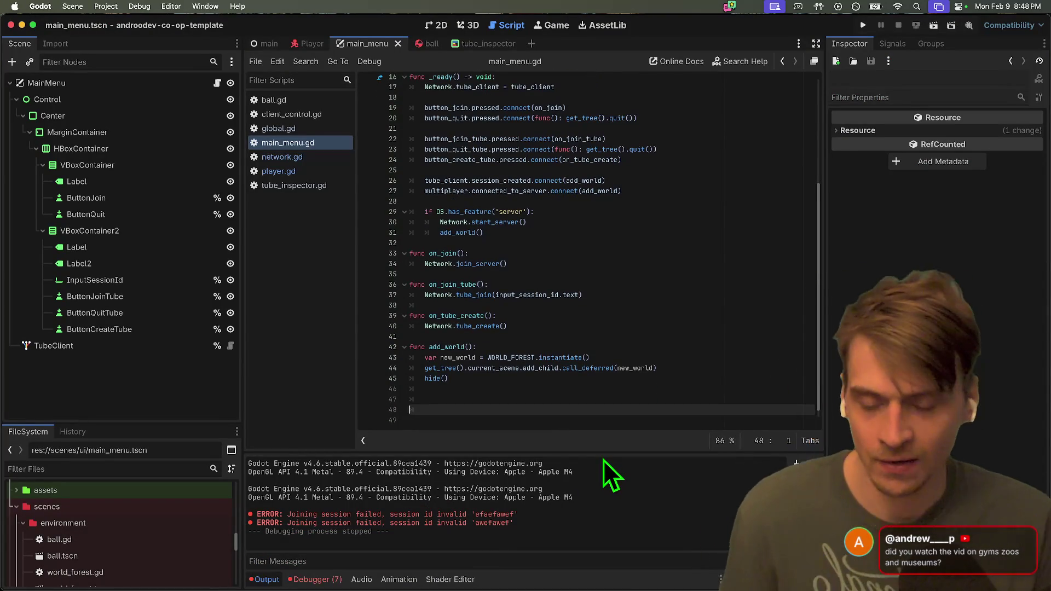
key(Return)
key(Up)
text(THIS)
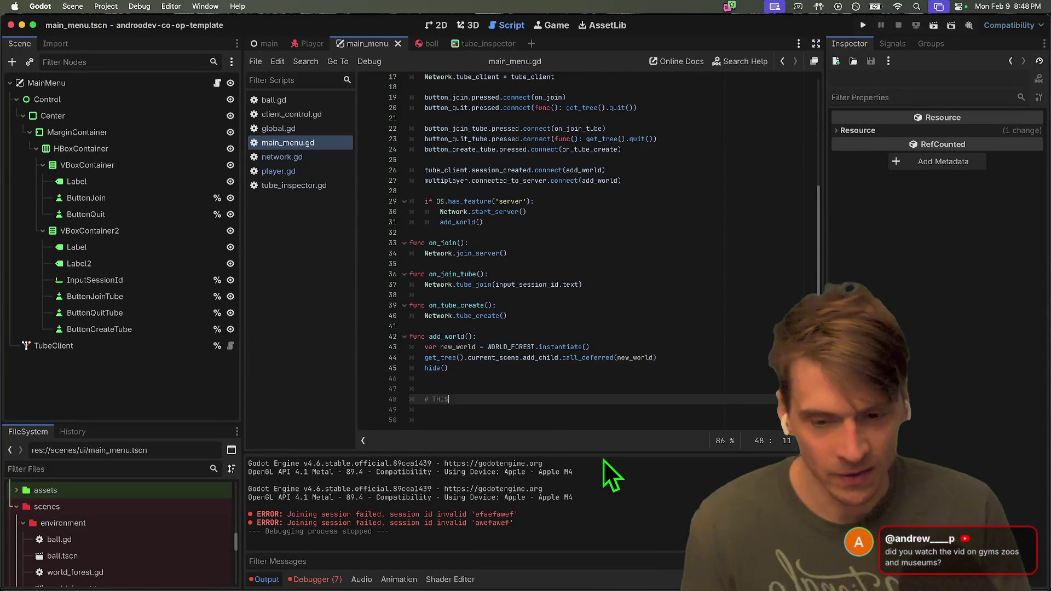
text( _is)
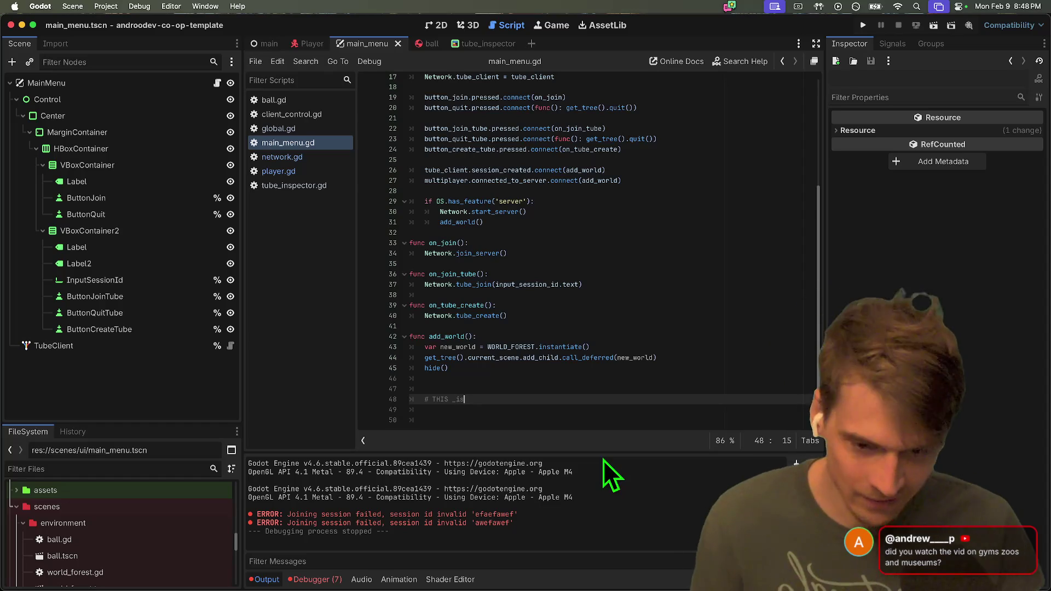
text(_ A something)
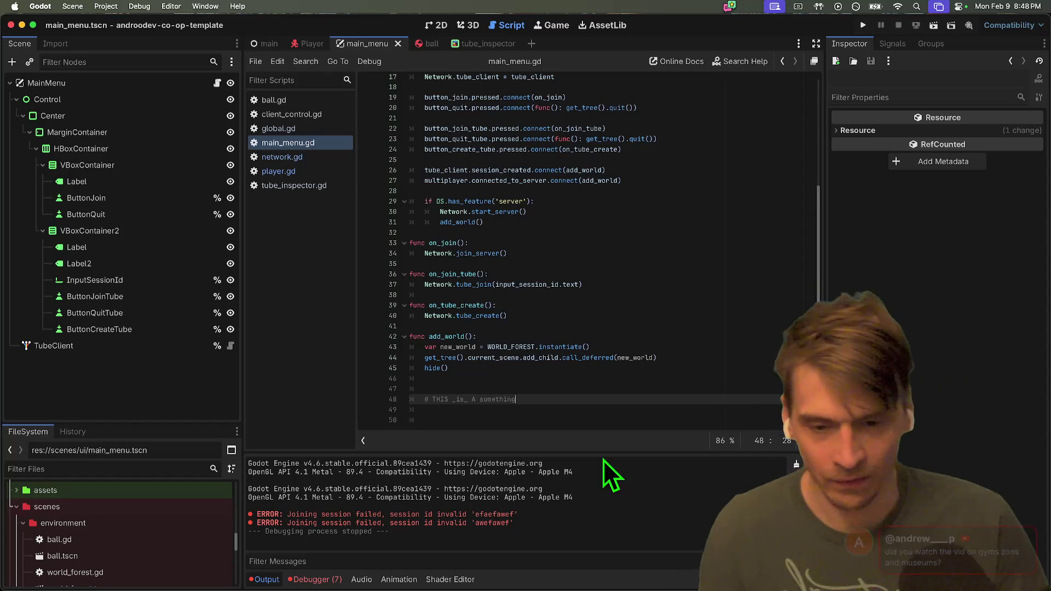
key(Return)
text(HIS )
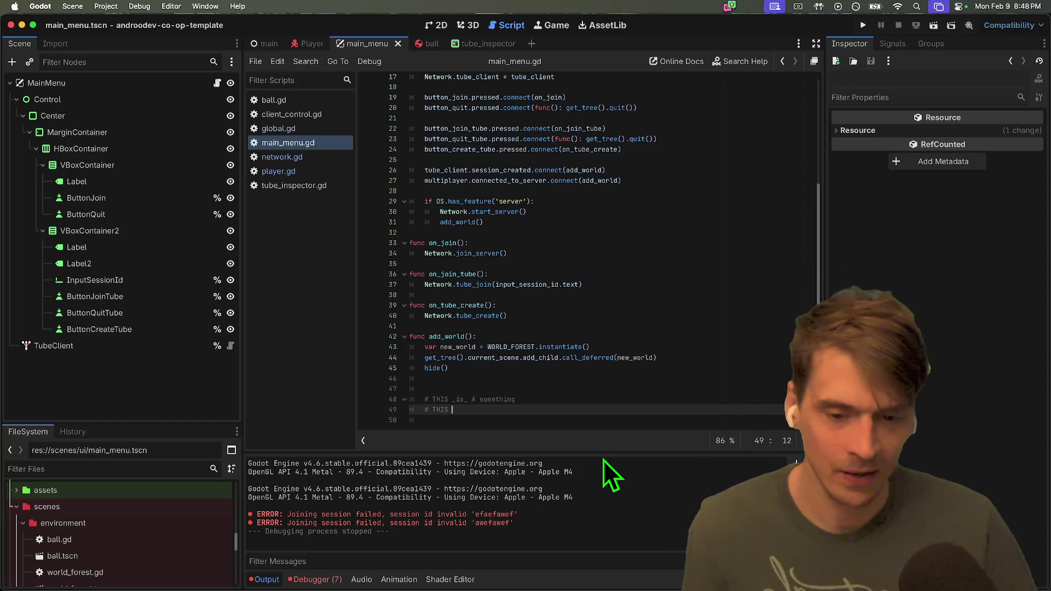
text(_HAS_ A something !)
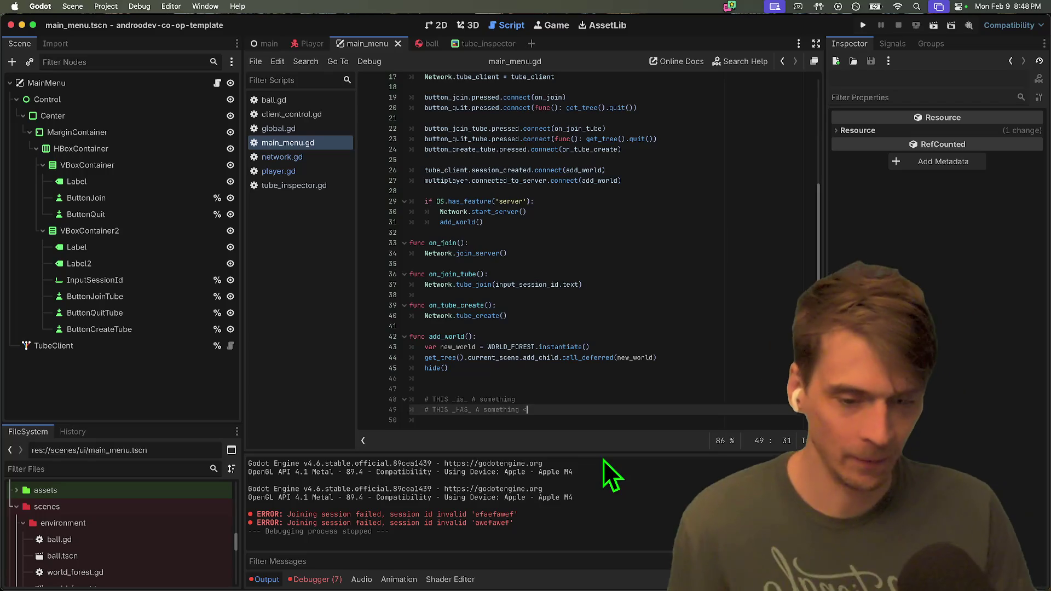
key(BackSpace)
text(<-)
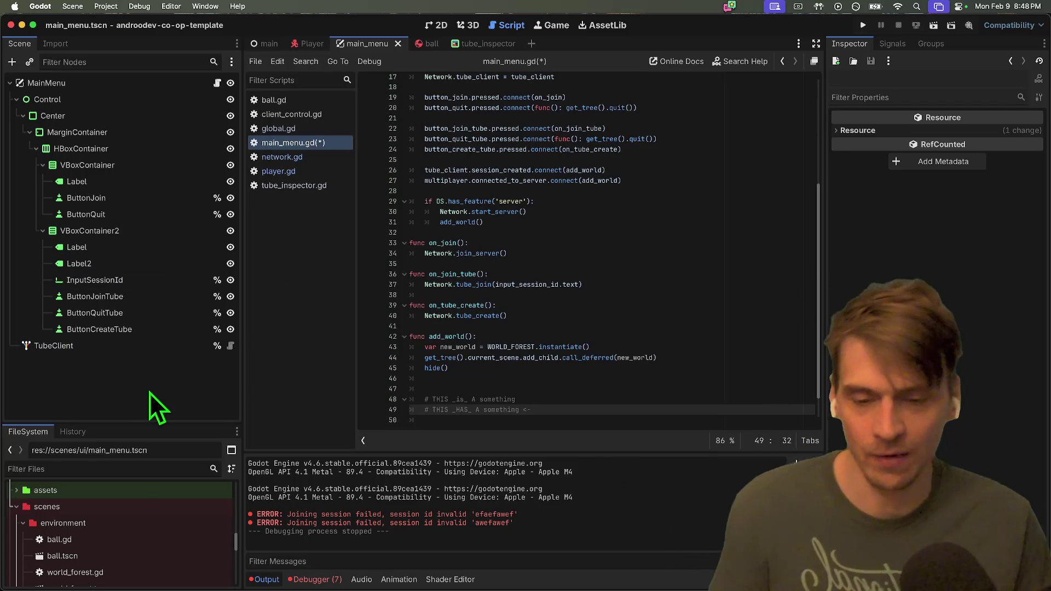
Open and cancel the Create New Node dialog, then open node options in the scene tree.
key(super+a)
key(Escape)
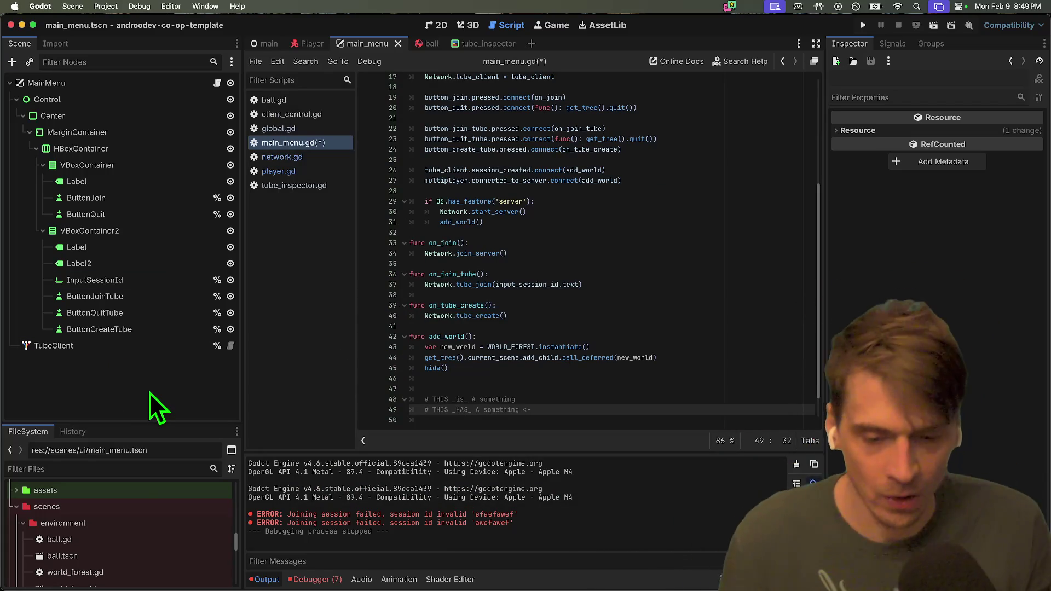
right_click(149, 392)
Add a plain Node child to the MainMenu scene and rename it HealthComponent.
click(170, 395)
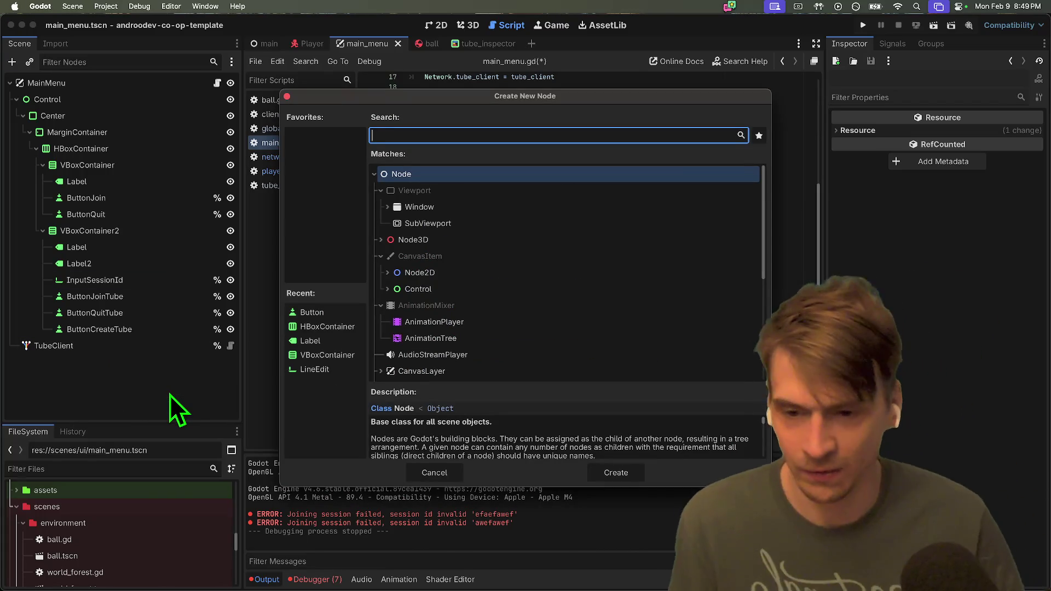
key(Return)
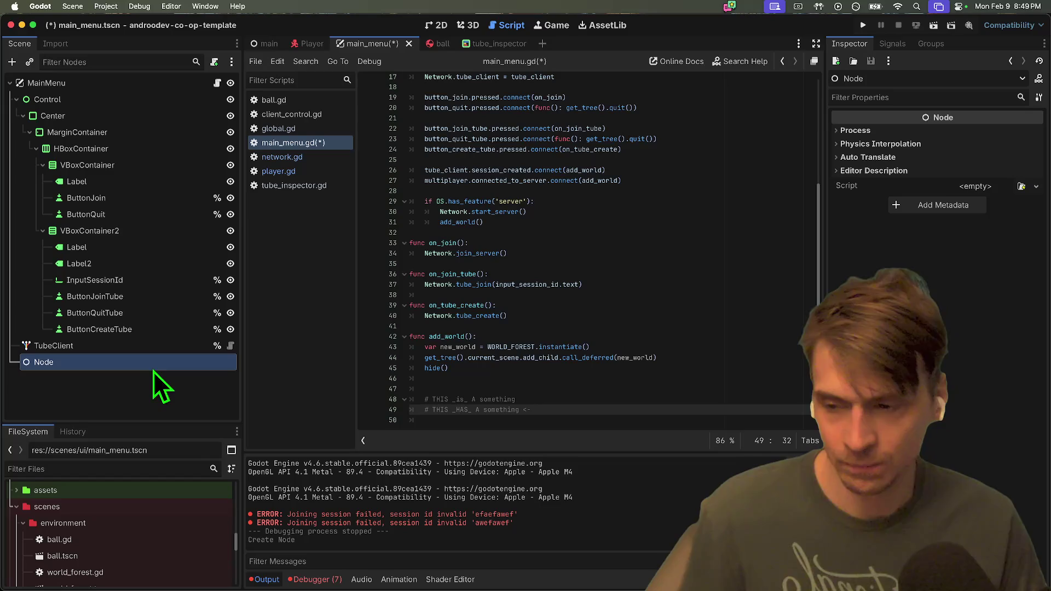
double_click(152, 364)
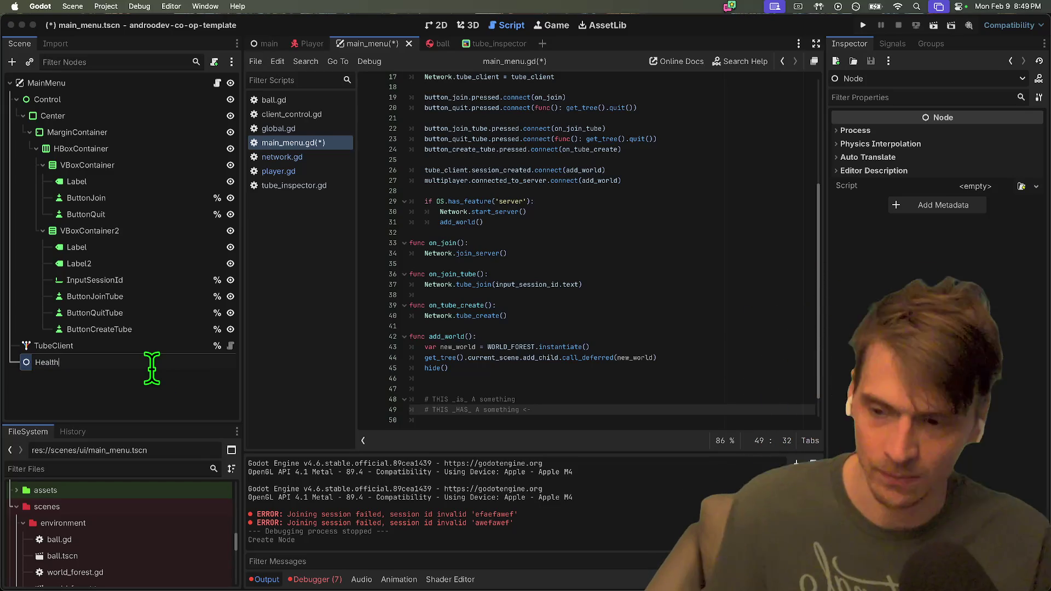
text(Component)
key(Return)
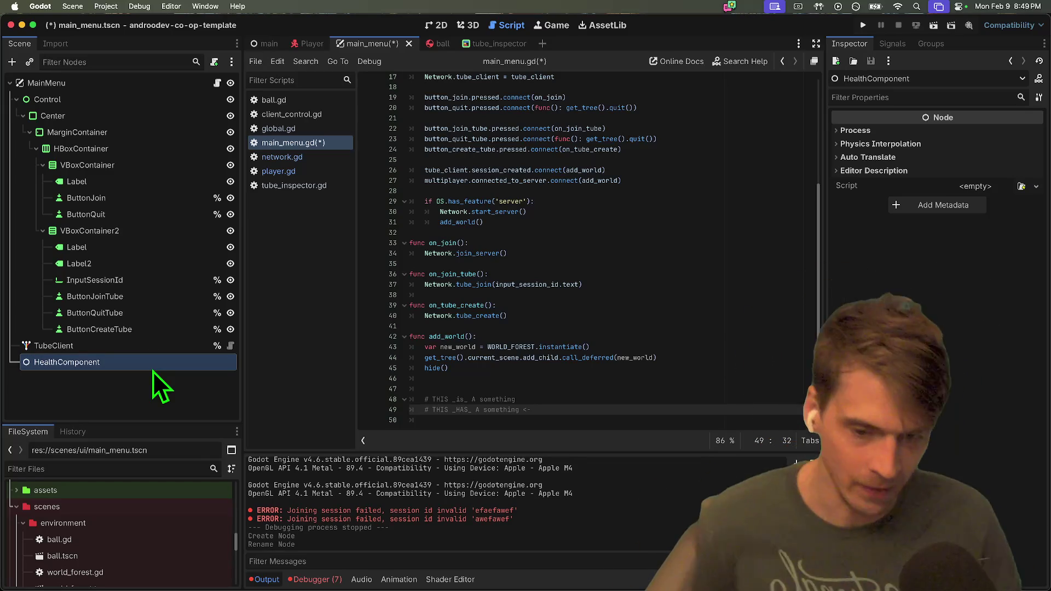
Delete the HealthComponent node, leaving TubeClient as the last node.
key(Delete)
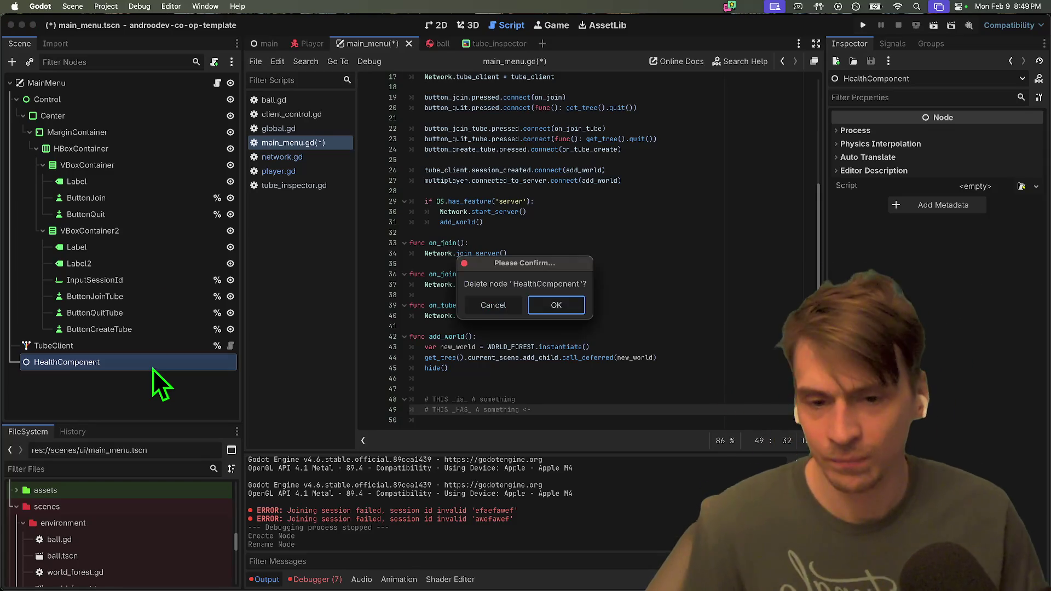
click(555, 304)
click(607, 417)
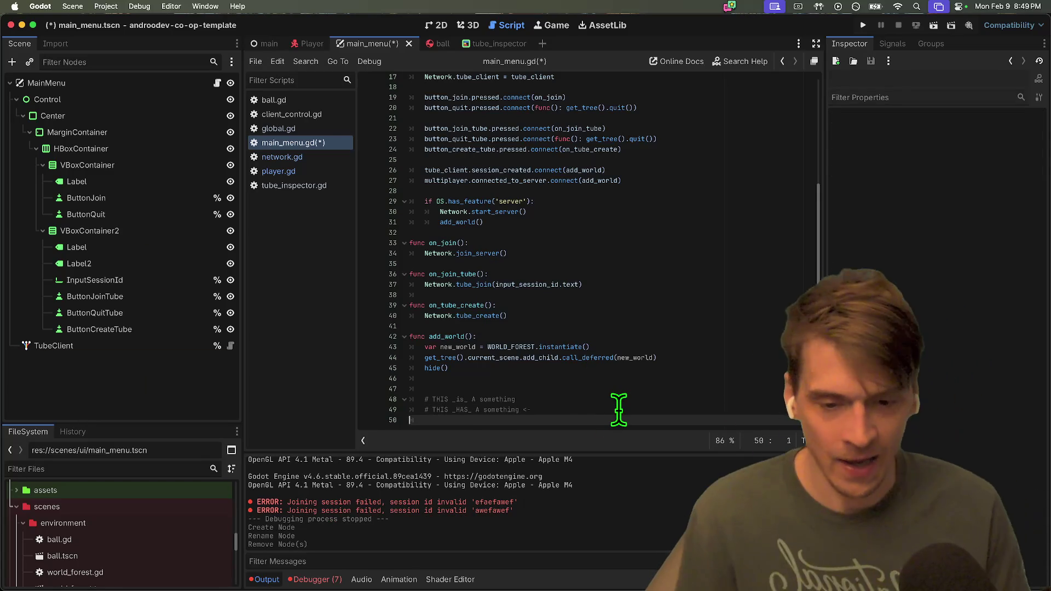
Add 'Movement, ATtacking' to the _HAS_ comment and rearrange the note lines.
click(618, 410)
text(- Heal)
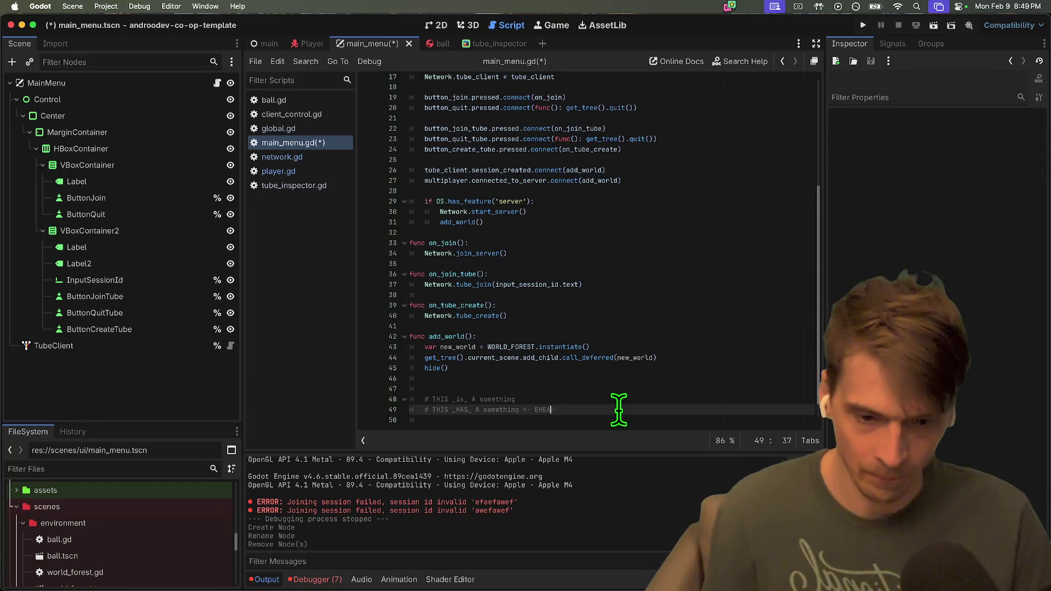
text(th)
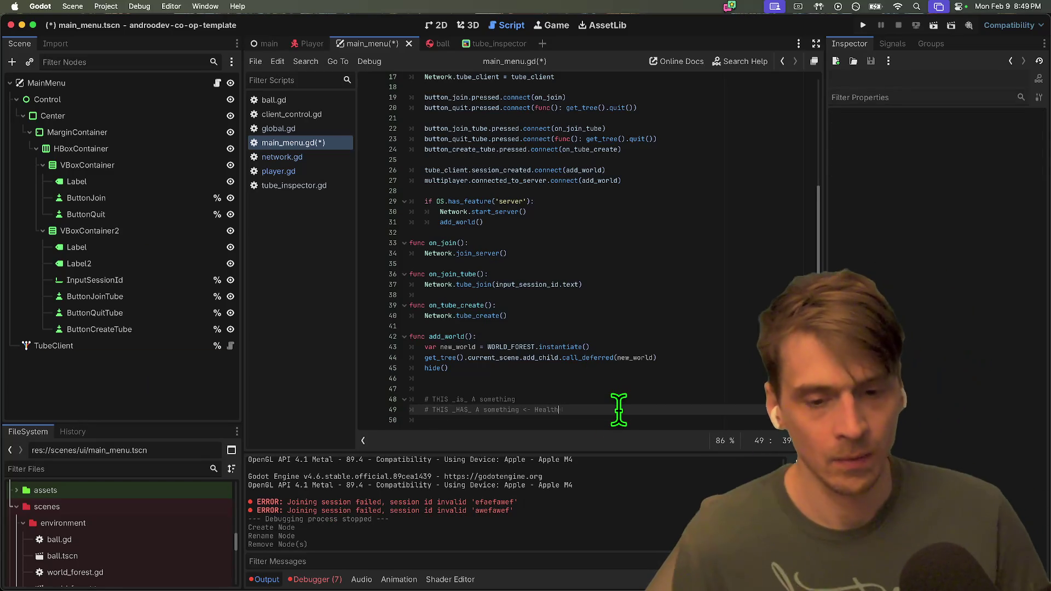
text(, Movement, AT)
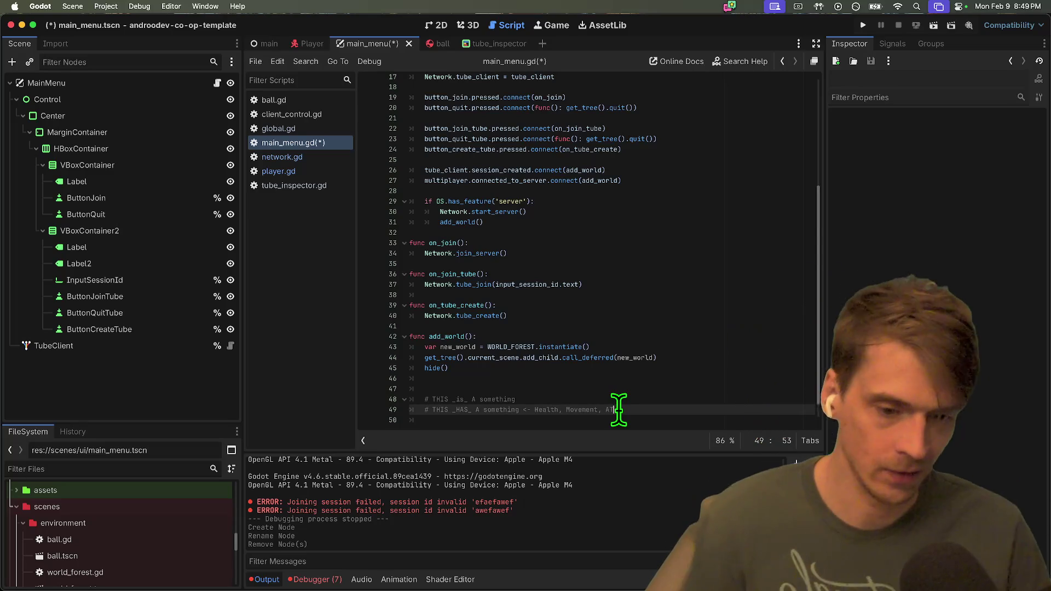
text(tacking)
key(Return)
key(Return)
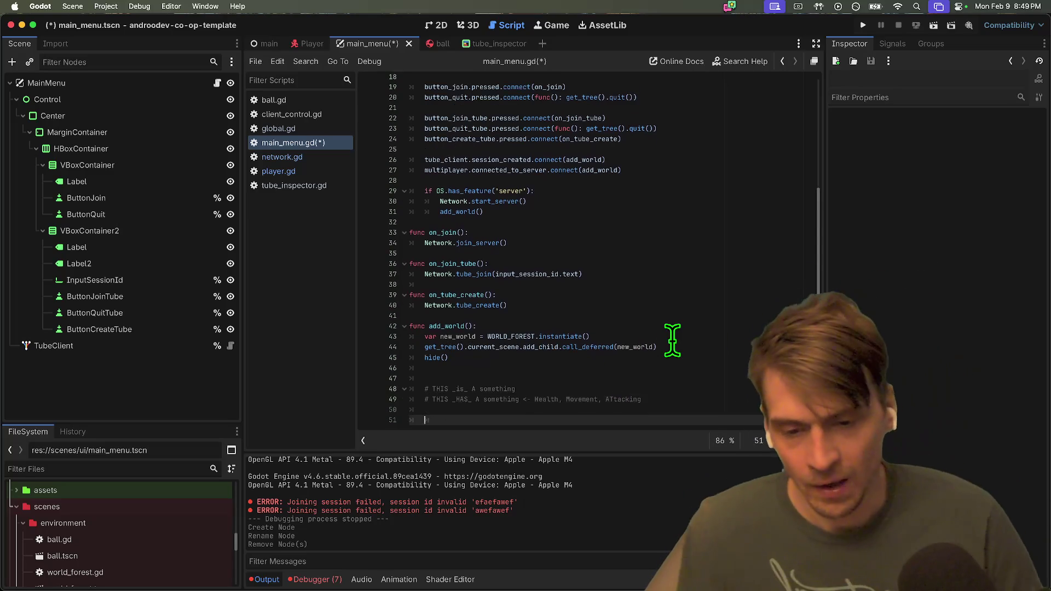
key(alt+Up)
key(alt+Up)
key(Tab)
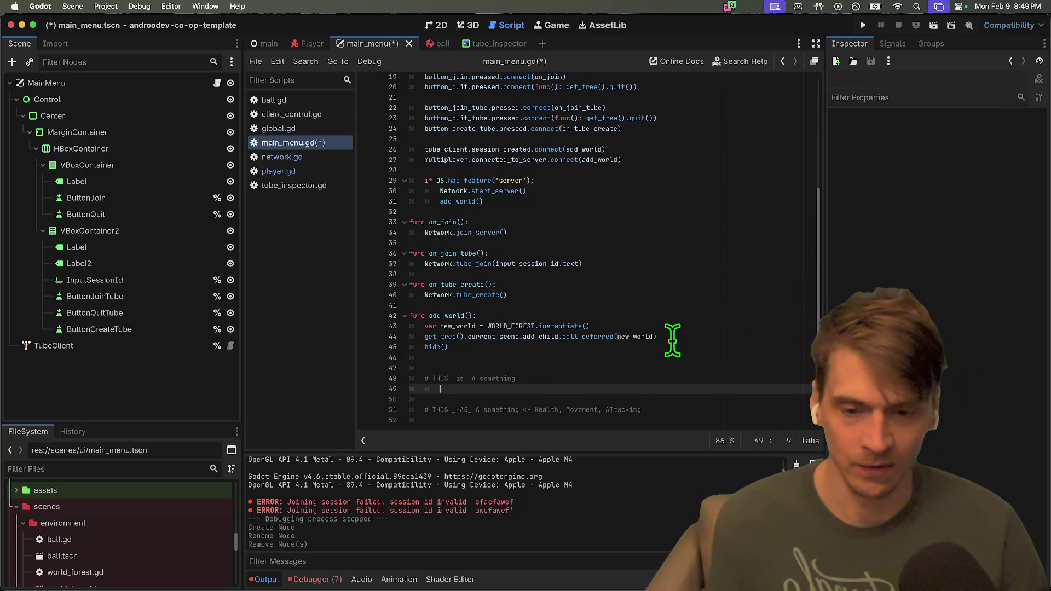
text(ENTITY TH)
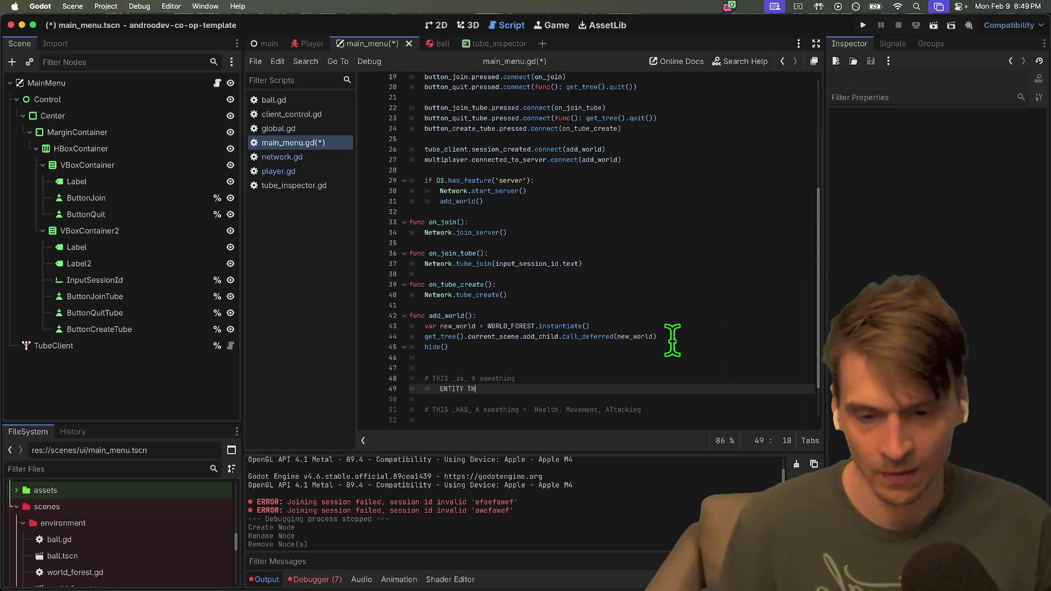
text(AST IS GOIGN)
key(super+Tab)
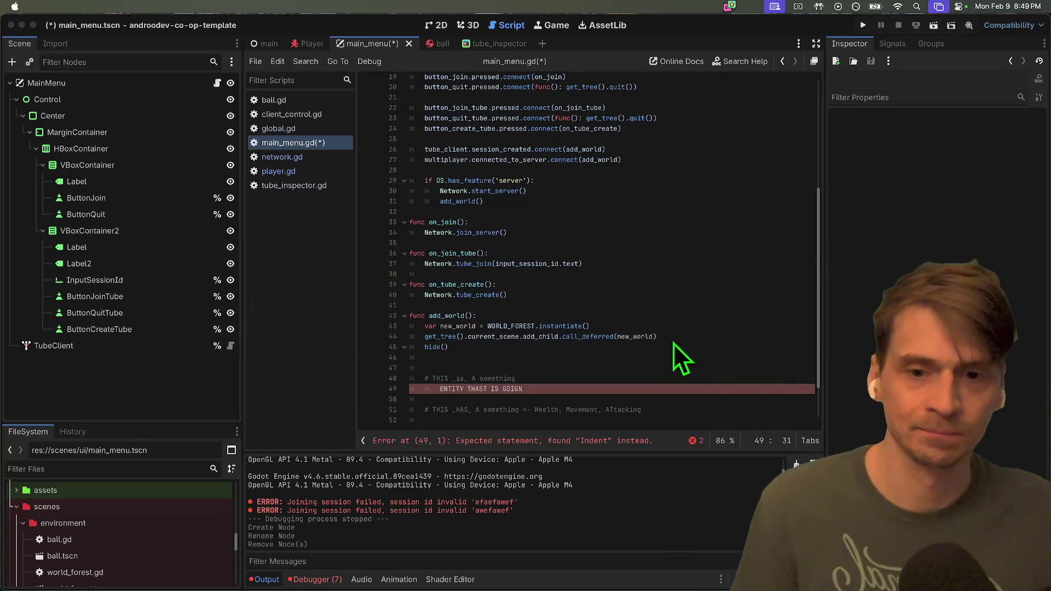
Delete the ghost entity comment lines 47–49.
drag(680, 370, 698, 388)
click(698, 388)
text(IS A GOAT)
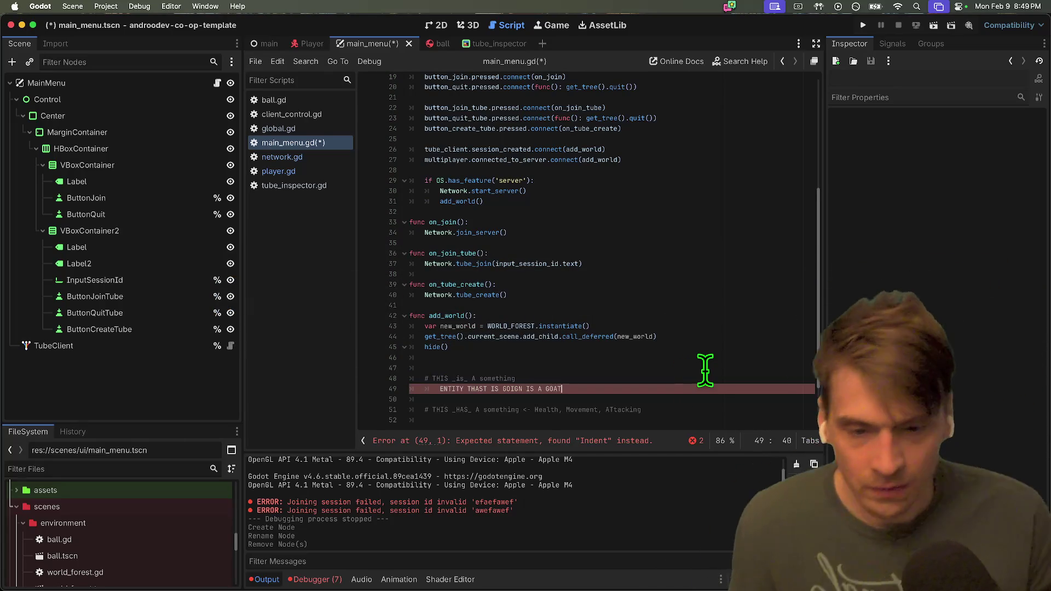
key(Return)
text(IS A GHOST)
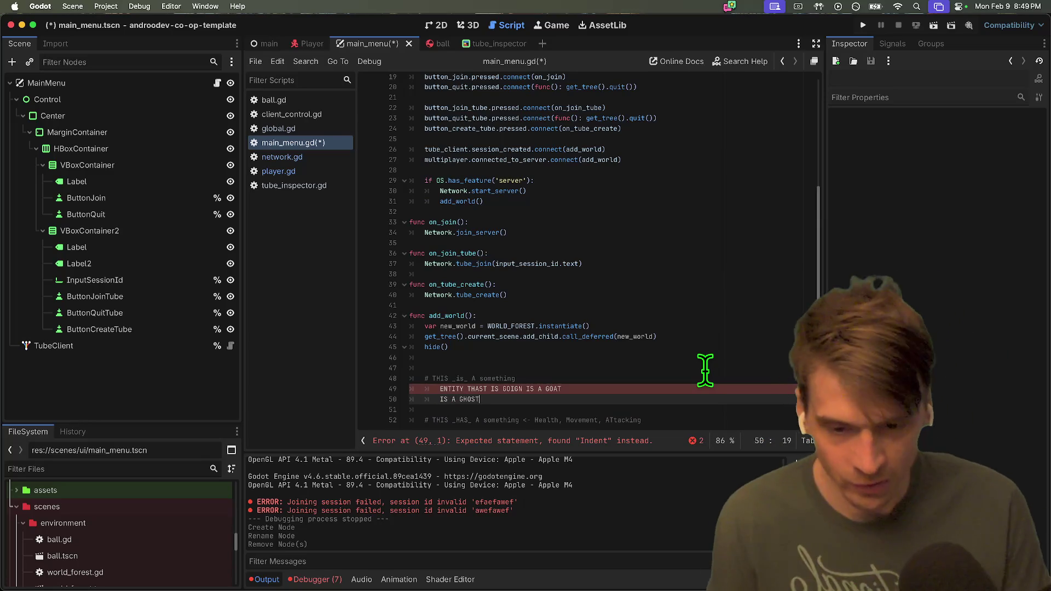
key(super+shift+k)
key(super+shift+k)
key(super+shift+k)
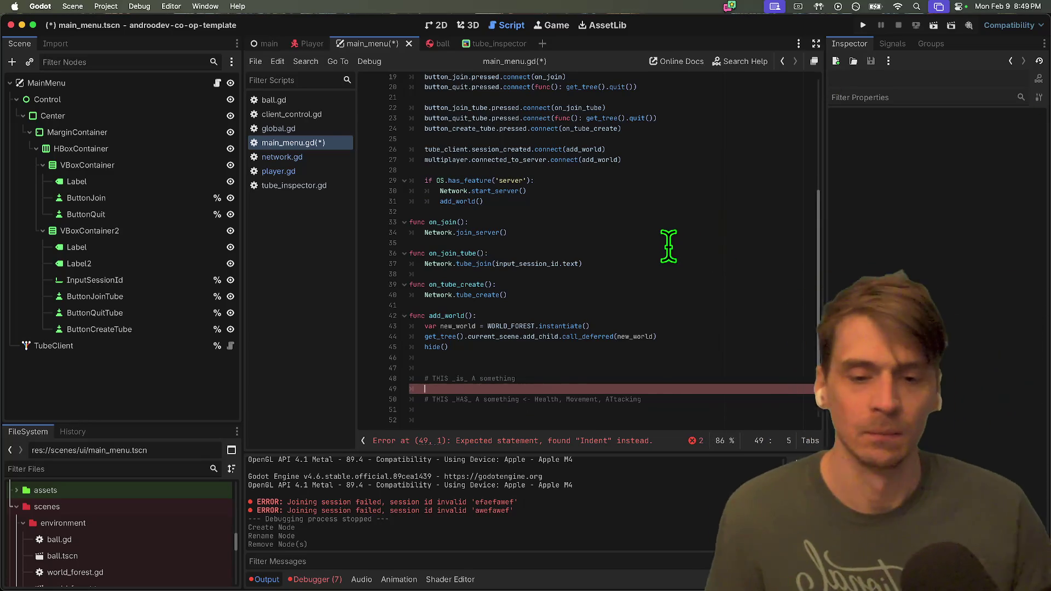
Remove the 'Health, Movement, ATtacking' component line and comment out the PickupComponent line.
click(529, 387)
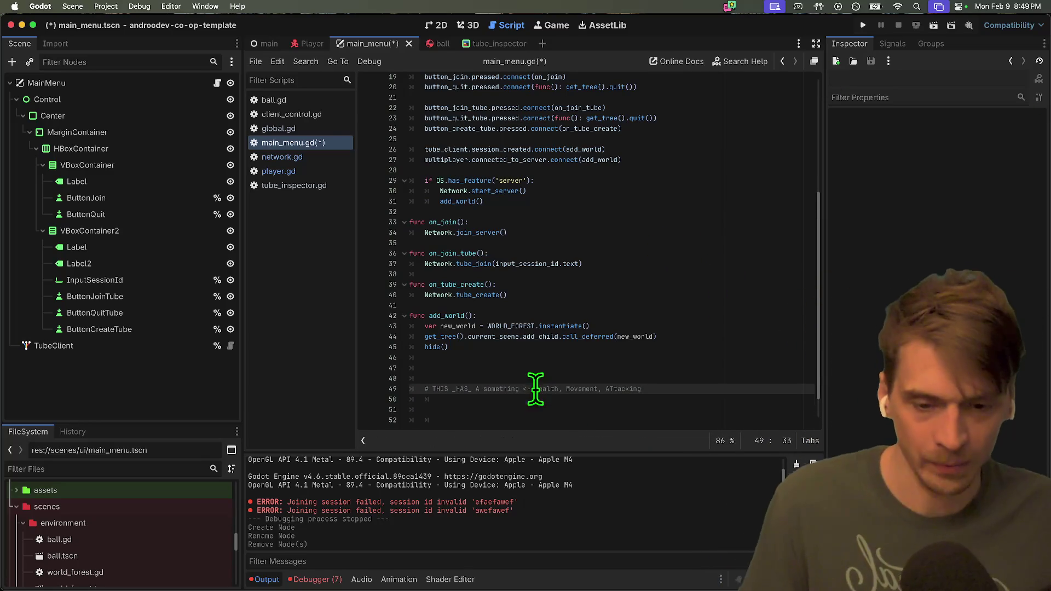
key(Return)
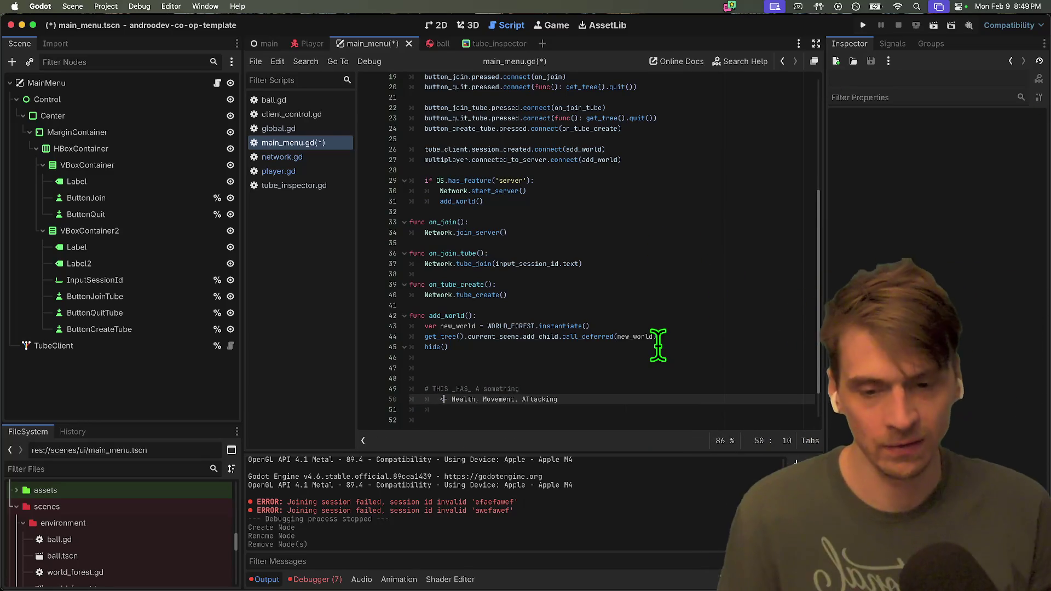
key(BackSpace)
key(Delete)
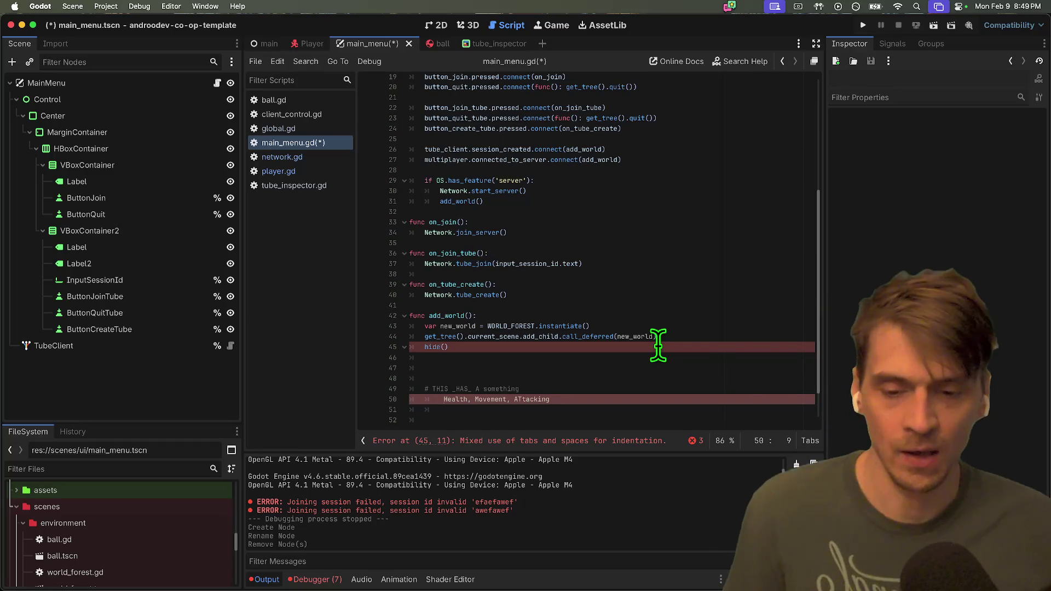
text(a)
key(Down)
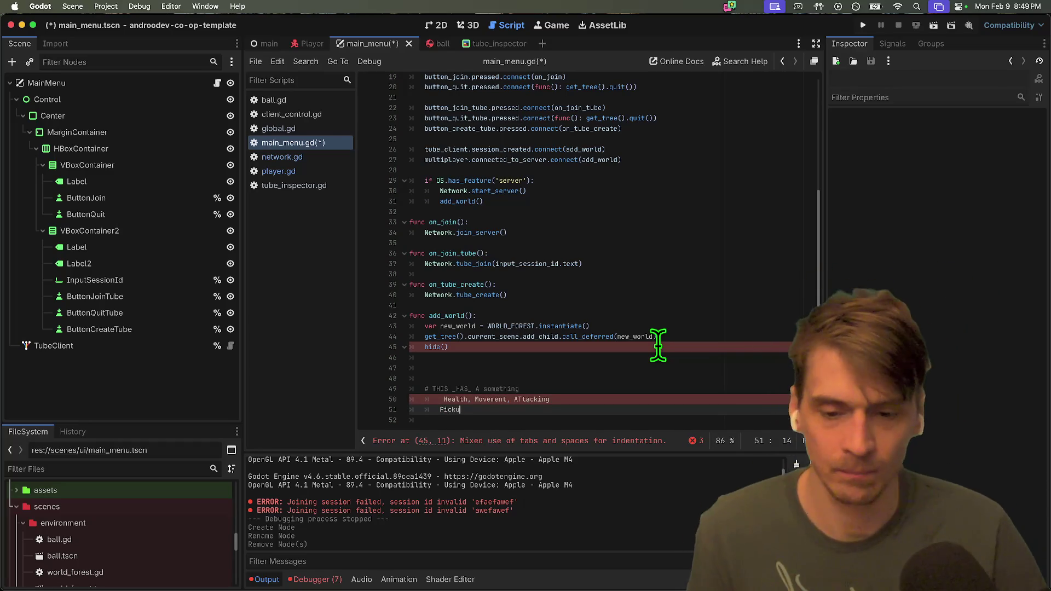
text(pComponent)
key(Up)
key(super+shift+k)
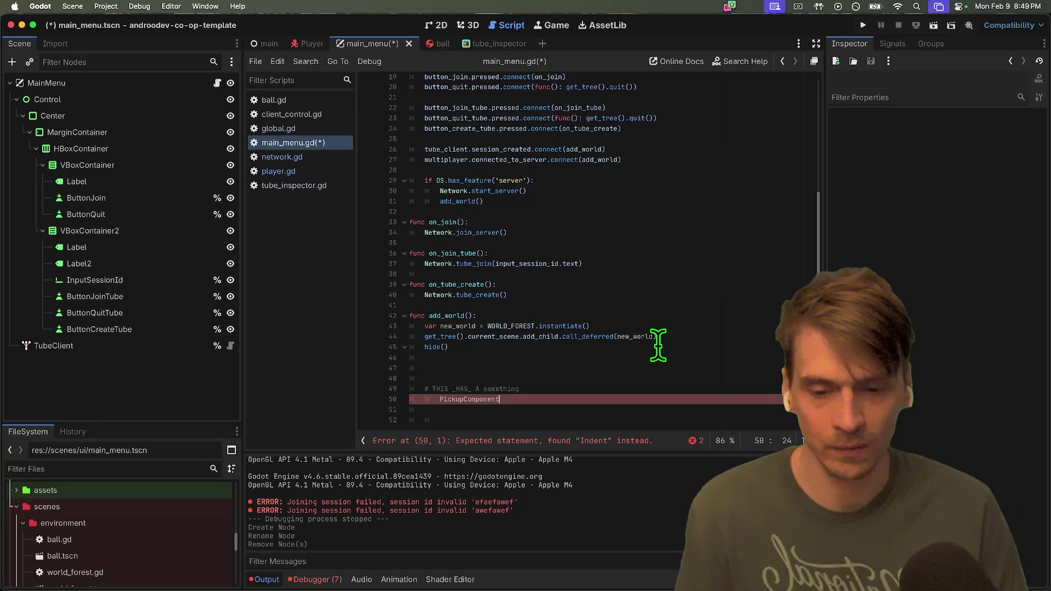
key(super+Left)
key(Down)
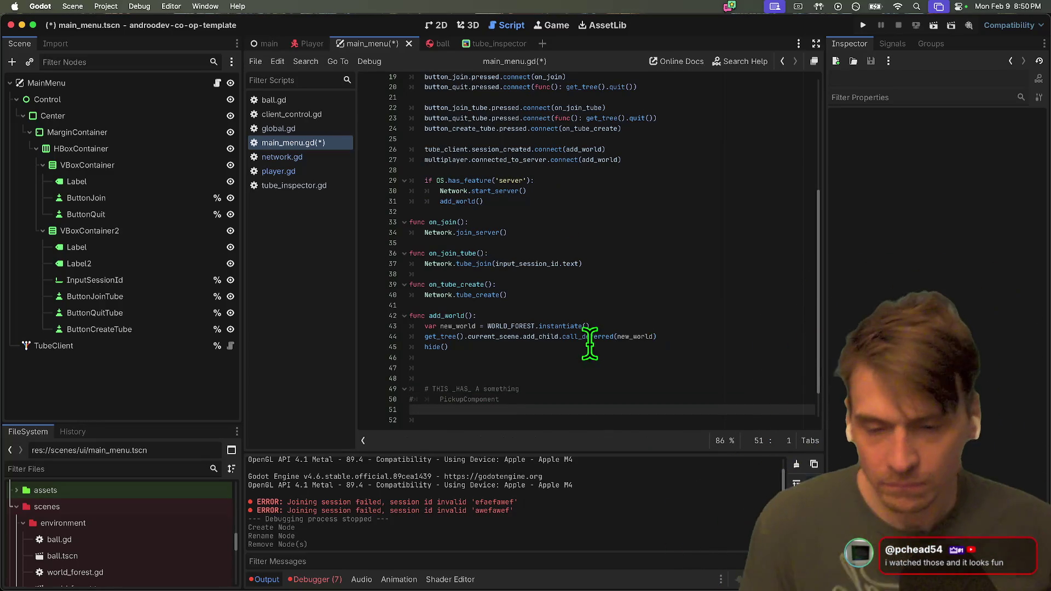
Delete the leftover comment lines 46–52 so add_world() ends at hide().
drag(584, 357, 584, 418)
key(BackSpace)
key(Delete)
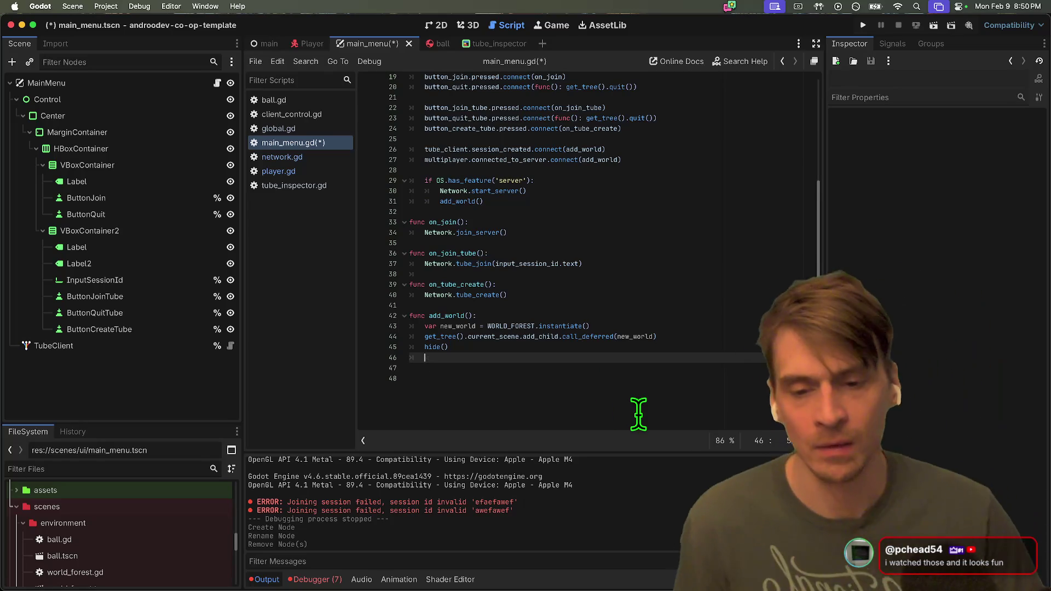
Save main_menu.gd and review the button signal connections in _ready() and the Signal.connect docs.
key(ctrl+s)
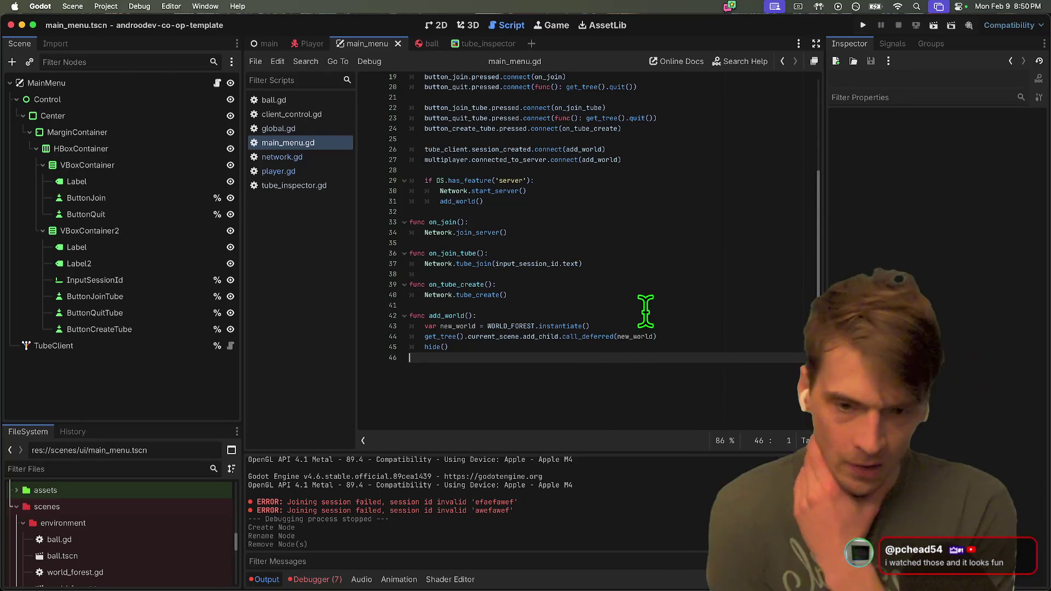
scroll(651, 168, up, 5)
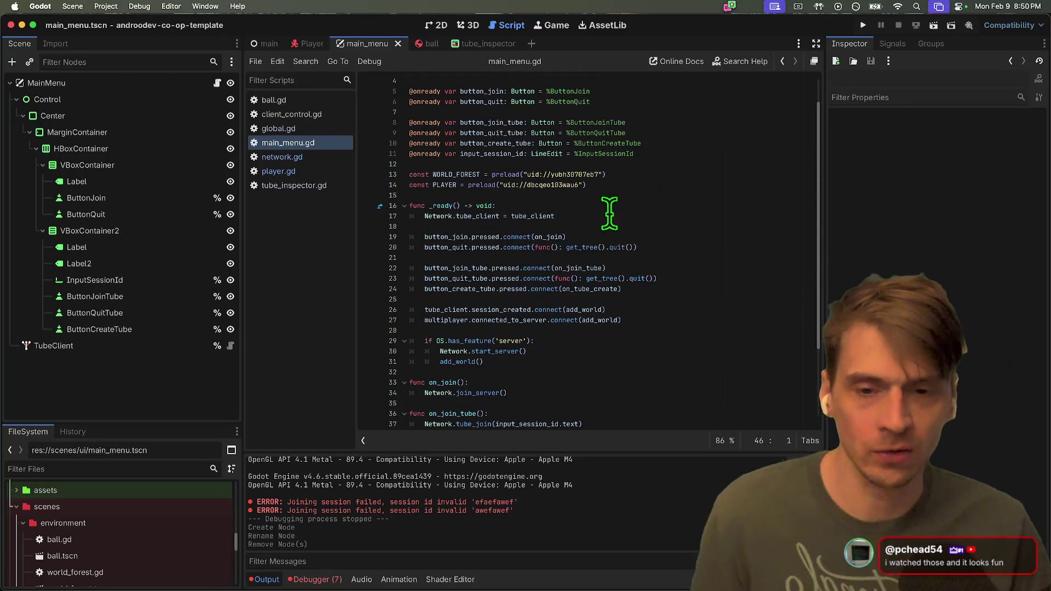
triple_click(668, 319)
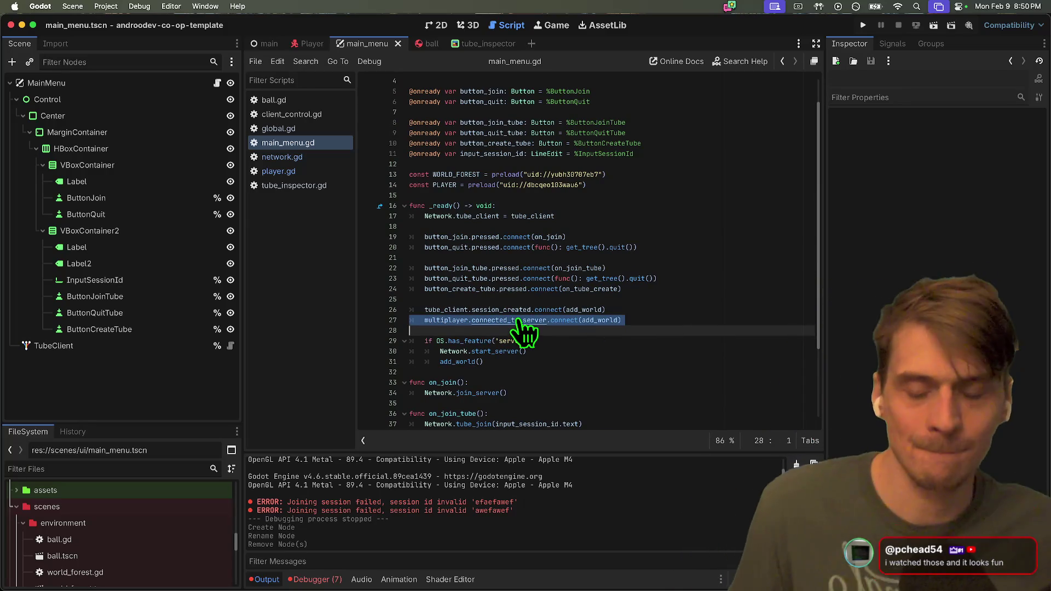
click(693, 308)
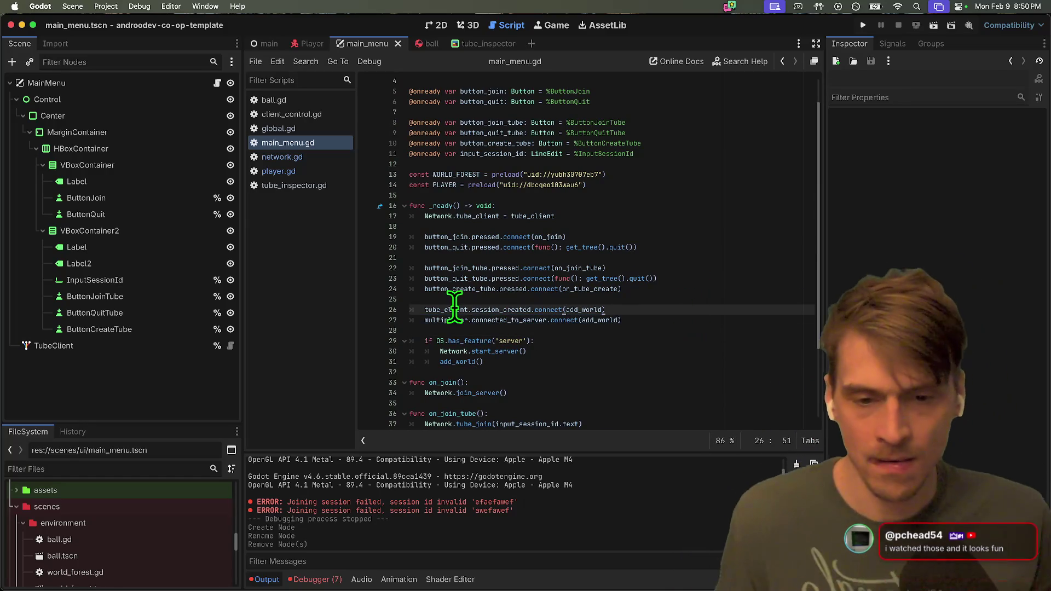
click(669, 320)
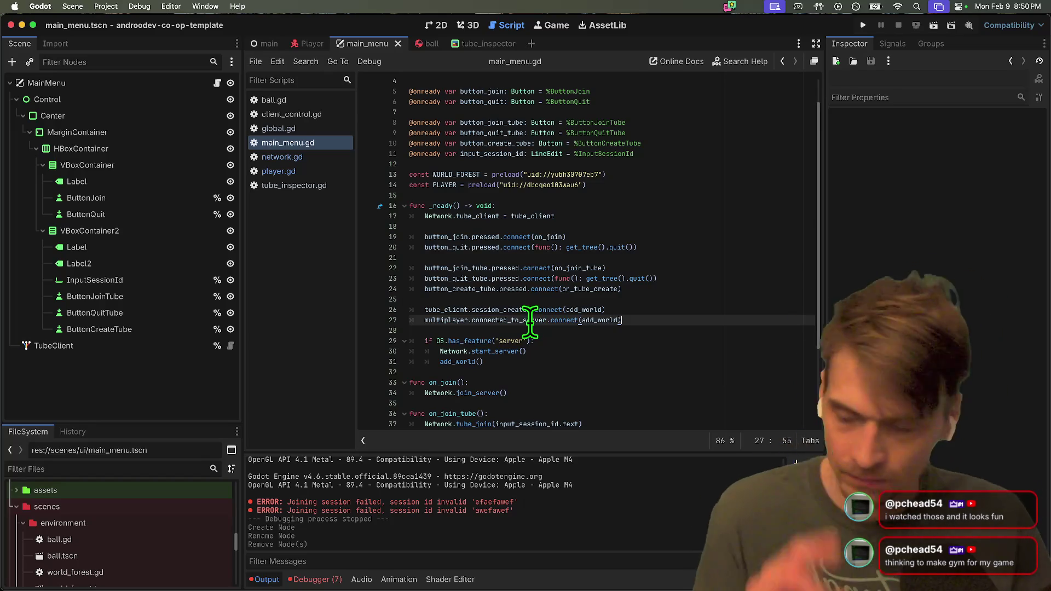
mouse_move(539, 292)
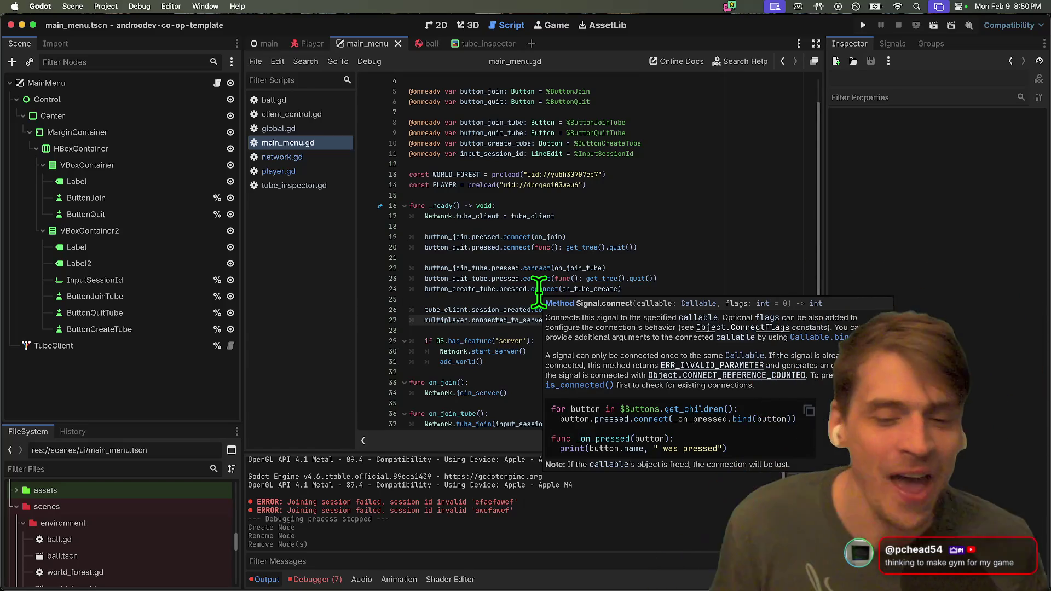
key(super+Tab)
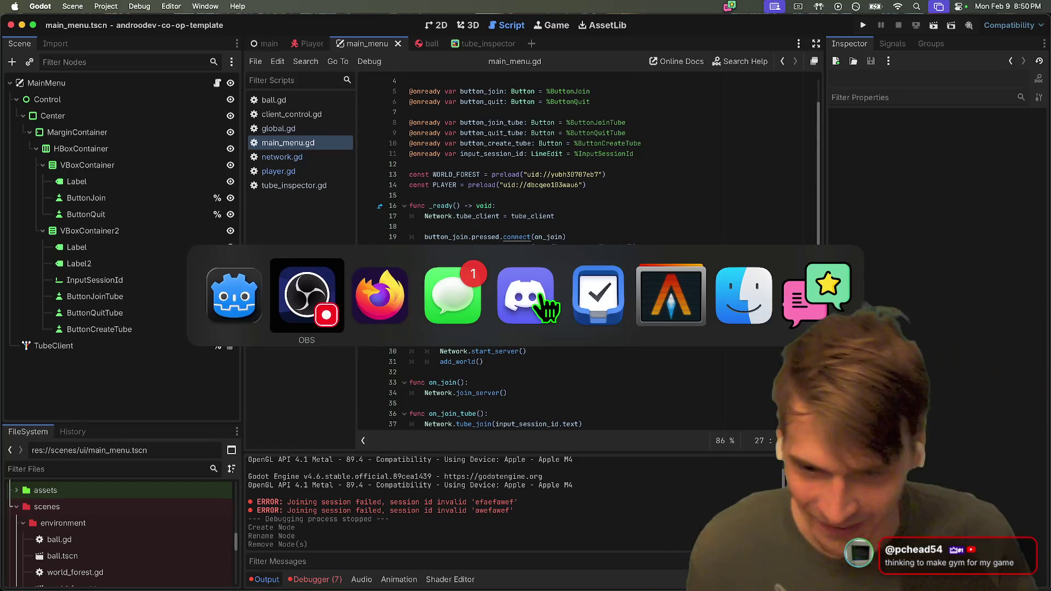
In the AndrooDev Co Op Template Script doc, add 'WHERES MY IDEA GUY' below the Part 2 checklist.
key(super+Tab)
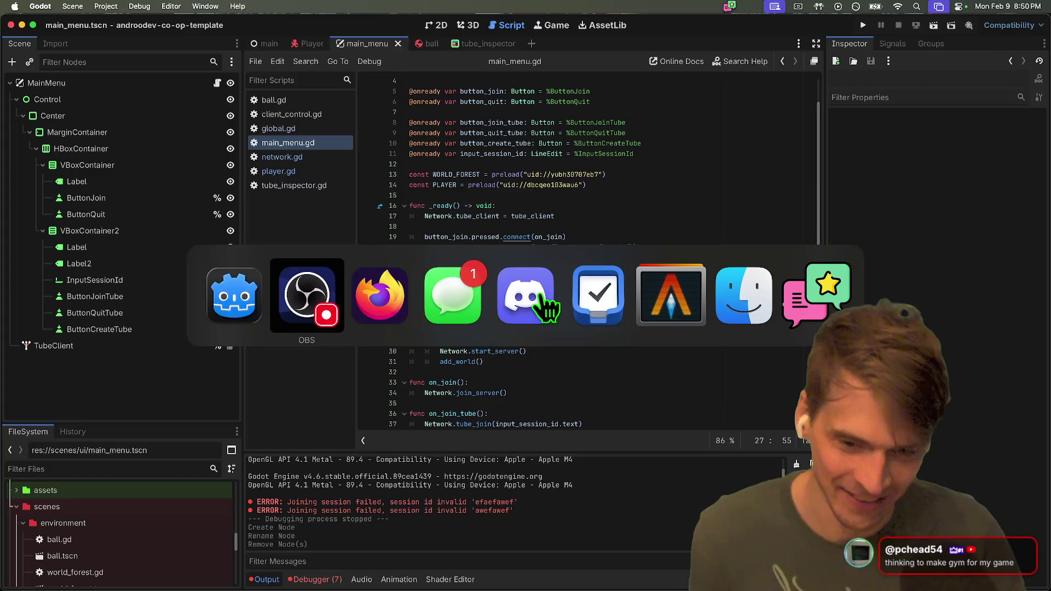
key(super+1)
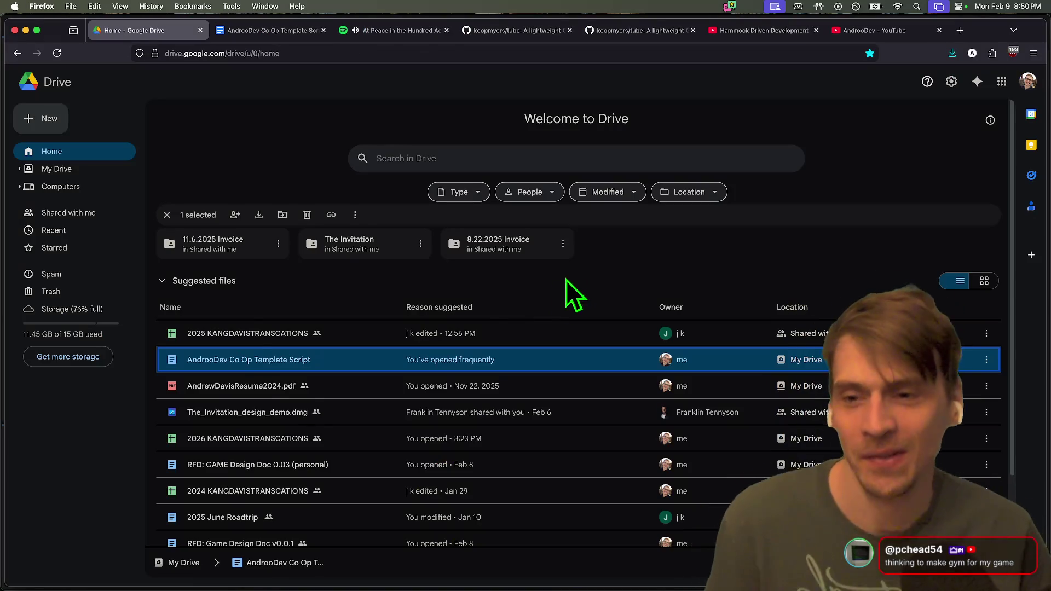
key(super+2)
click(483, 445)
key(Return)
key(Return)
key(Return)
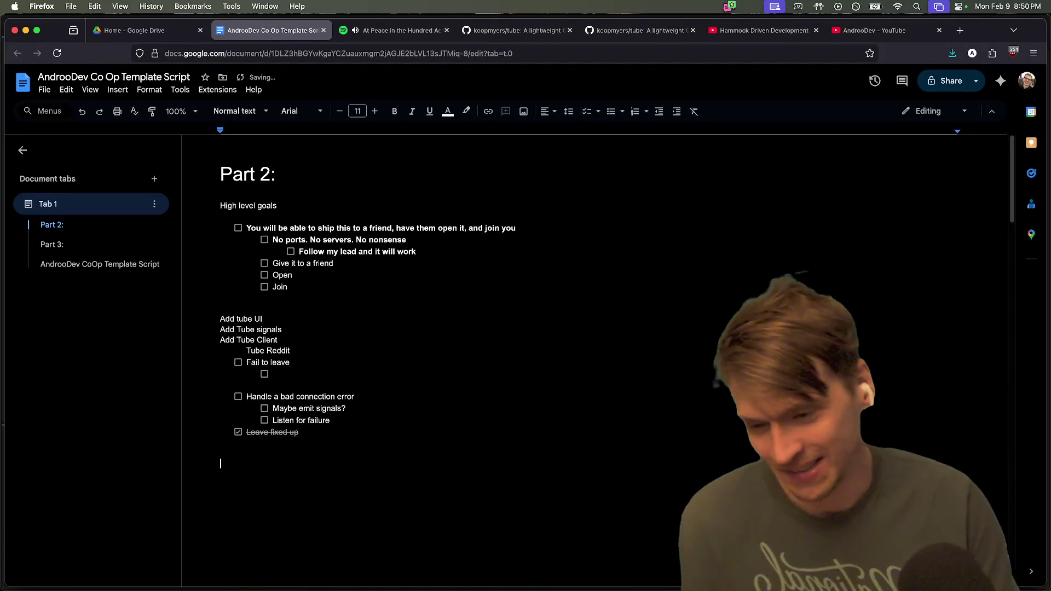
text(WHER)
key(BackSpace)
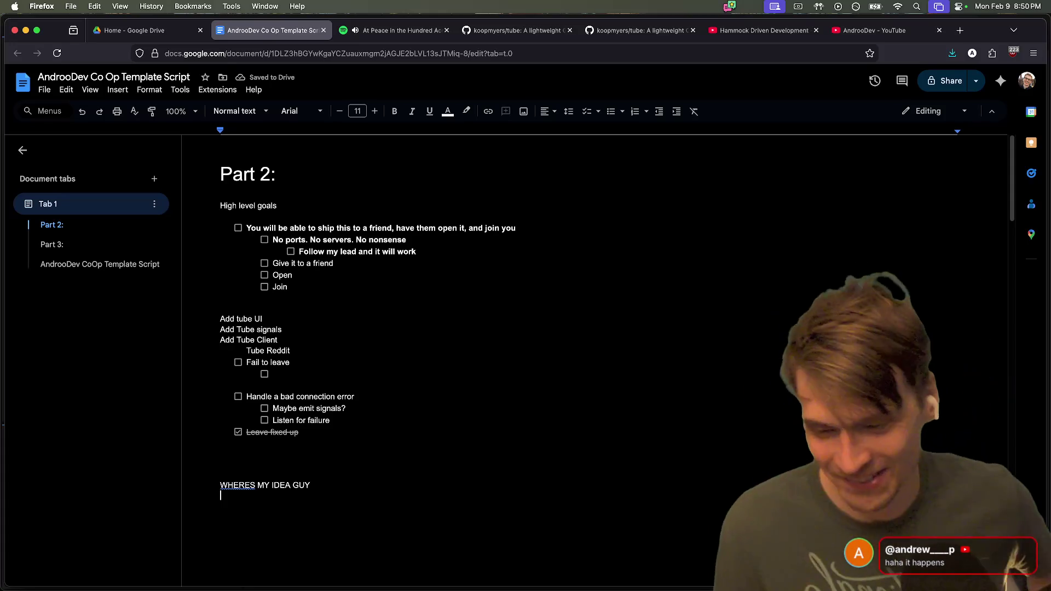
key(super+t)
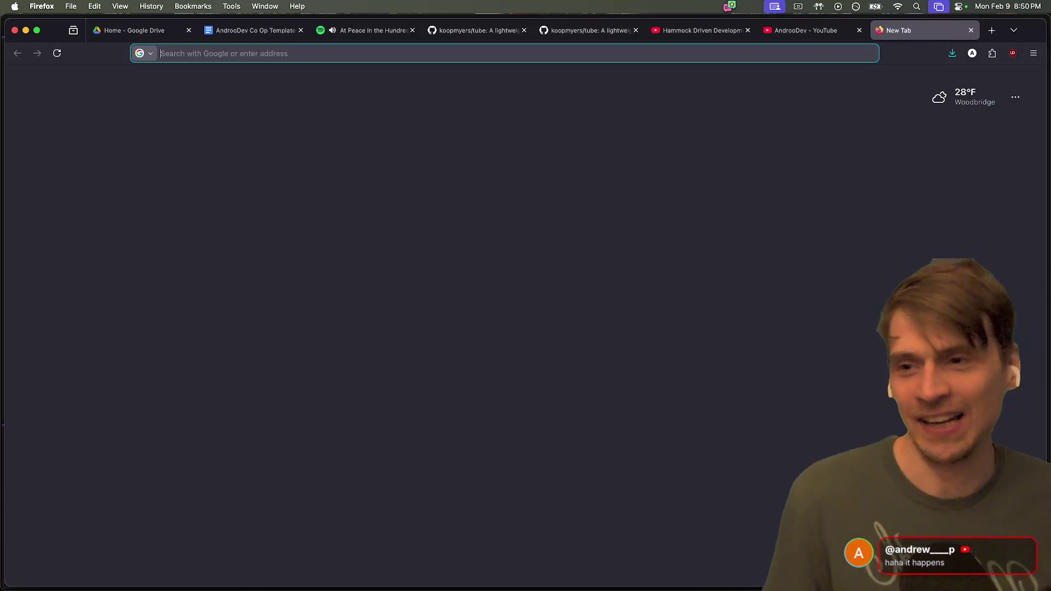
Search 'game des' in the address bar and open the RFD: GAME Design Doc 0.03.
text(d)
key(BackSpace)
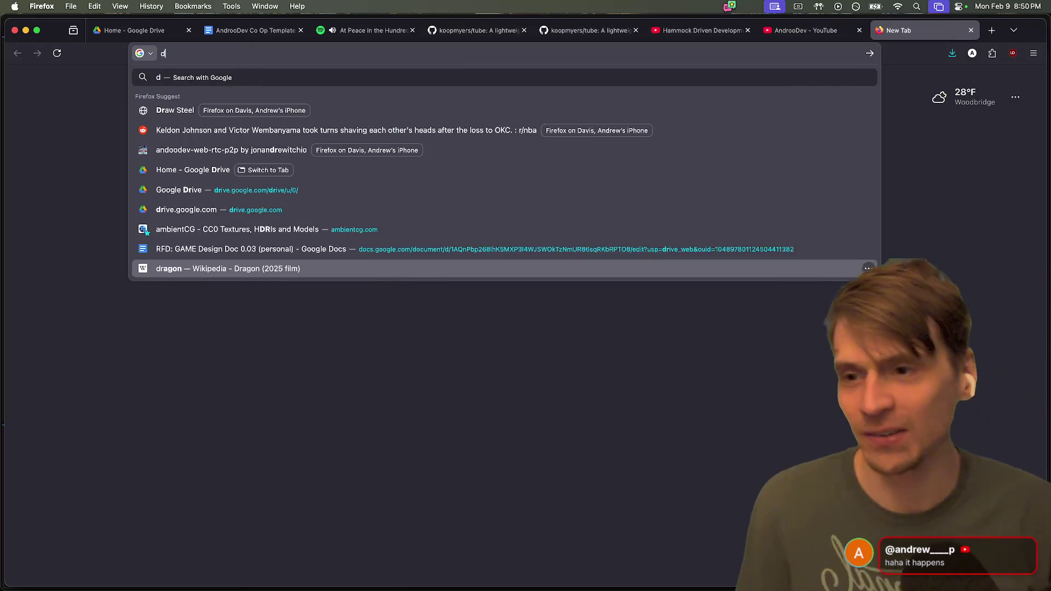
key(ctrl+a)
key(BackSpace)
text(game des)
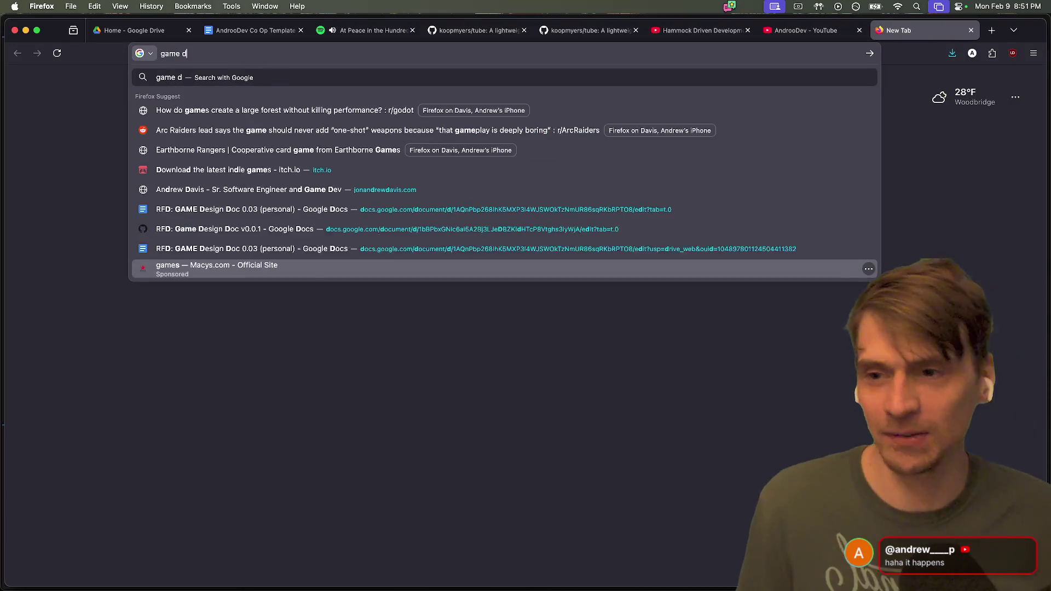
key(Down)
key(Down)
key(Down)
key(Return)
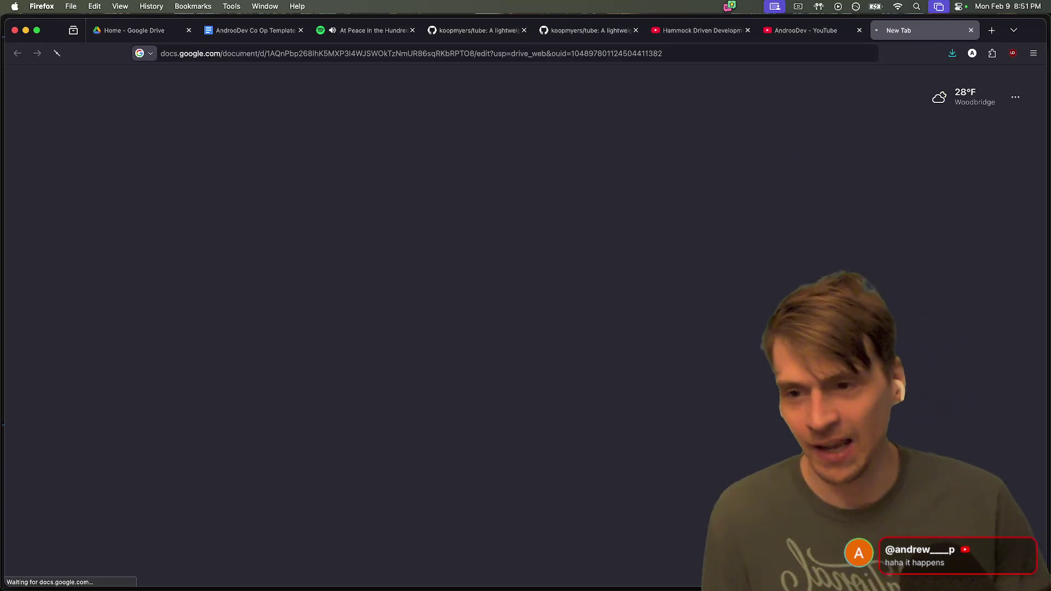